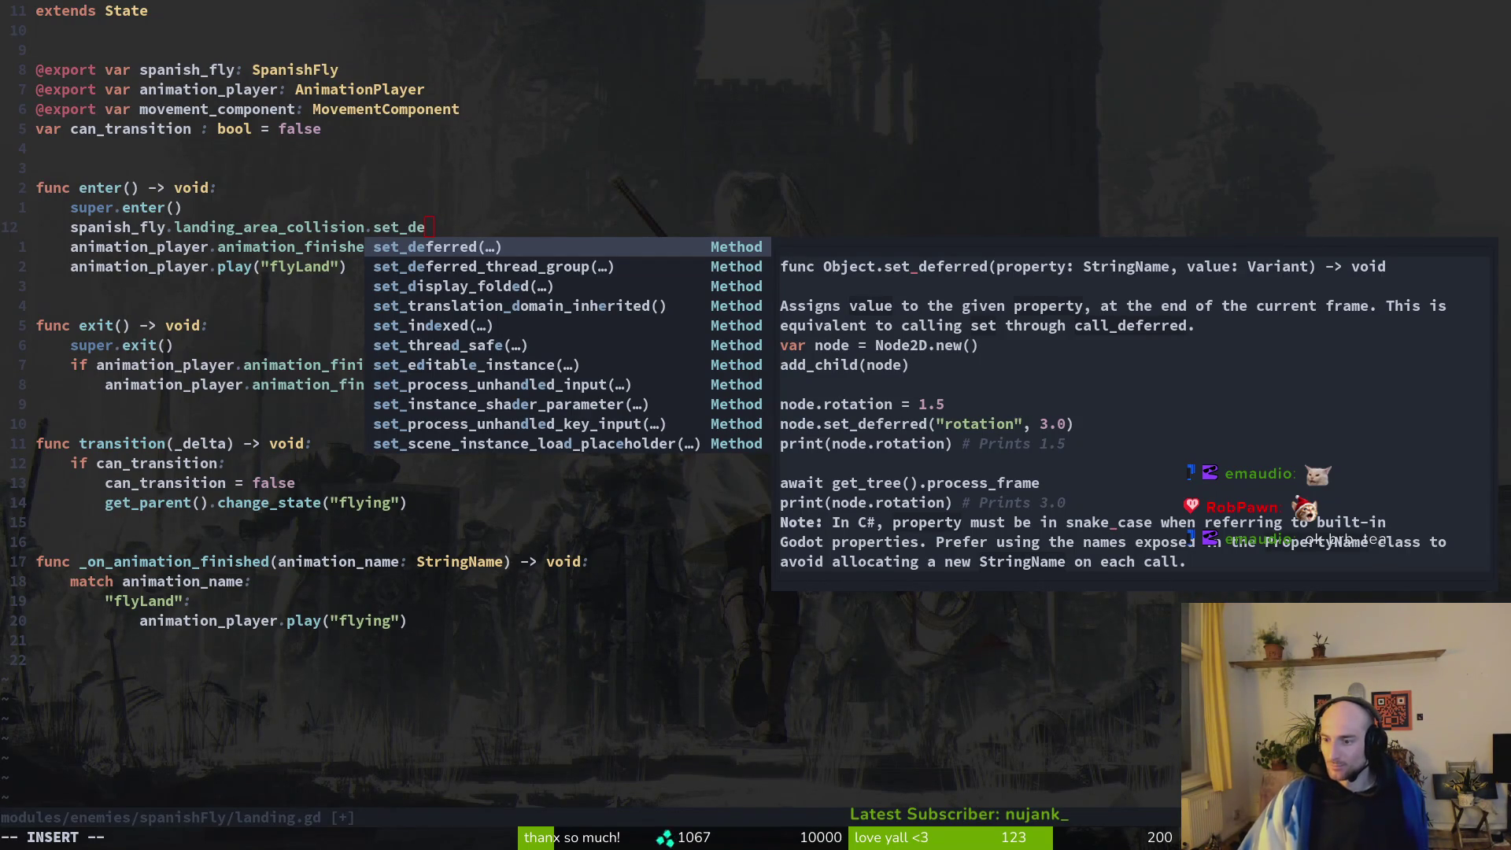
Bring the browser window with the Wikipedia 'Woman yelling at a cat' article in front of landing.gd.
key(super+b)
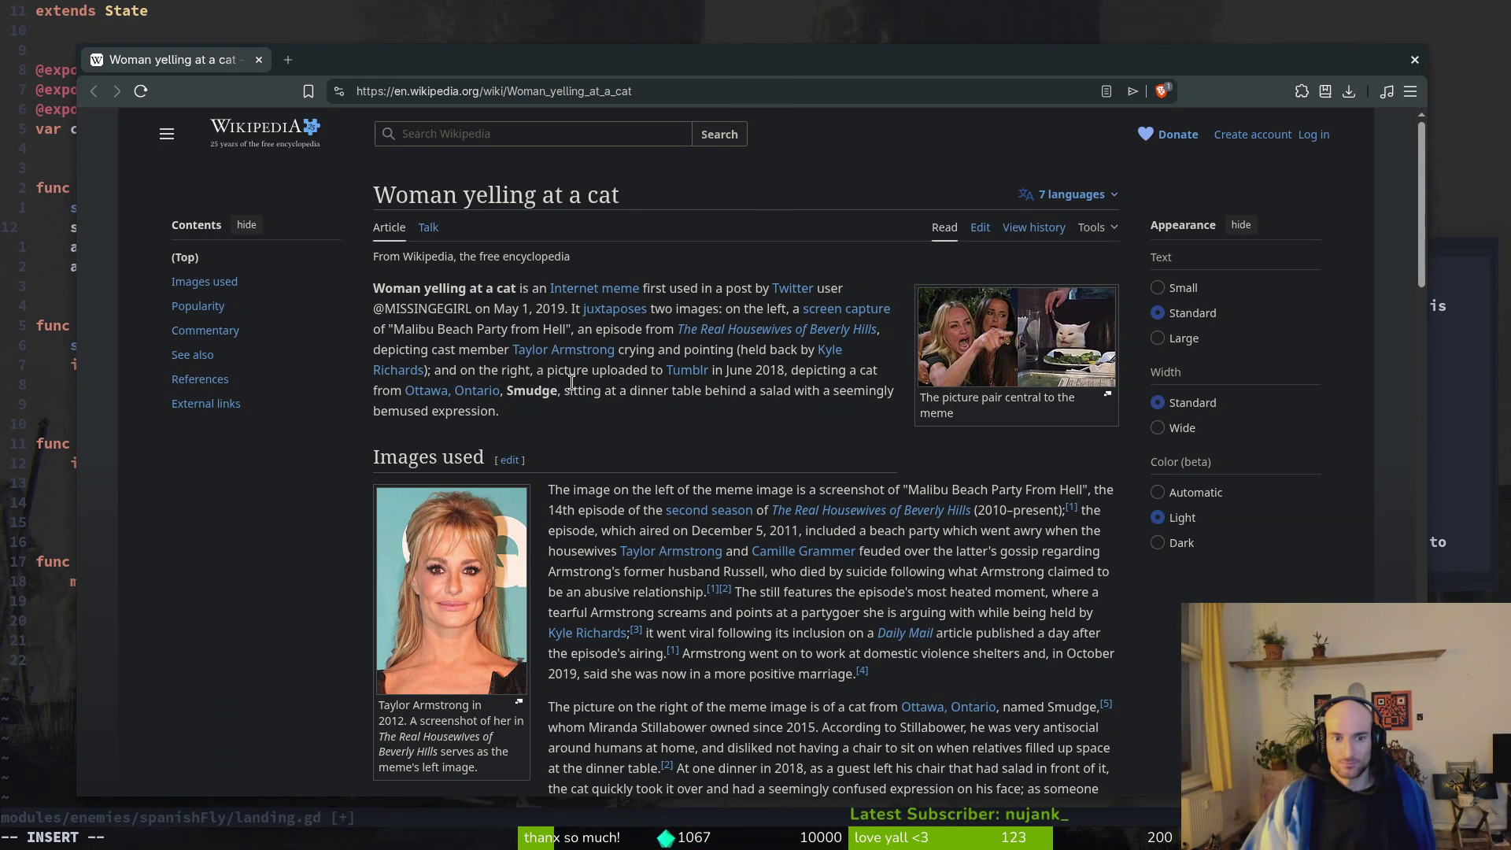
View the meme image at full size, close the viewer, scroll down, then close the browser.
click(1037, 334)
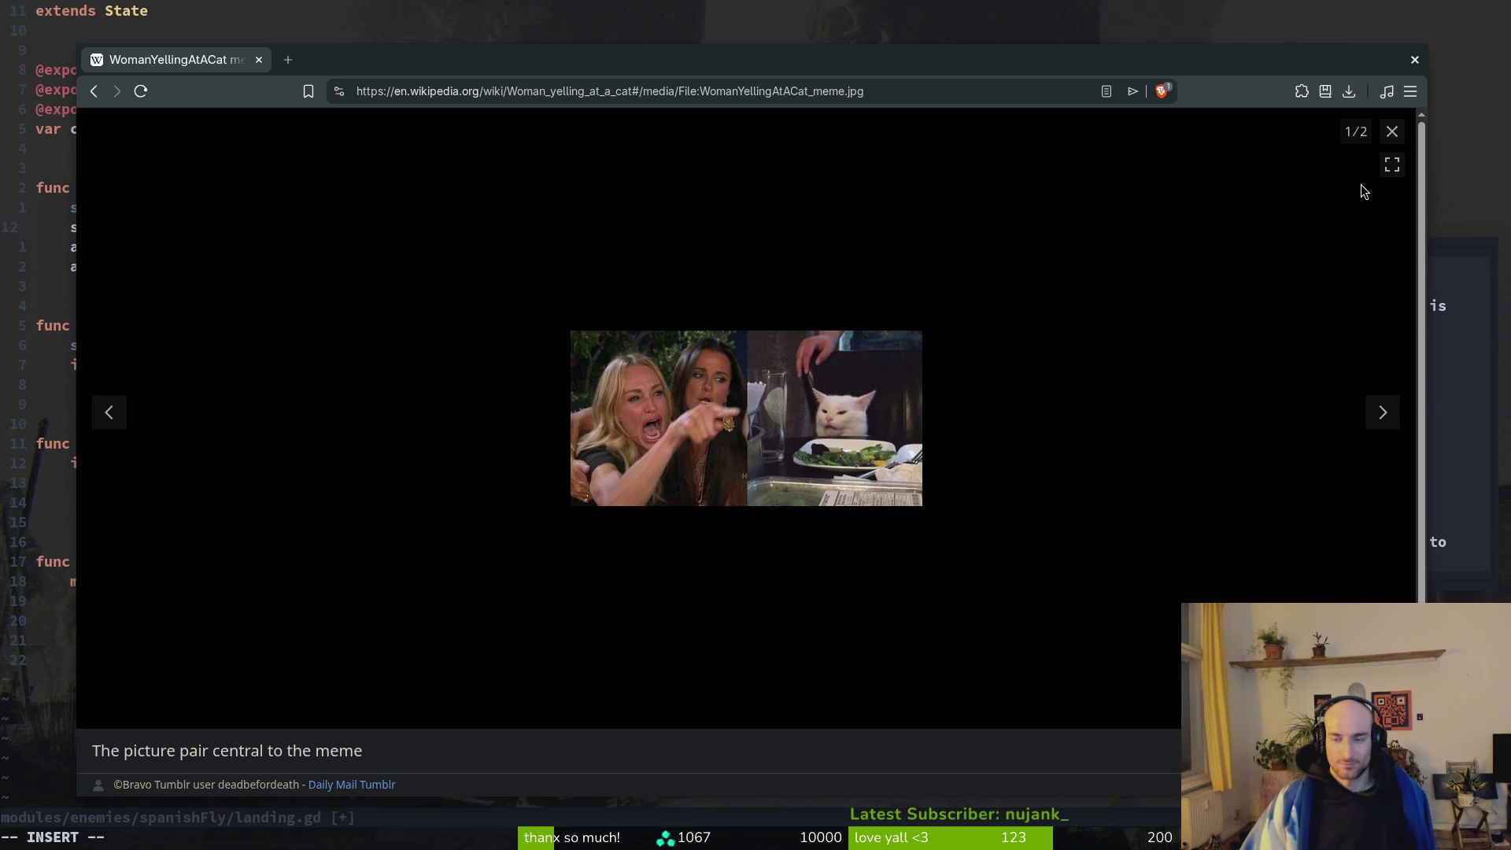
click(1390, 134)
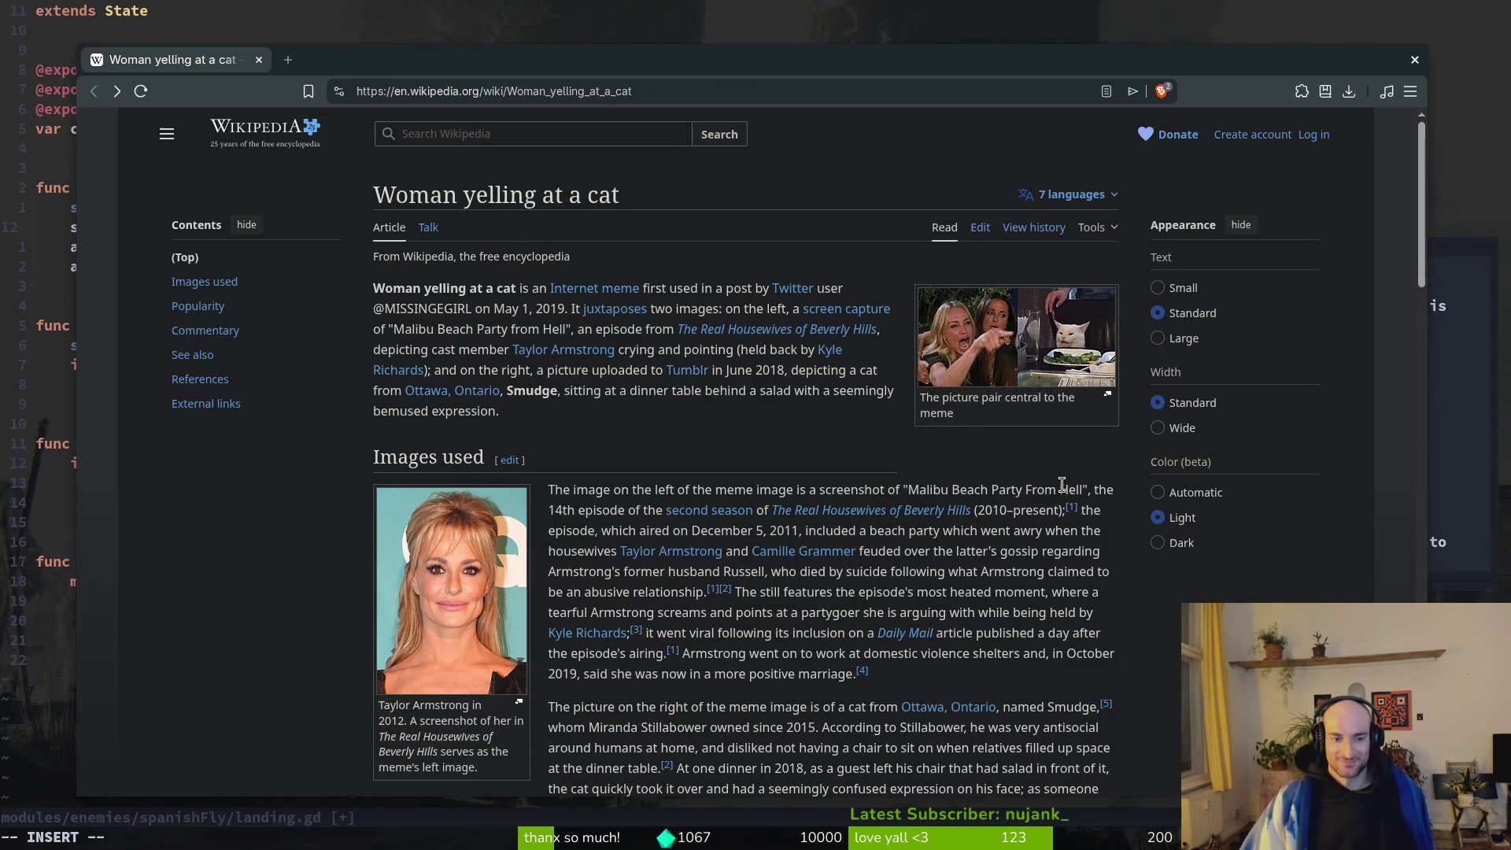
scroll(1062, 484, down, 15)
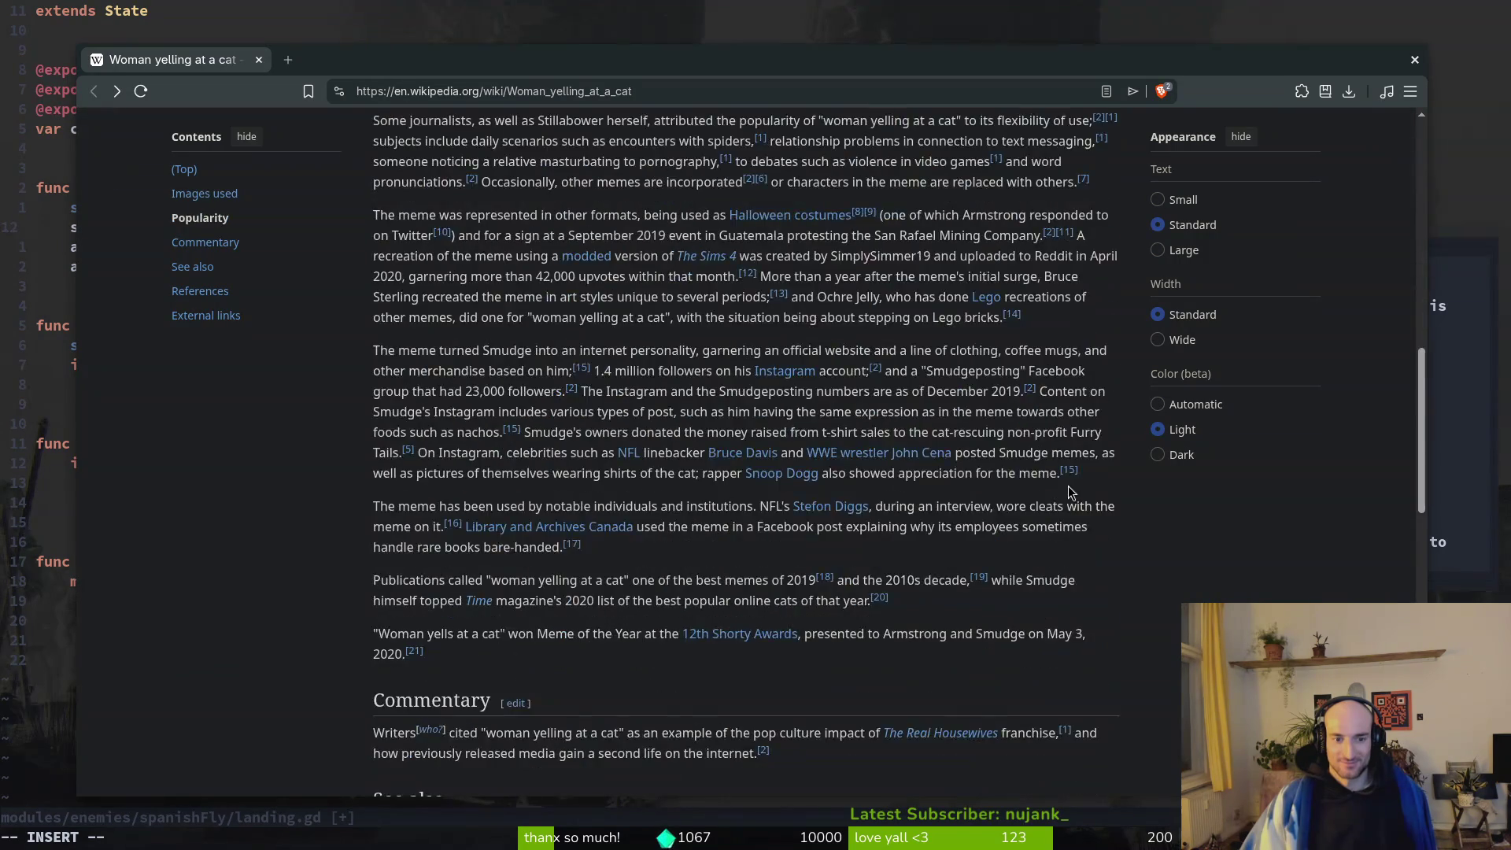
click(258, 59)
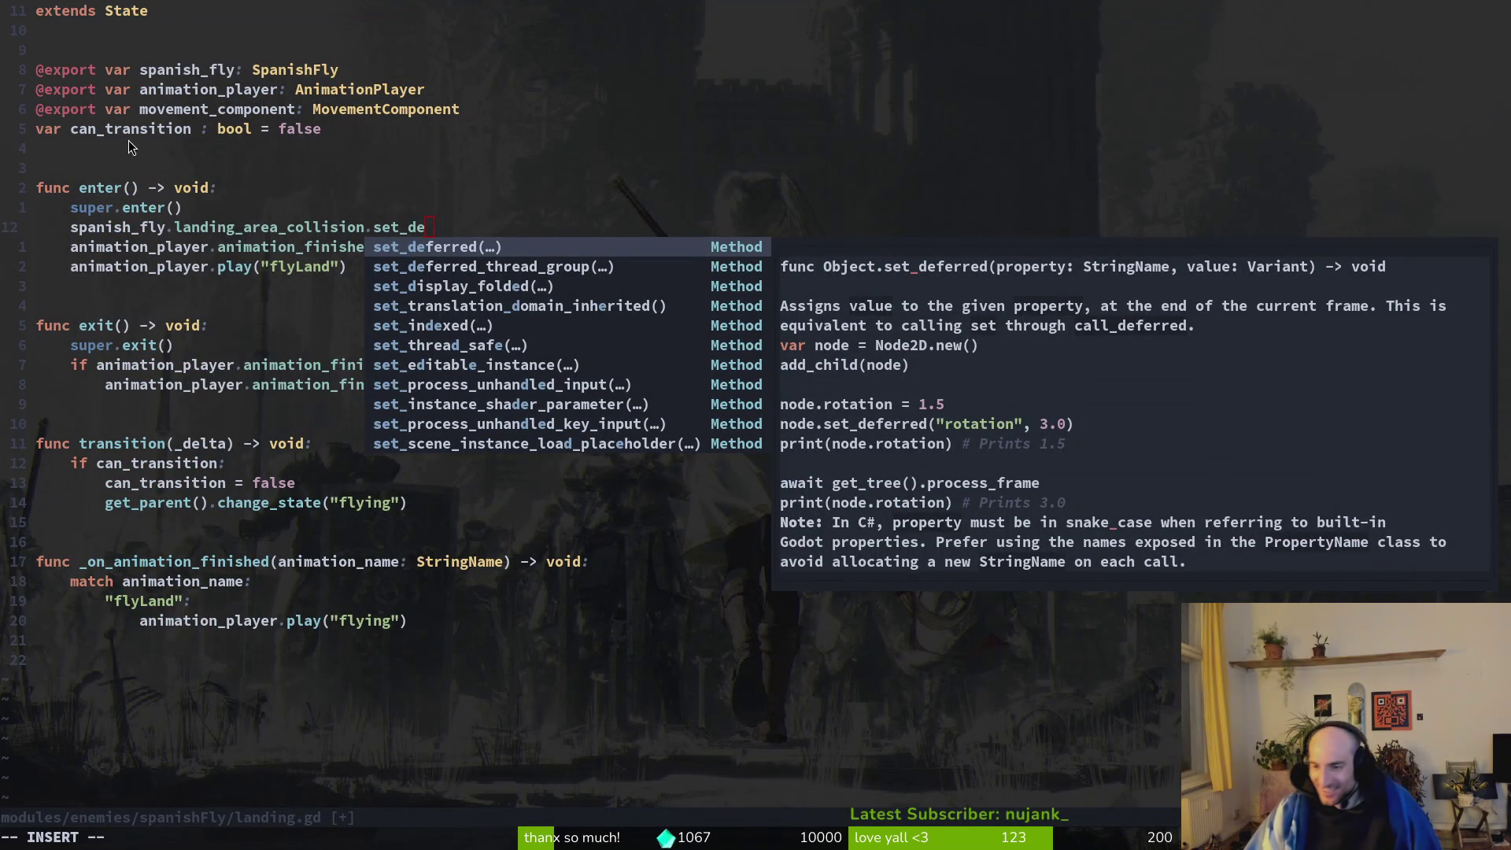
In enter(), complete set_deferred("disabled", false) and save landing.gd.
click(285, 248)
click(472, 229)
text(f)
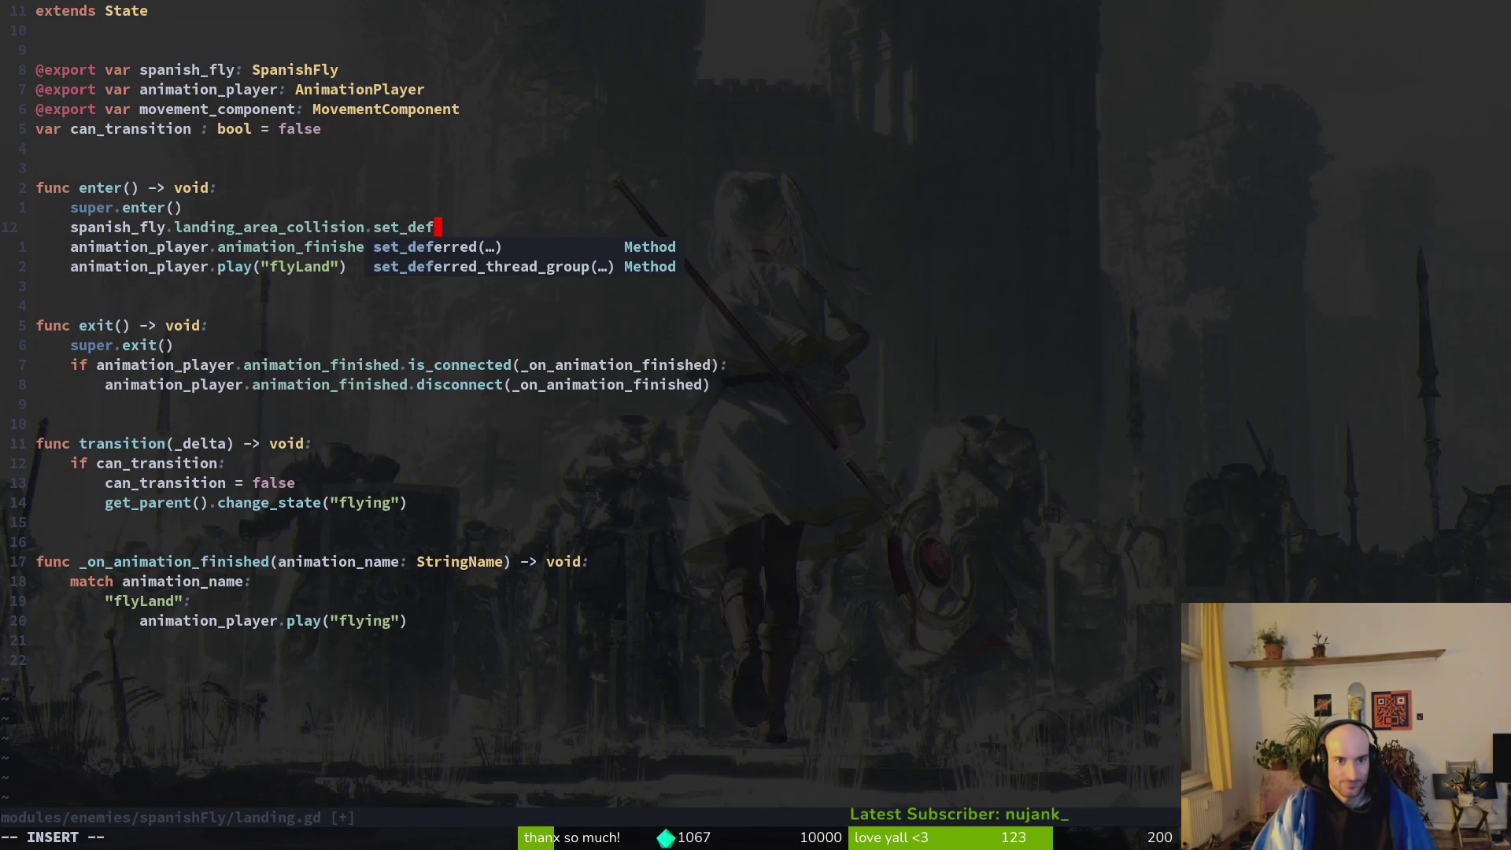
key(Return)
text("disabled)
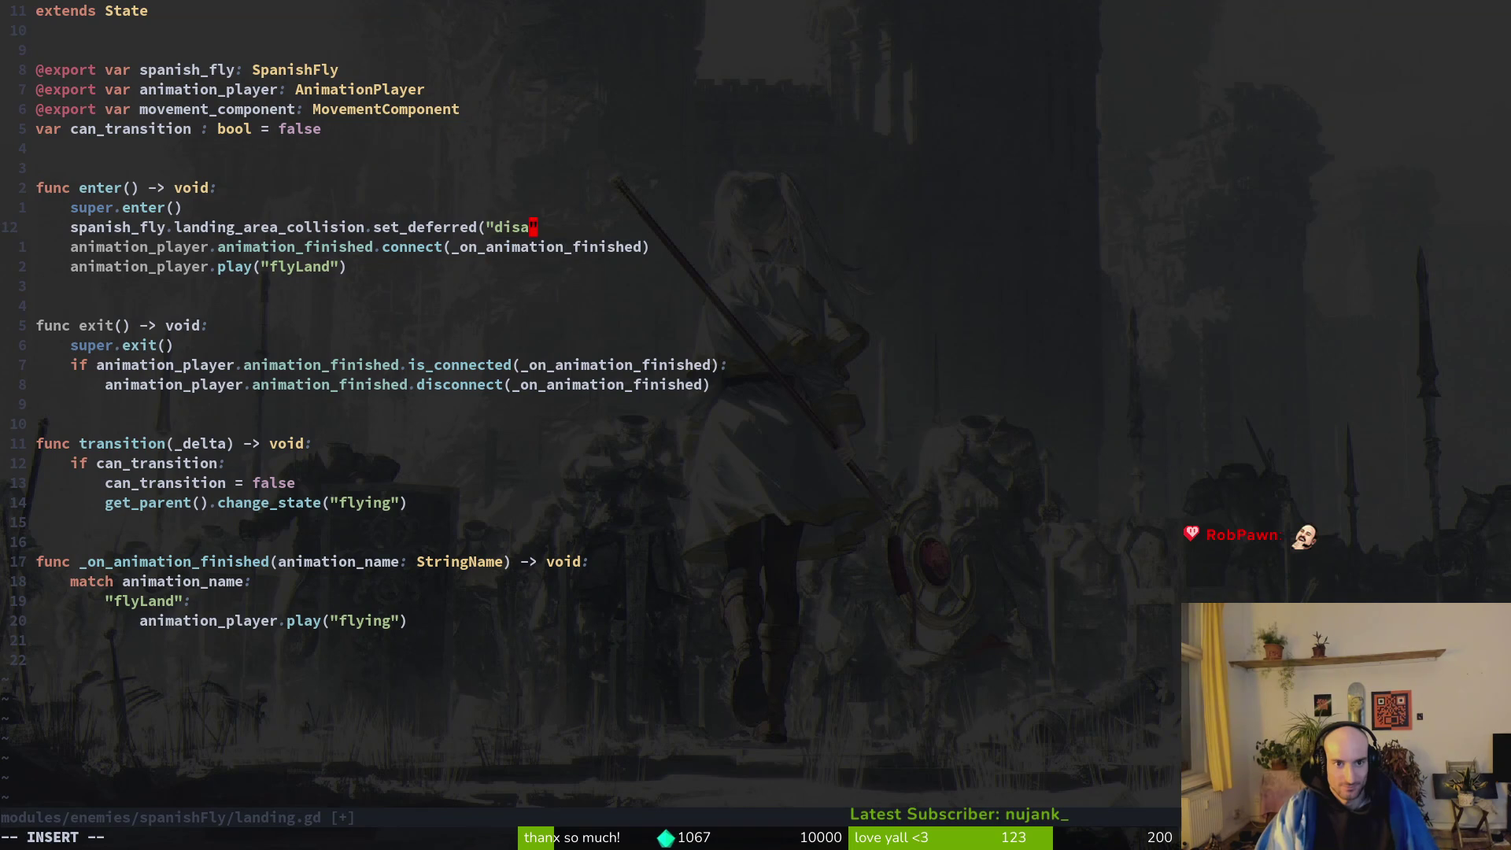
text(", true)
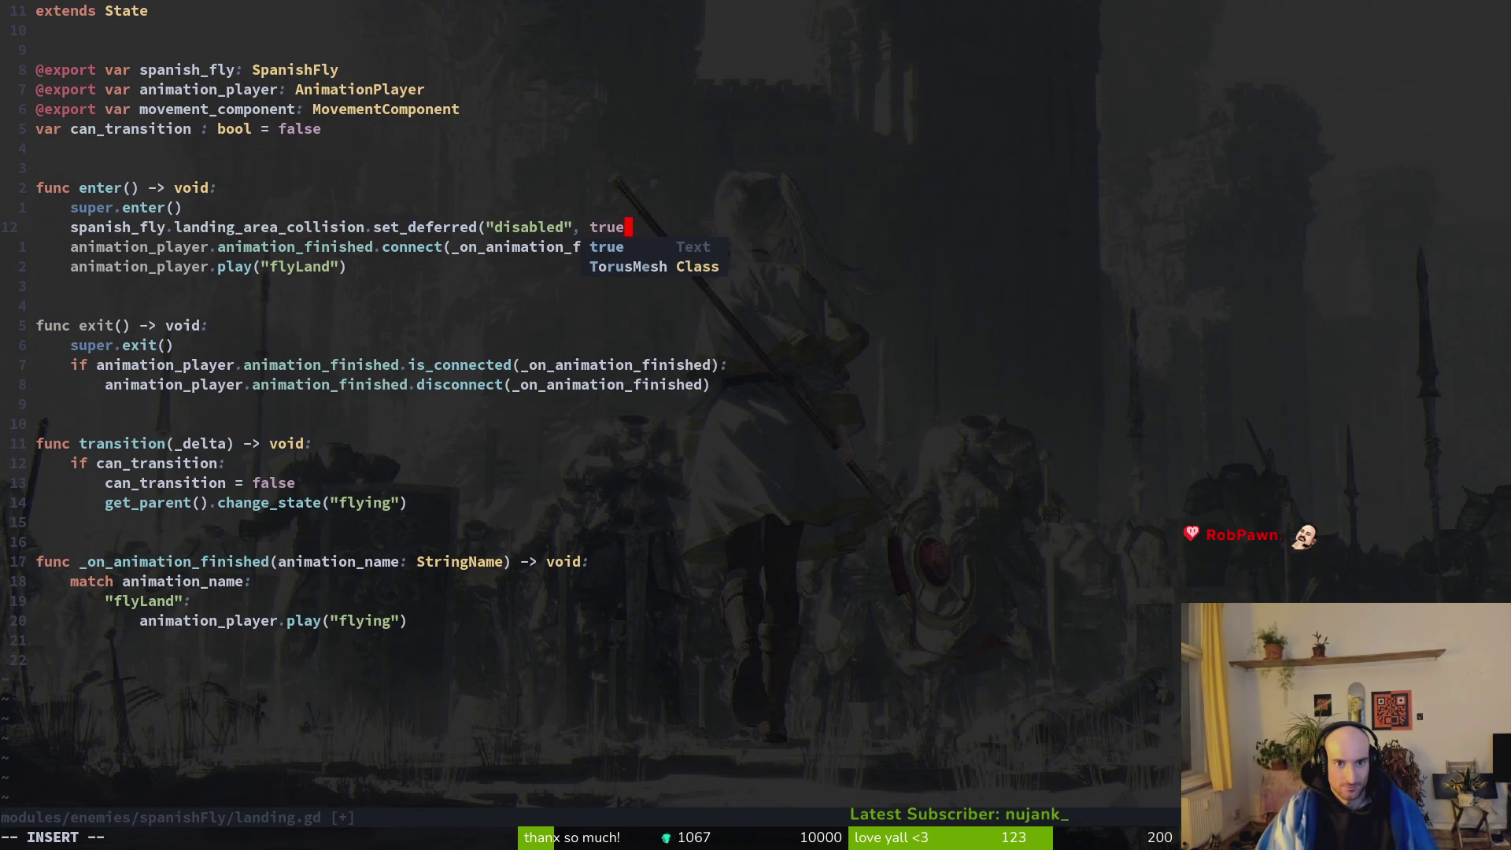
key(BackSpace)
key(BackSpace)
key(BackSpace)
key(BackSpace)
text(false)
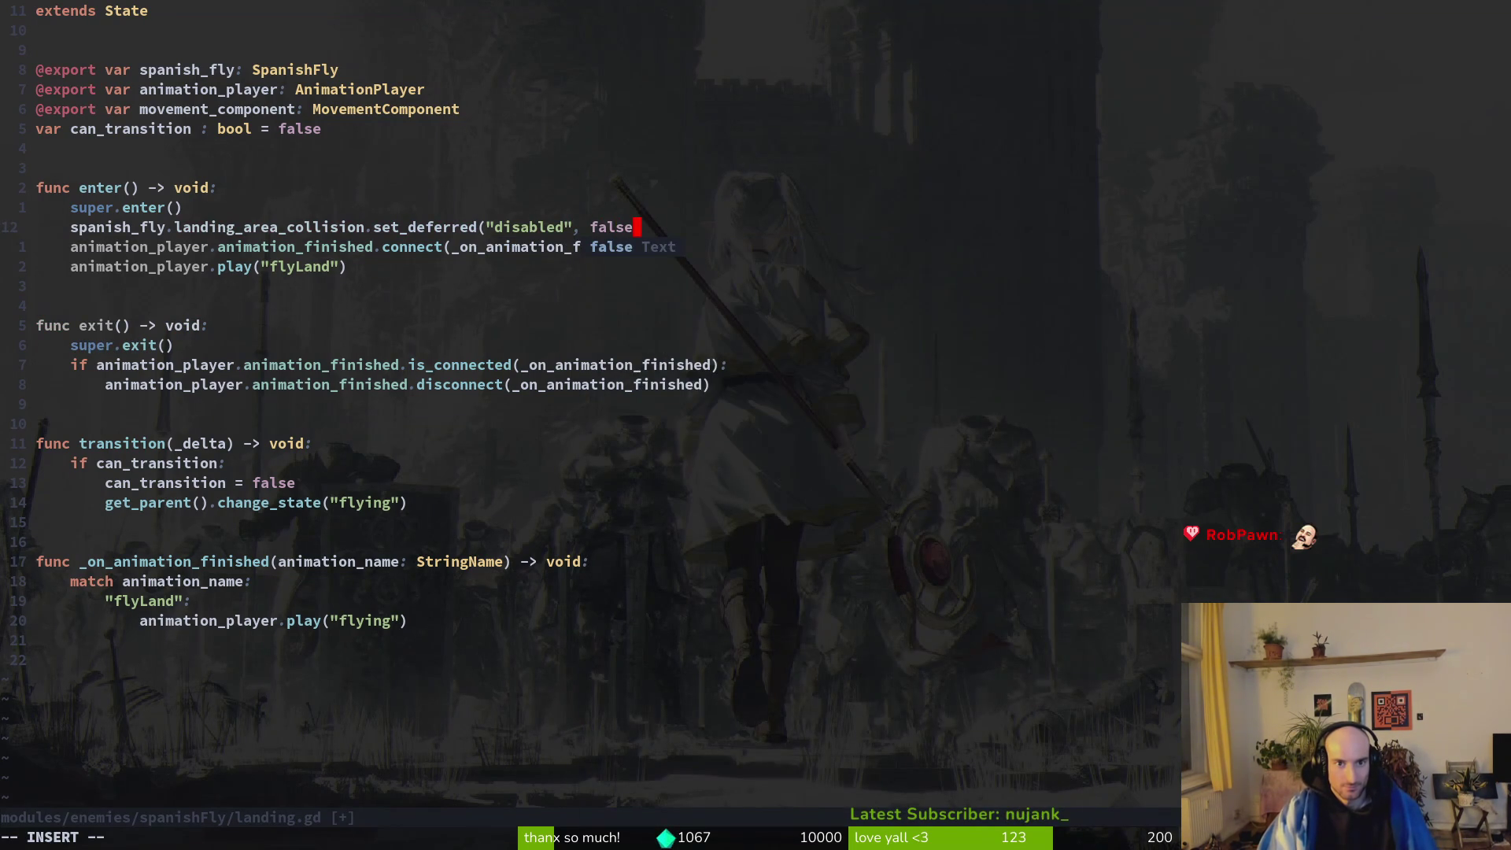
key(Escape)
text(0:w)
key(Return)
Paste the set_deferred line under super.exit() with true instead of false, and save.
key(j)
key(j)
key(j)
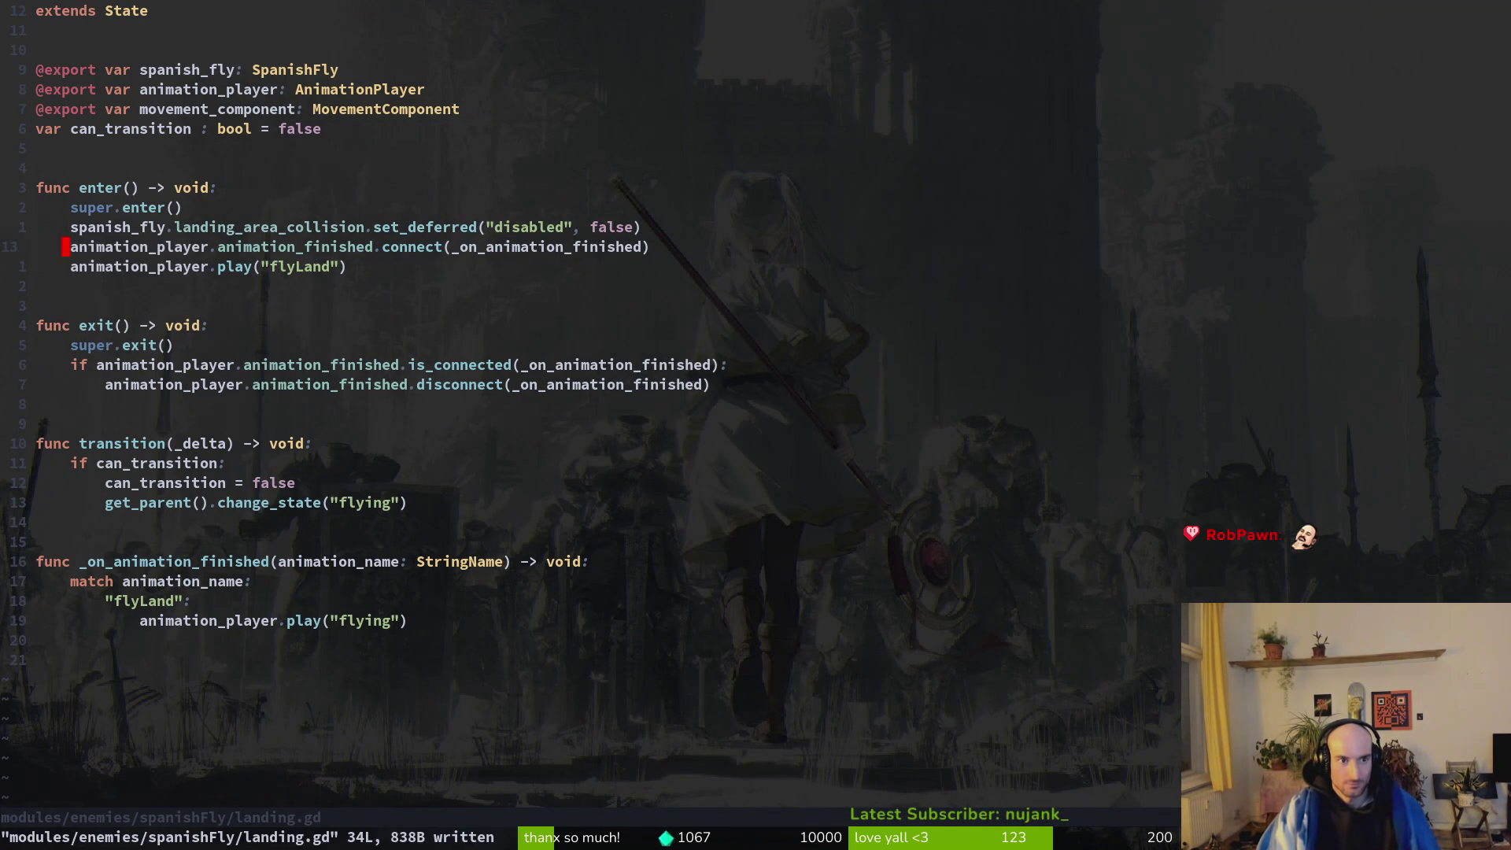
key(j)
key(j)
key(p)
key($)
key(h)
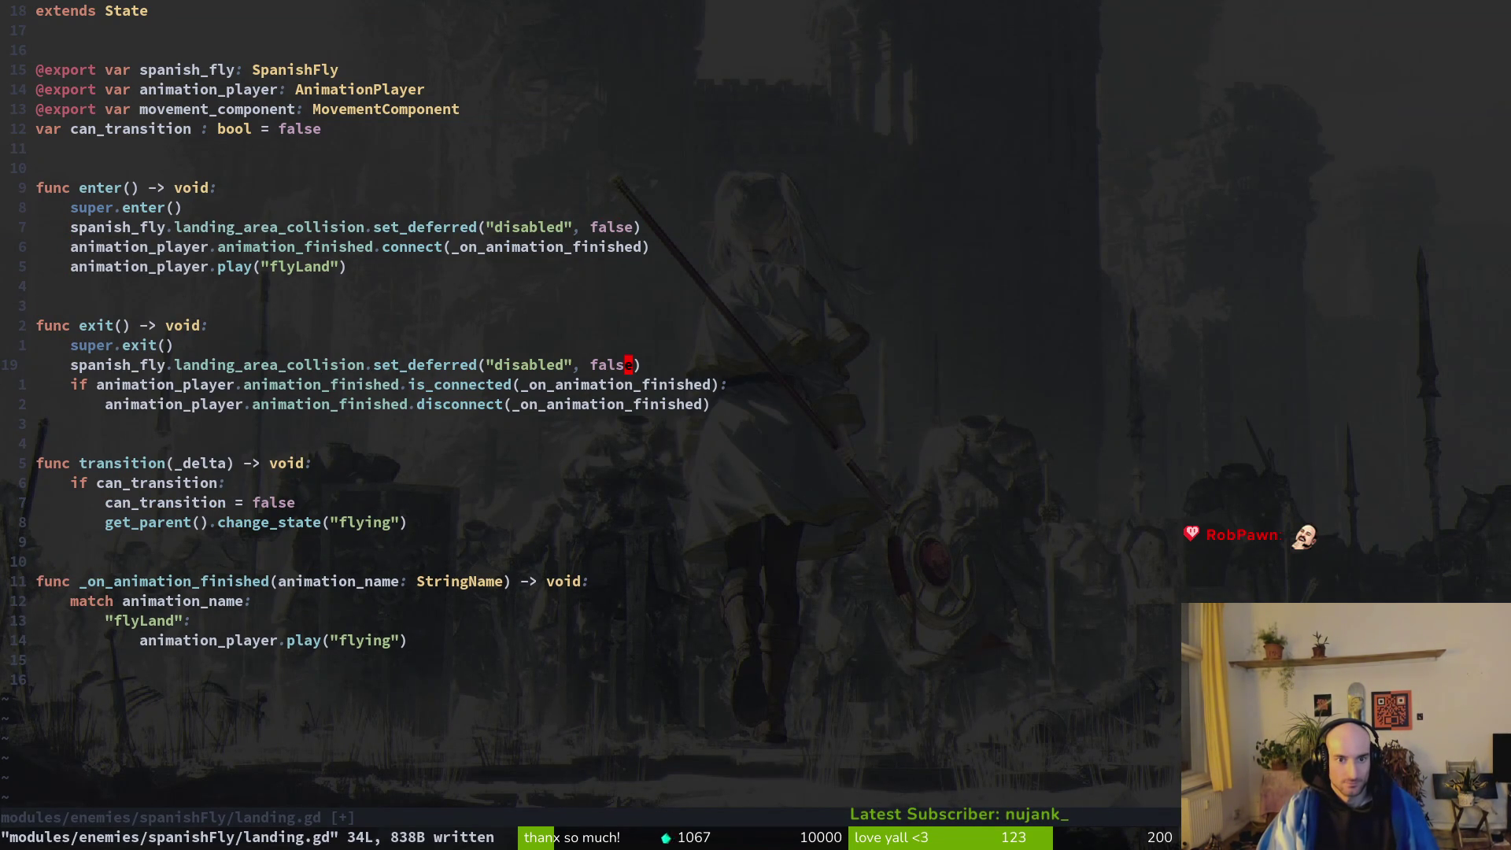
key(s)
key(BackSpace)
key(BackSpace)
key(BackSpace)
text(true)
key(Escape)
text(:w)
key(Return)
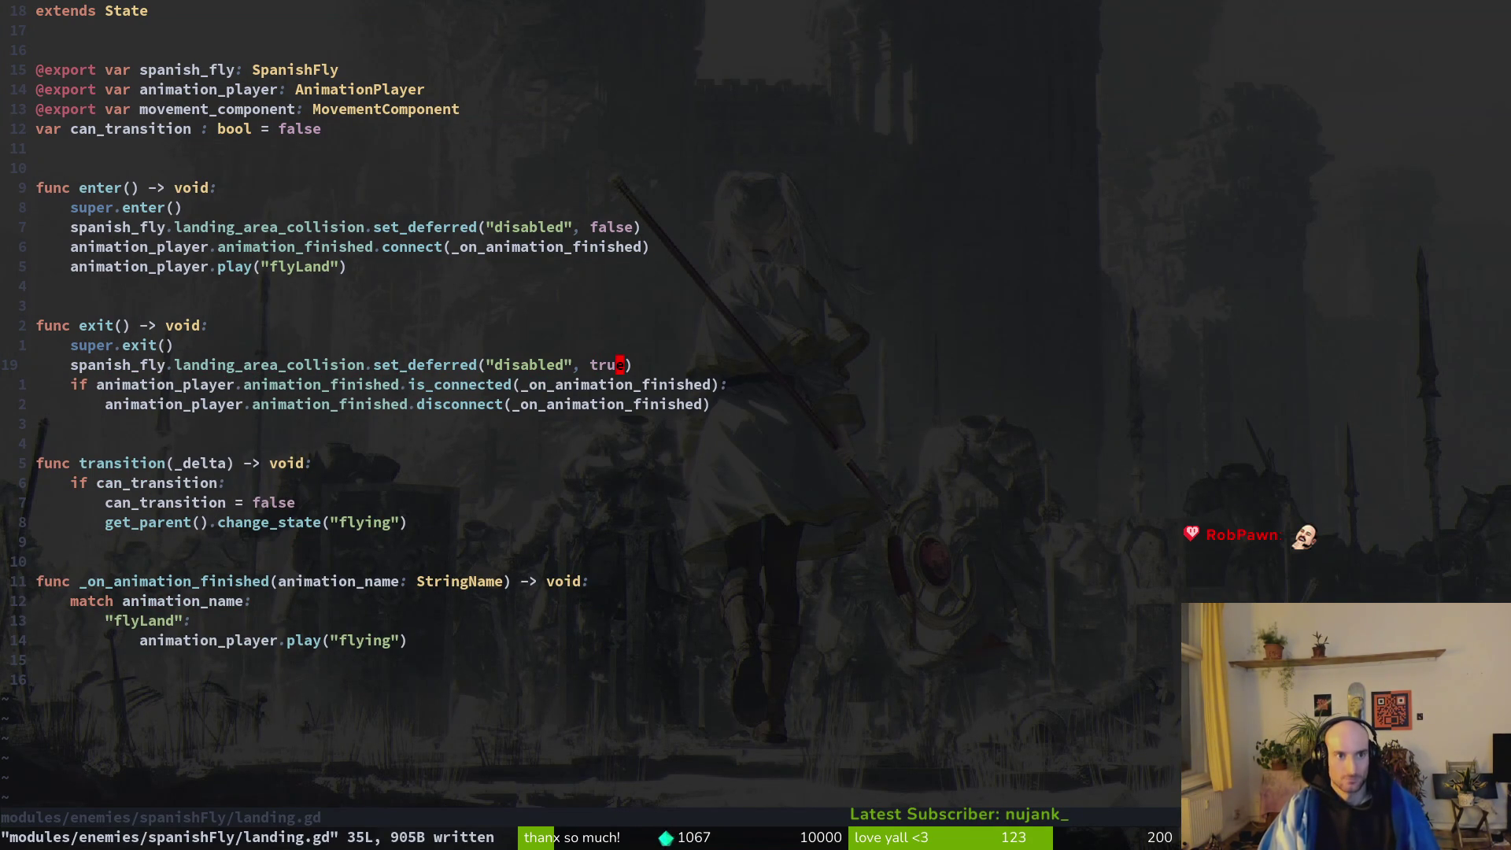
key(alt+Tab)
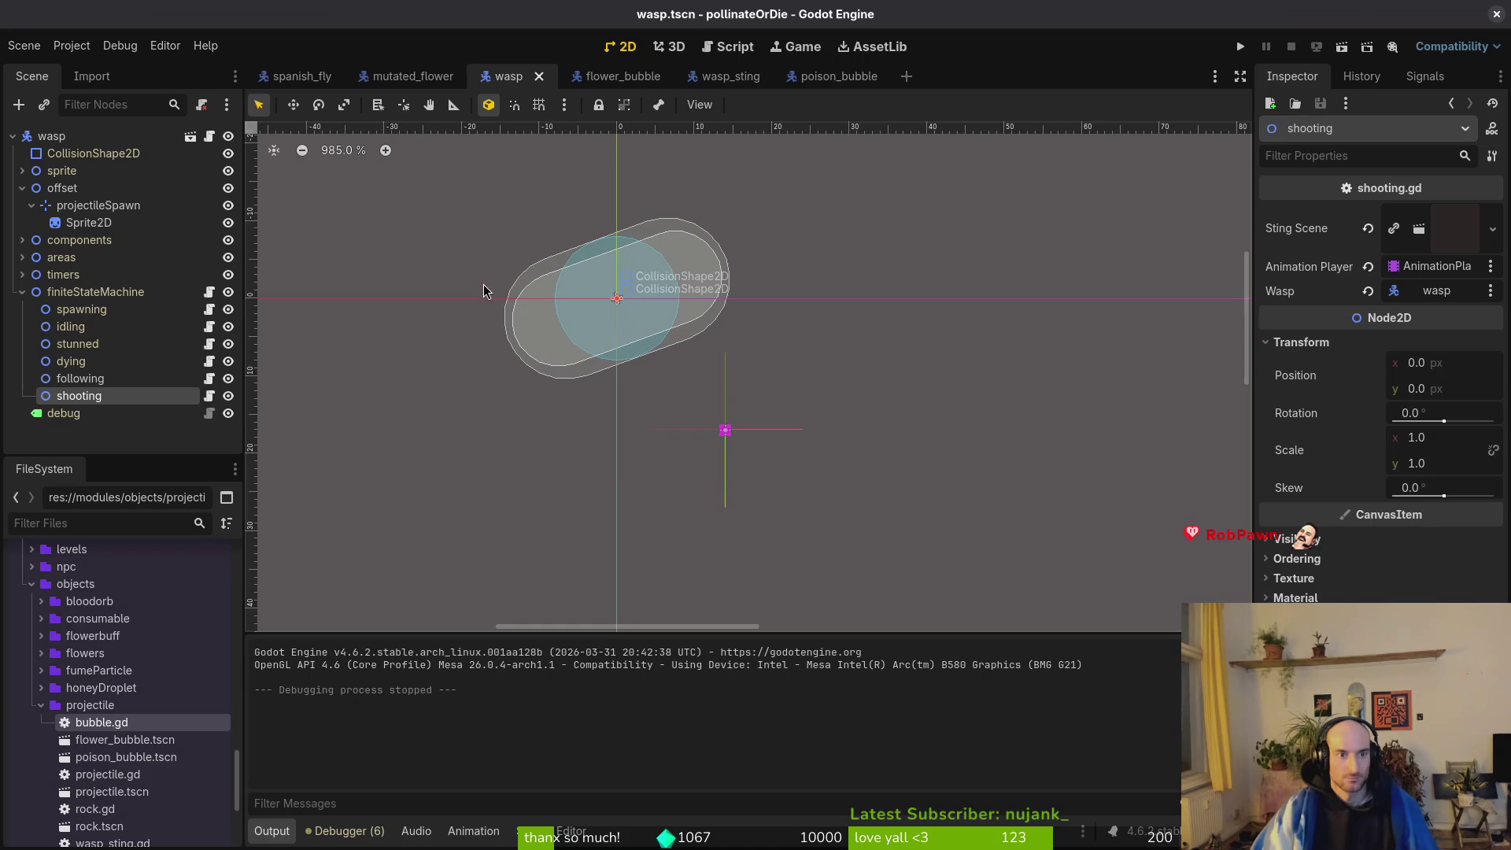
Compare with the wasp's areas, then confirm spanish_fly's landingArea CollisionShape2D is Disabled.
click(22, 257)
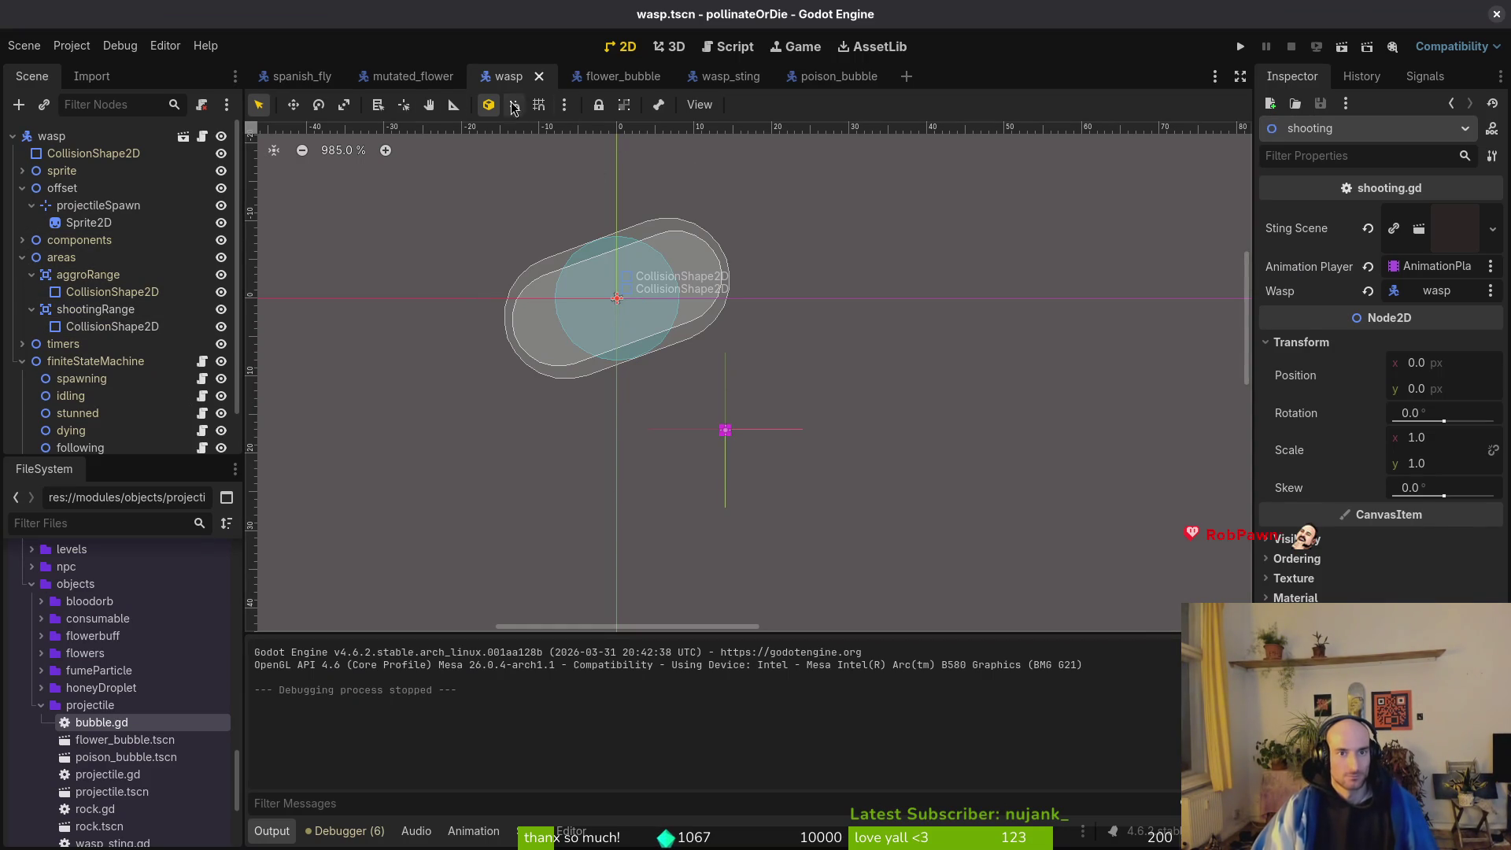
click(299, 77)
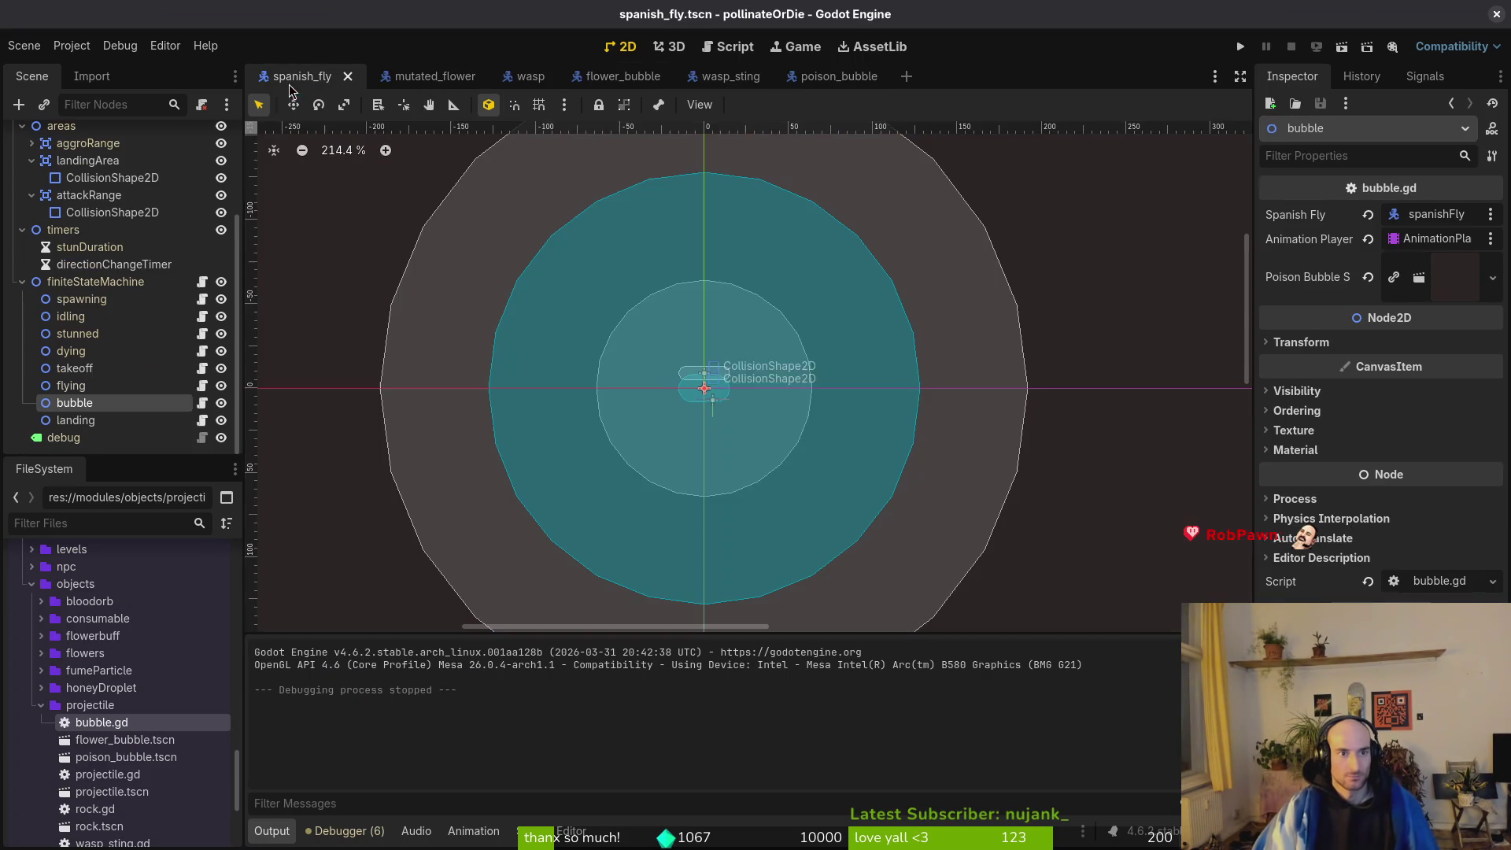
click(22, 229)
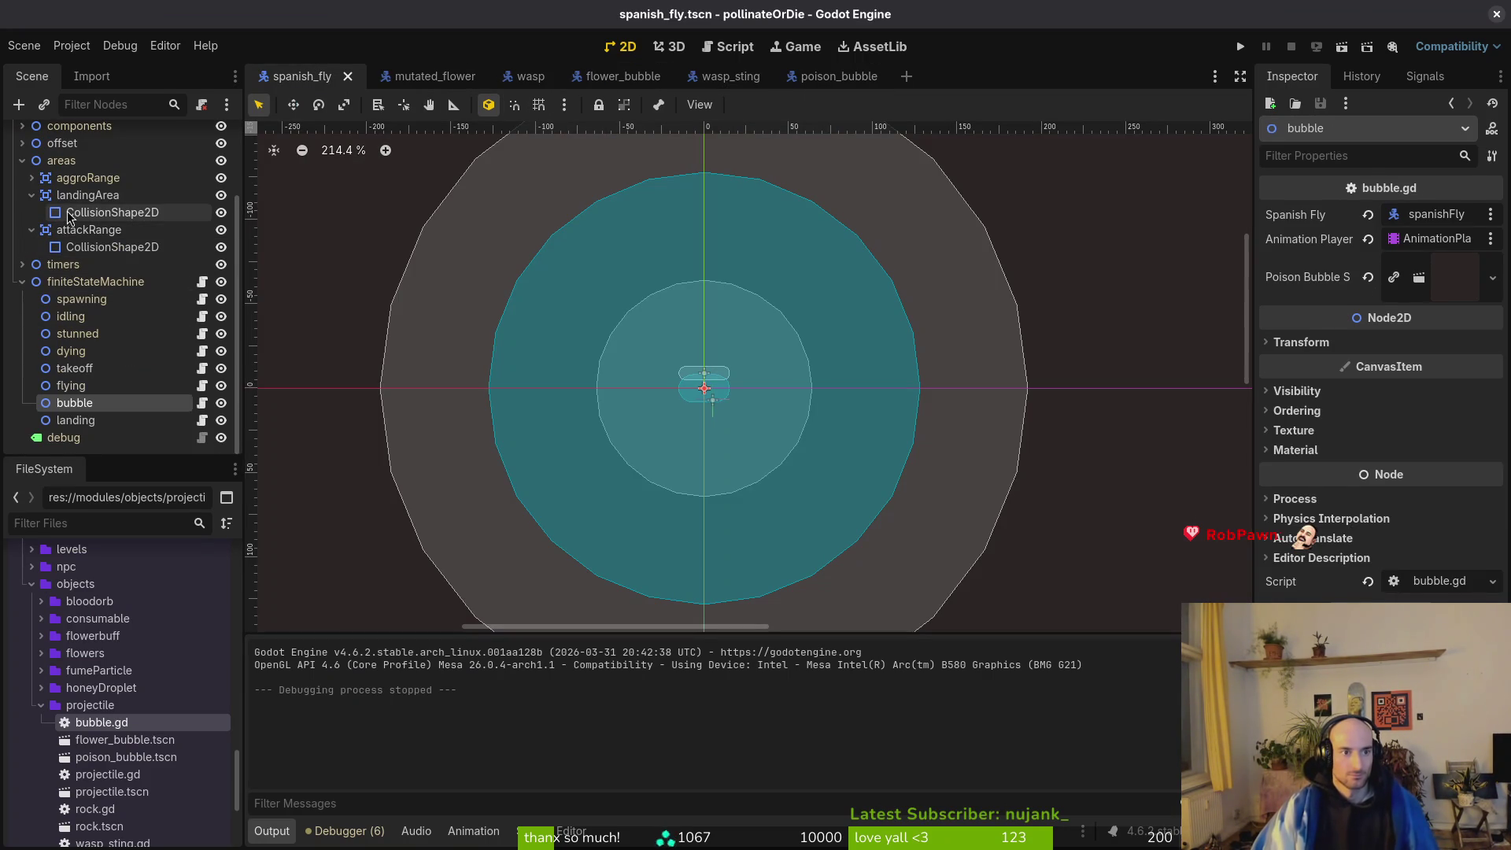
click(111, 212)
Collapse the landingArea, attackRange, areas and state machine groups in the scene tree.
click(32, 194)
click(32, 229)
click(22, 195)
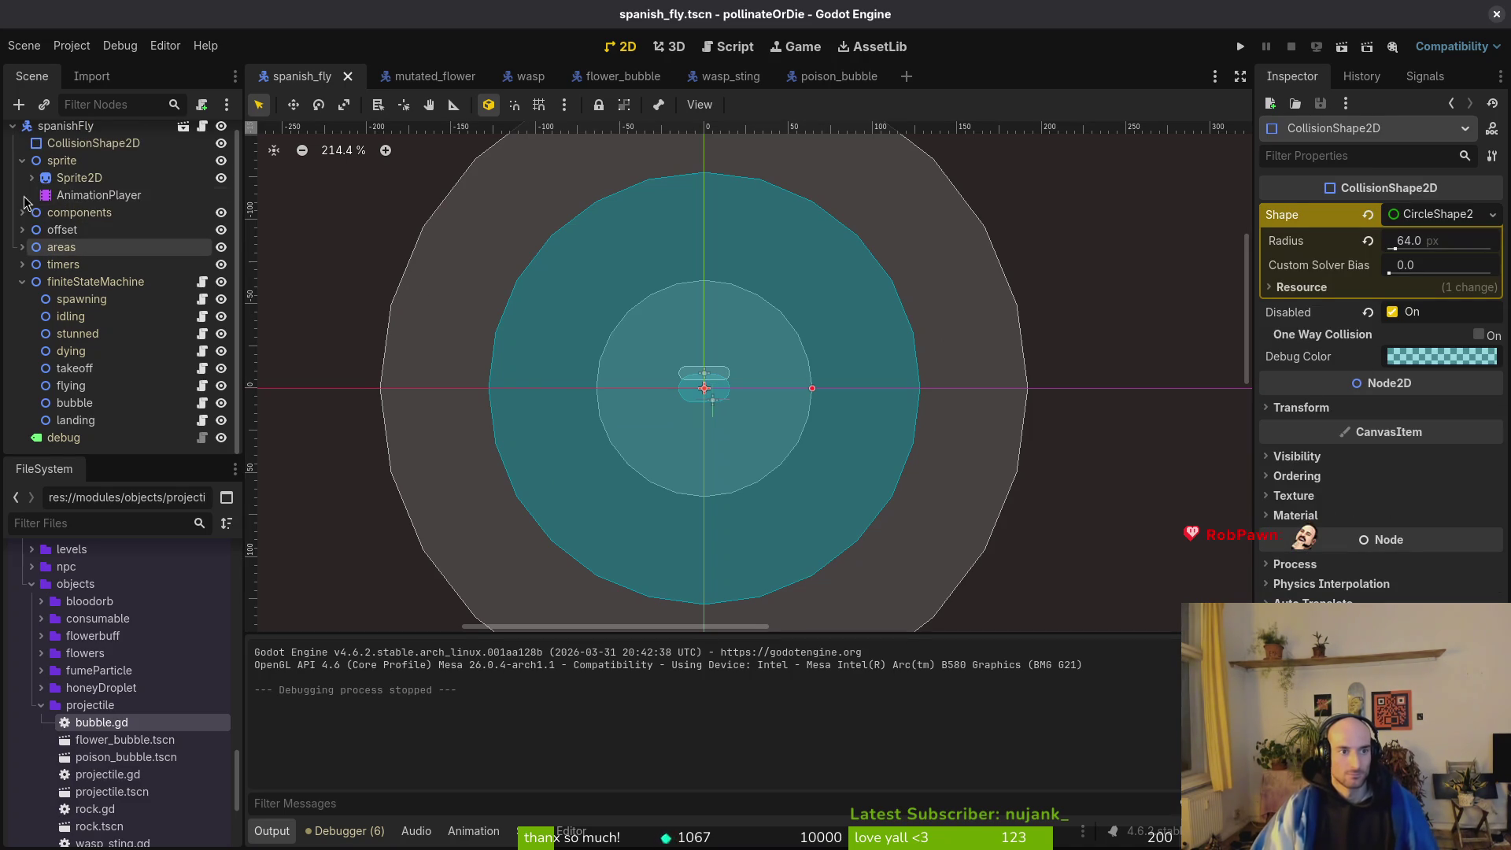
click(23, 292)
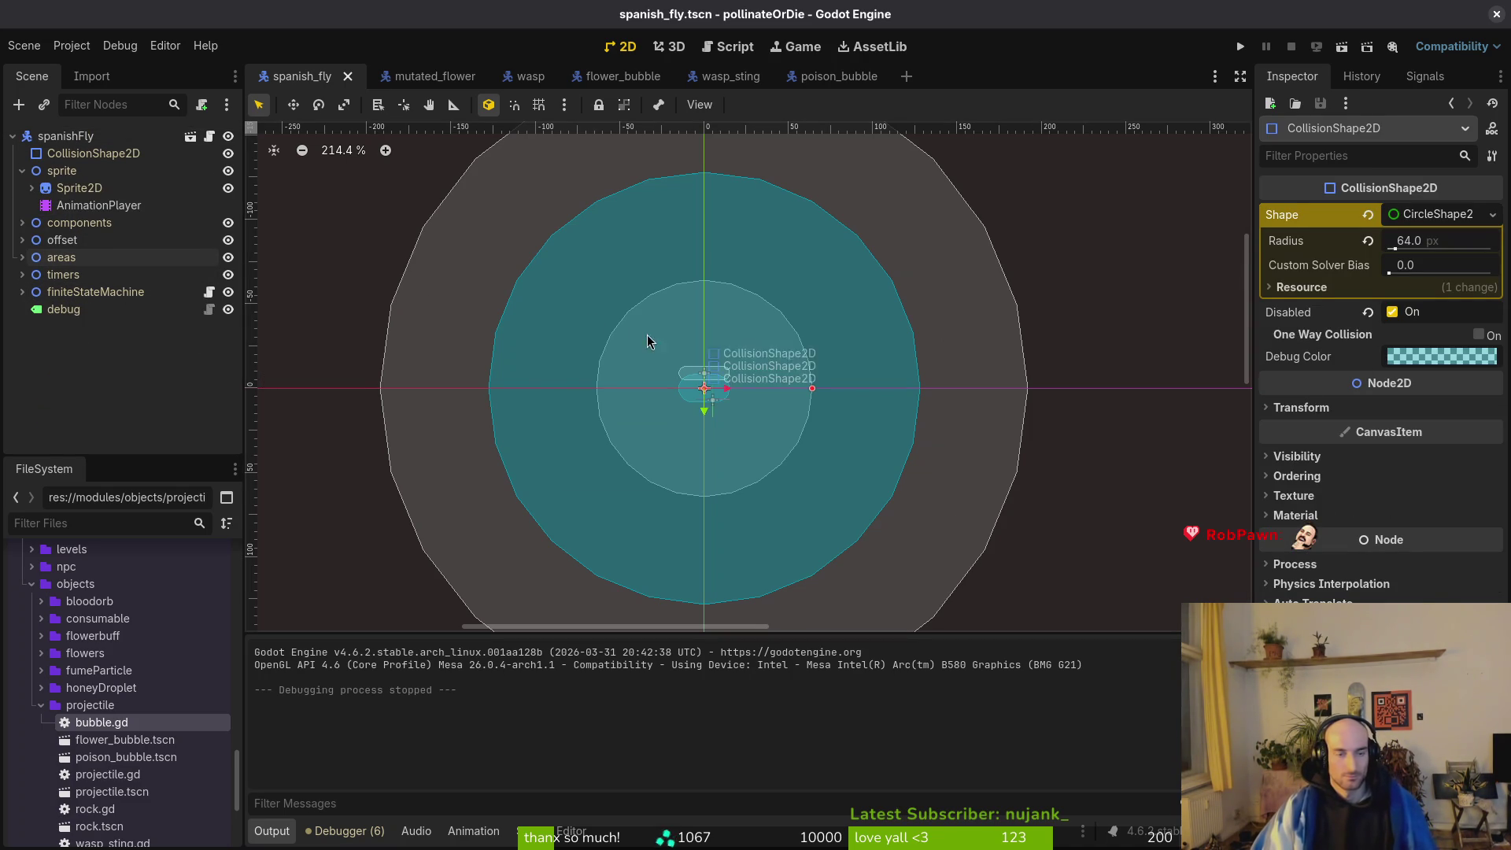
key(alt+Tab)
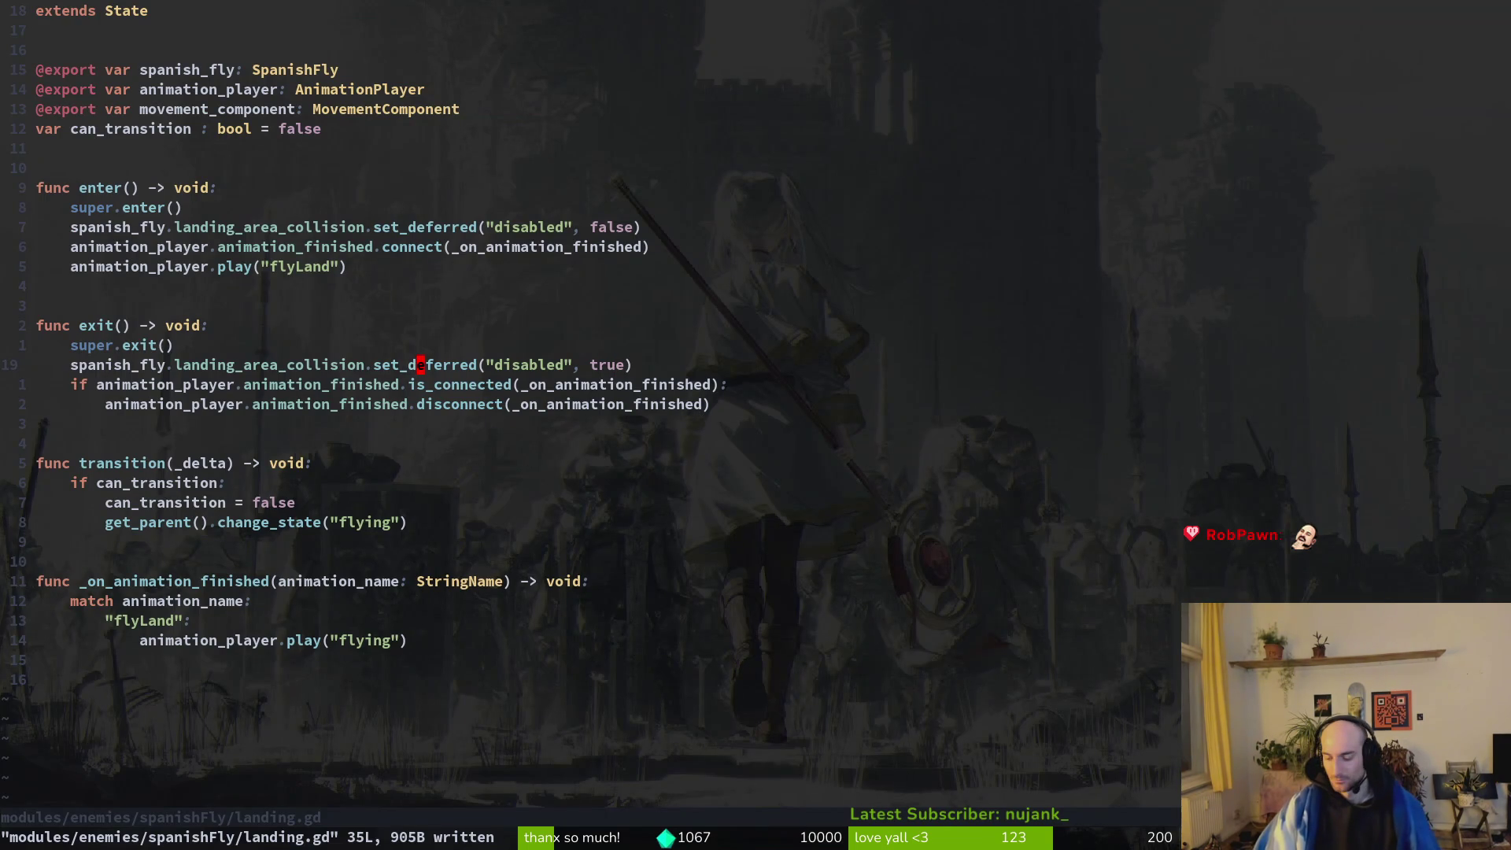
Open spanish_fly.gd via the file finder ('spfly') and review the area wiring in _ready().
key(space)
key(f)
key(f)
key(Escape)
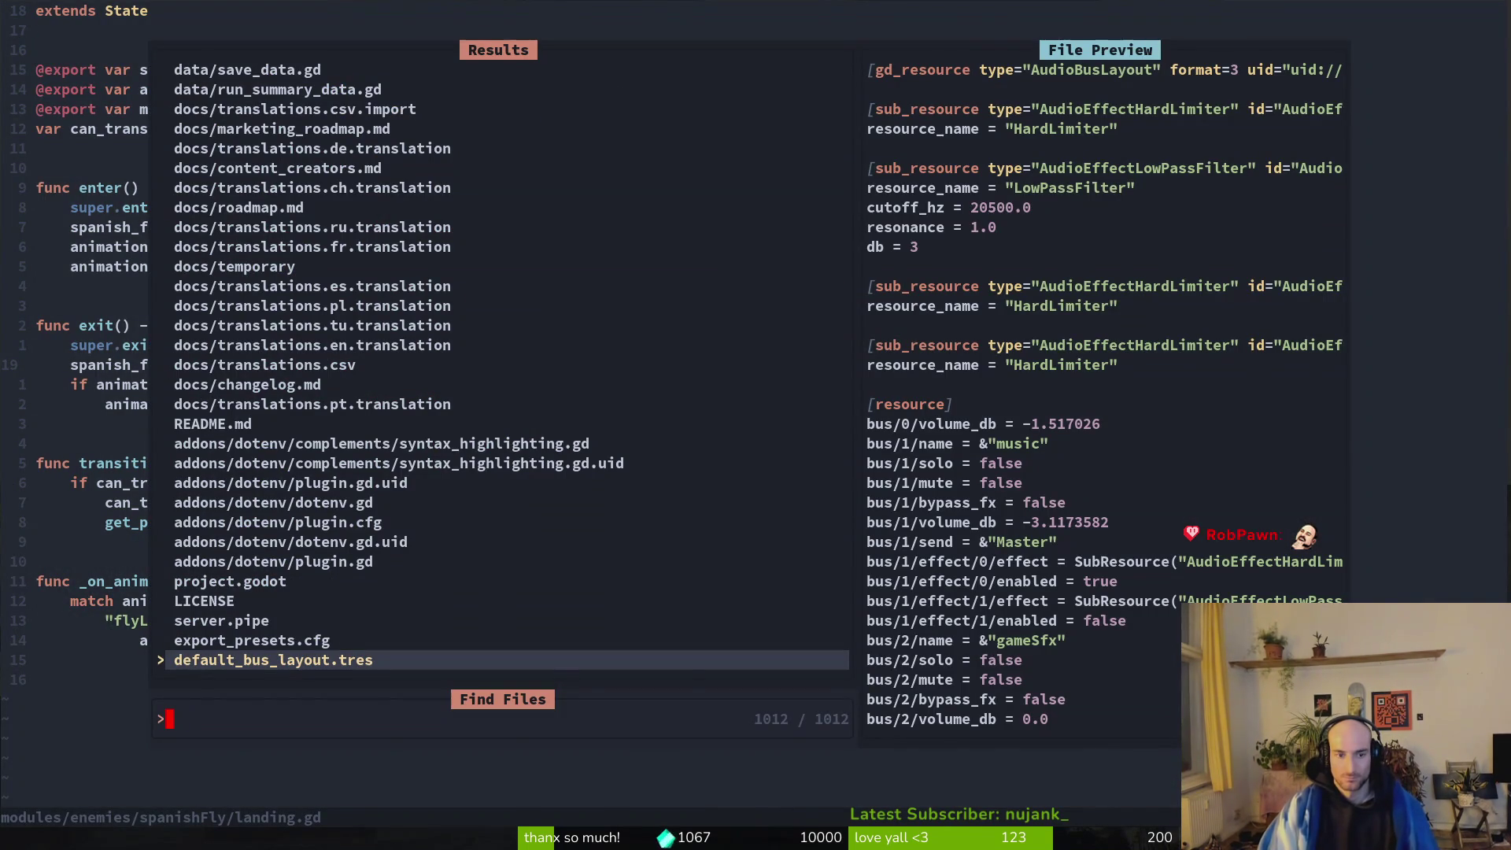
key(Escape)
key(space)
key(f)
key(f)
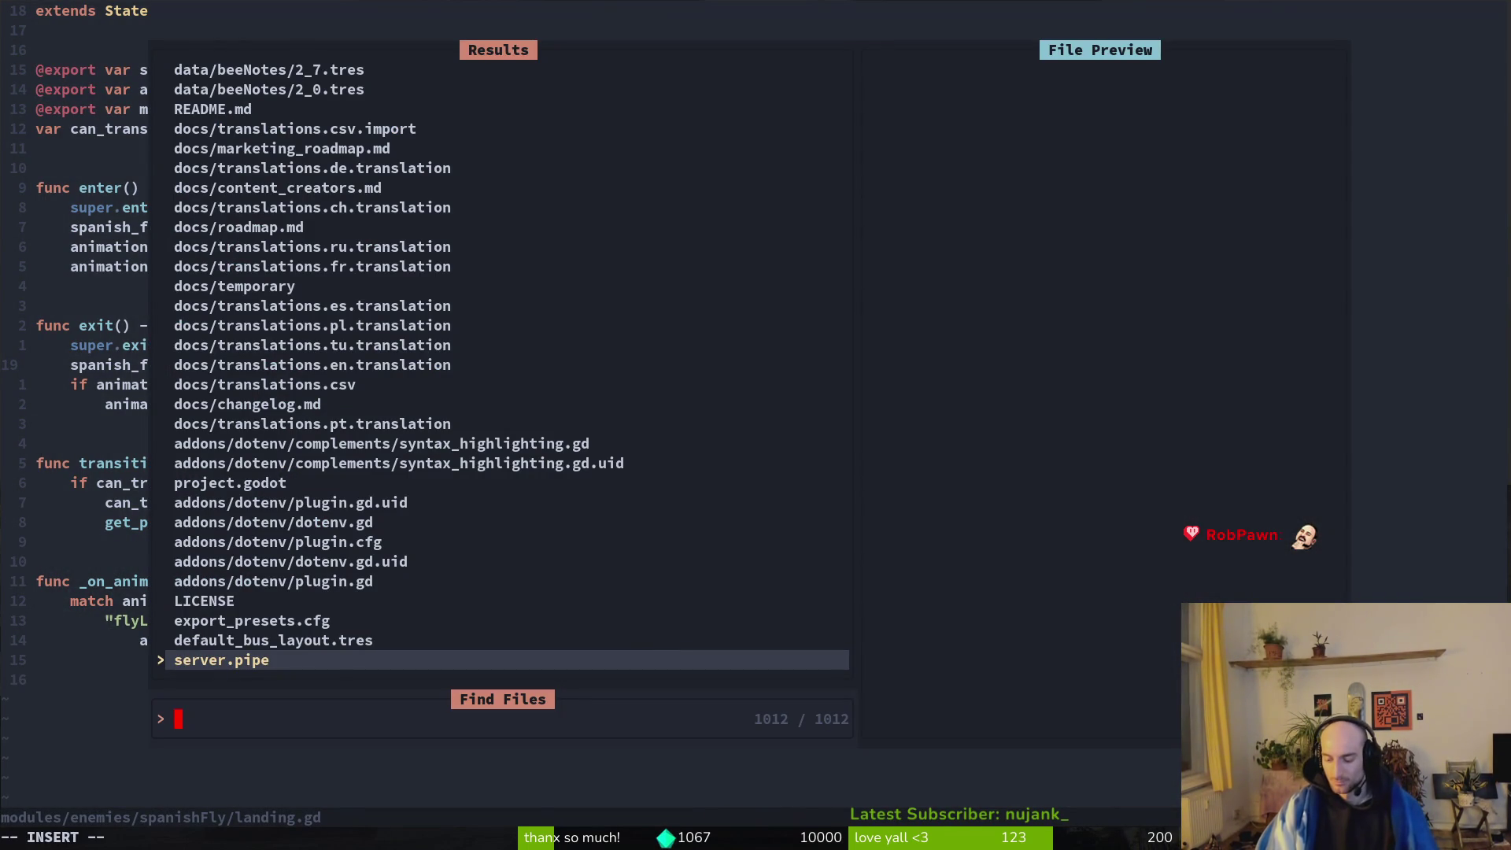
text(spfly)
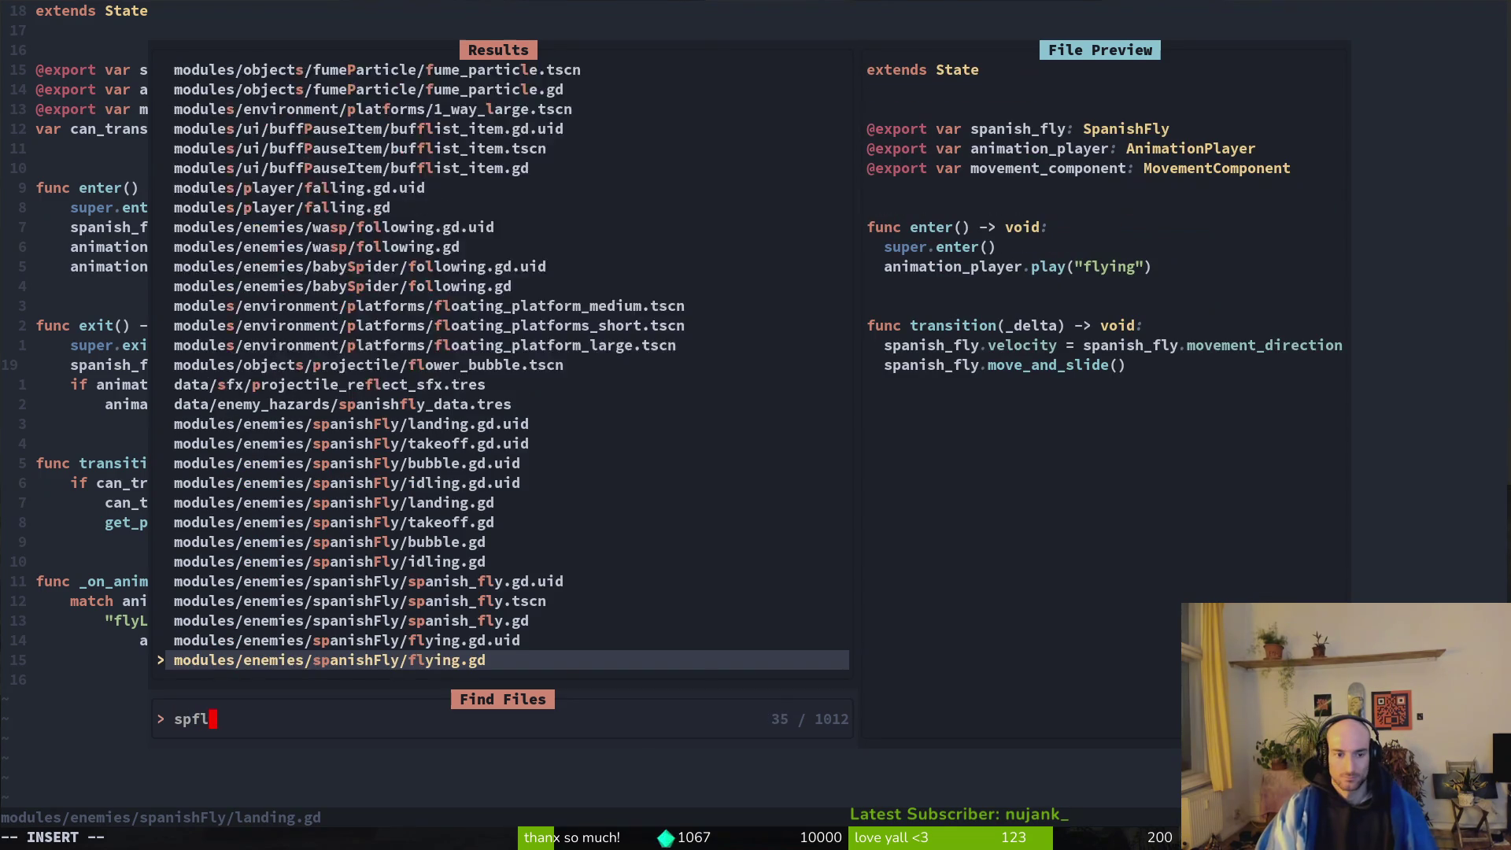
key(Up)
key(Up)
key(Return)
key(j)
key(j)
key(j)
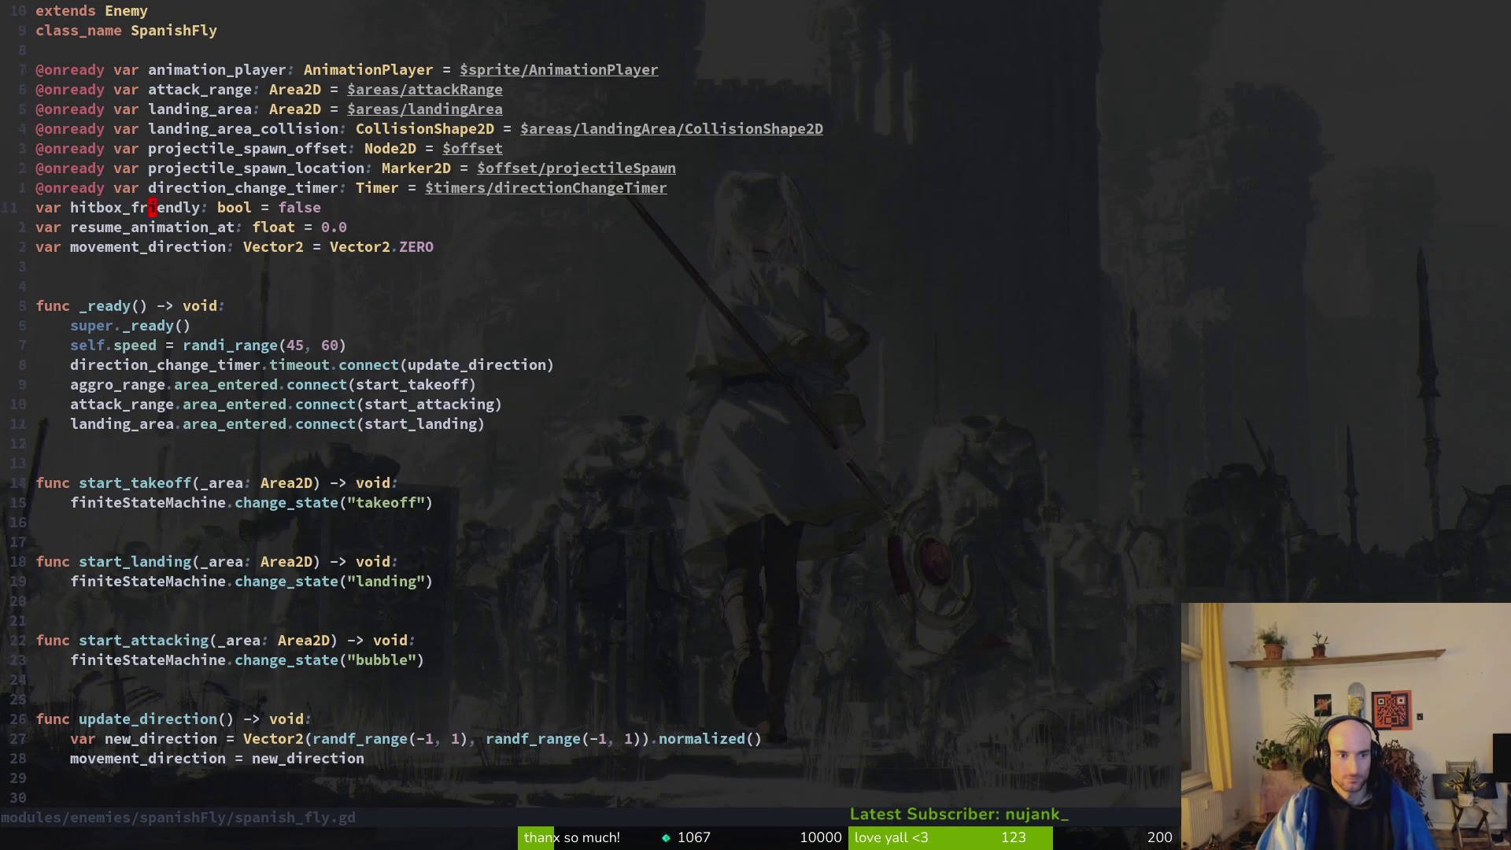
key(j)
key(j)
key(j)
key(j)
key(j)
key(k)
key(k)
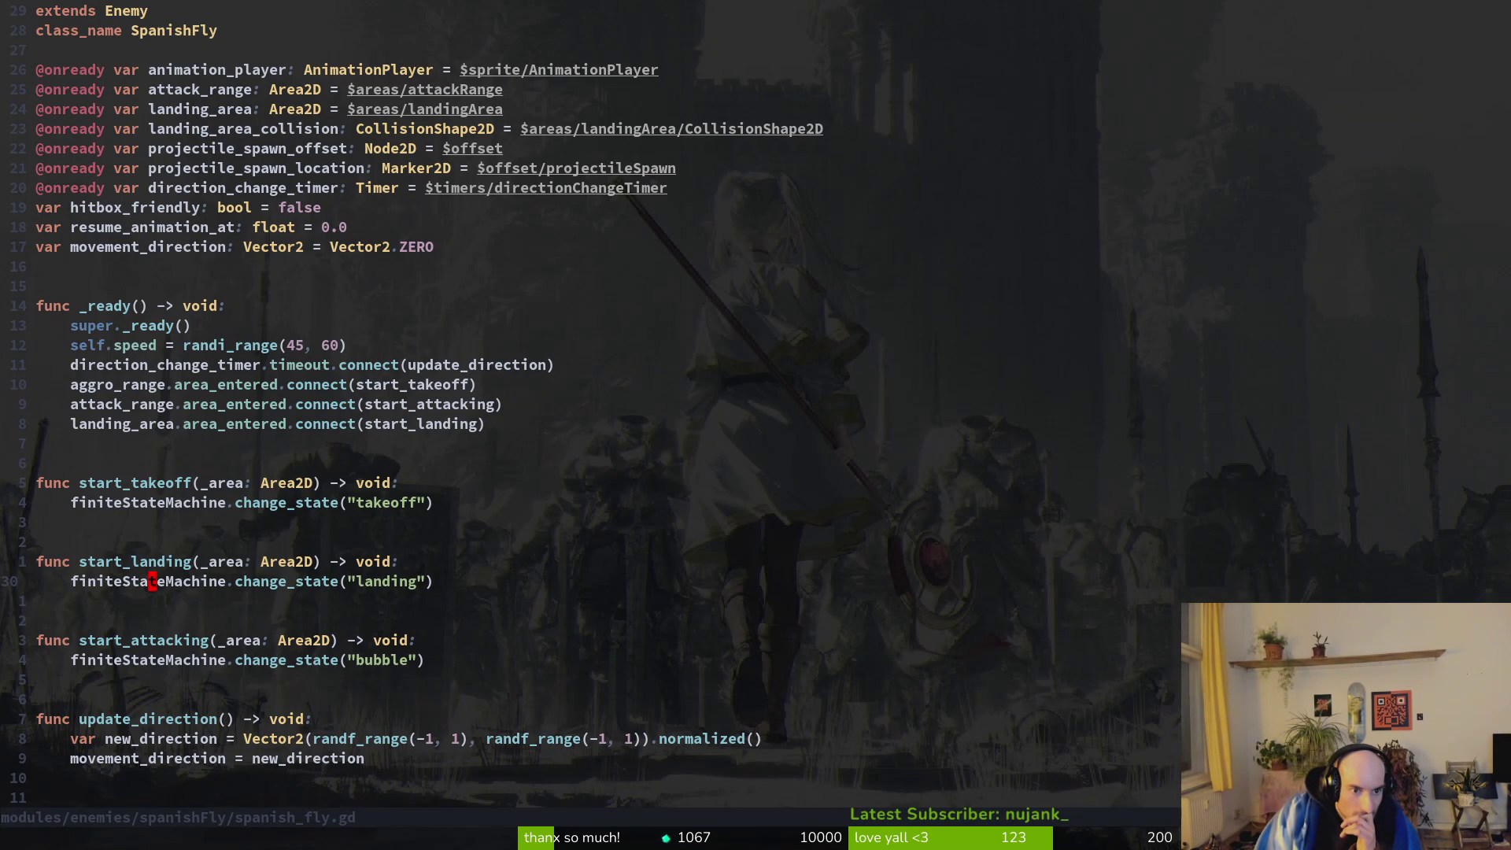
key(k)
key(k)
key(k)
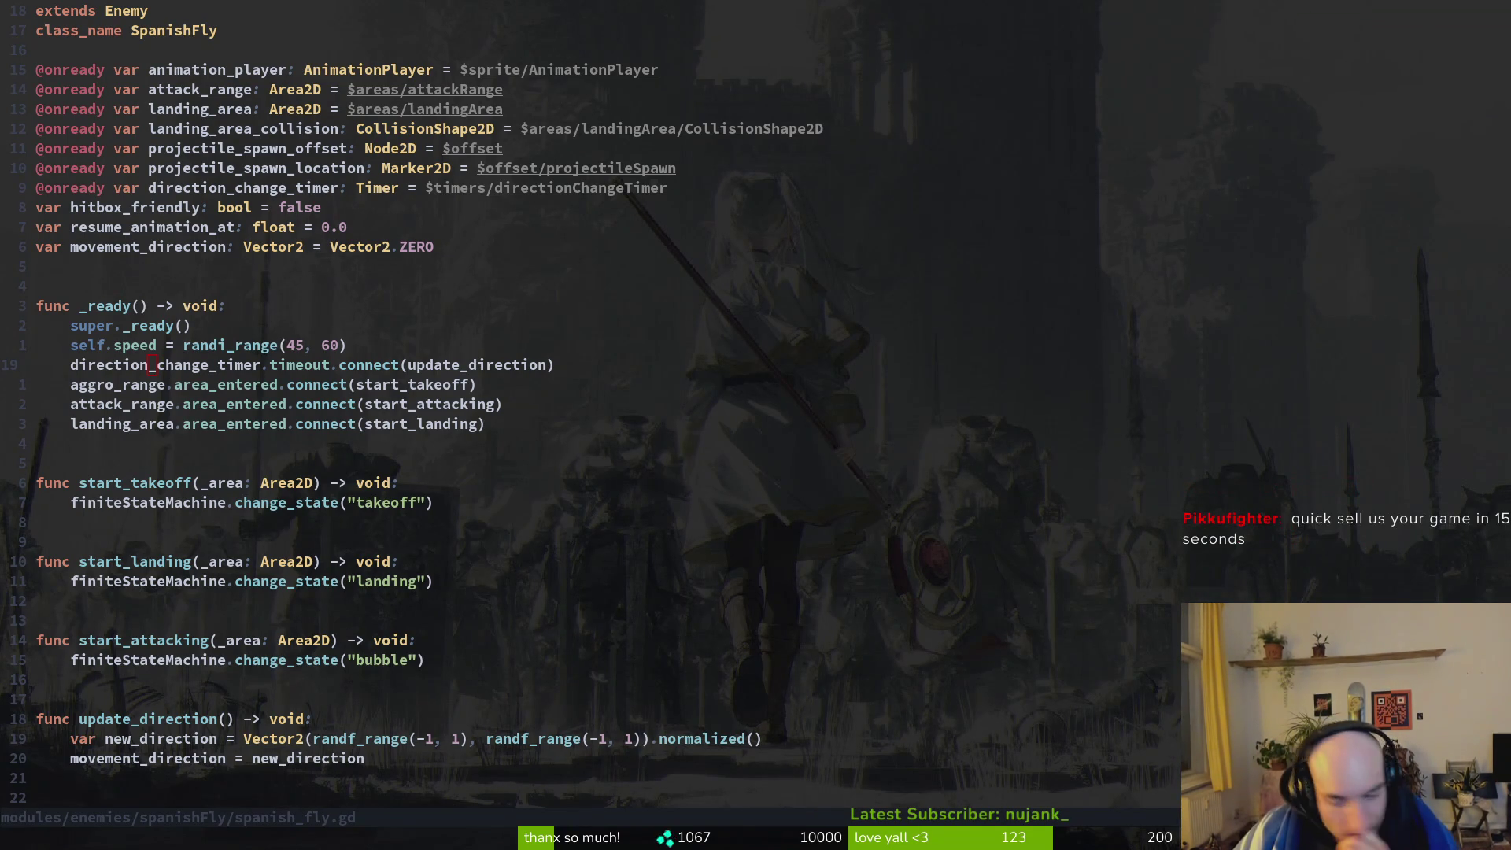
Save spanish_fly.gd and run the project from Godot.
text(5k:w)
key(Return)
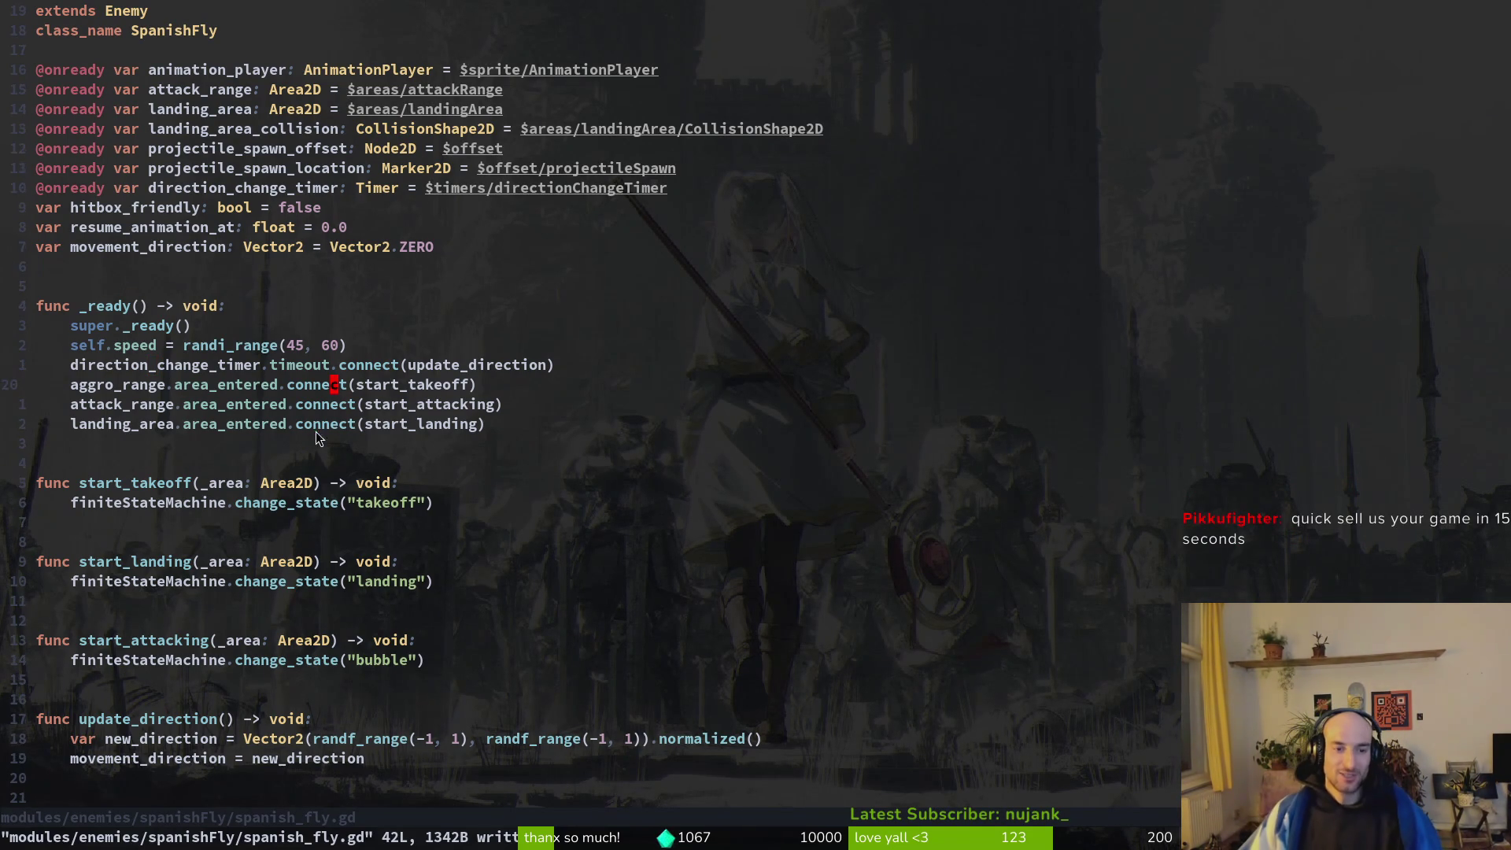
double_click(277, 458)
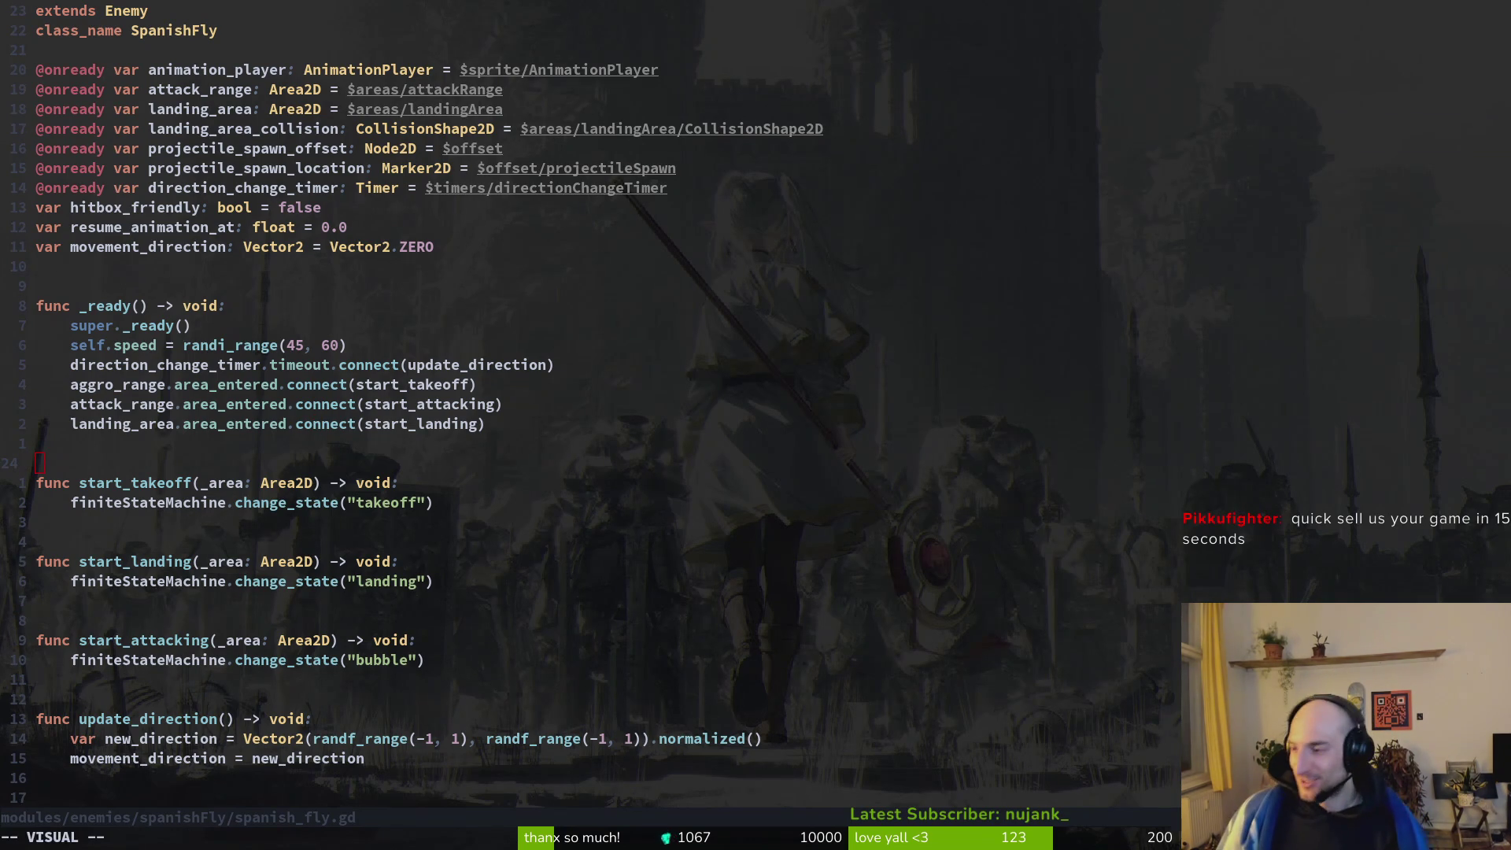
key(alt+Tab)
click(1248, 46)
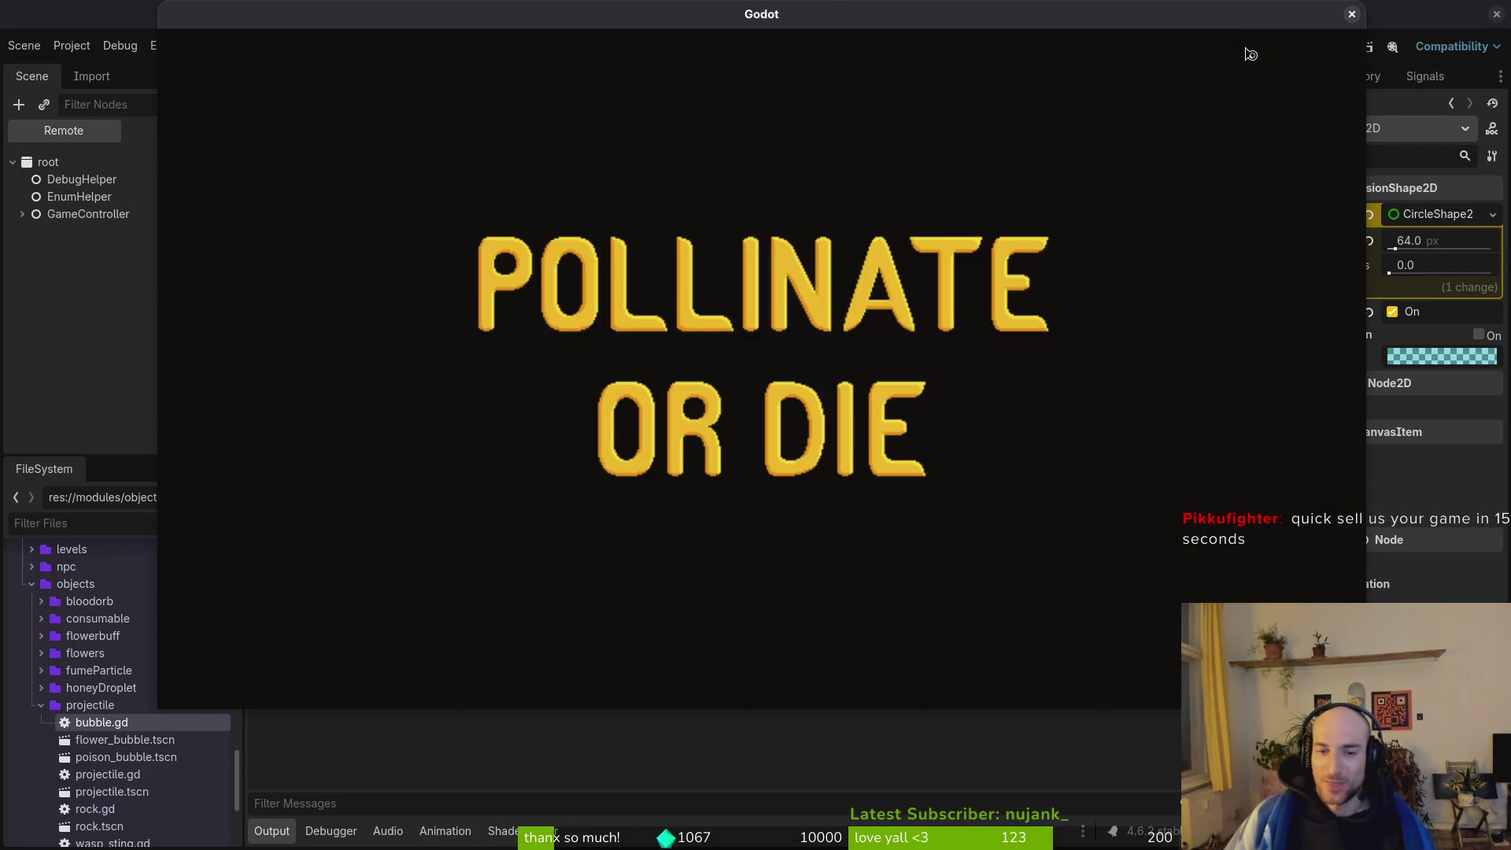
Play from the main menu, open and close the shop, then pause and stop the game.
key(Return)
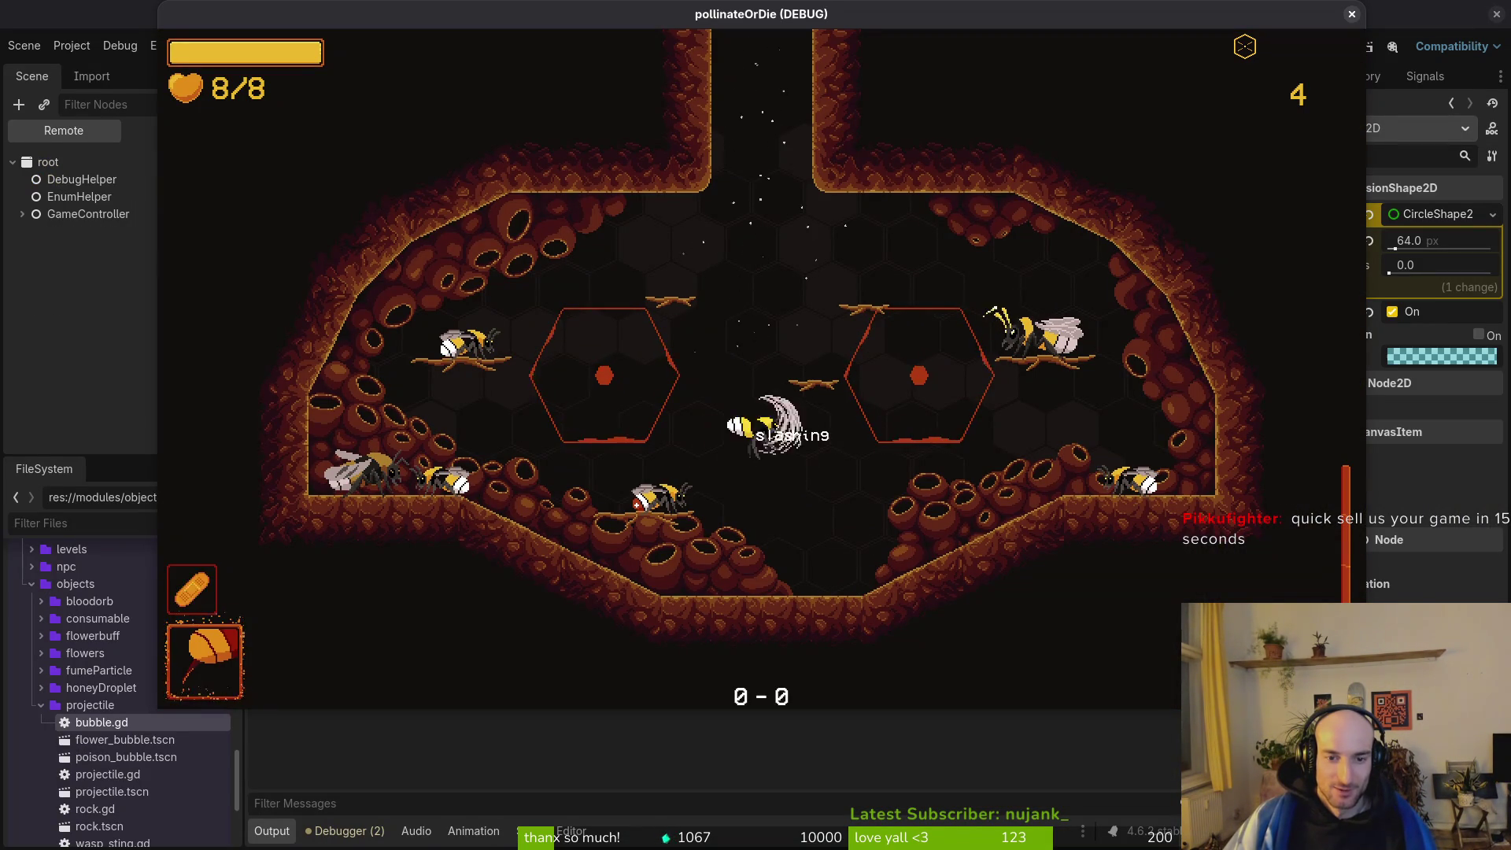
key(Tab)
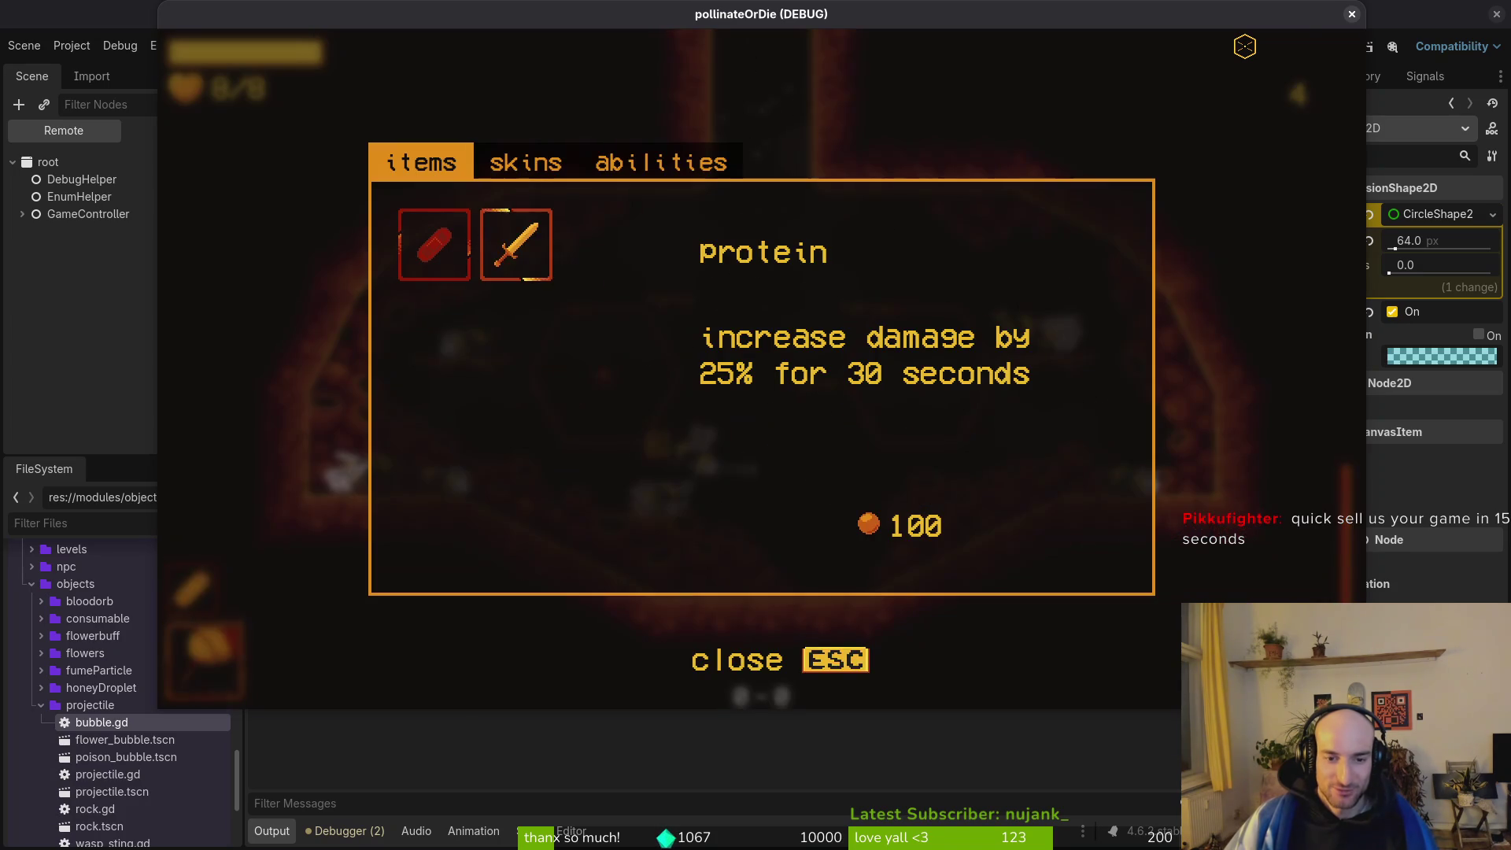
key(Escape)
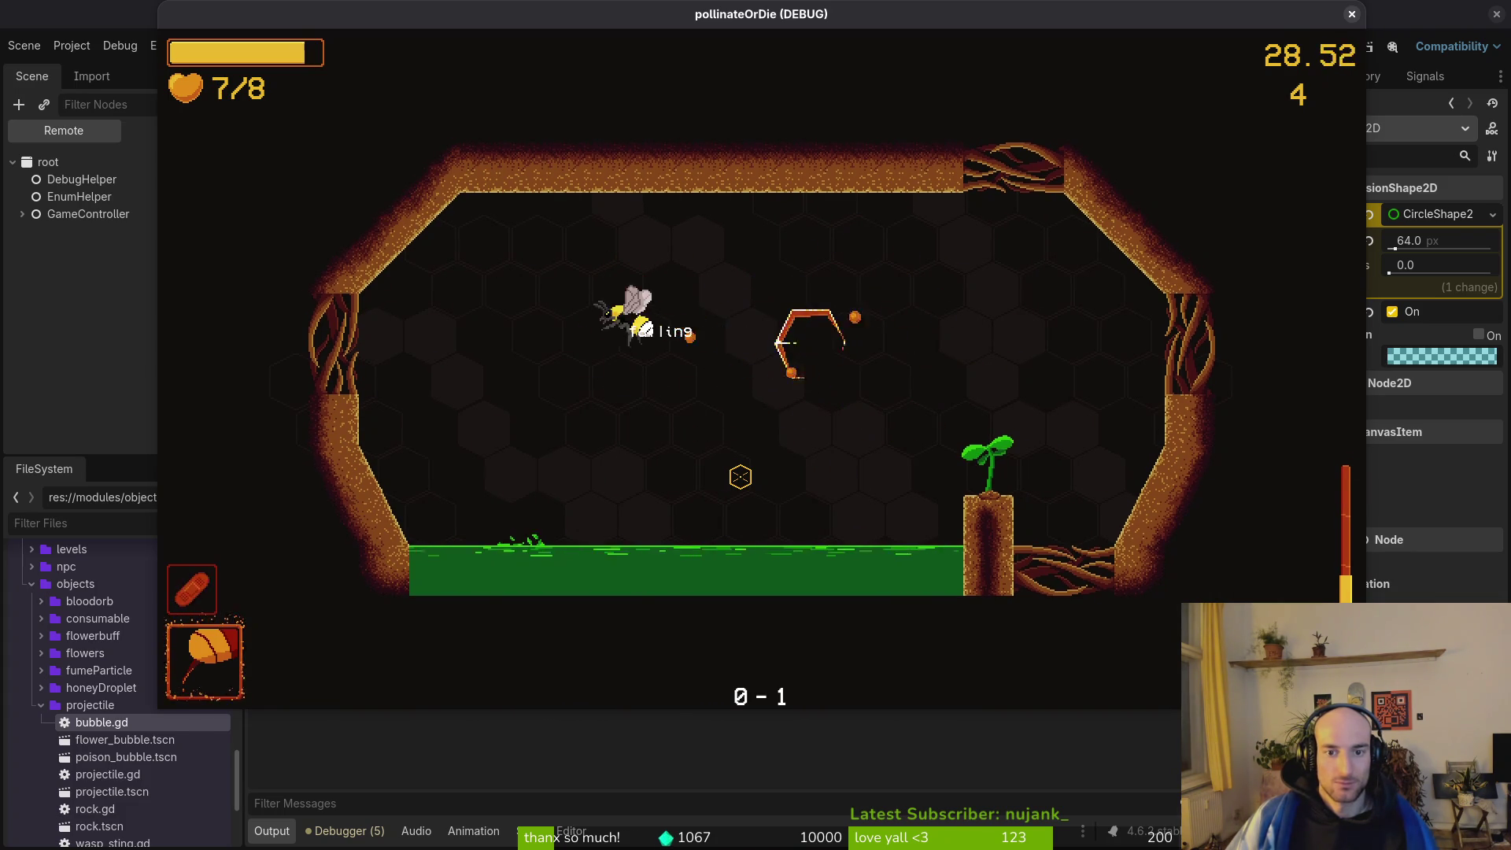
key(Escape)
click(1351, 13)
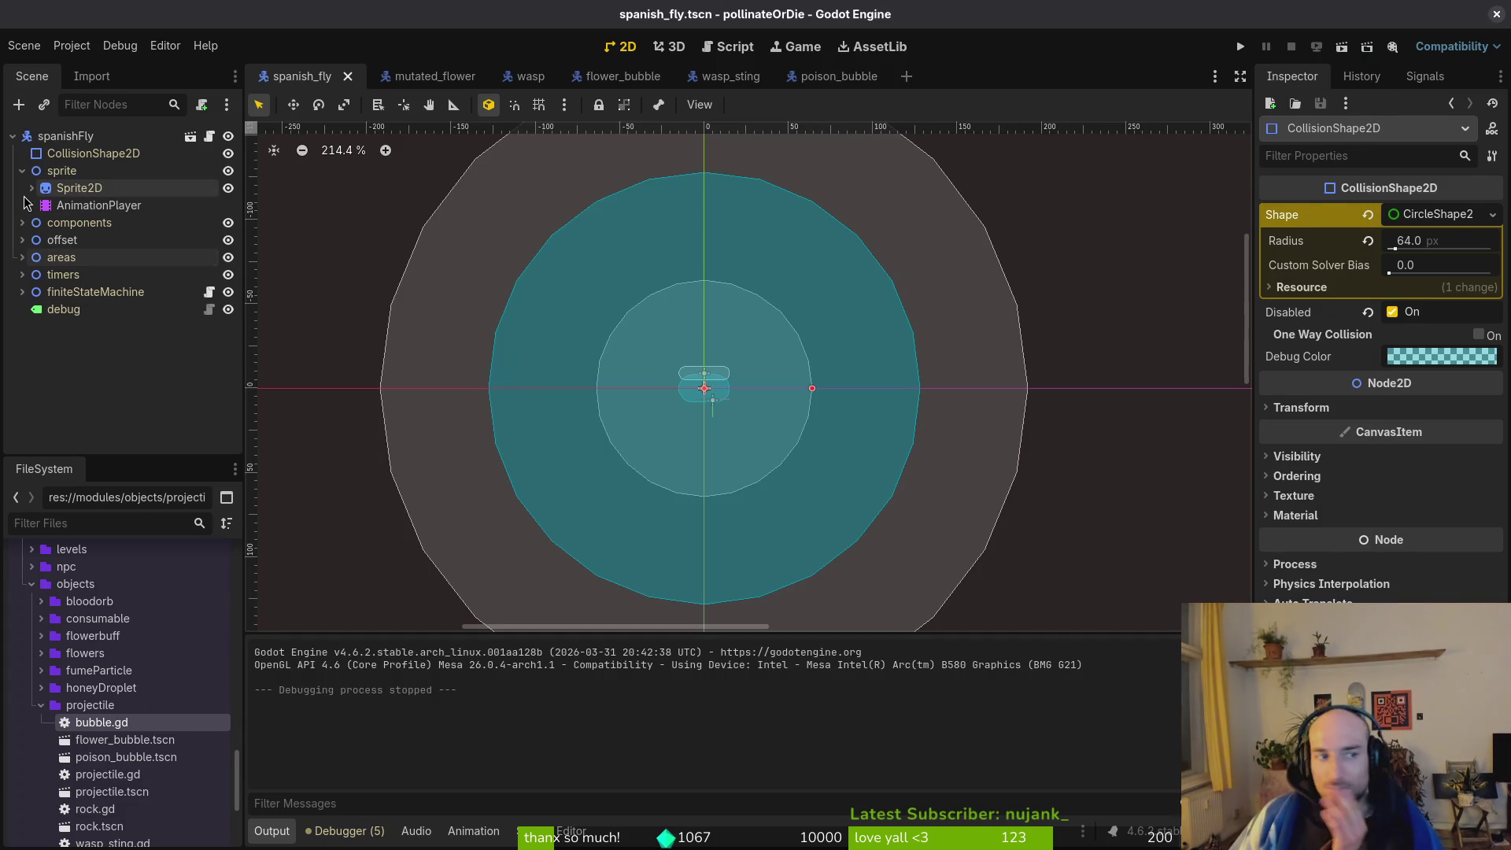
Collapse the sprite node's children and clear the collision shape selection.
click(22, 171)
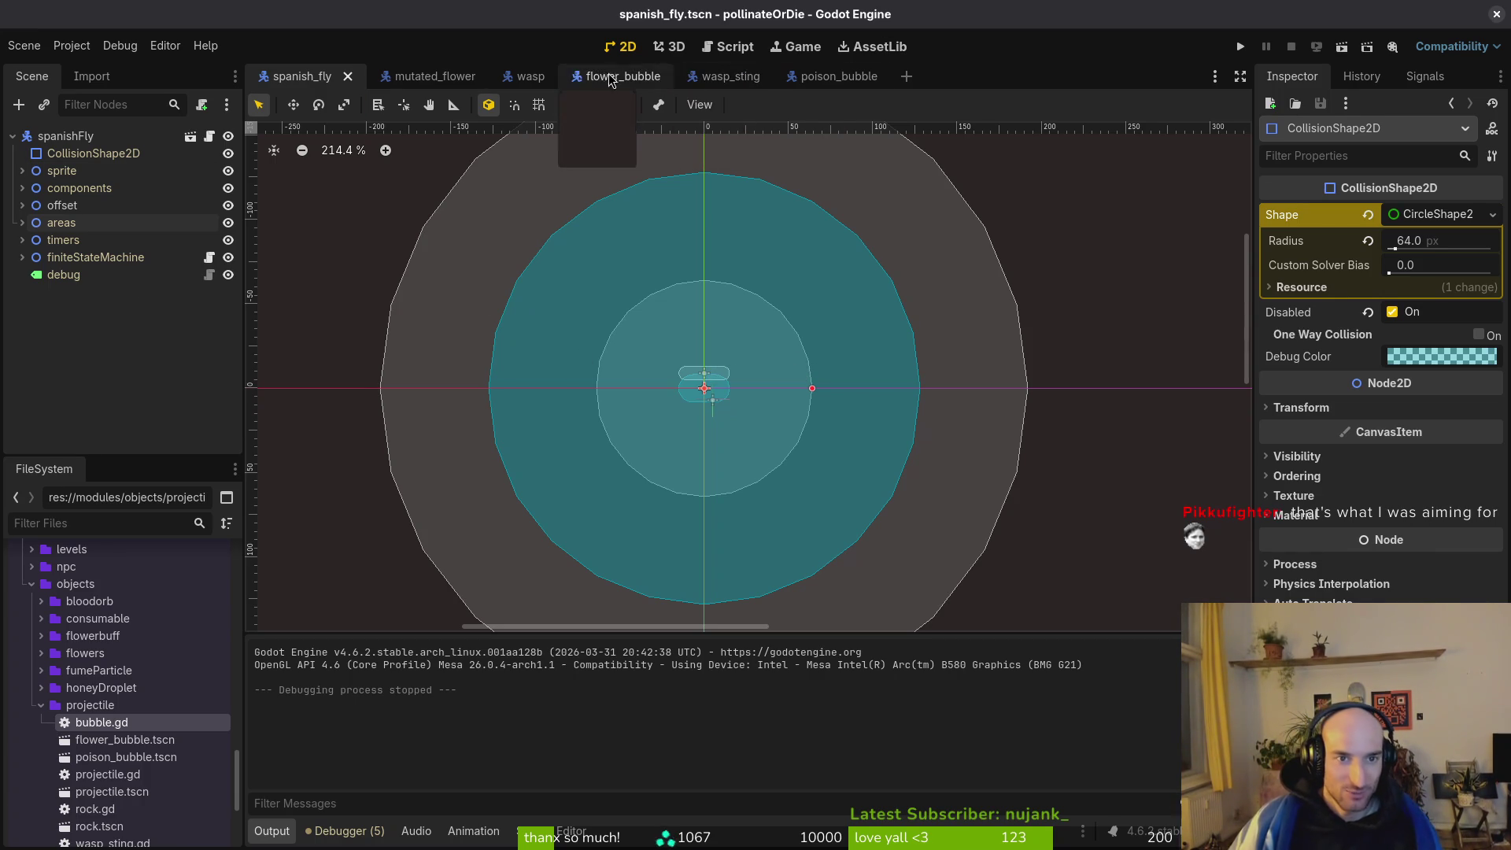
scroll(724, 339, up, 5)
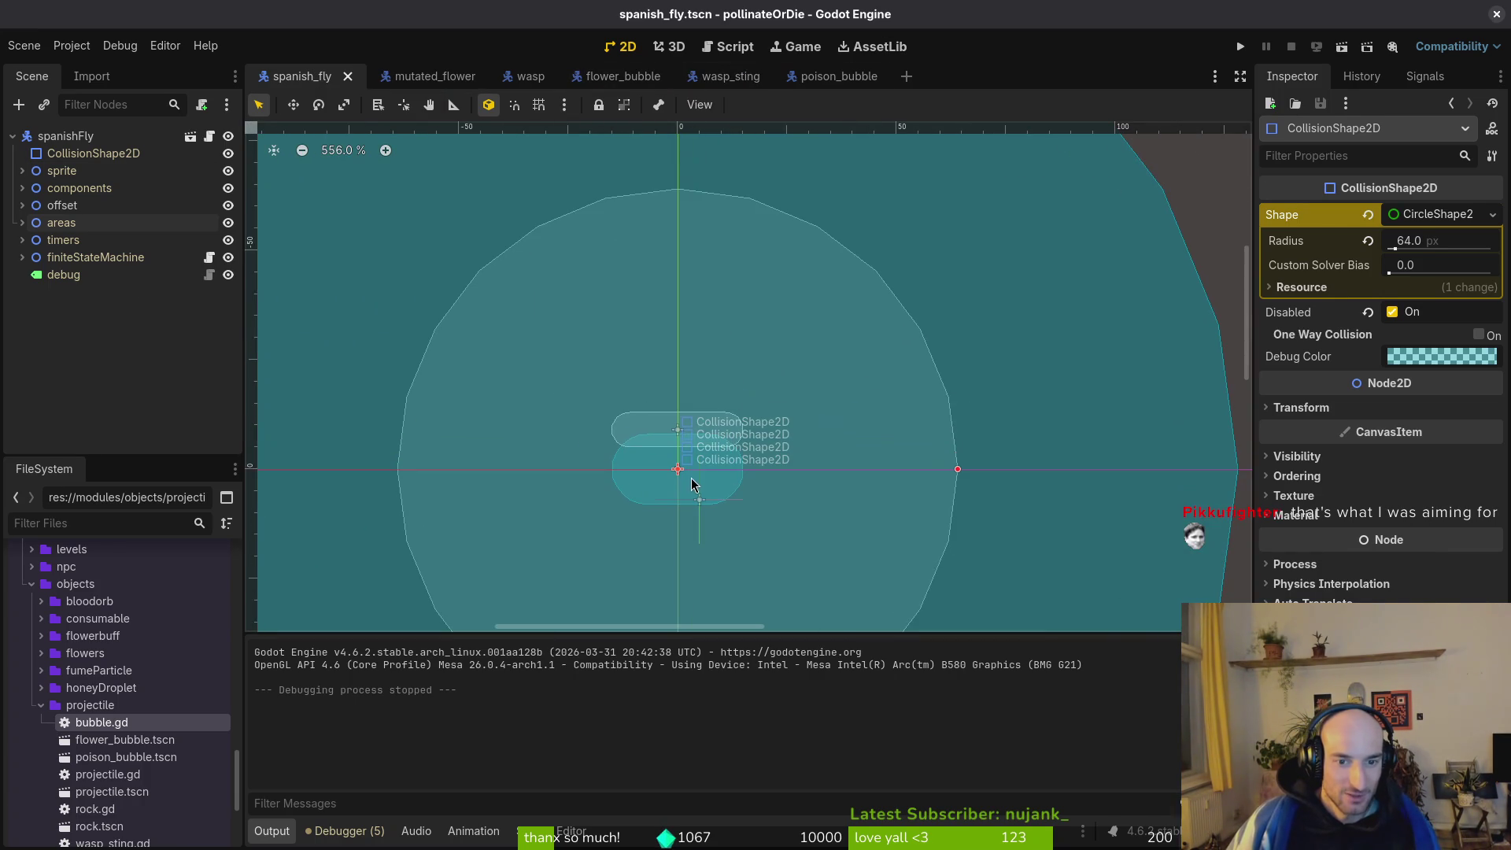
scroll(697, 487, up, 2)
scroll(712, 488, down, 4)
click(706, 366)
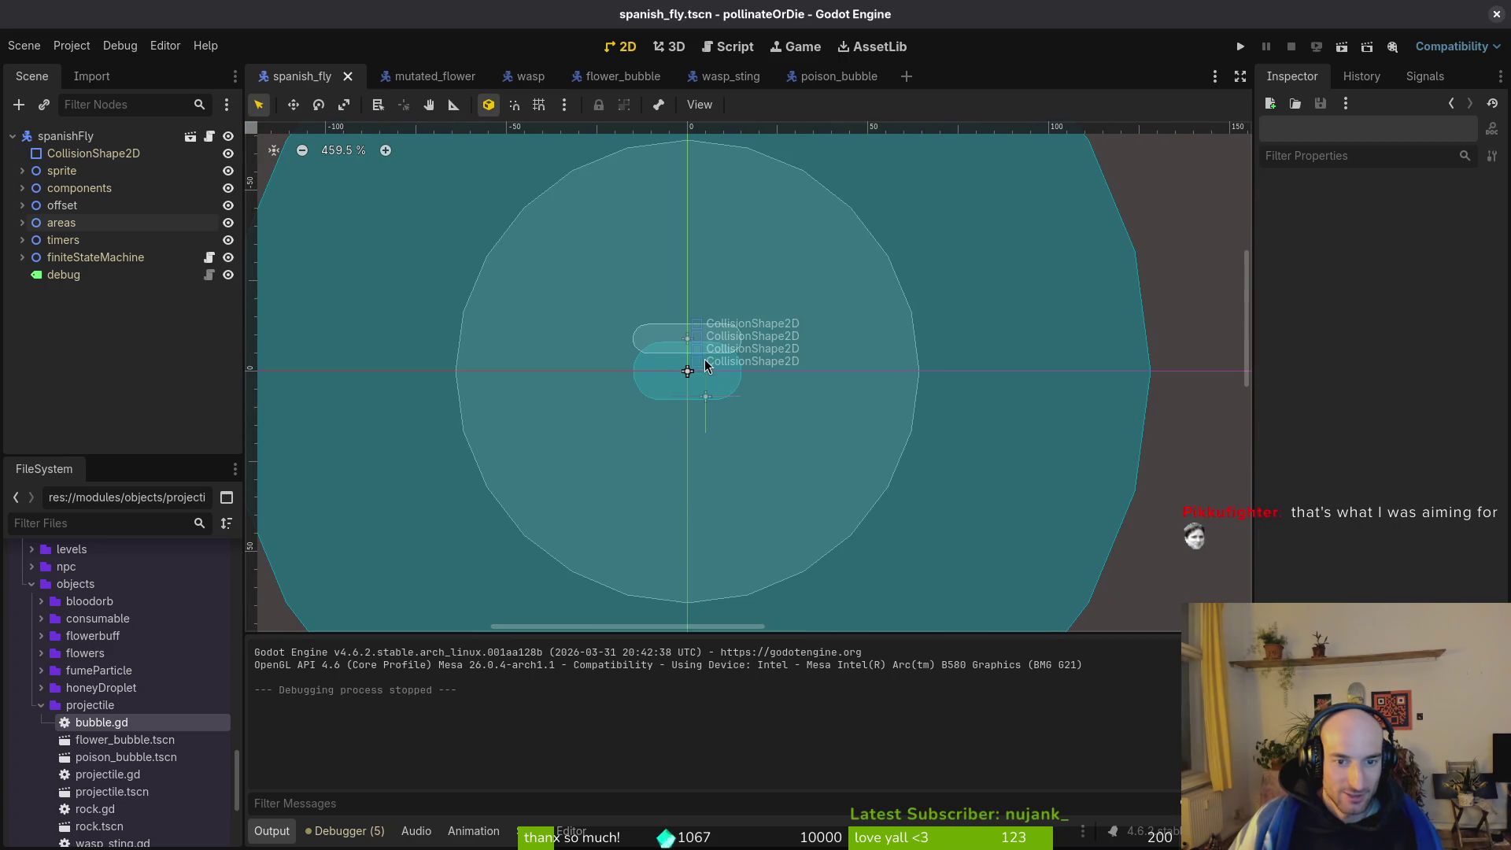
Expand finiteStateMachine and areas, and toggle landingArea's visibility off and back on.
click(22, 257)
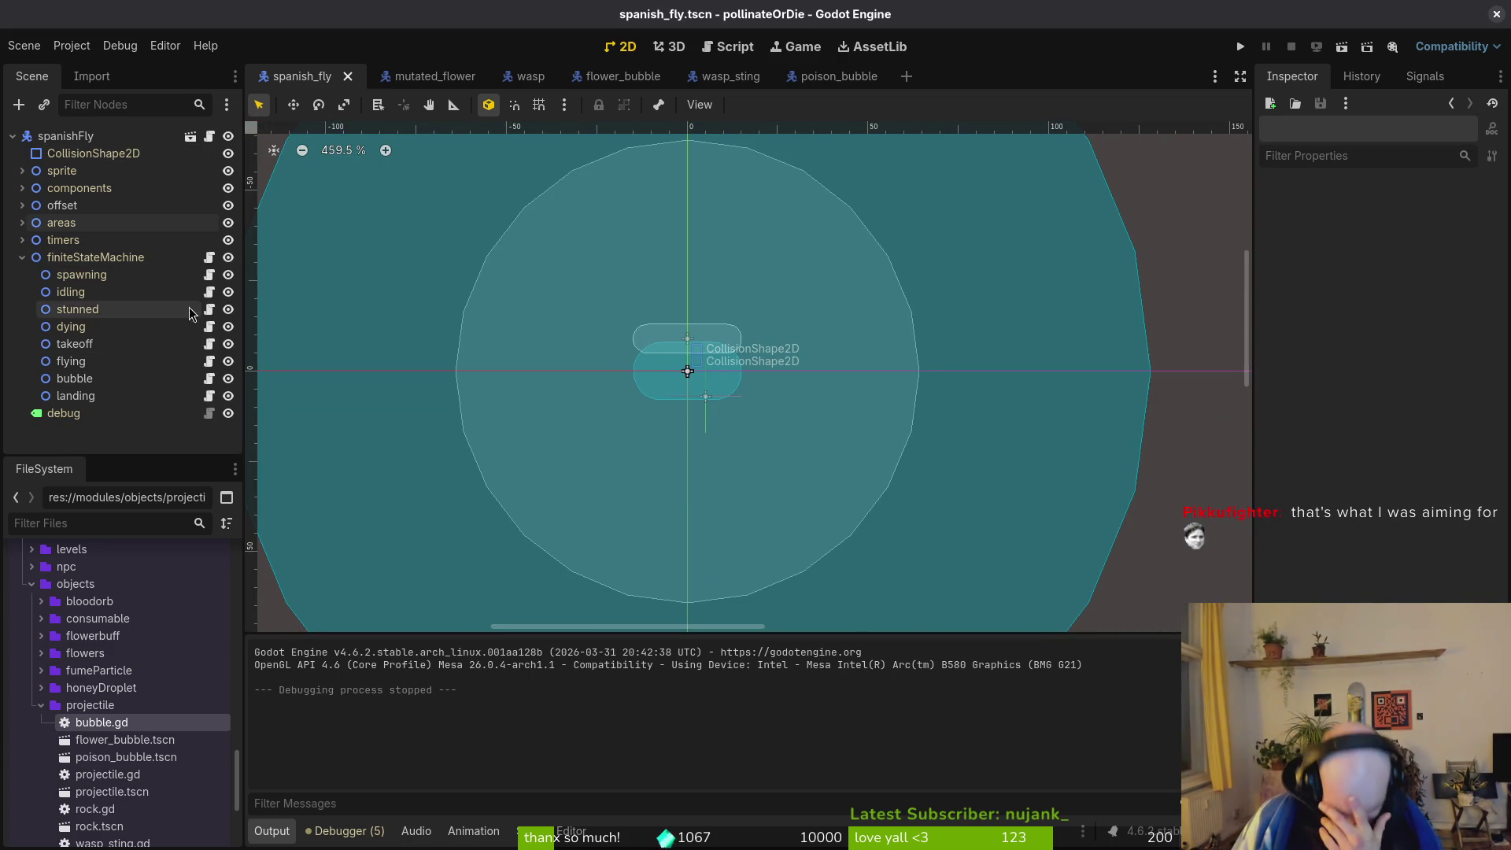
click(22, 223)
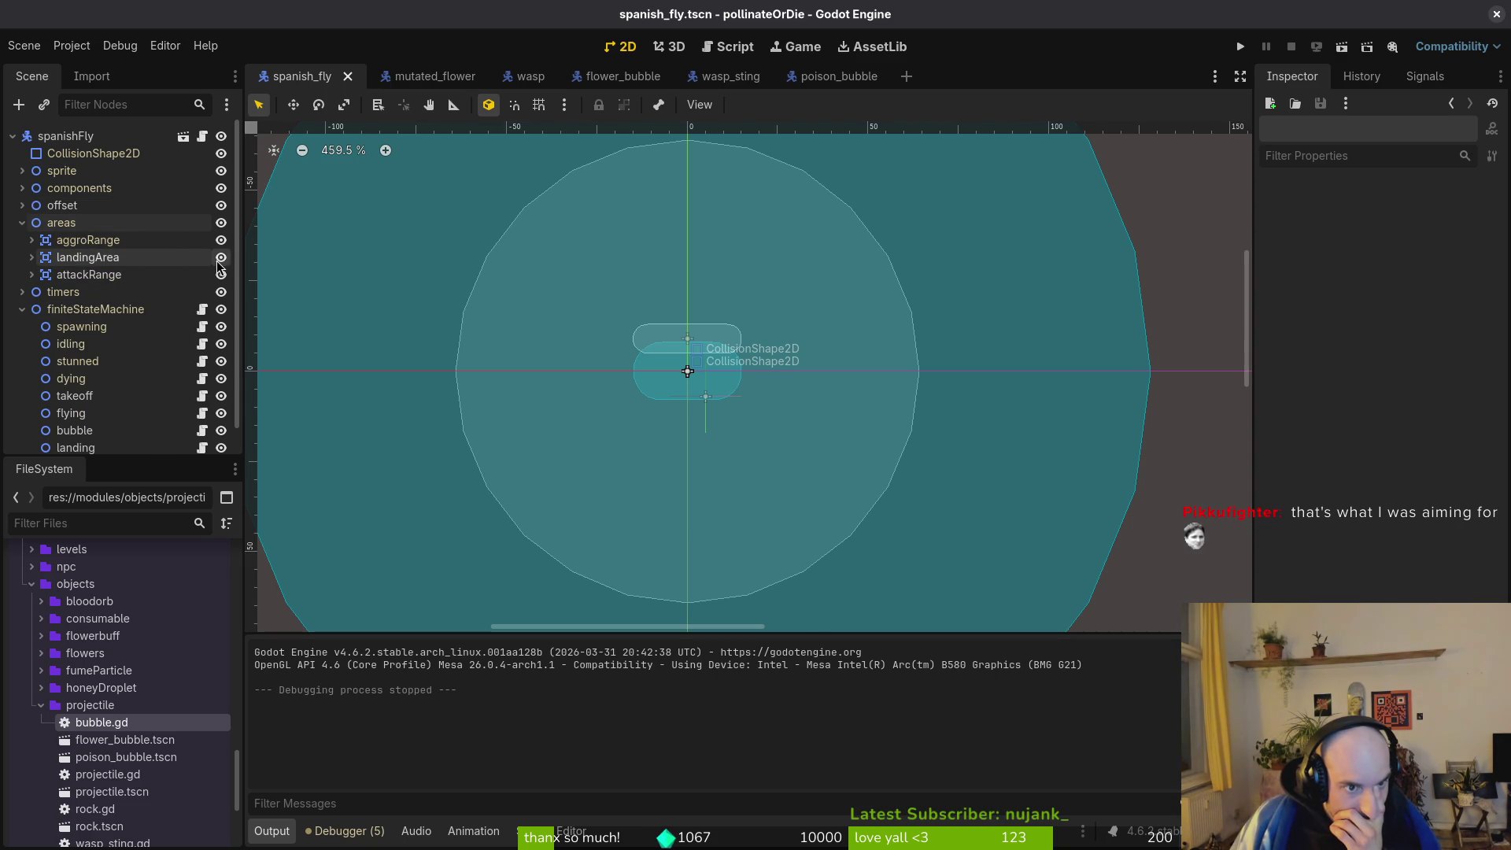
click(220, 259)
click(220, 259)
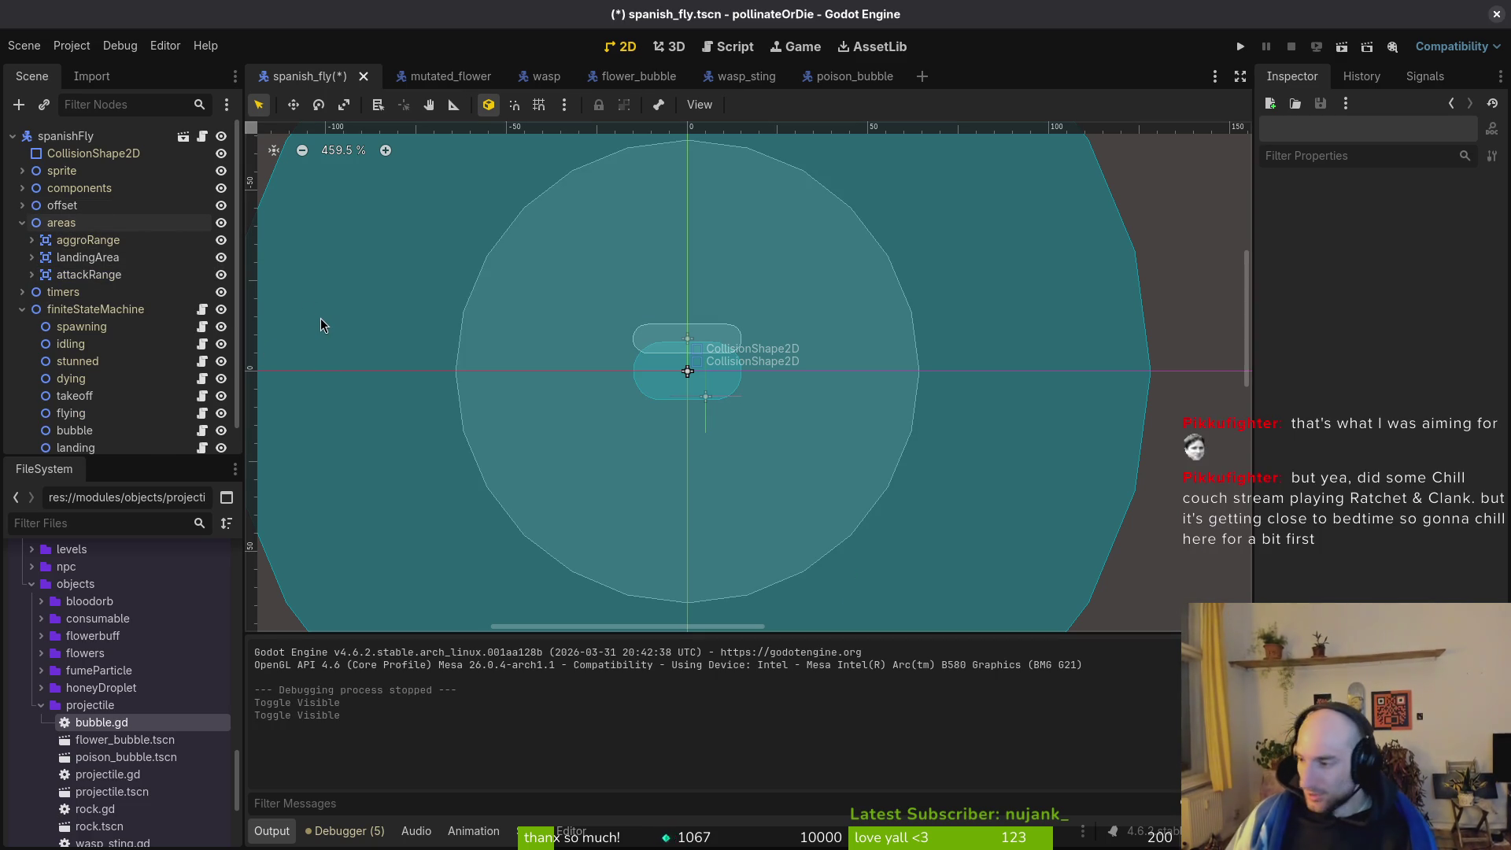
key(alt+Tab)
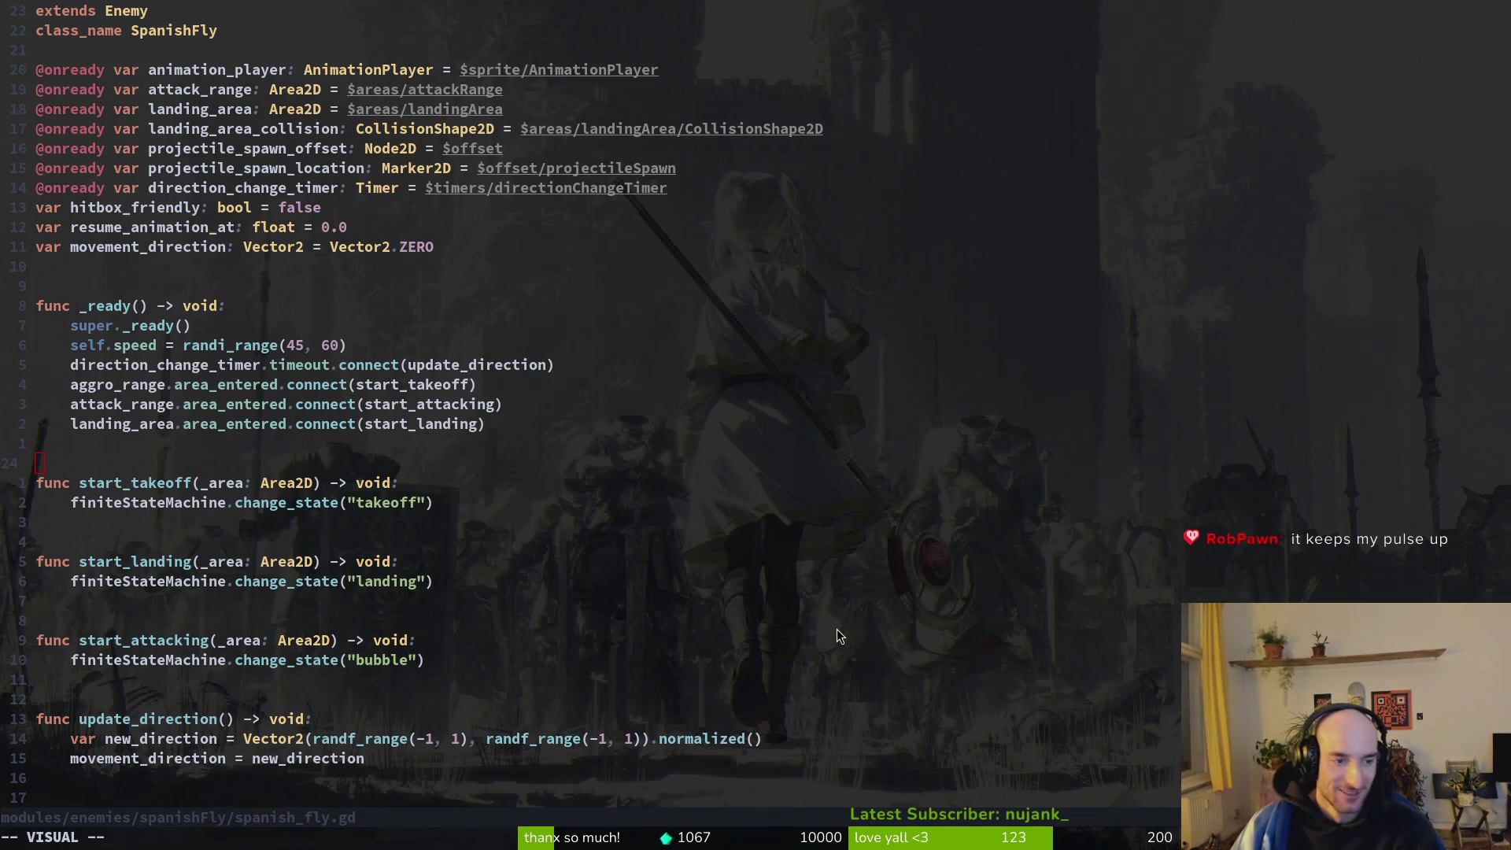
Save spanish_fly.gd, then select the fly's body CollisionShape2D (capsule, radius 8, height 30) in Godot.
click(291, 480)
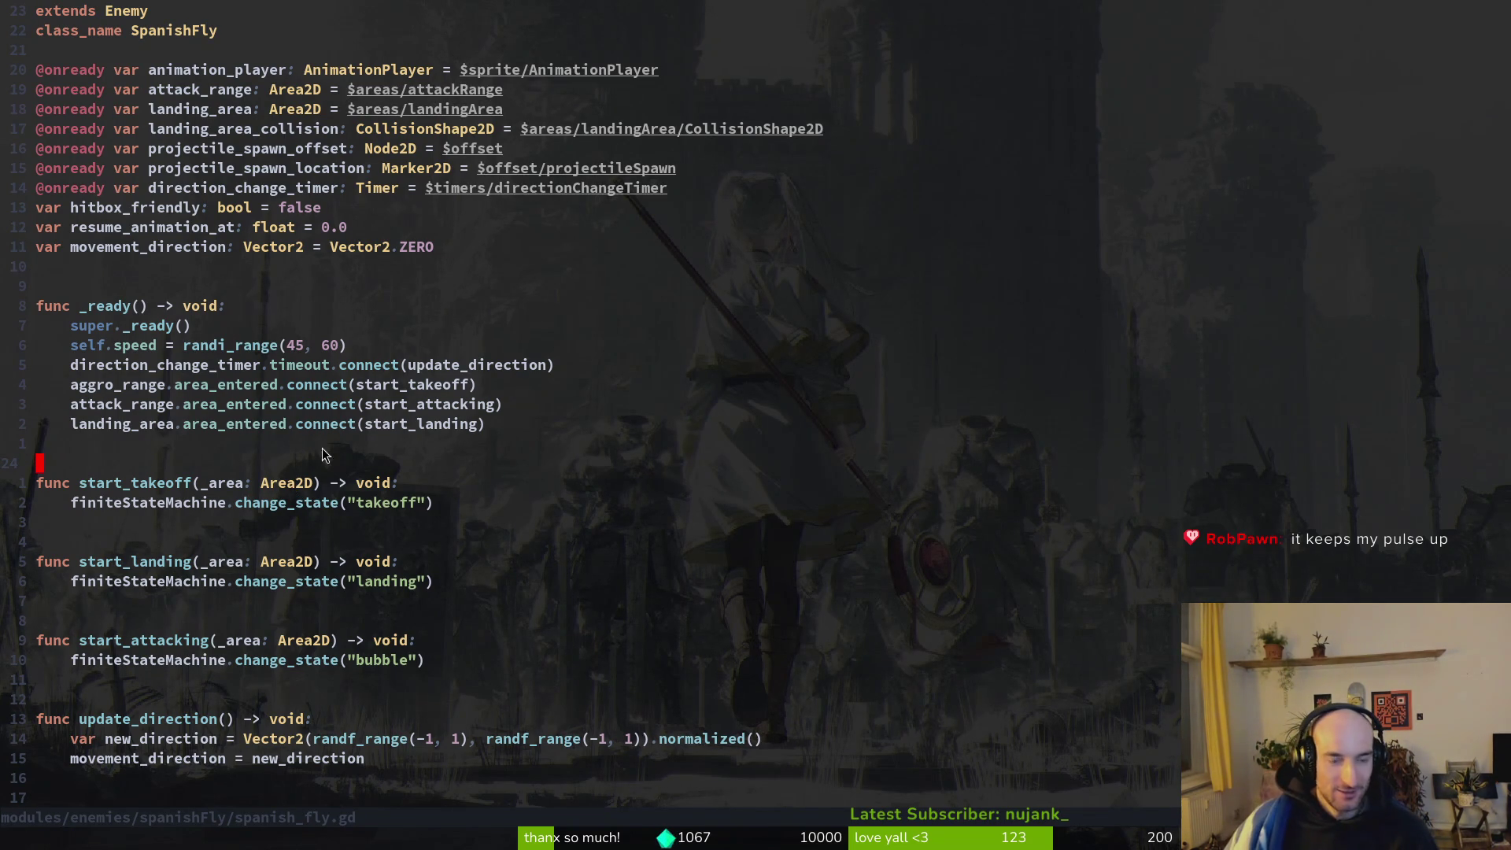
key(alt+Tab)
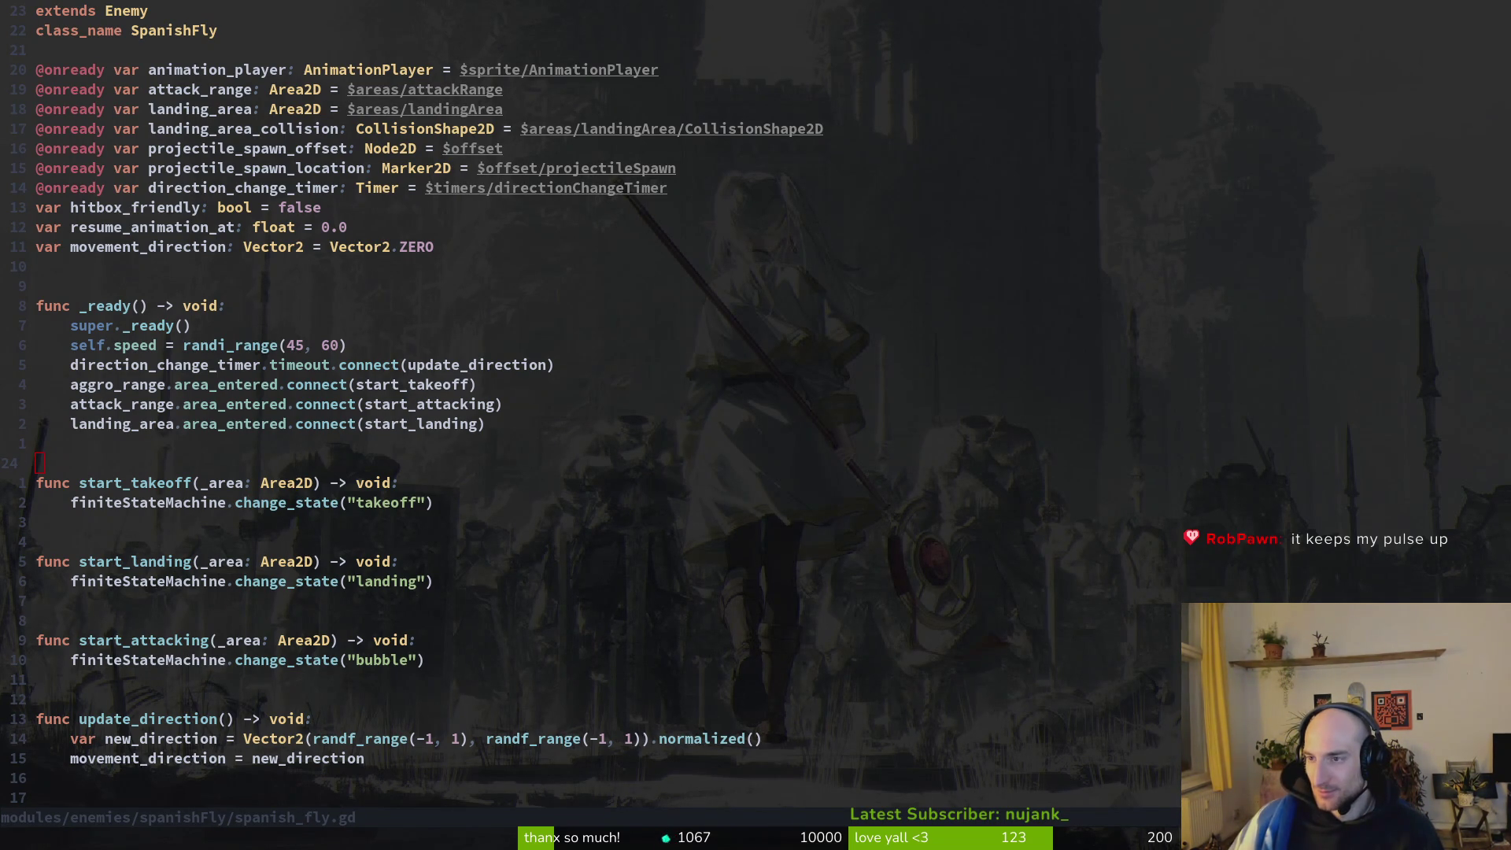
click(441, 496)
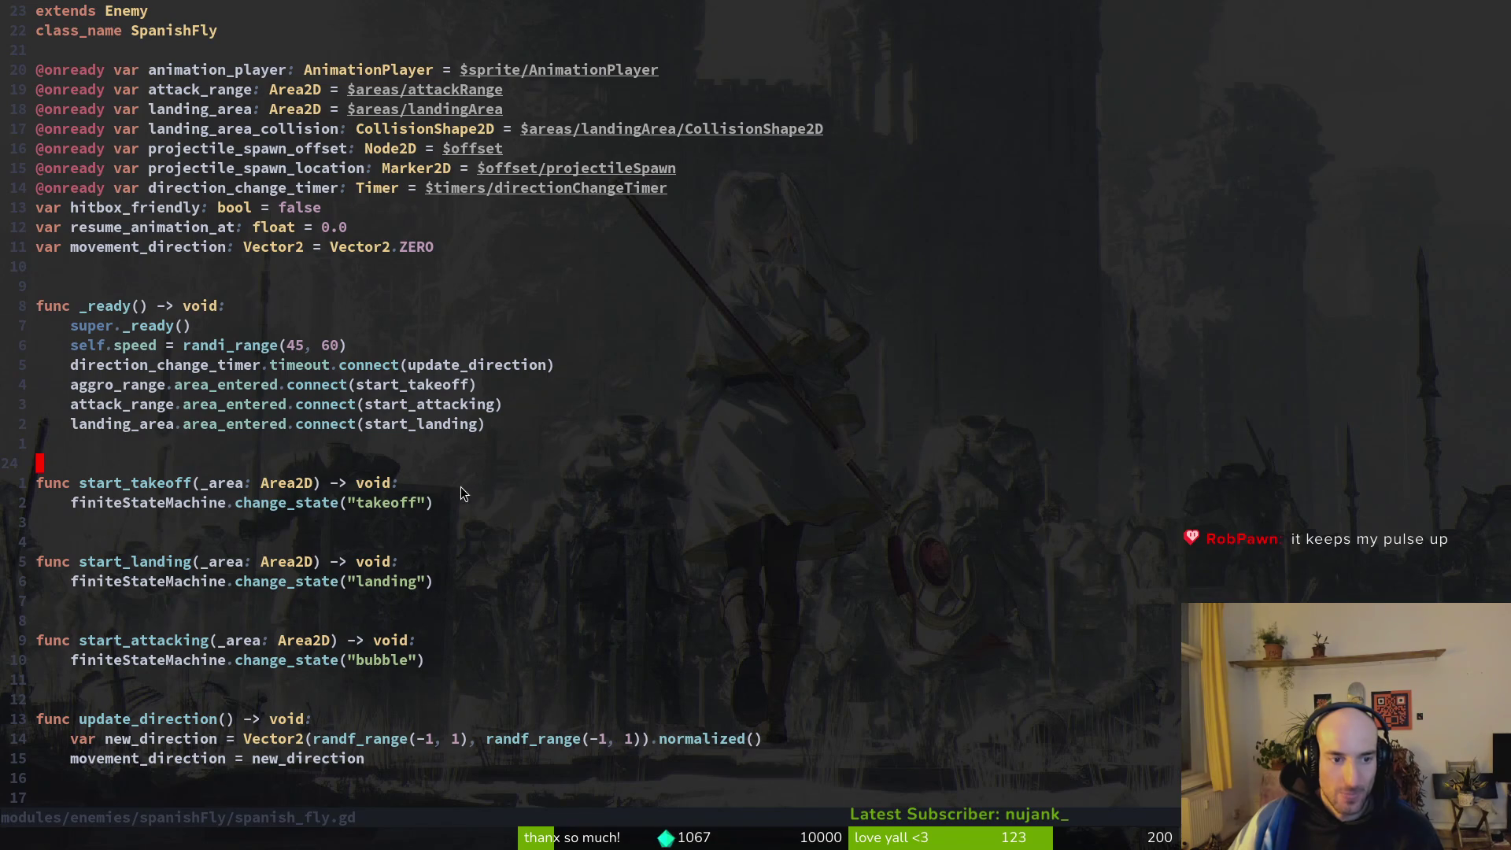
text(:w)
key(Return)
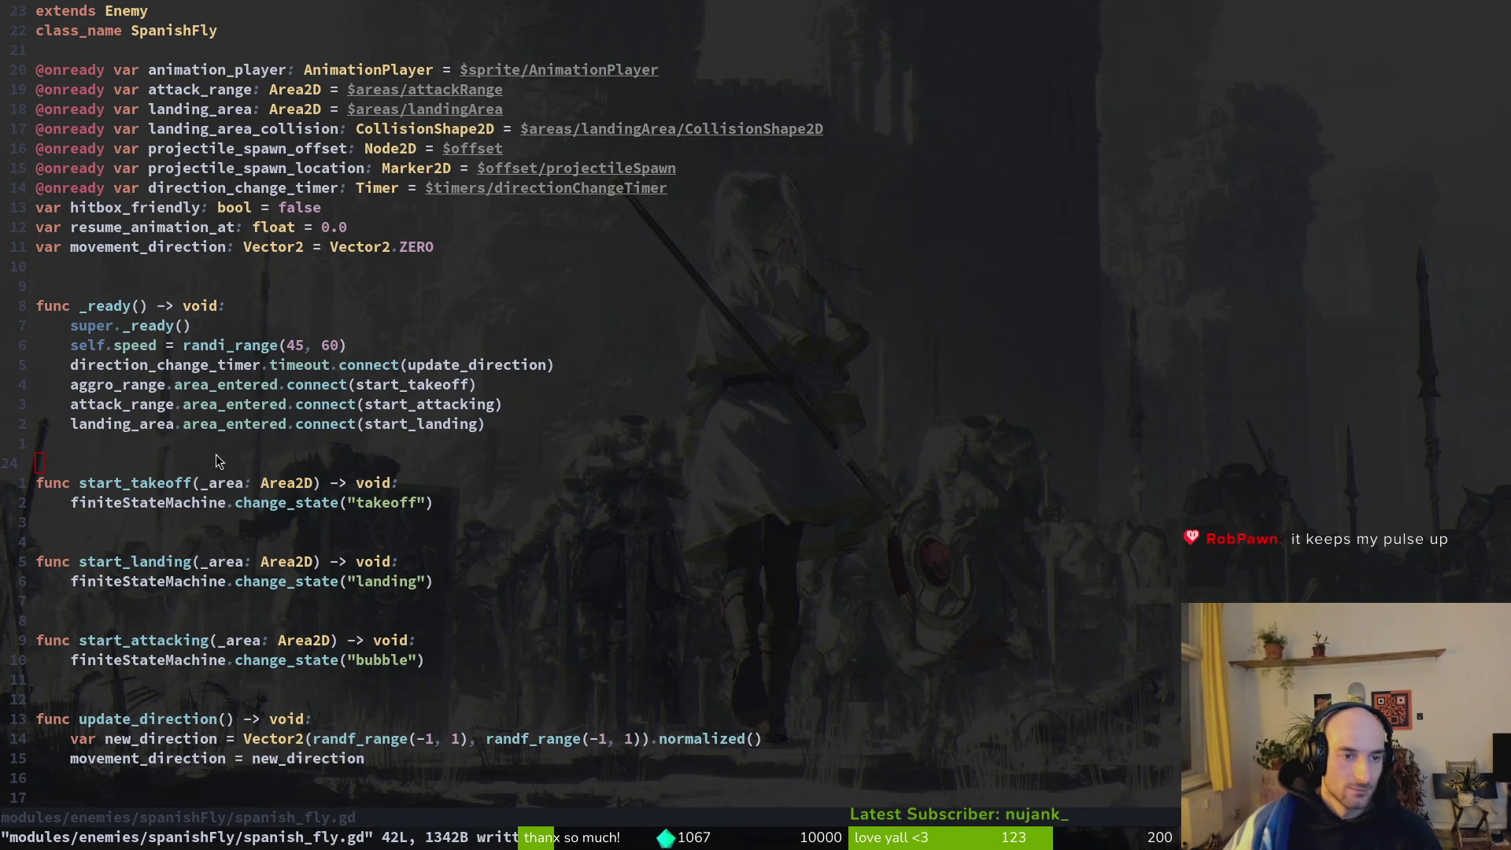
key(alt+Tab)
click(78, 152)
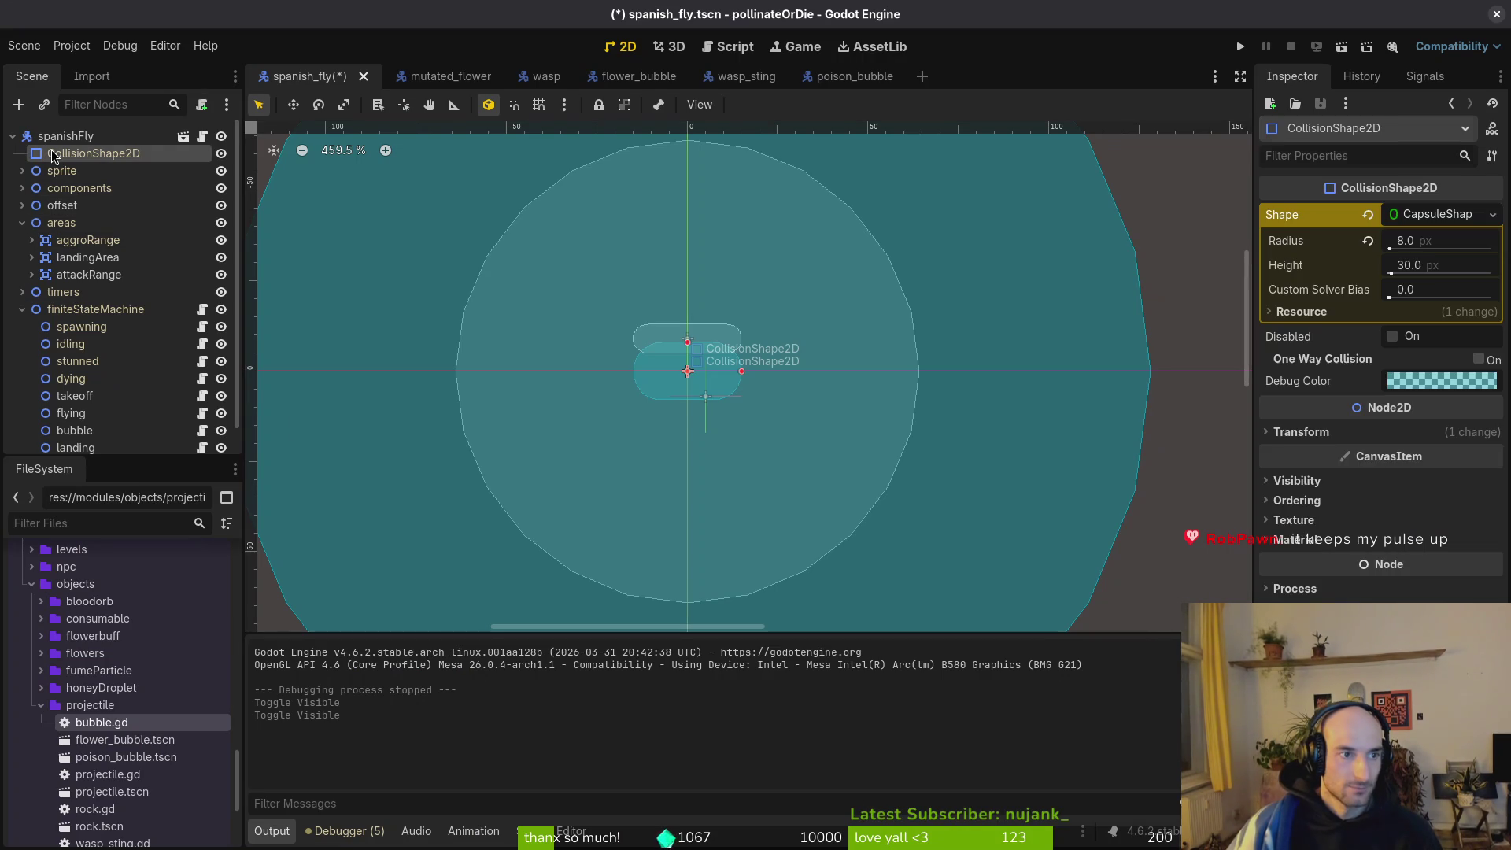
Review the spanishFly root's signals, reselect the body collision shape, and collapse areas and finiteStateMachine.
key(Up)
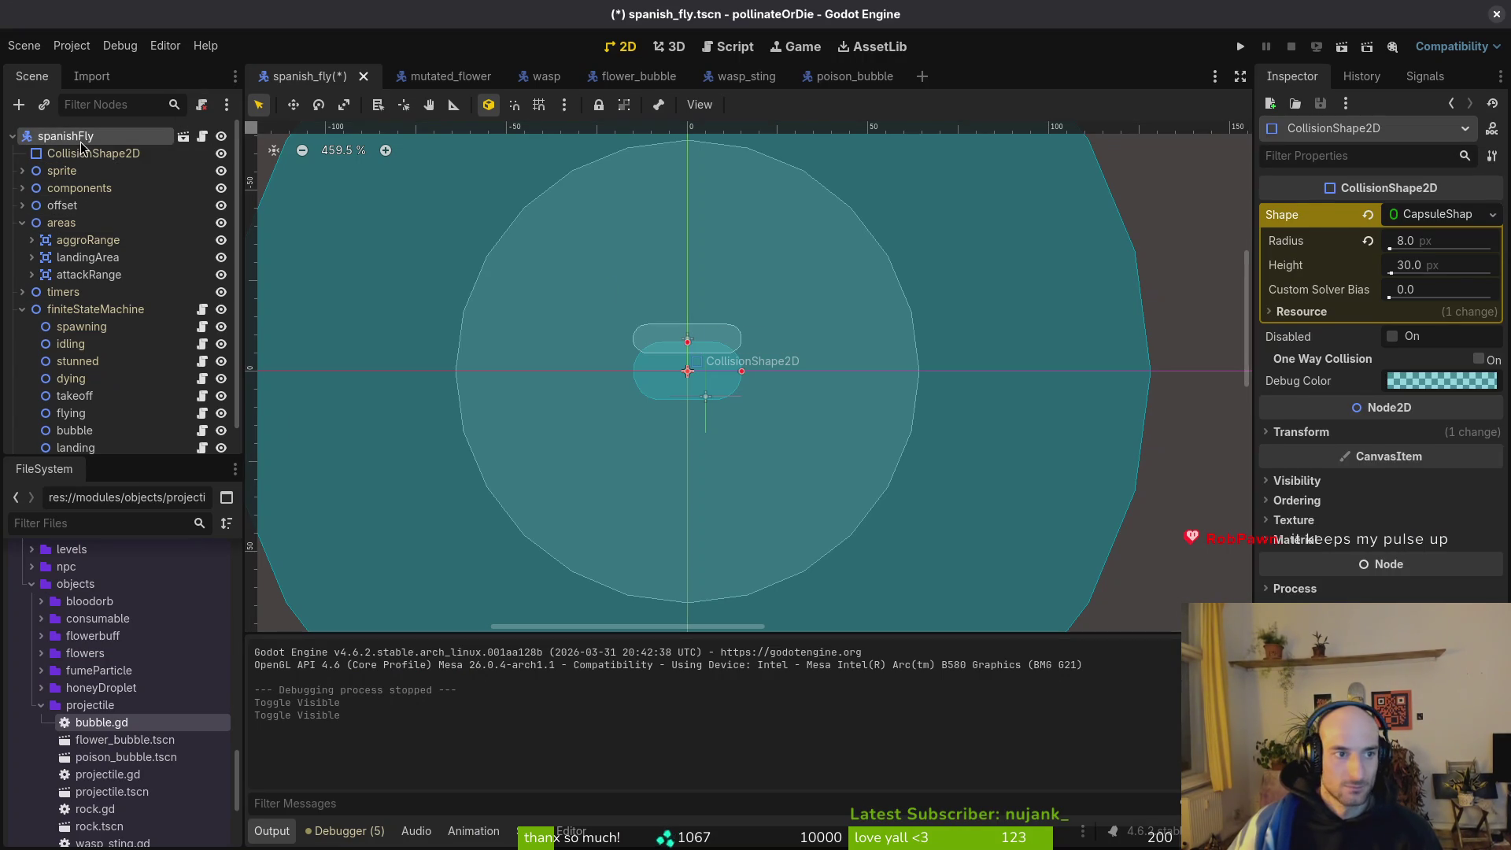
click(1425, 78)
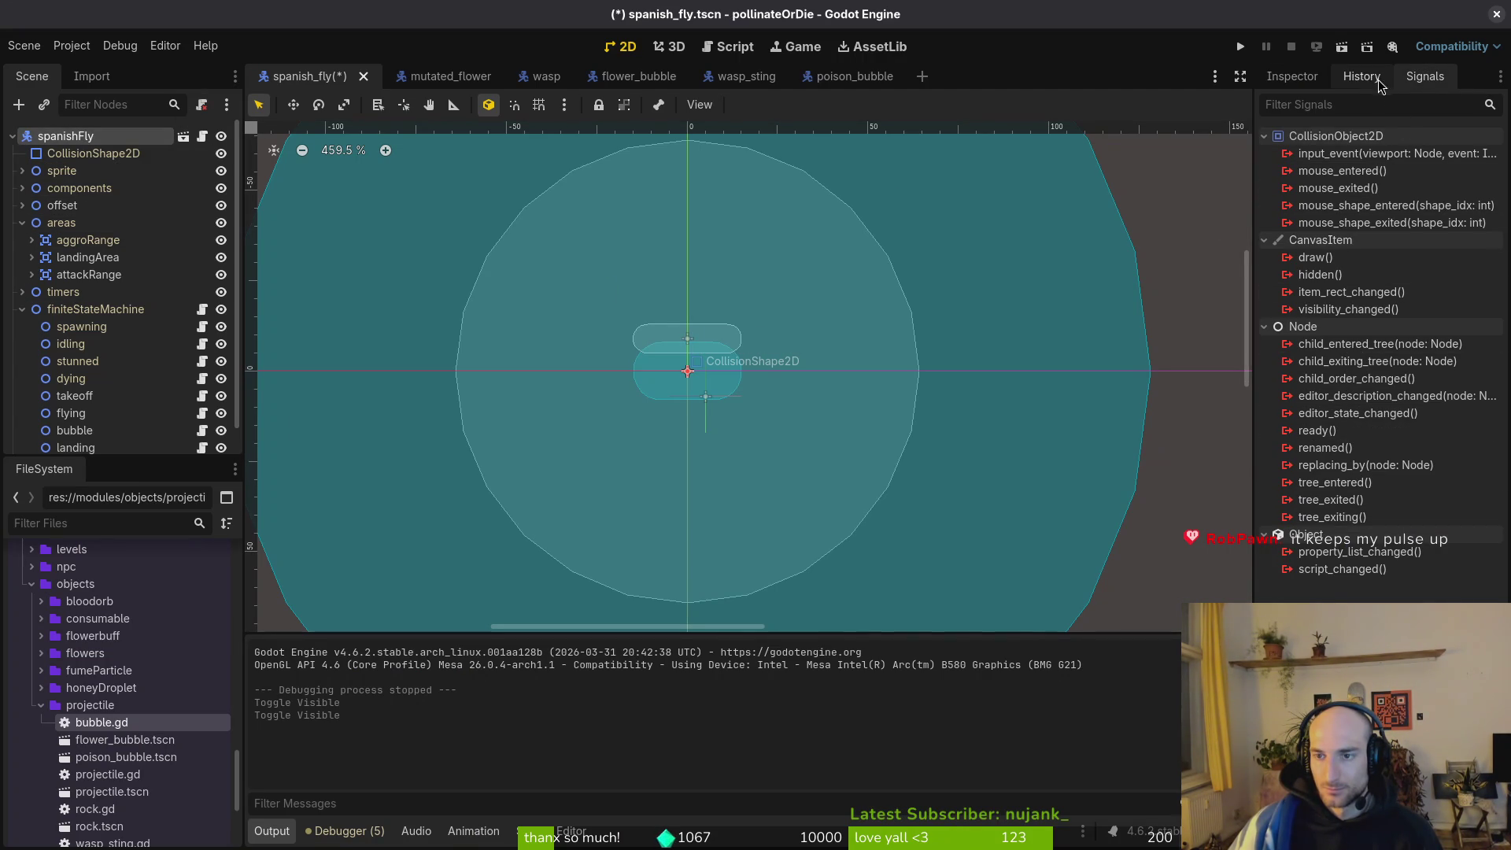
click(1292, 76)
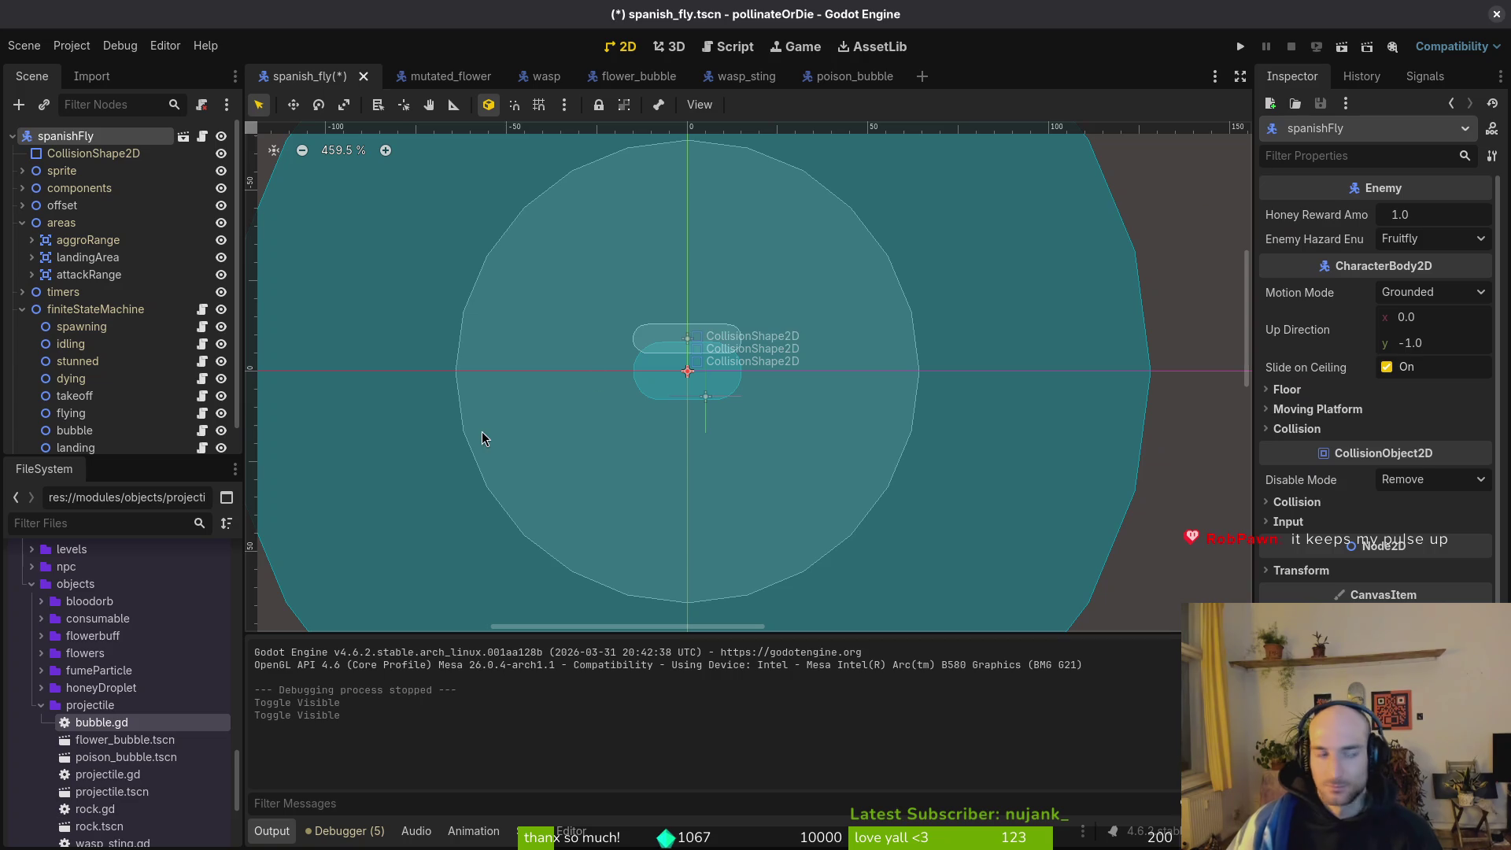
click(96, 156)
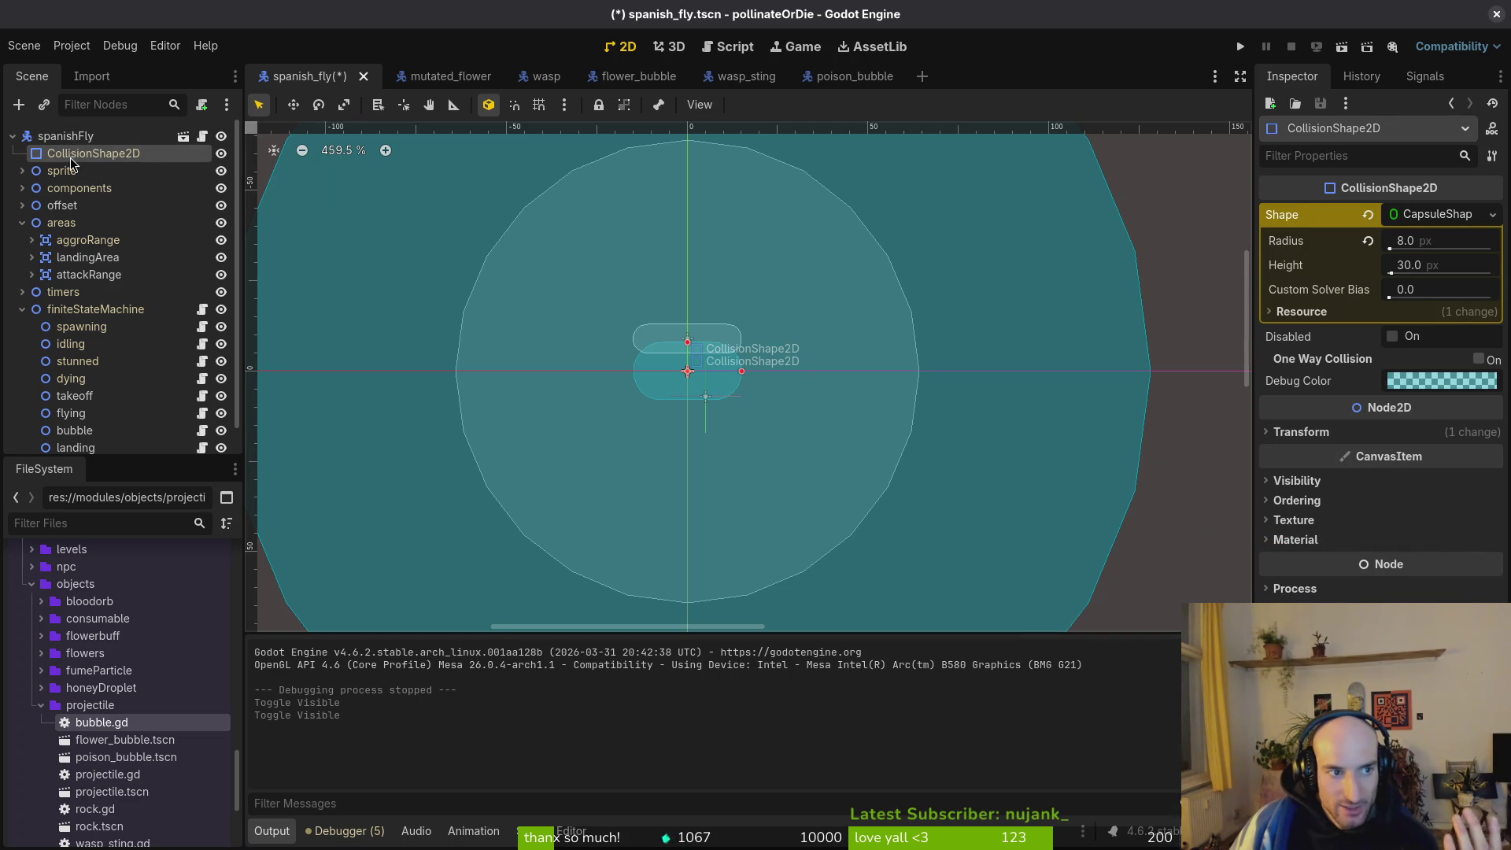
click(22, 222)
click(23, 259)
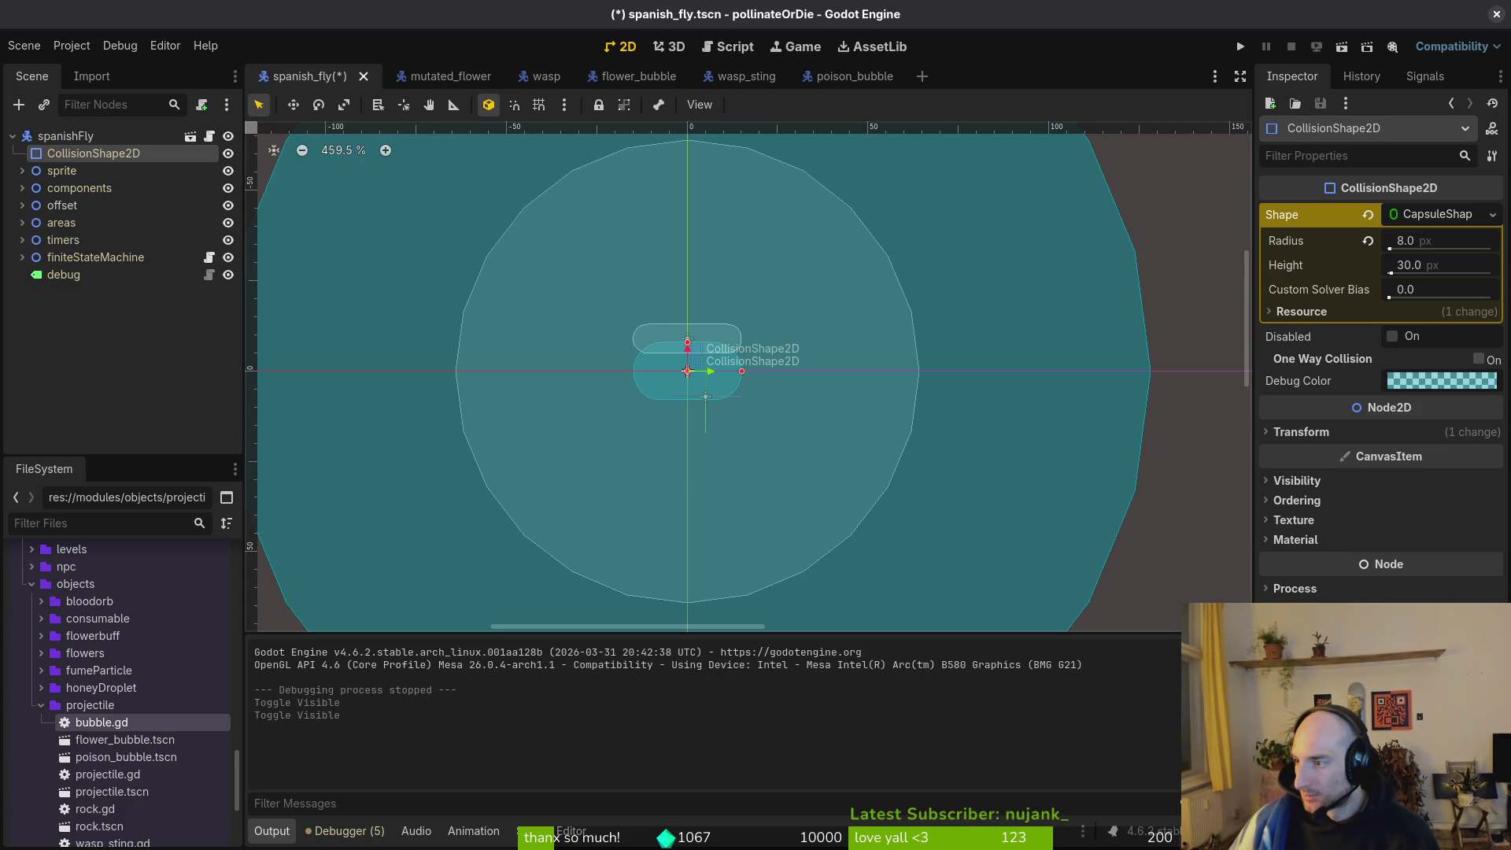
Expand areas and select landingArea to check its collision layer and mask.
key(alt+Tab)
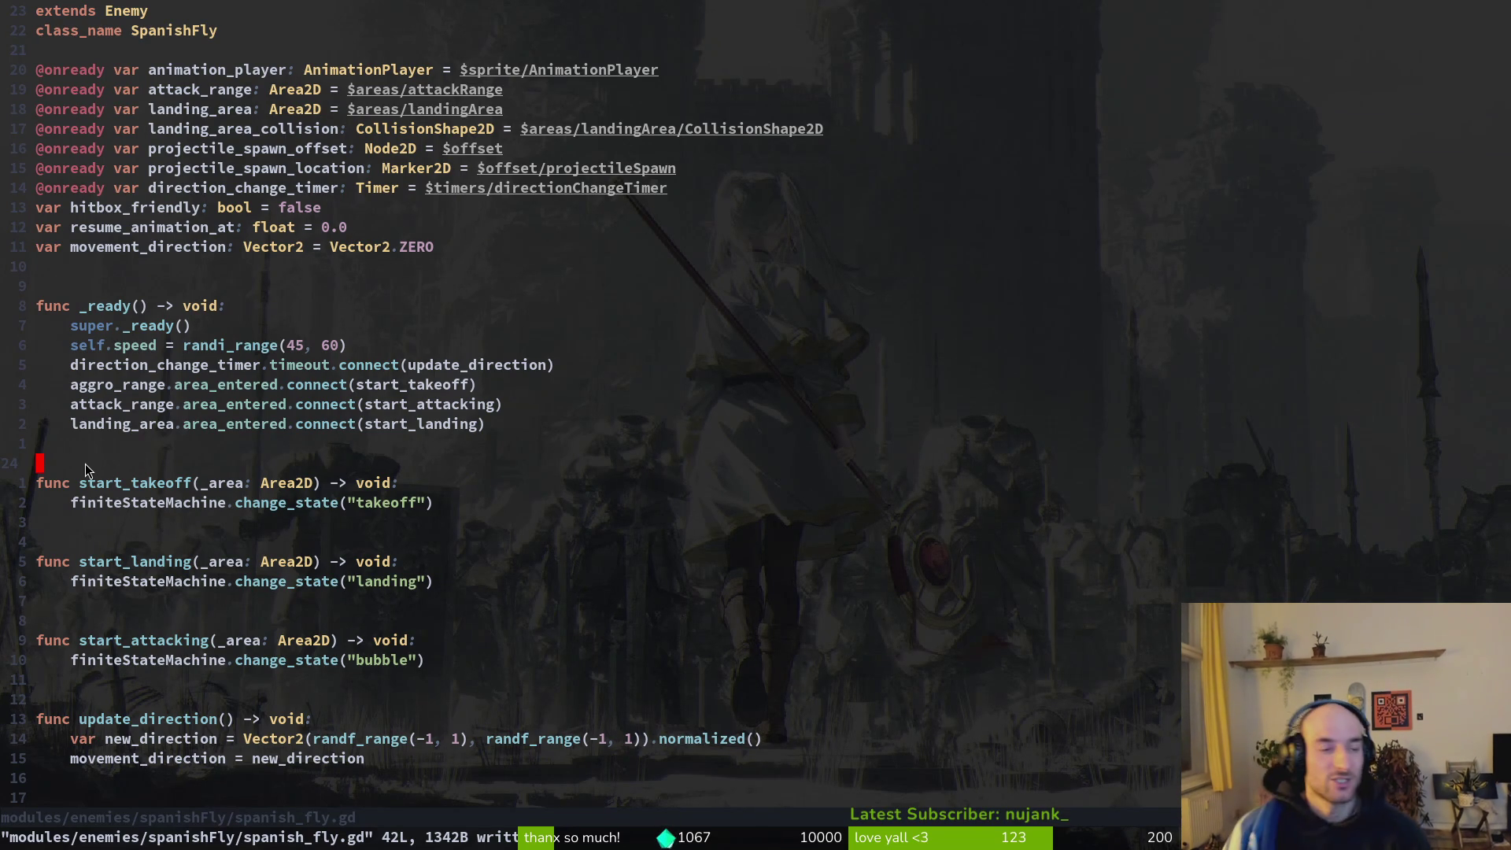
key(alt+Tab)
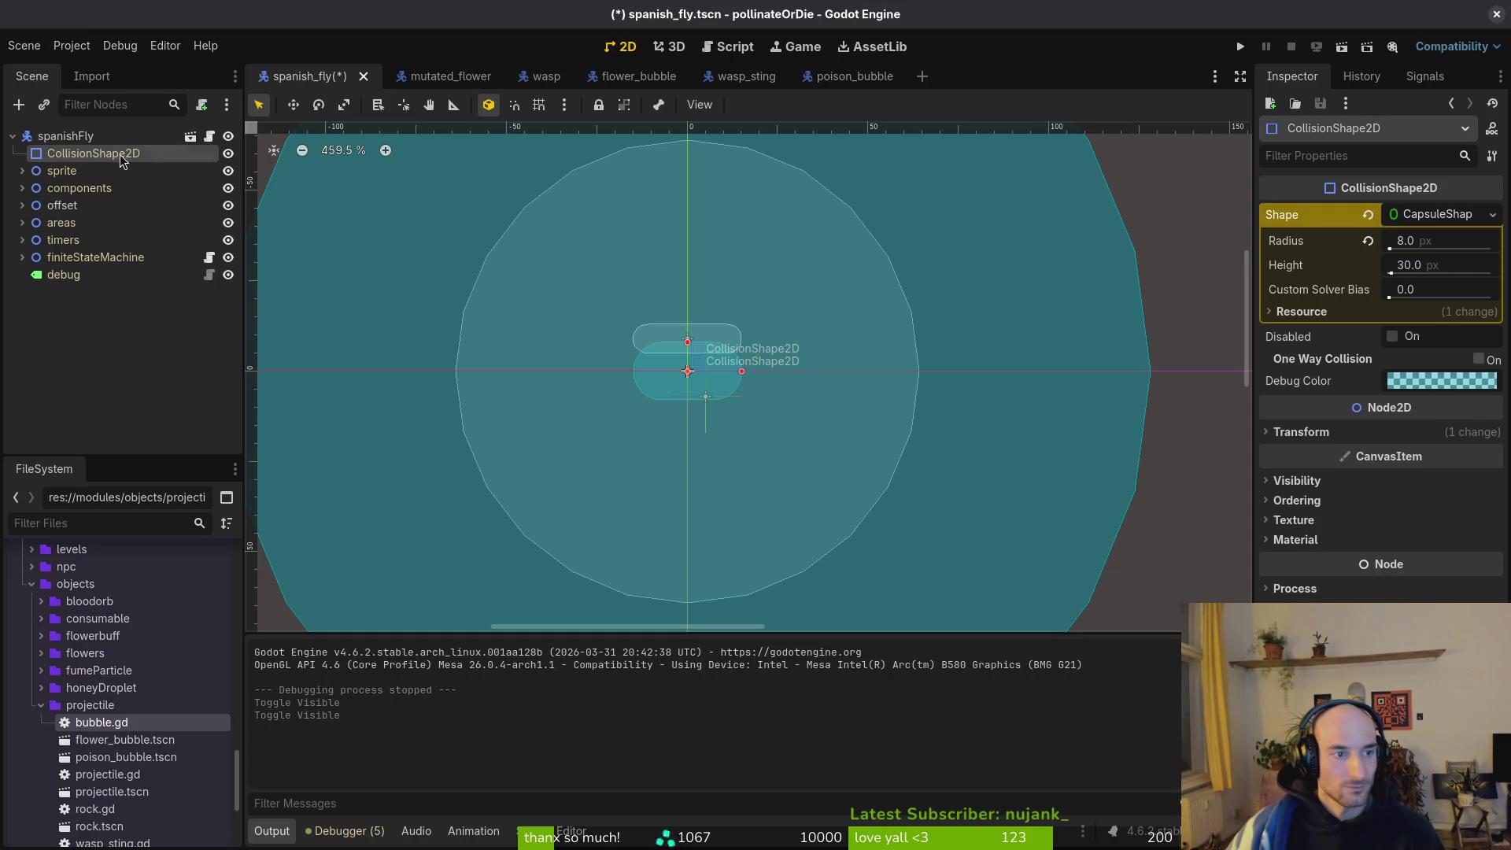
click(22, 223)
click(83, 258)
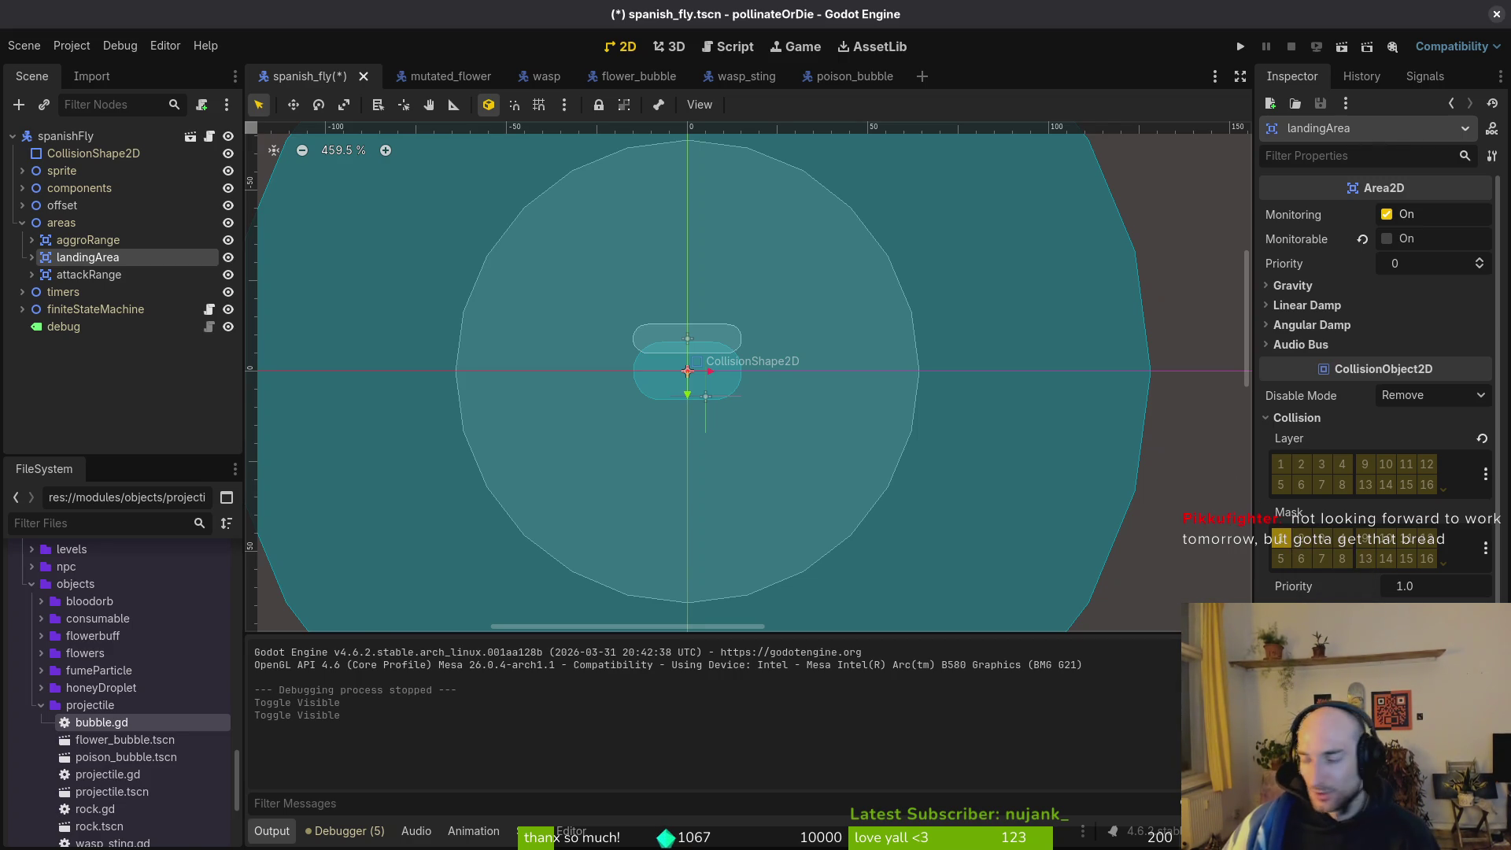
key(alt+Tab)
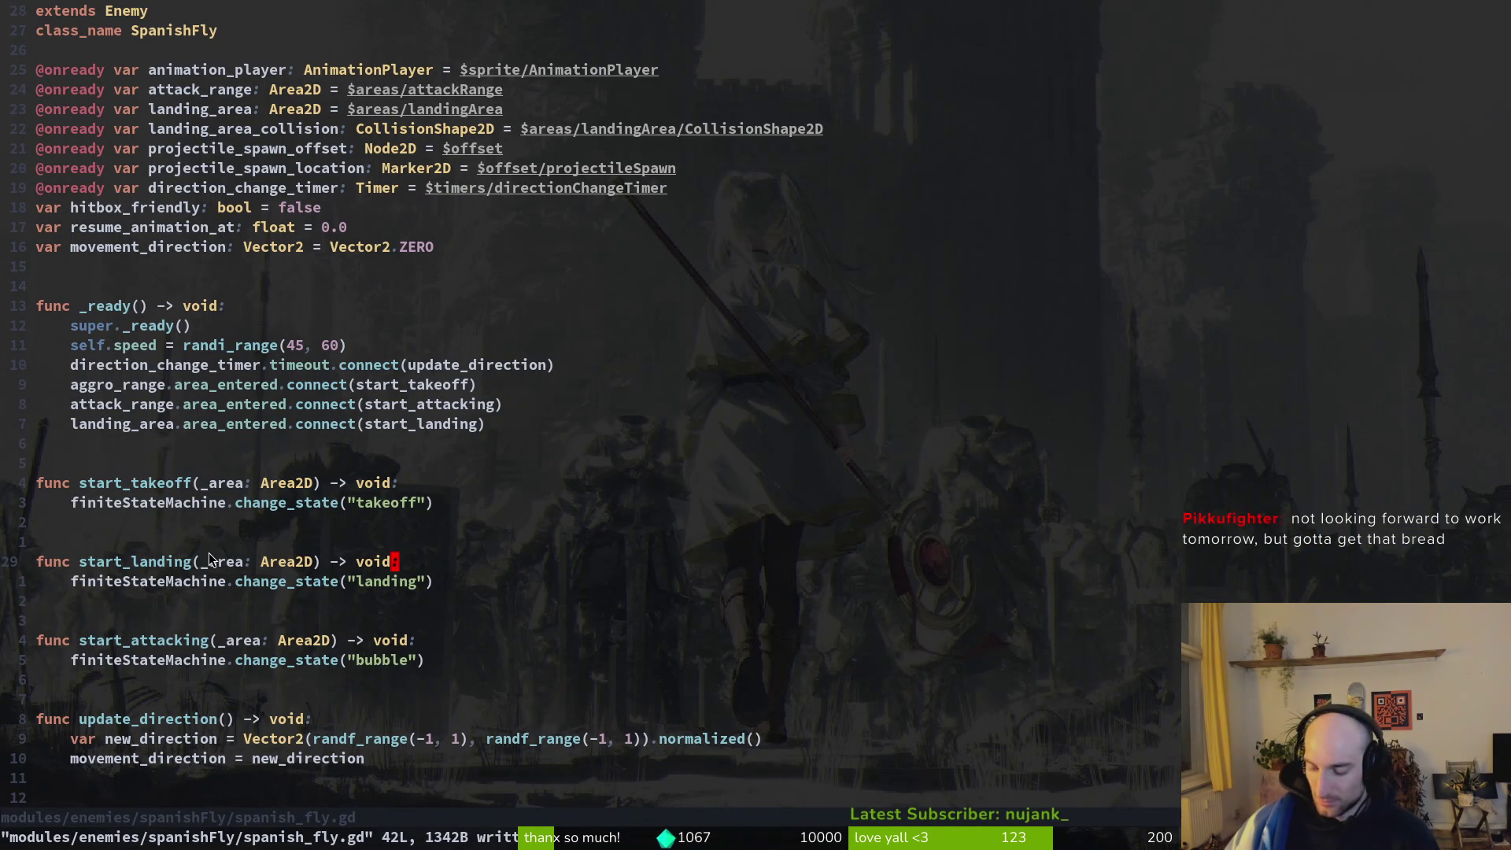
Change the connected signal to body_entered and save spanish_fly.gd.
key(o)
key(Escape)
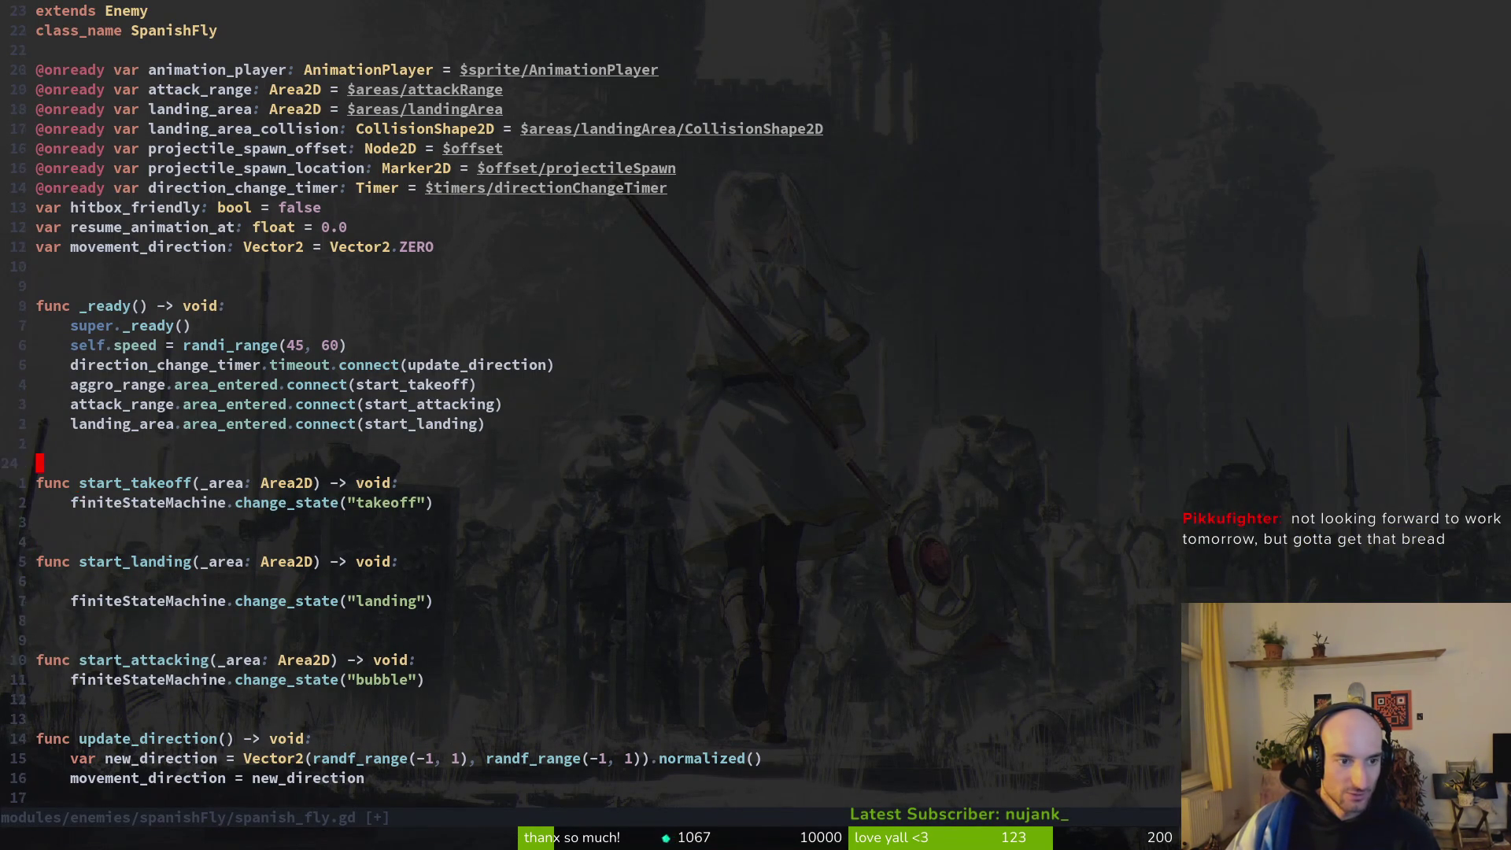
text(wcw)
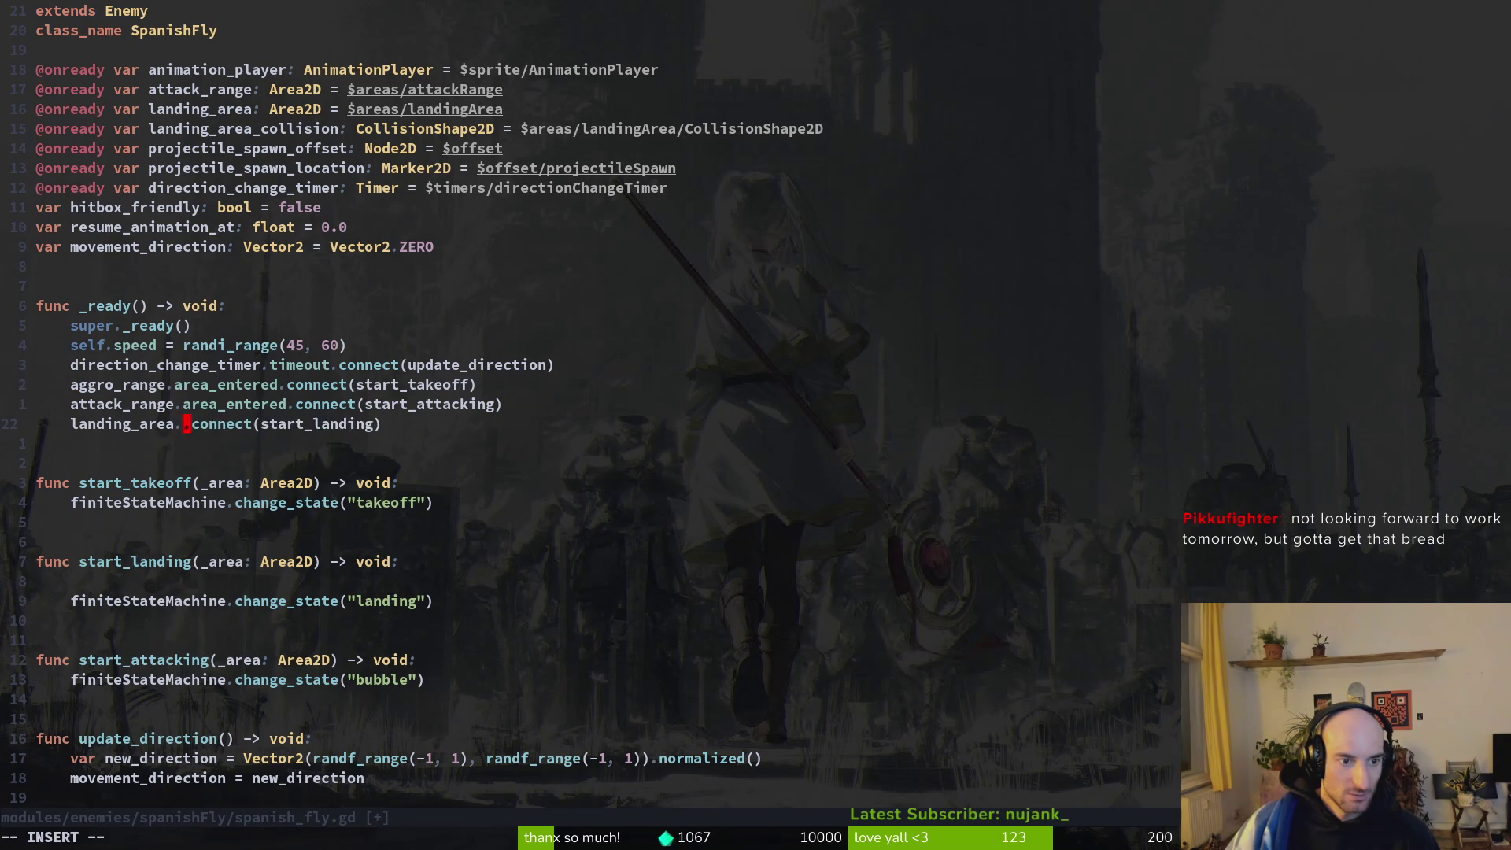
text(body_entered)
key(Escape)
text(:w)
key(Return)
Type start_landing's parameter as _body: PhysicsBody2D, add print_debug(_body.name), and save.
key(j)
key(j)
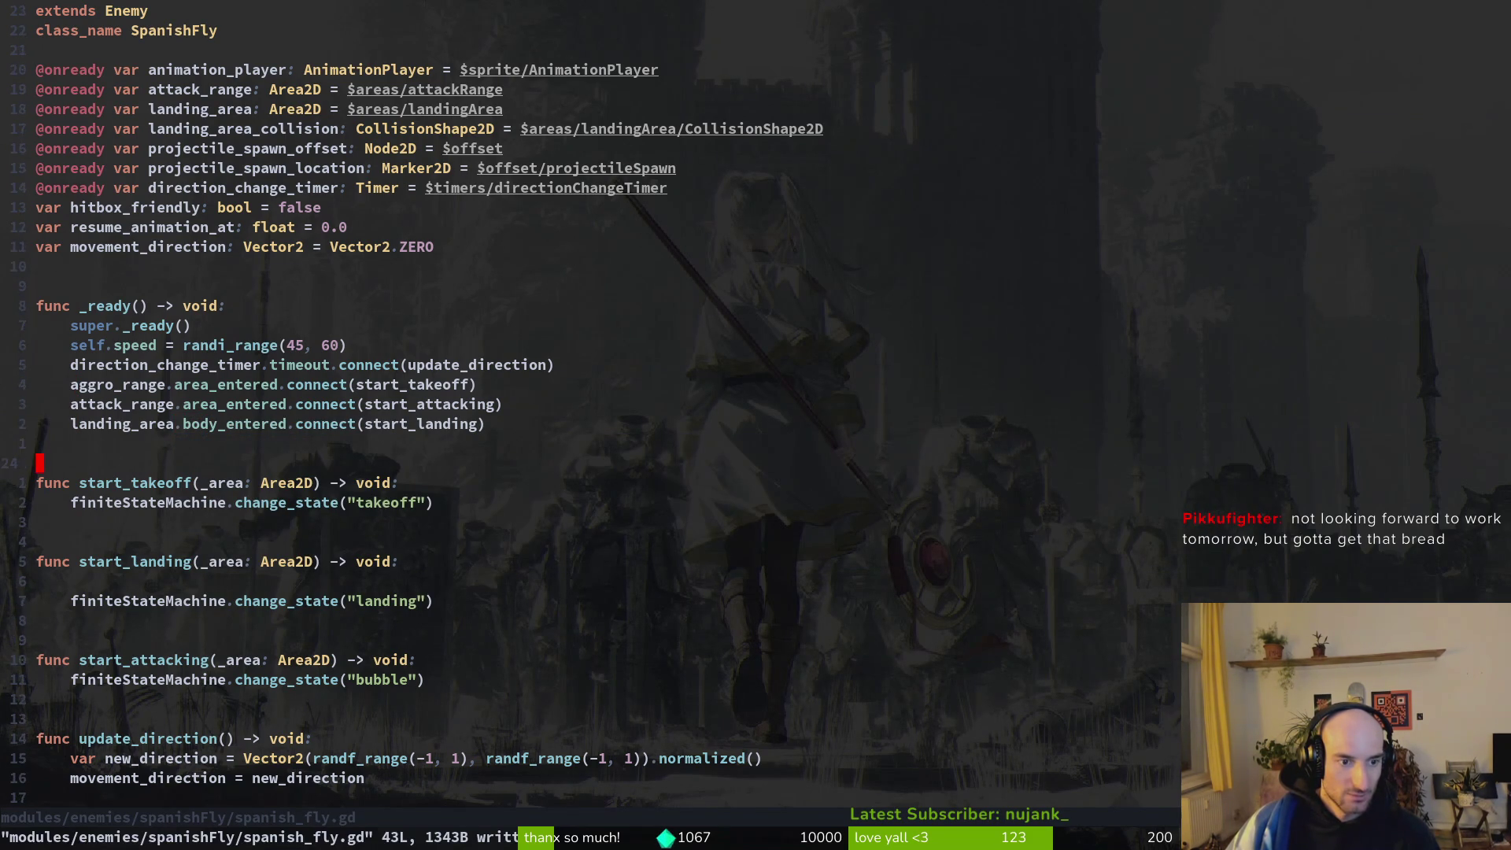
text(cw_body)
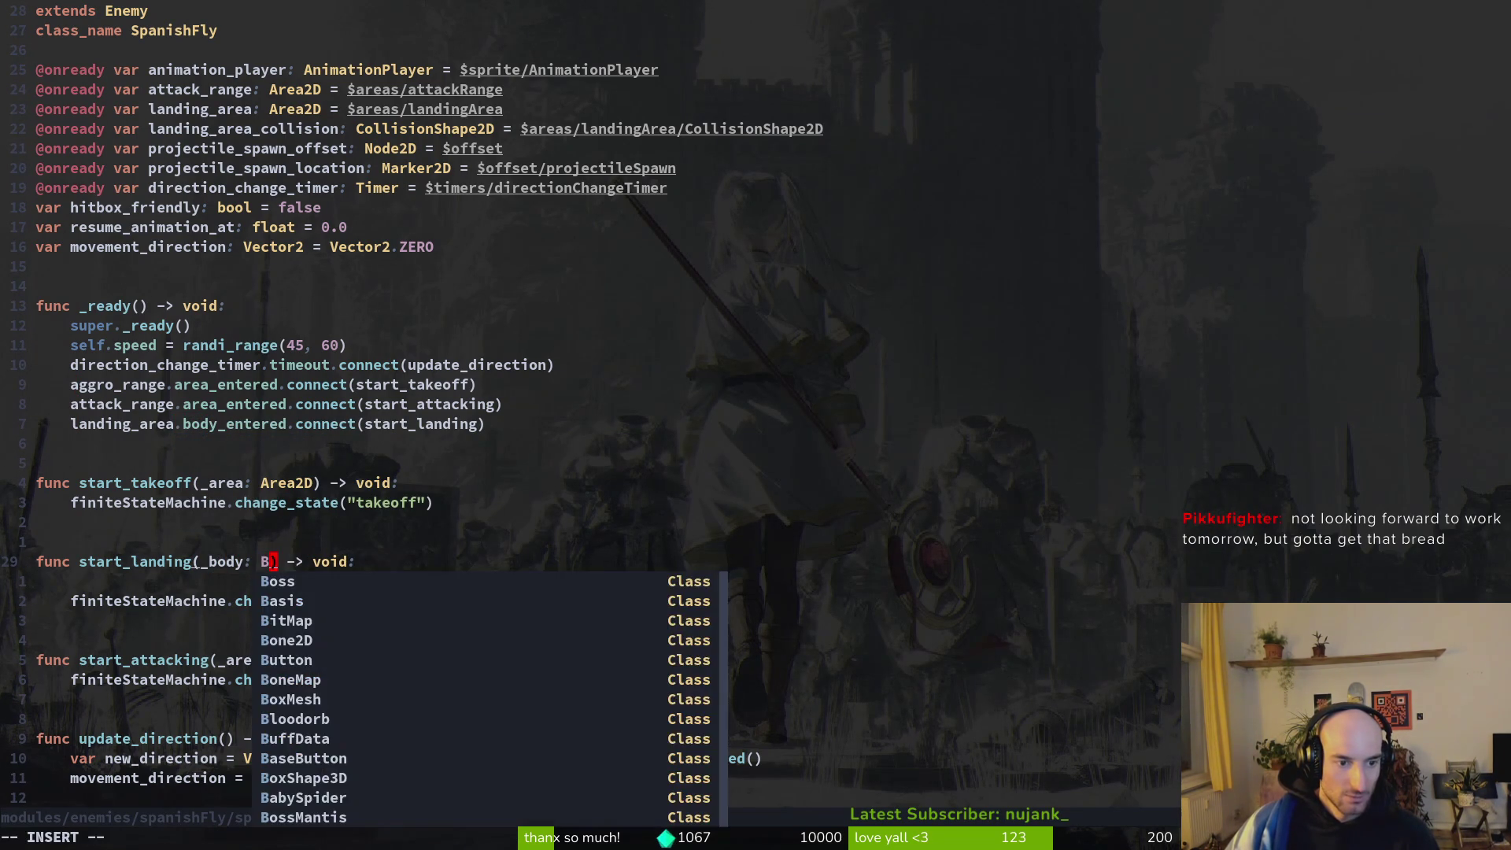
text(Phys)
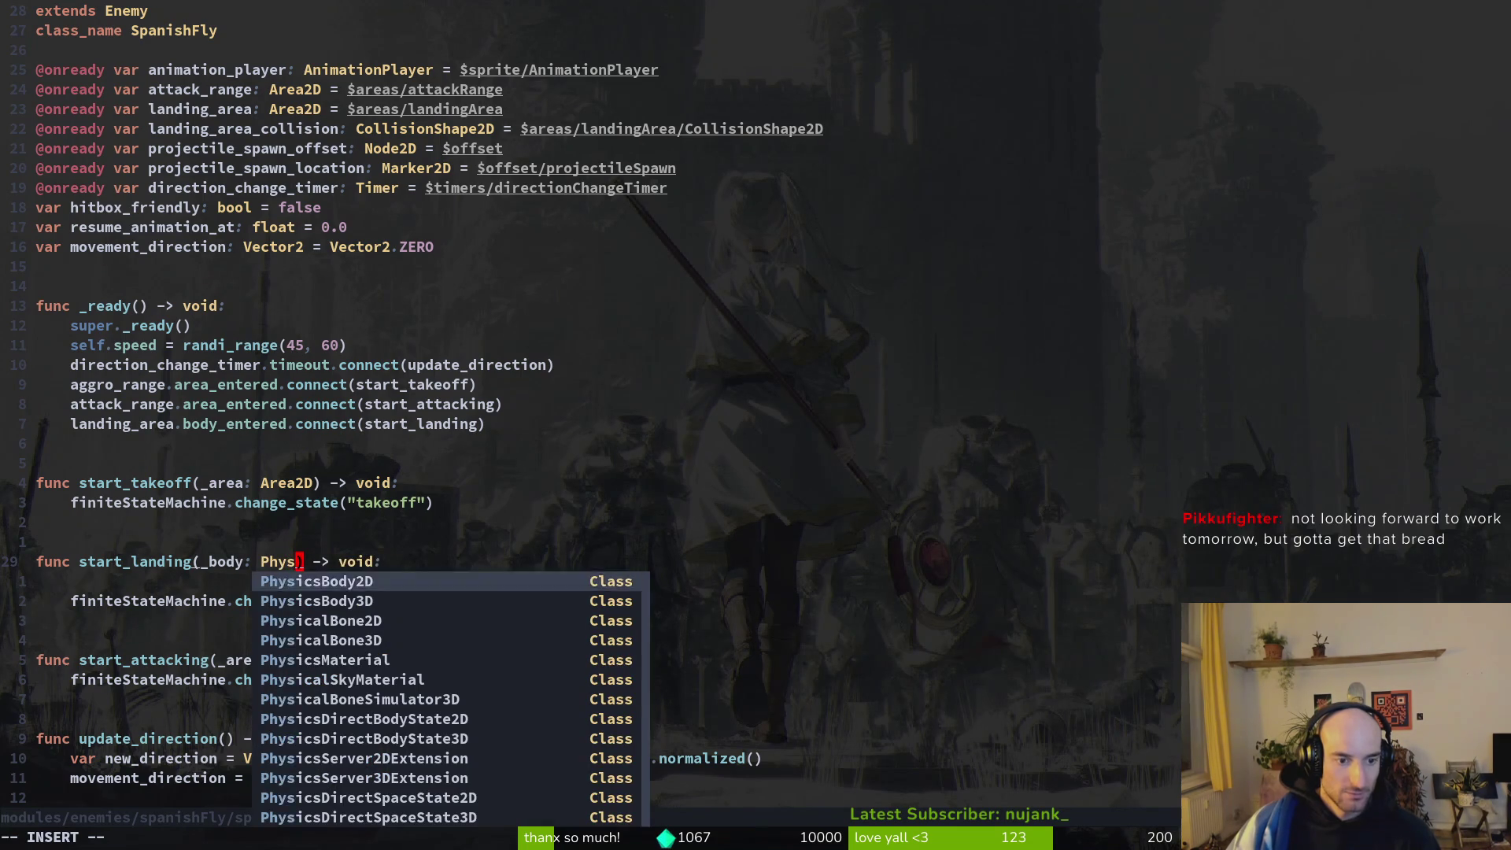
key(Return)
key(Escape)
text(o)
text(print_debug()
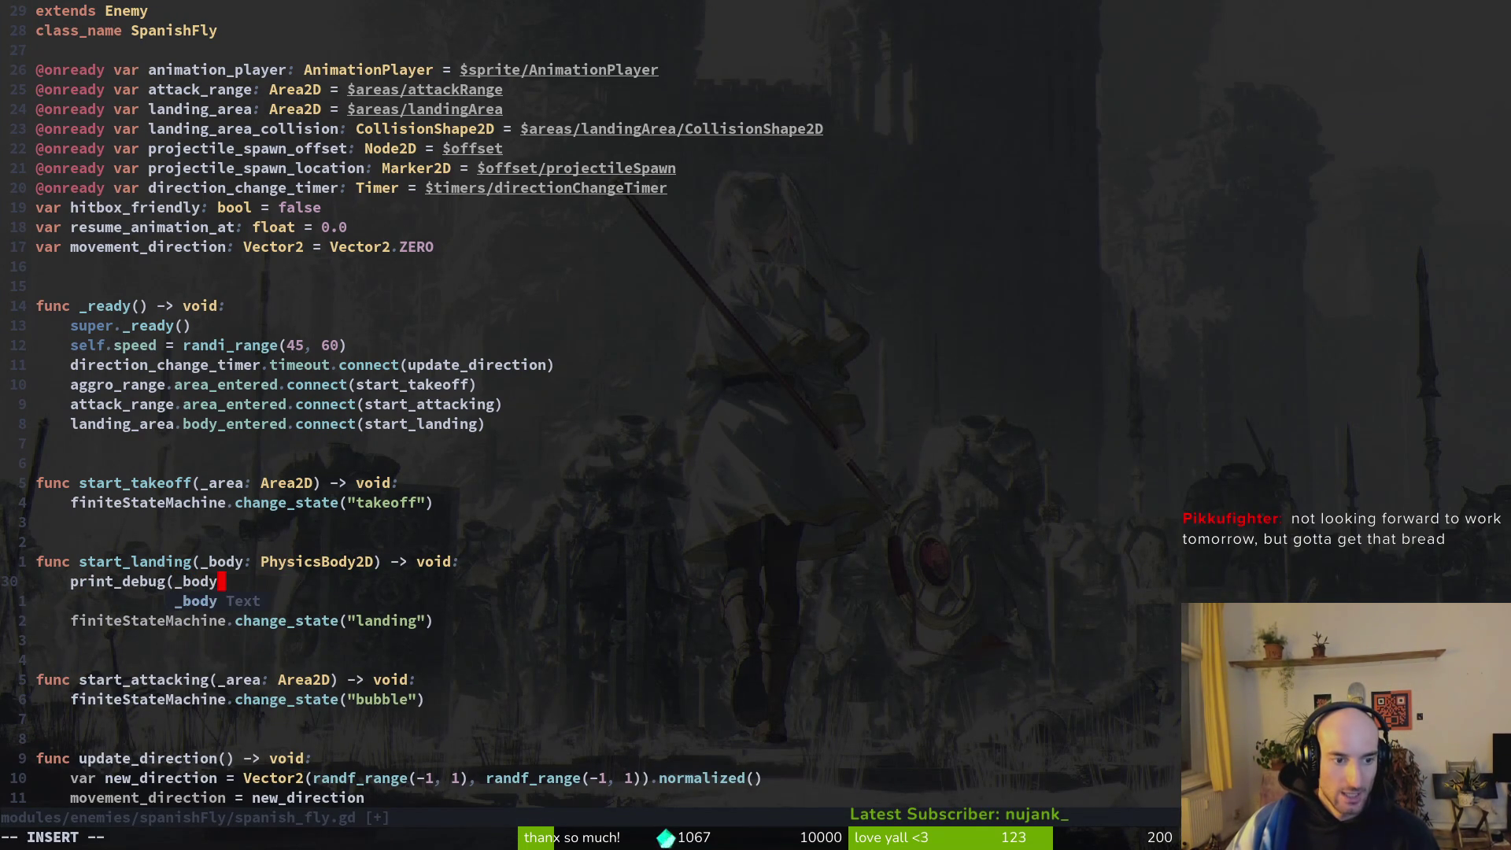
text(.name))
key(Escape)
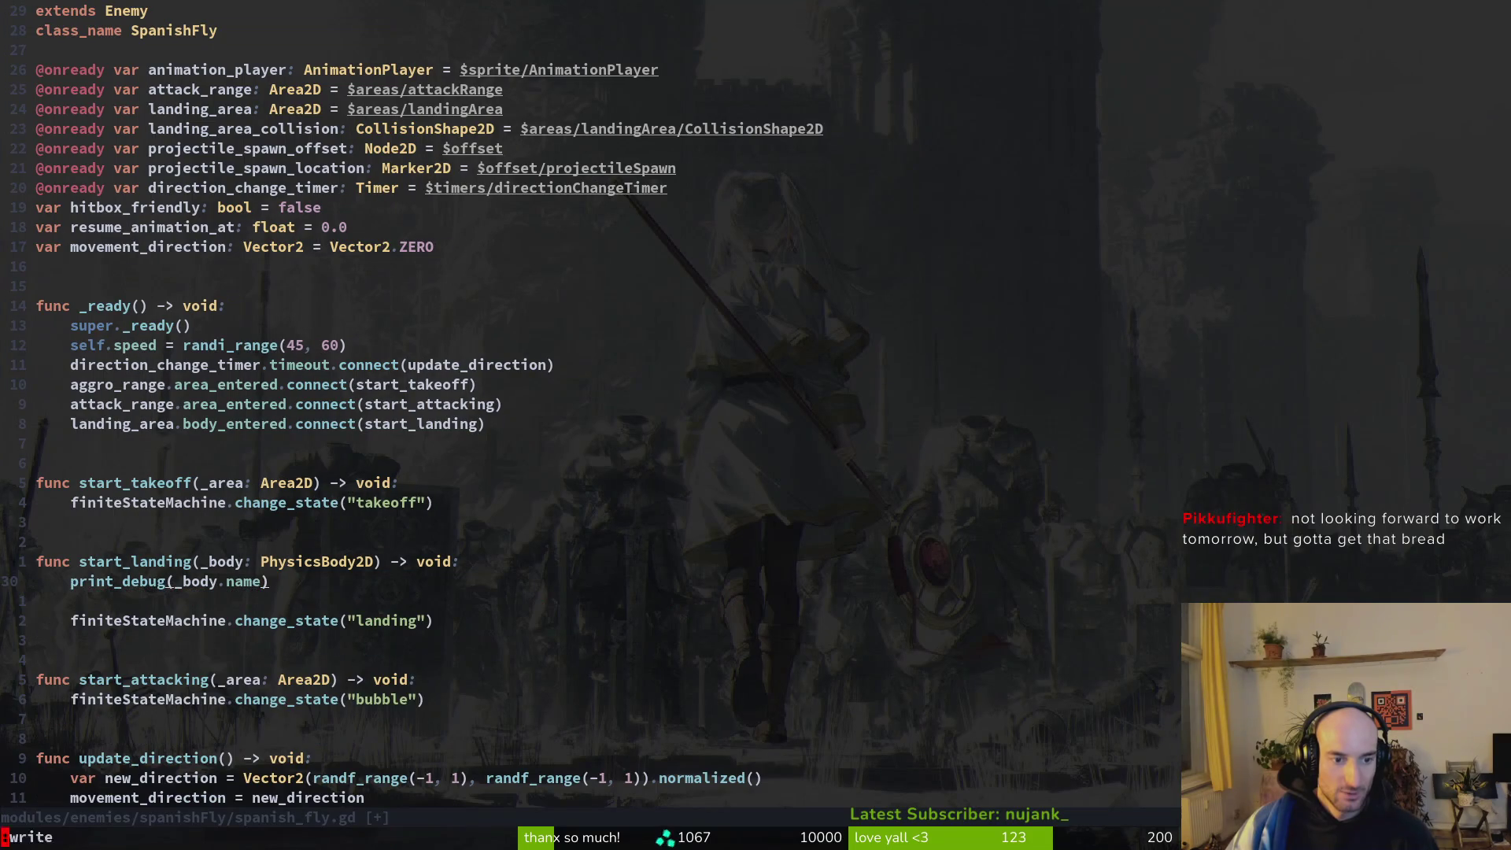
text(:w)
key(Return)
key(alt+Tab)
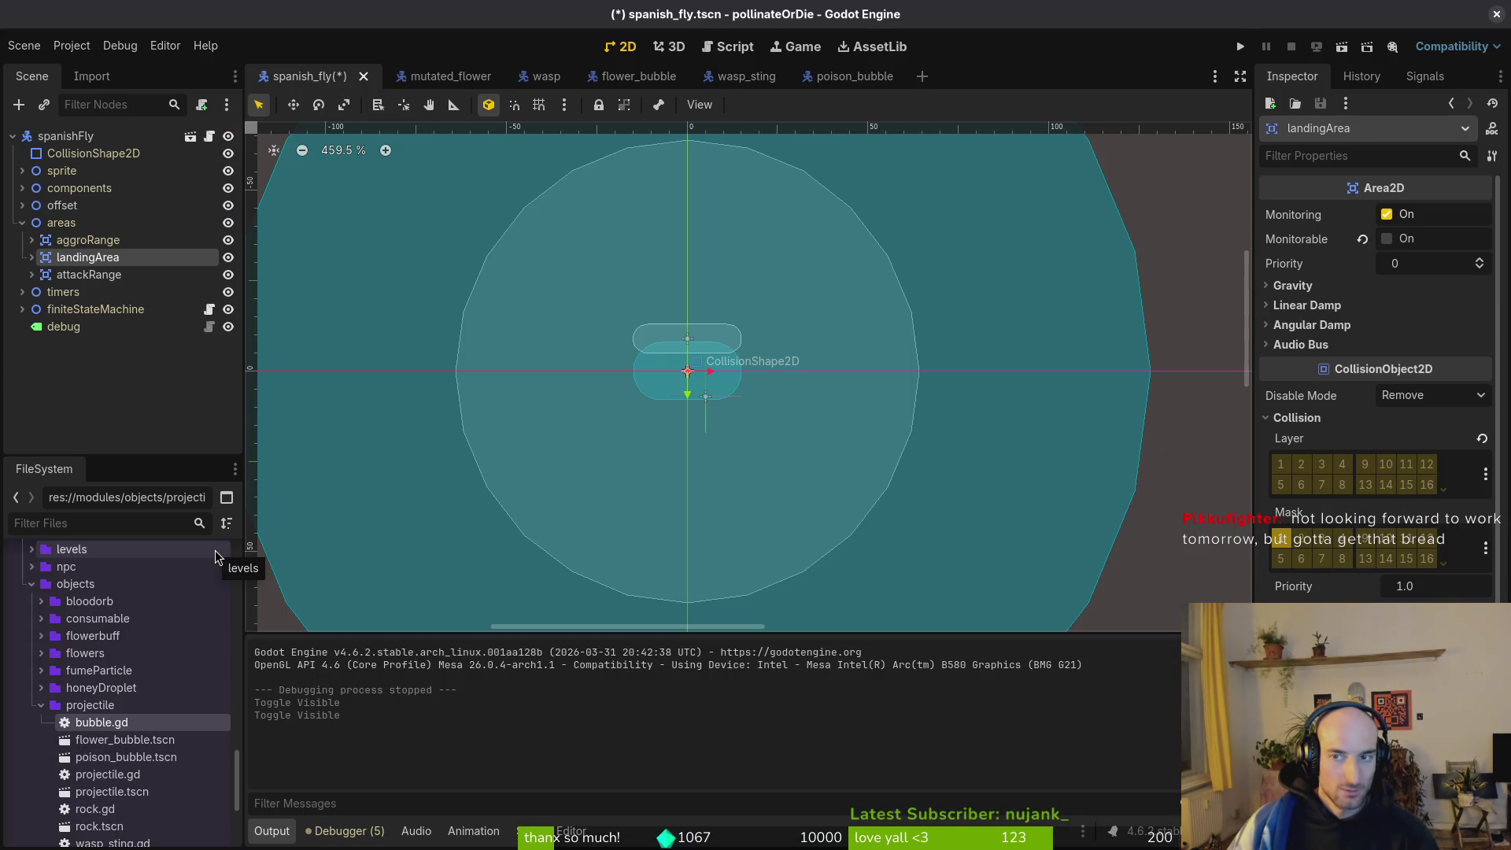
Run a quick test of the game, continue into the level, then stop it.
key(F5)
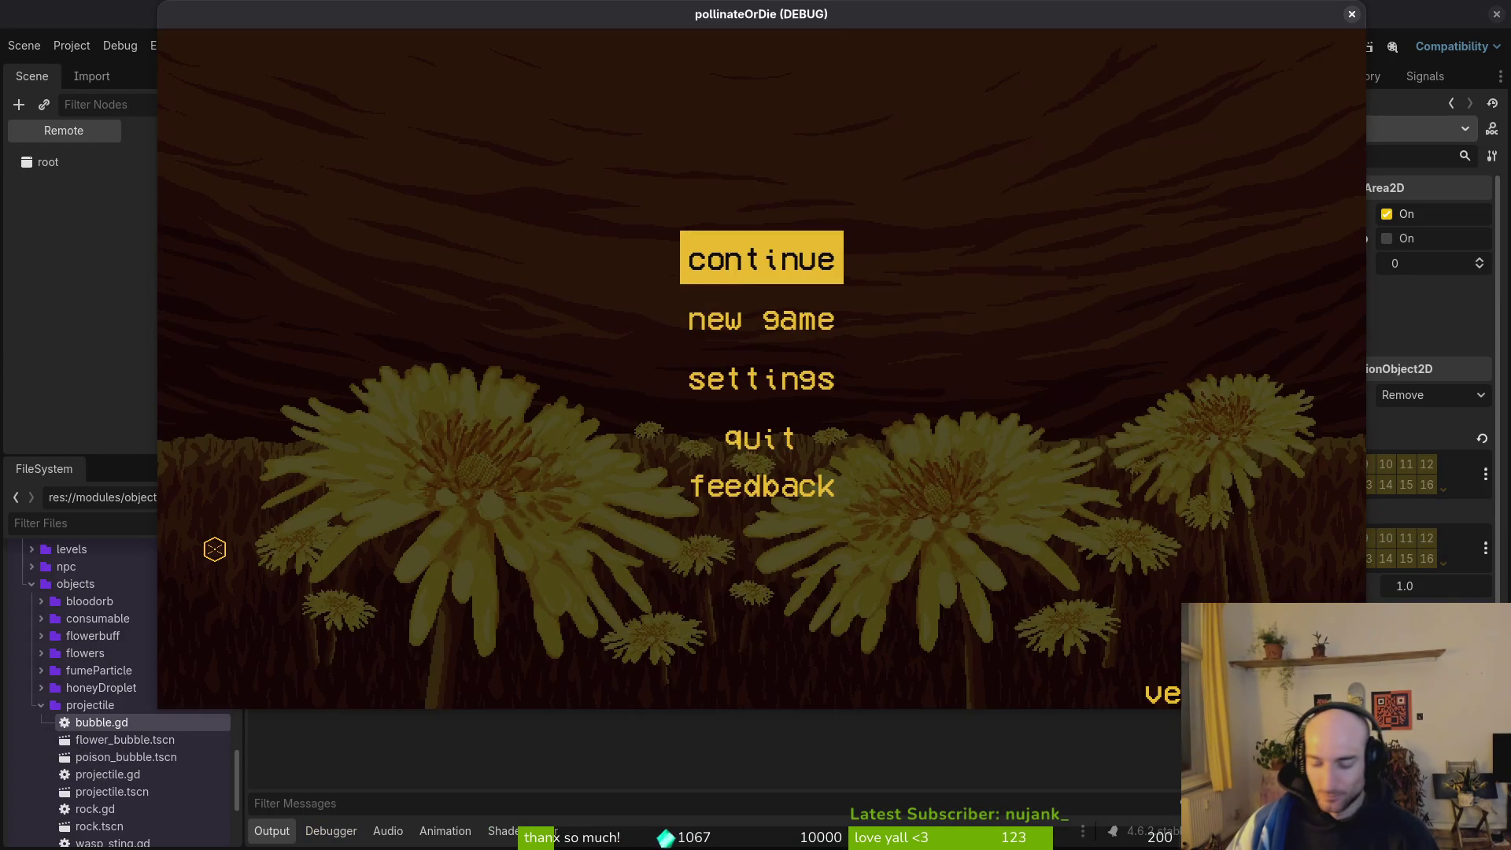
key(Return)
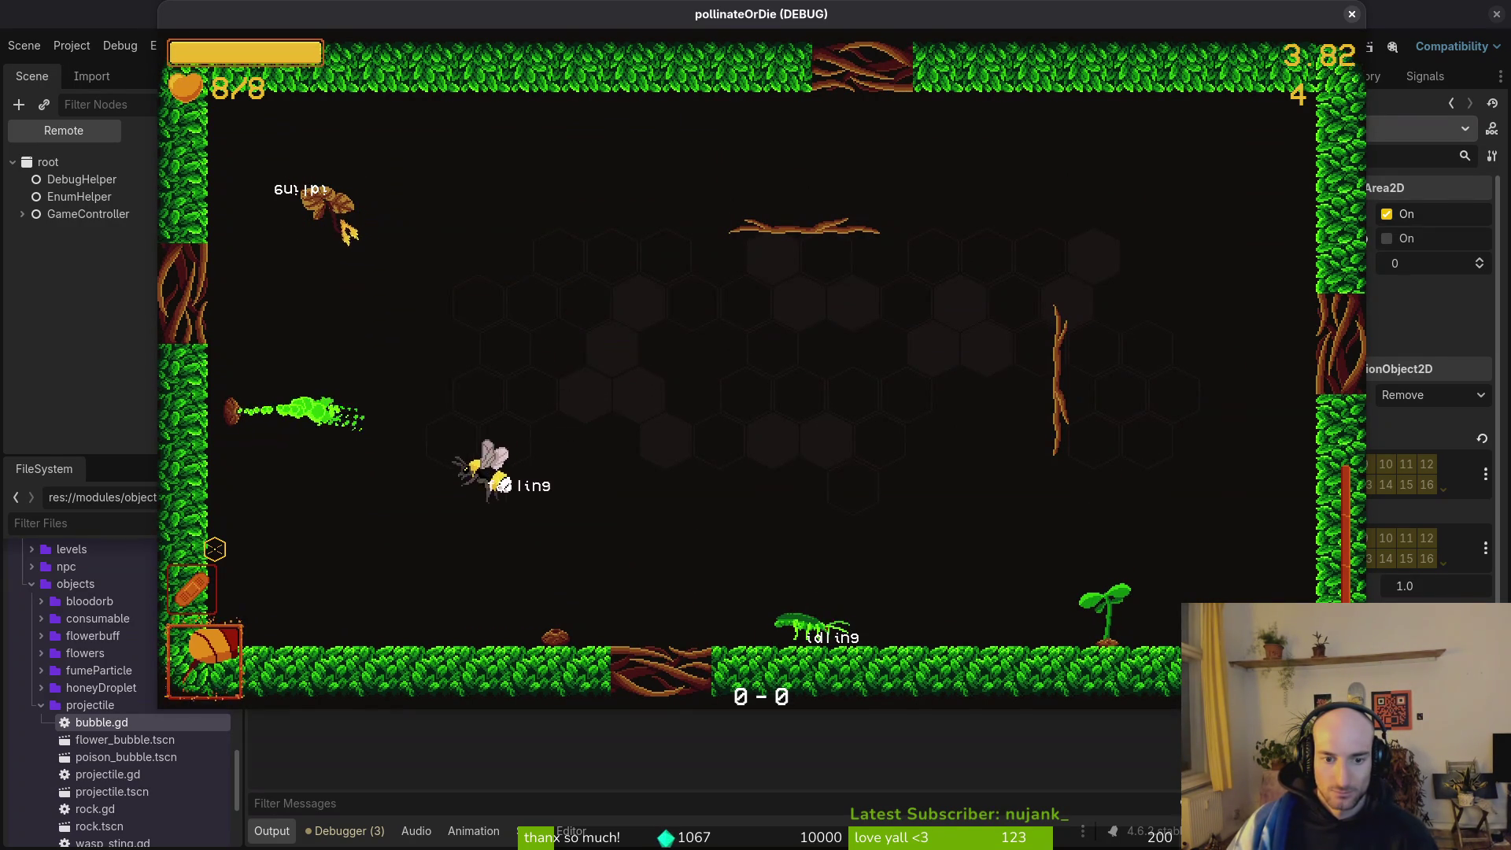
key(Escape)
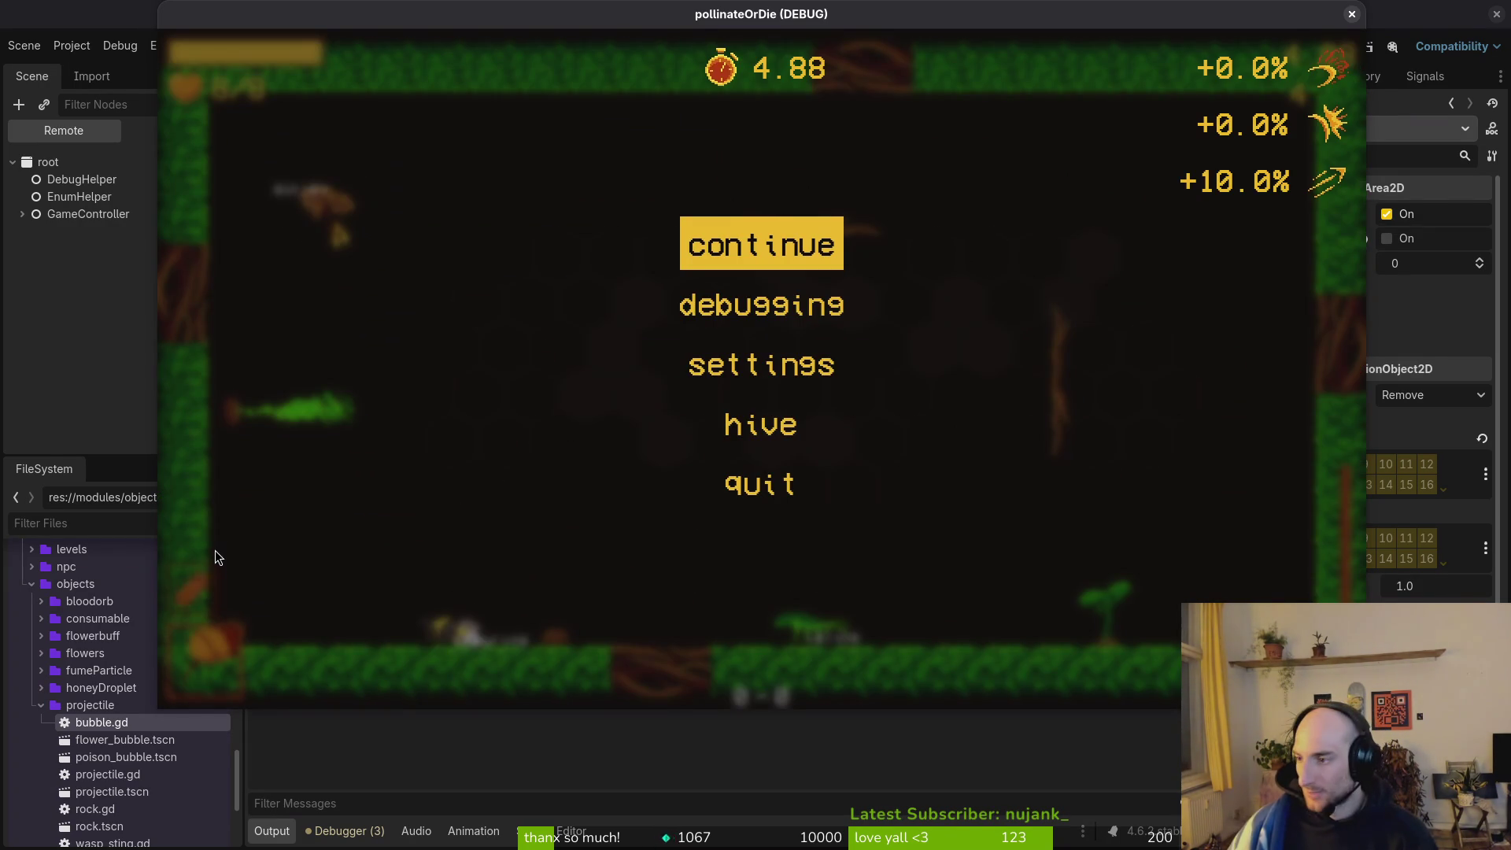
key(F8)
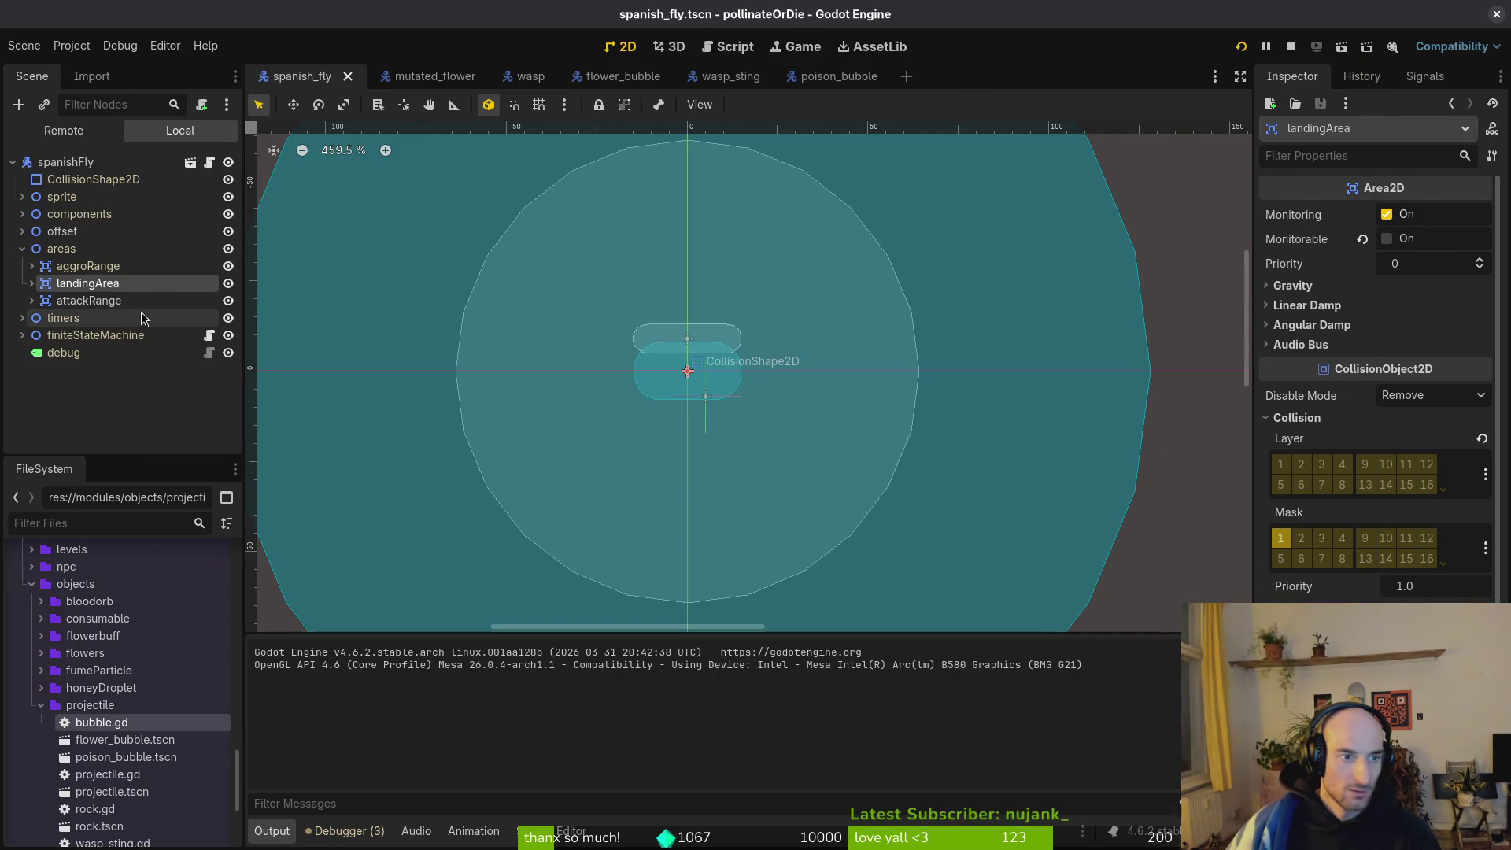
Untick Disabled on landingArea's CollisionShape2D so the landing area stays enabled.
click(31, 283)
click(110, 300)
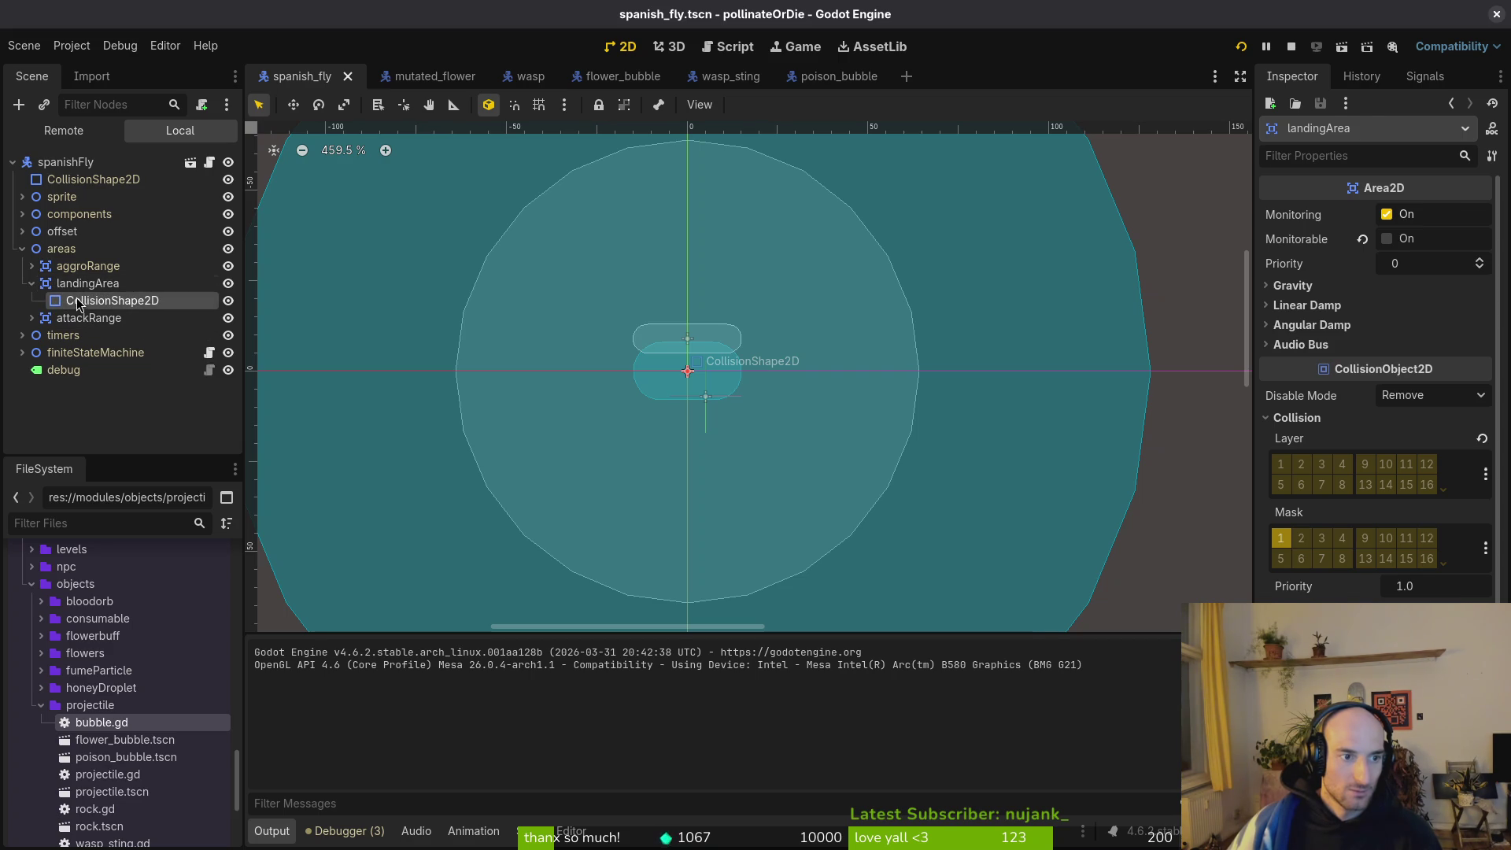
click(1392, 313)
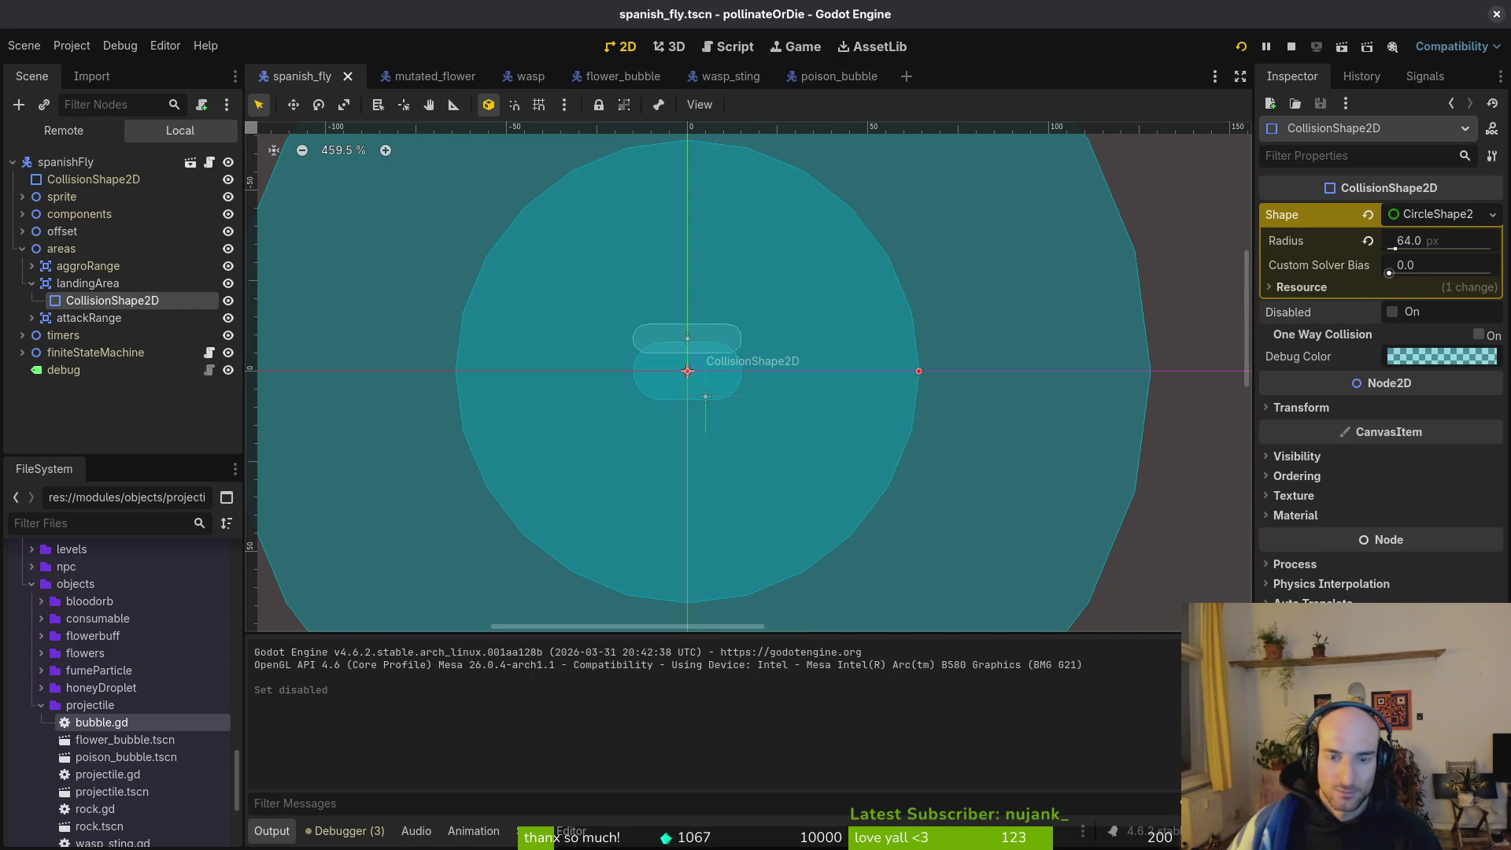
In Neovim, open spanishFly/landing.gd, delete the set_deferred lines in enter() and exit(), and save.
key(alt+Tab)
key(space)
key(f)
key(f)
text(landing)
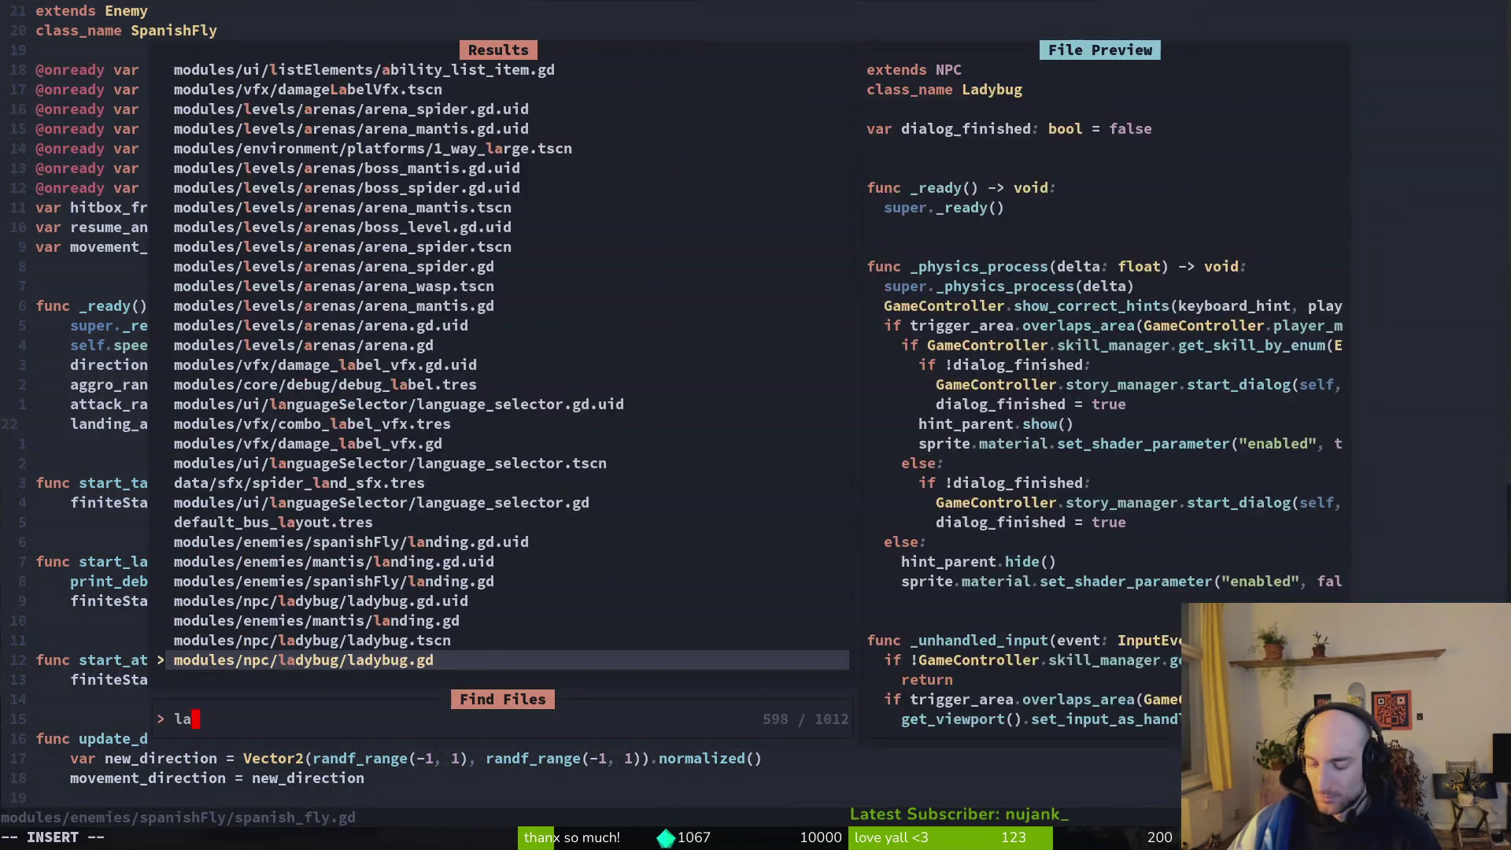
key(Up)
key(Return)
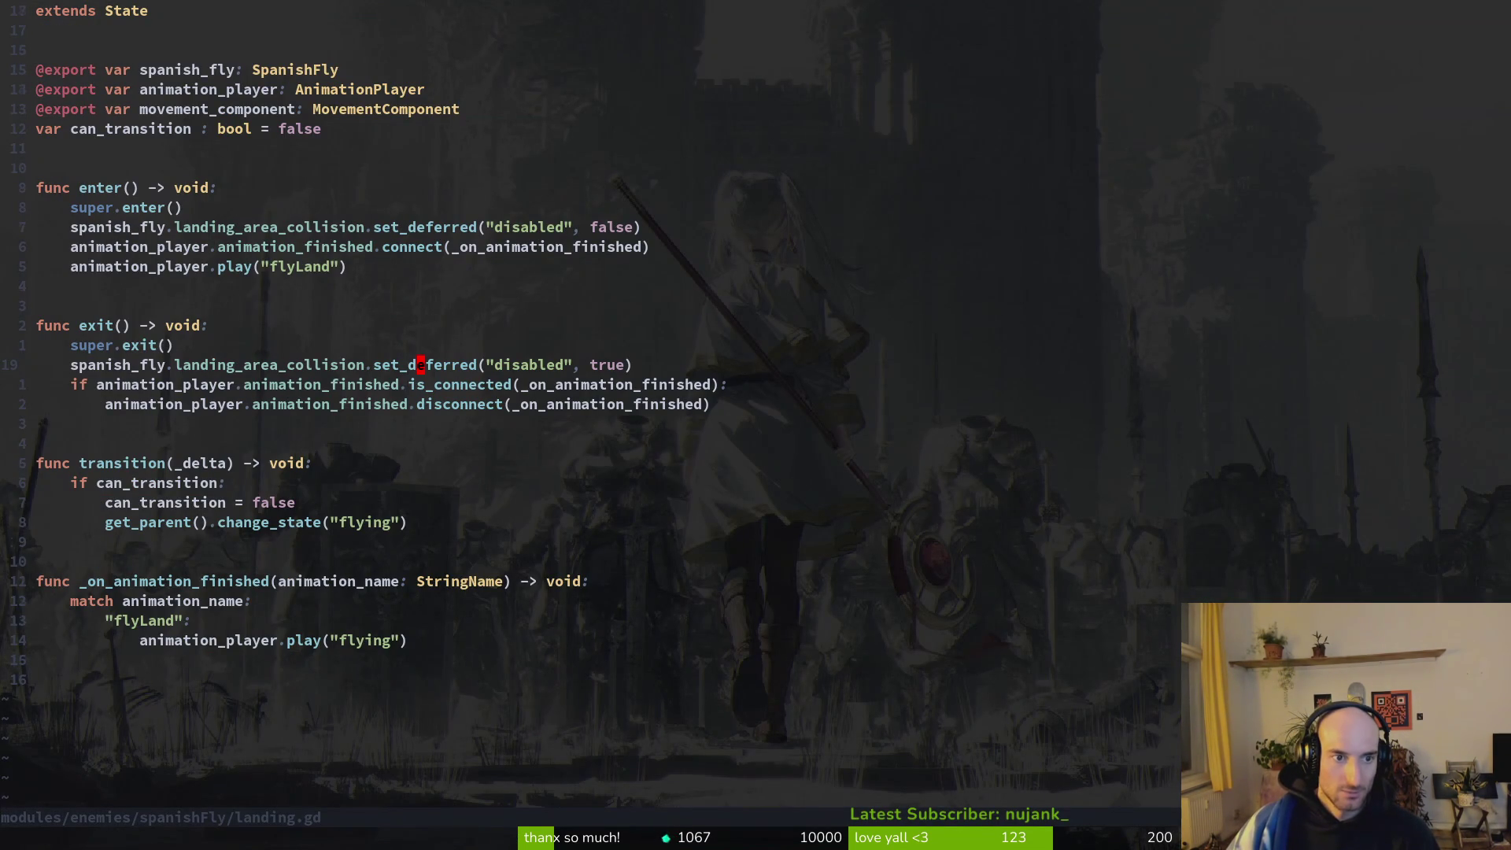
key(k)
key(d)
key(d)
key(j)
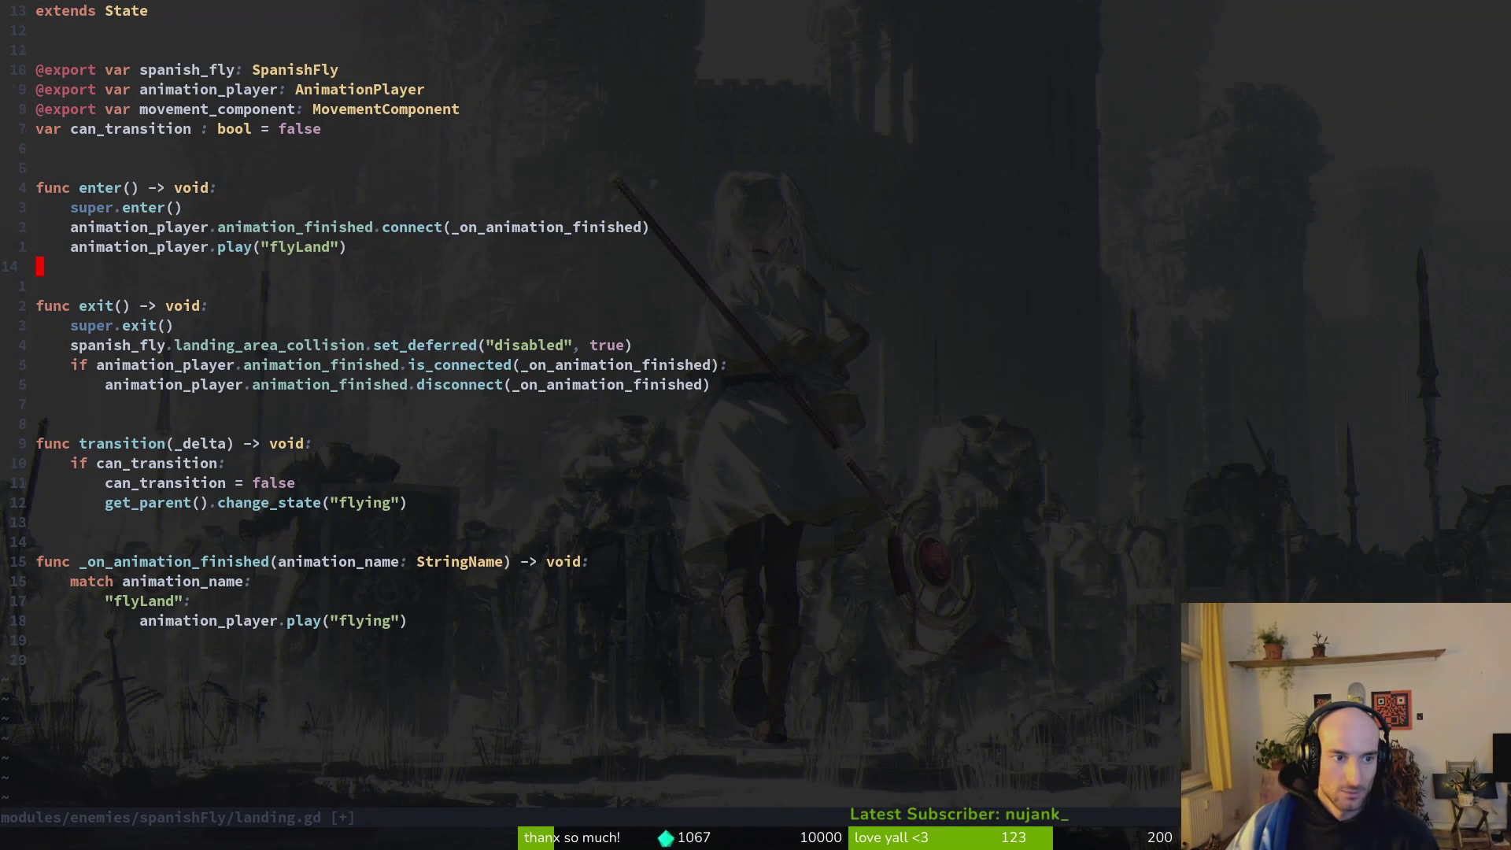
key(k)
key(d)
key(d)
key(alt+Tab)
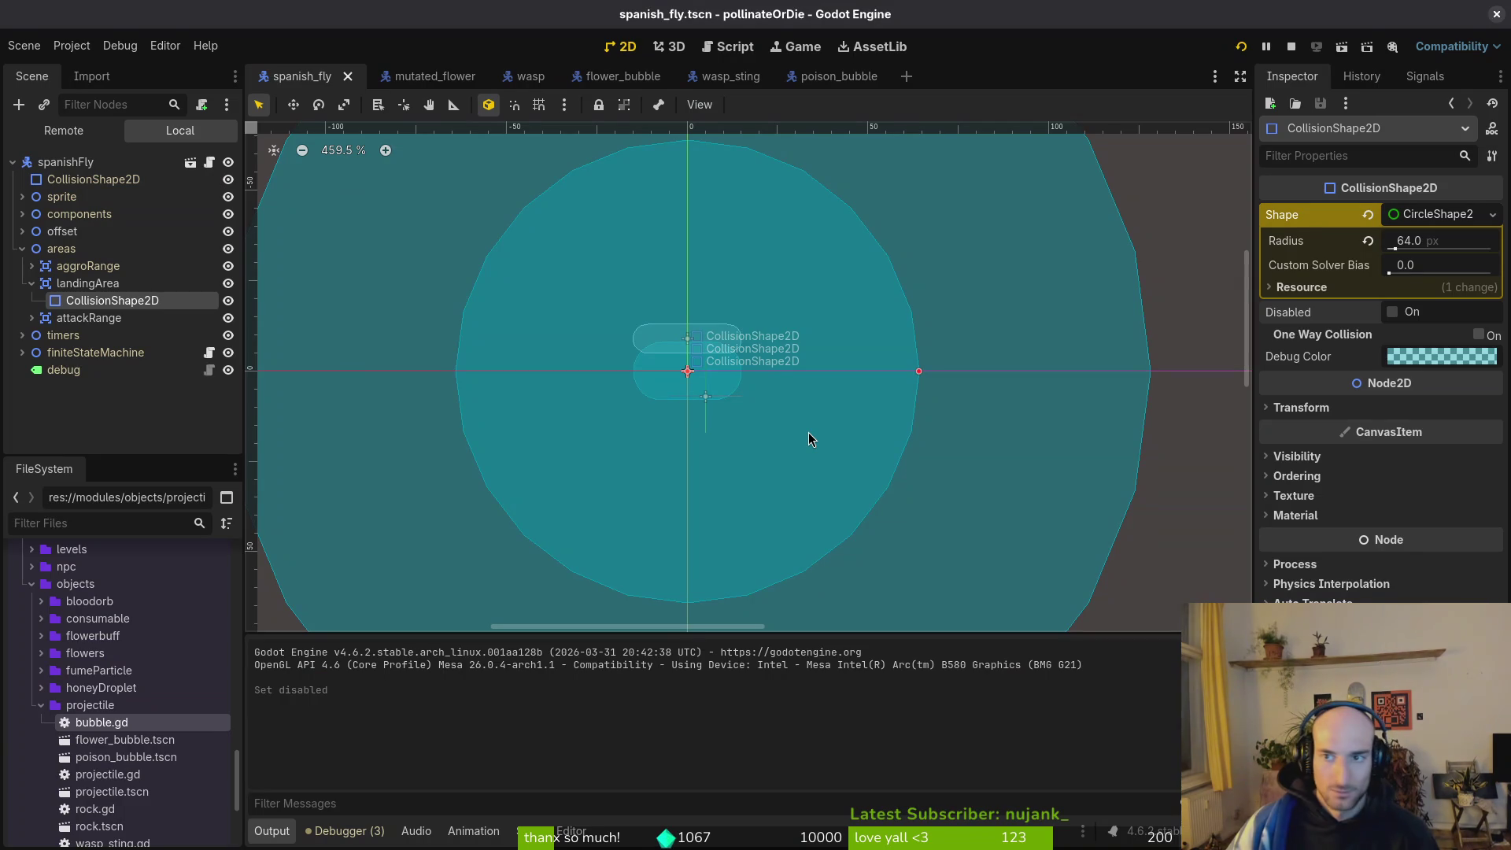
Select the attack range's collision shape and restart a test run of the game.
scroll(781, 369, down, 7)
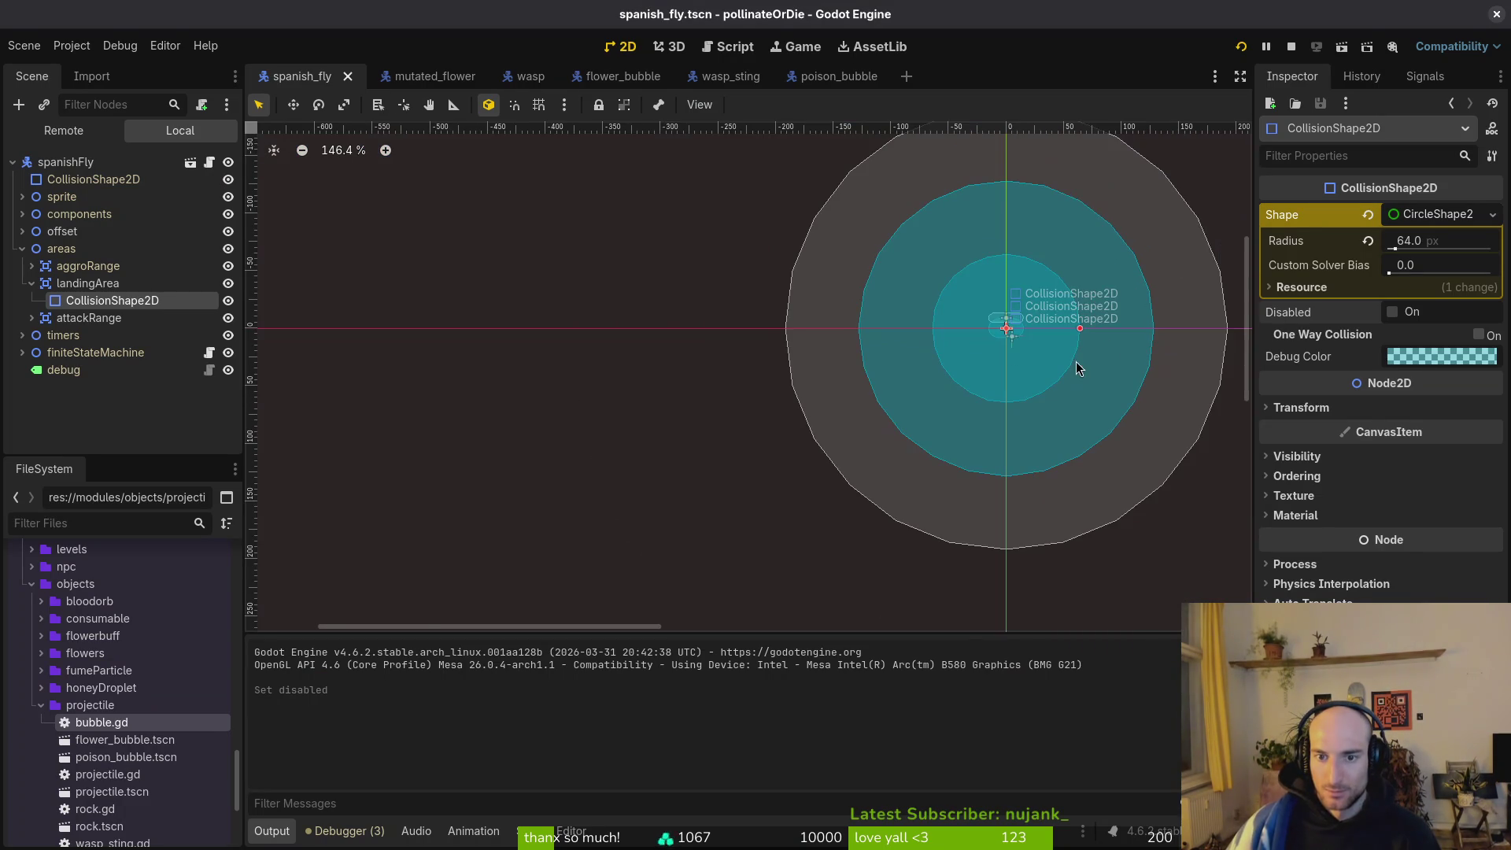
click(833, 310)
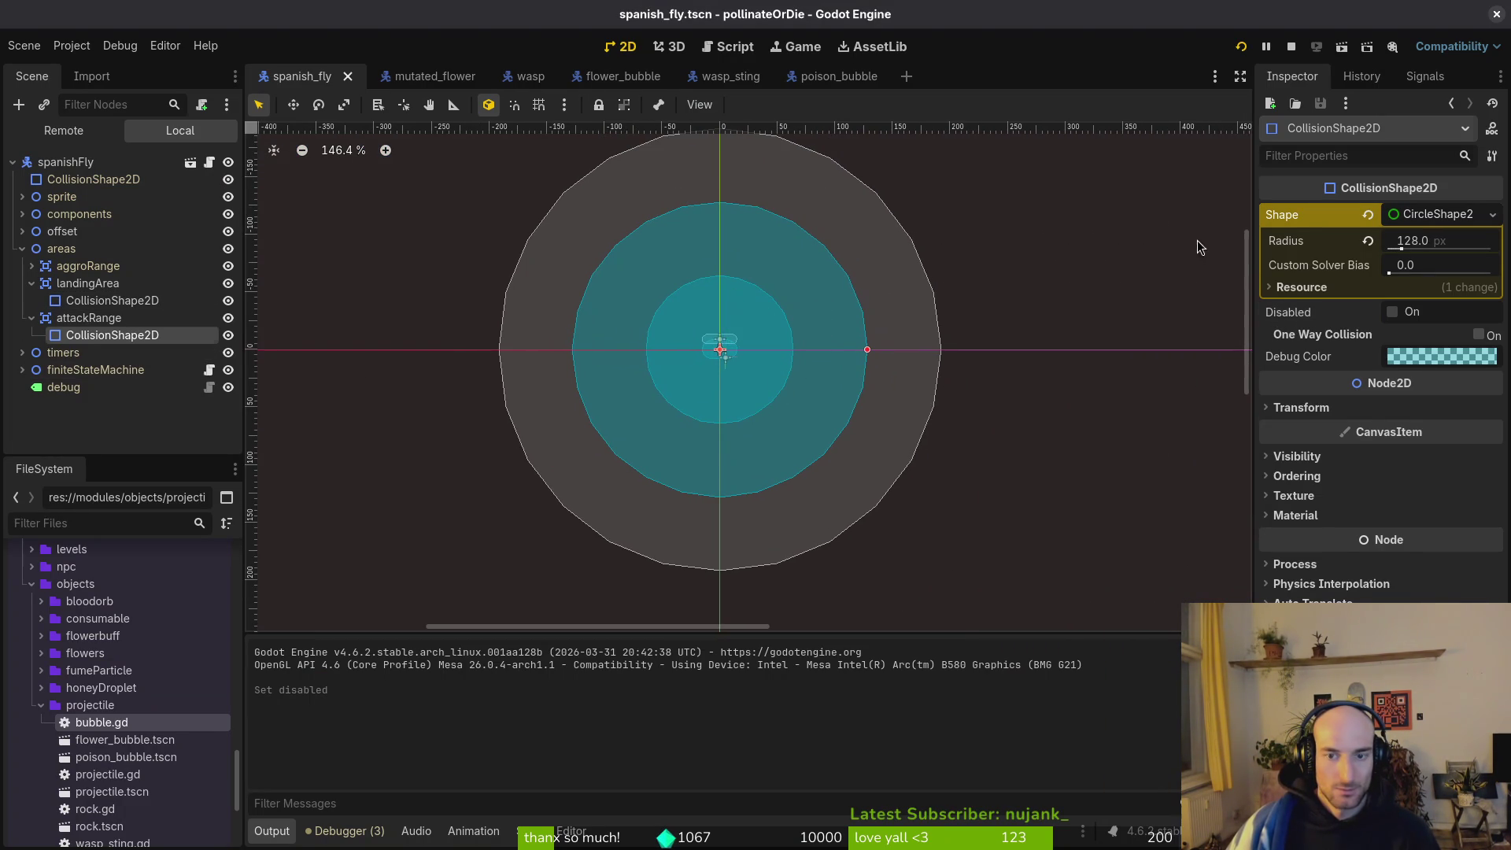
click(1241, 47)
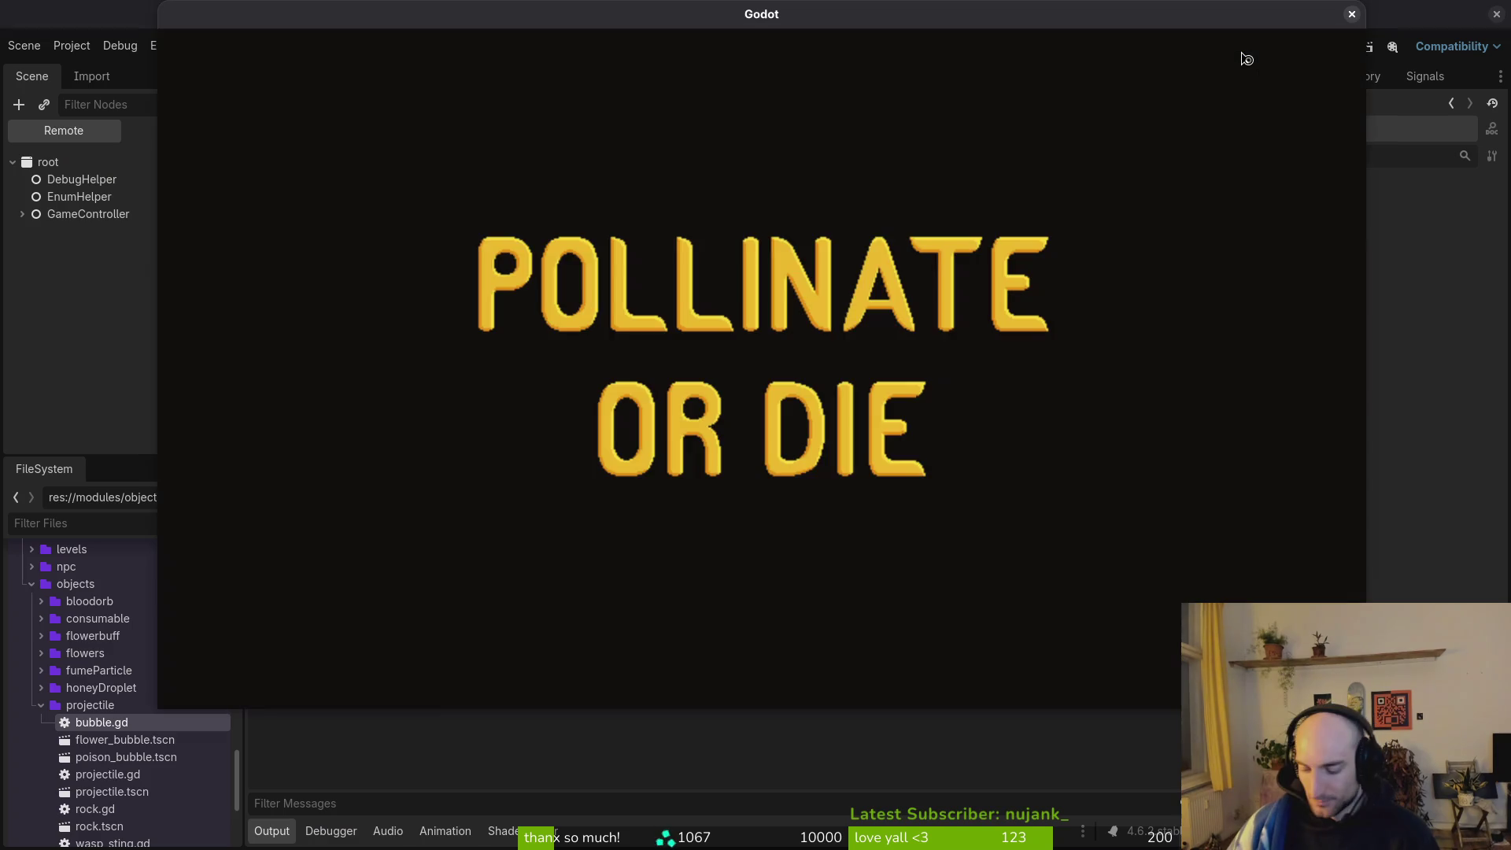
key(Return)
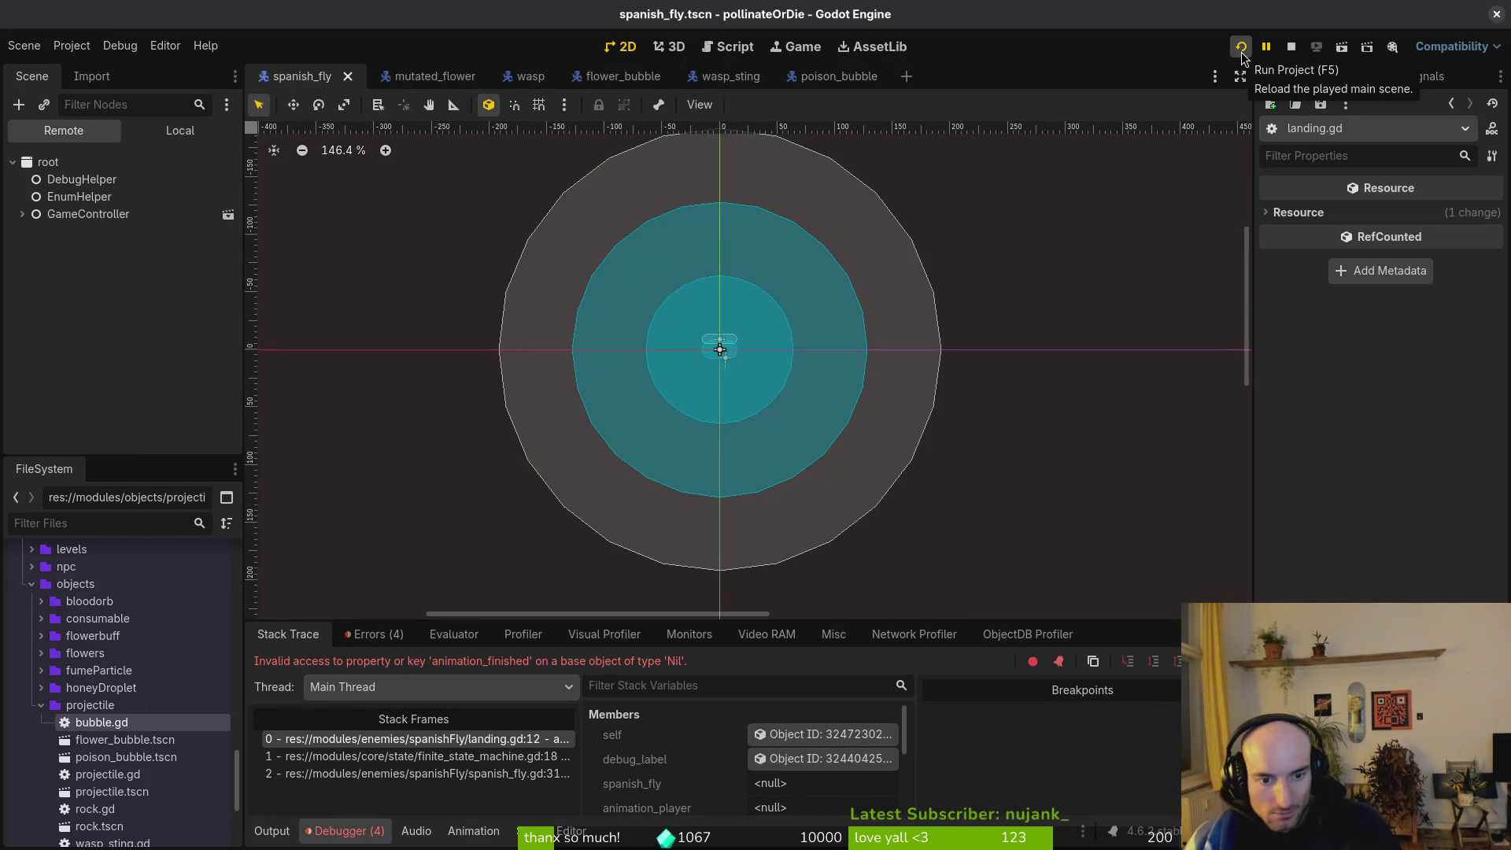
click(179, 131)
Select the landing state and assign spanishFly and AnimationPlayer to its Spanish Fly and Animation Player exports.
click(23, 370)
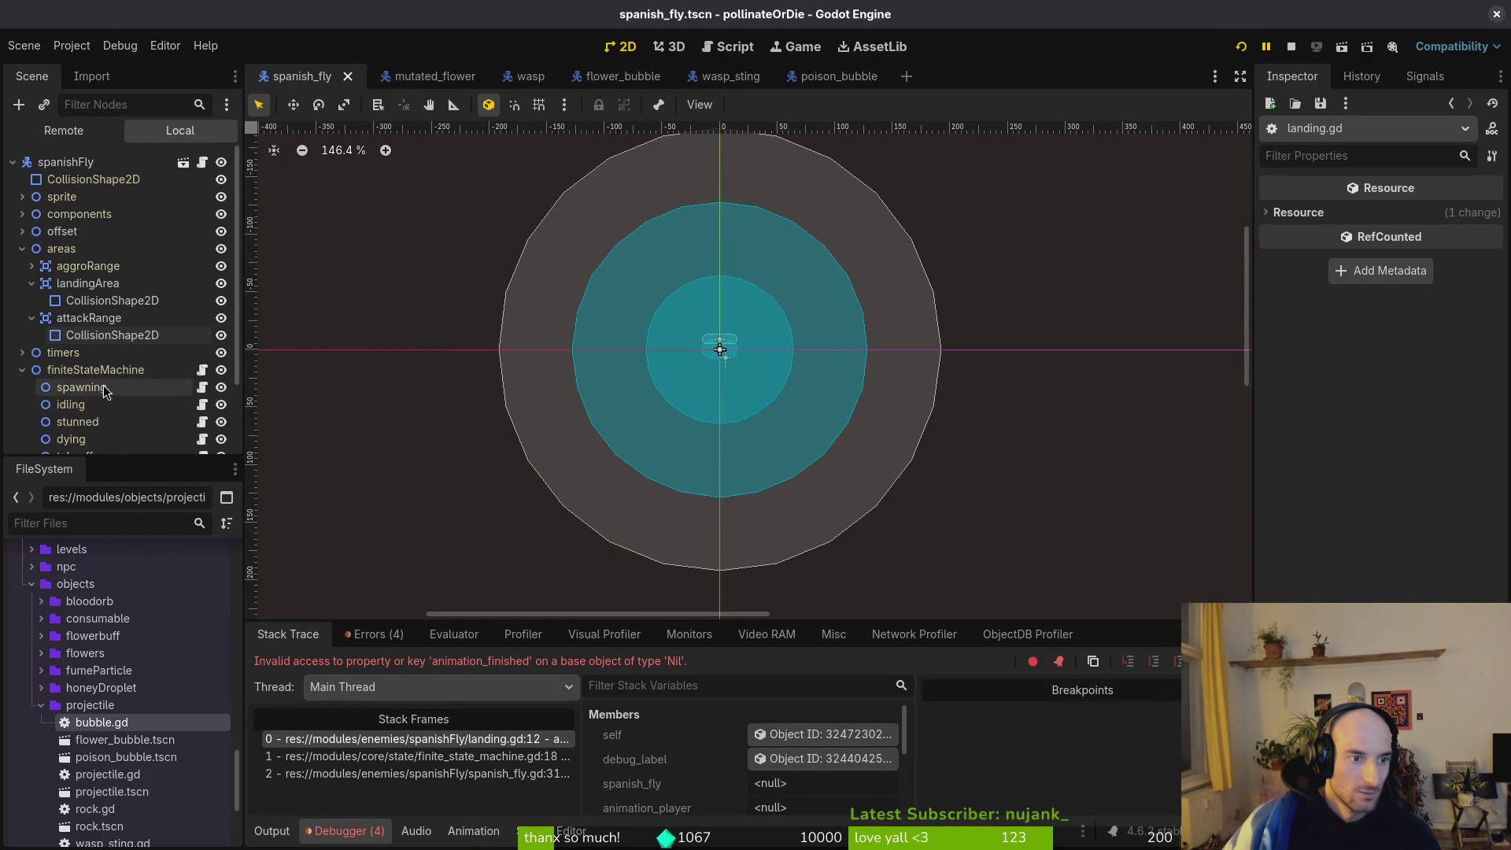
scroll(102, 409, down, 2)
click(100, 426)
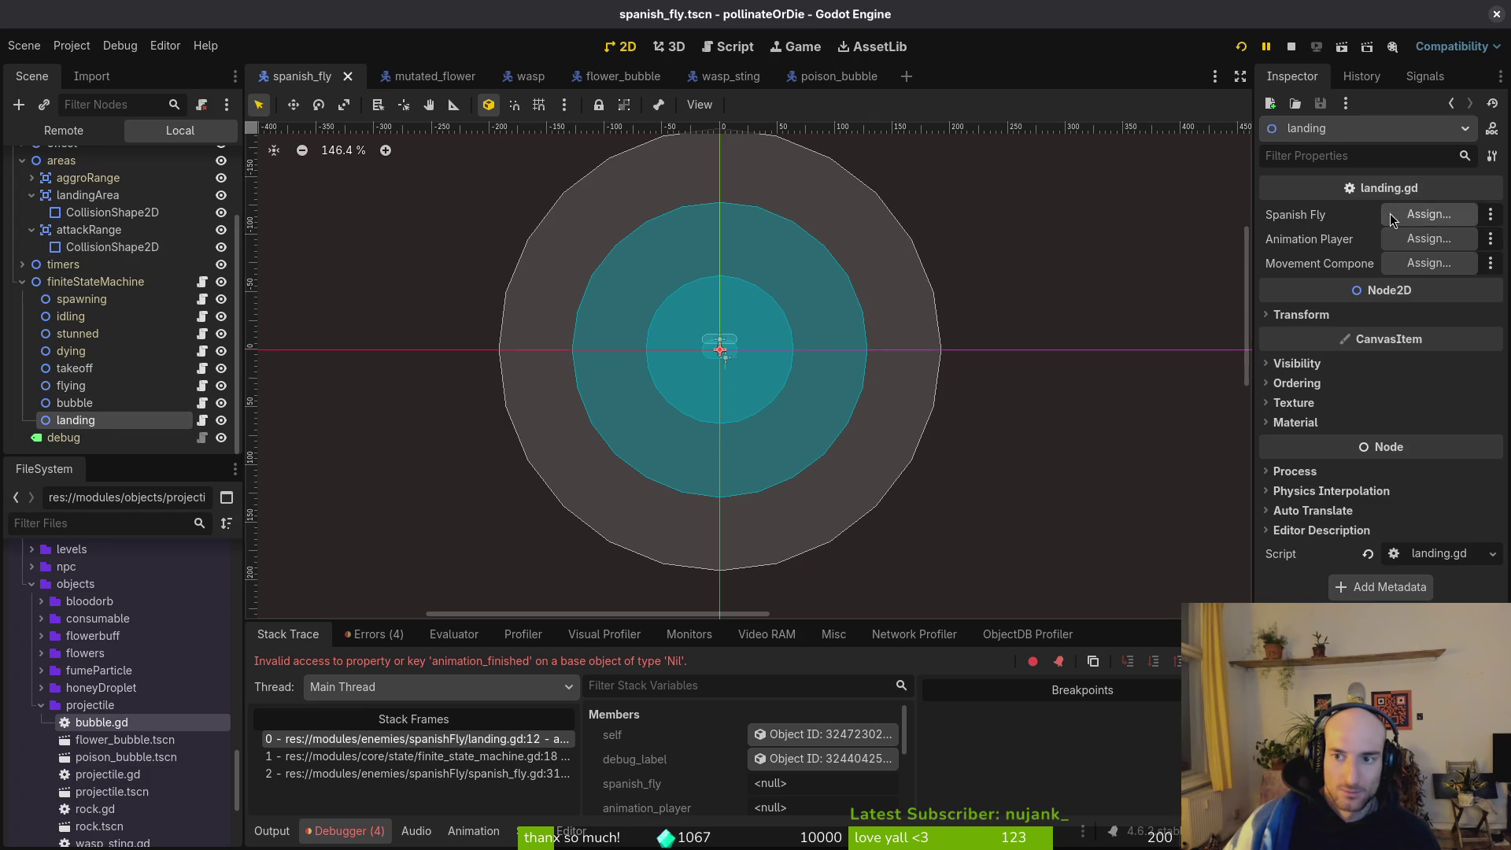
click(1416, 215)
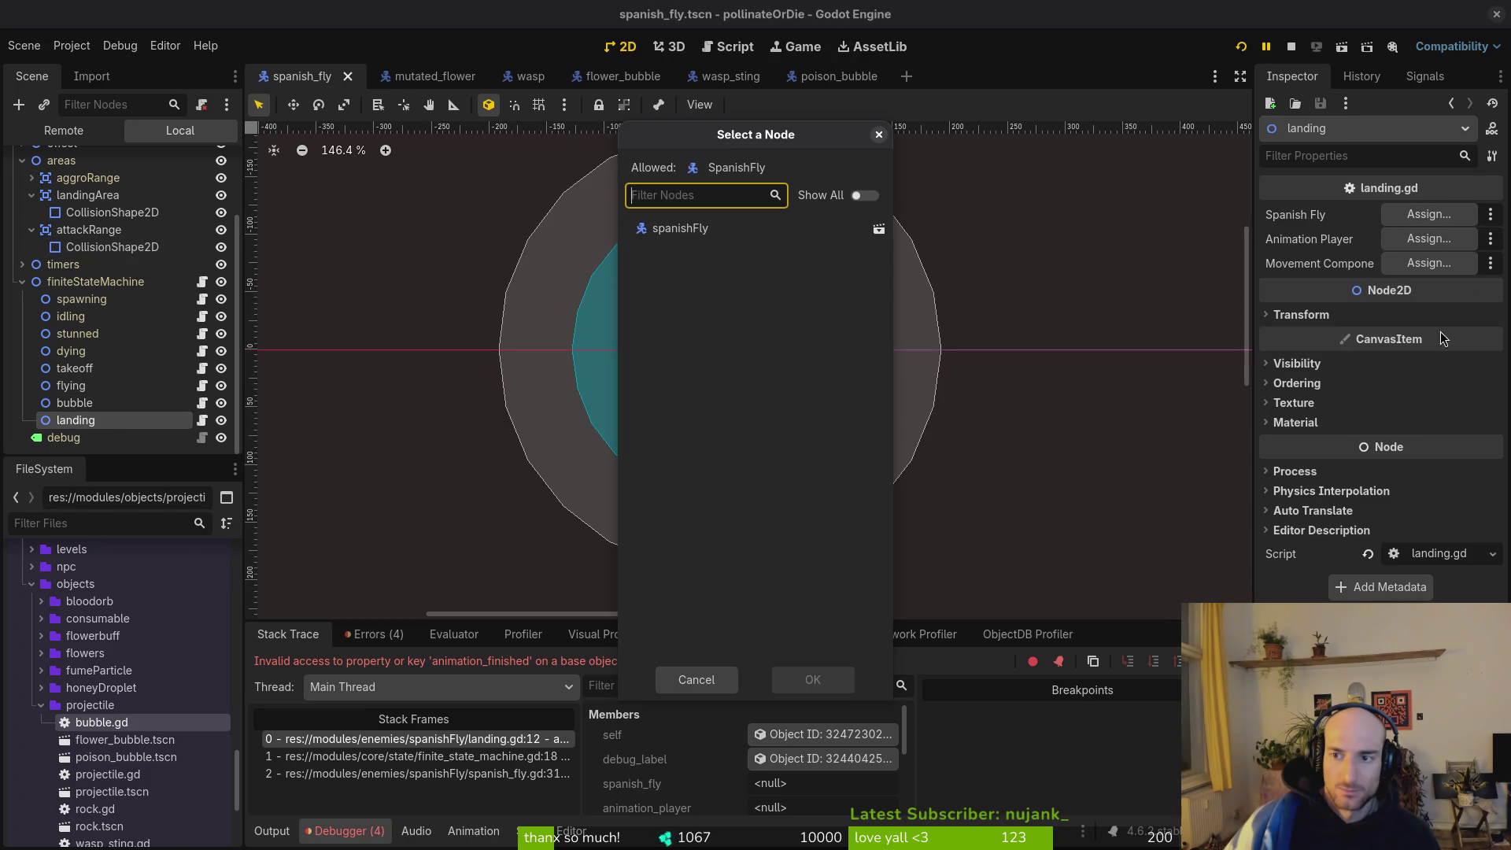
click(681, 229)
click(811, 682)
click(1428, 239)
click(713, 298)
click(813, 680)
Assign MovementComponent to the Movement Component export, save spanish_fly.tscn, and rerun the game.
click(1428, 263)
click(729, 263)
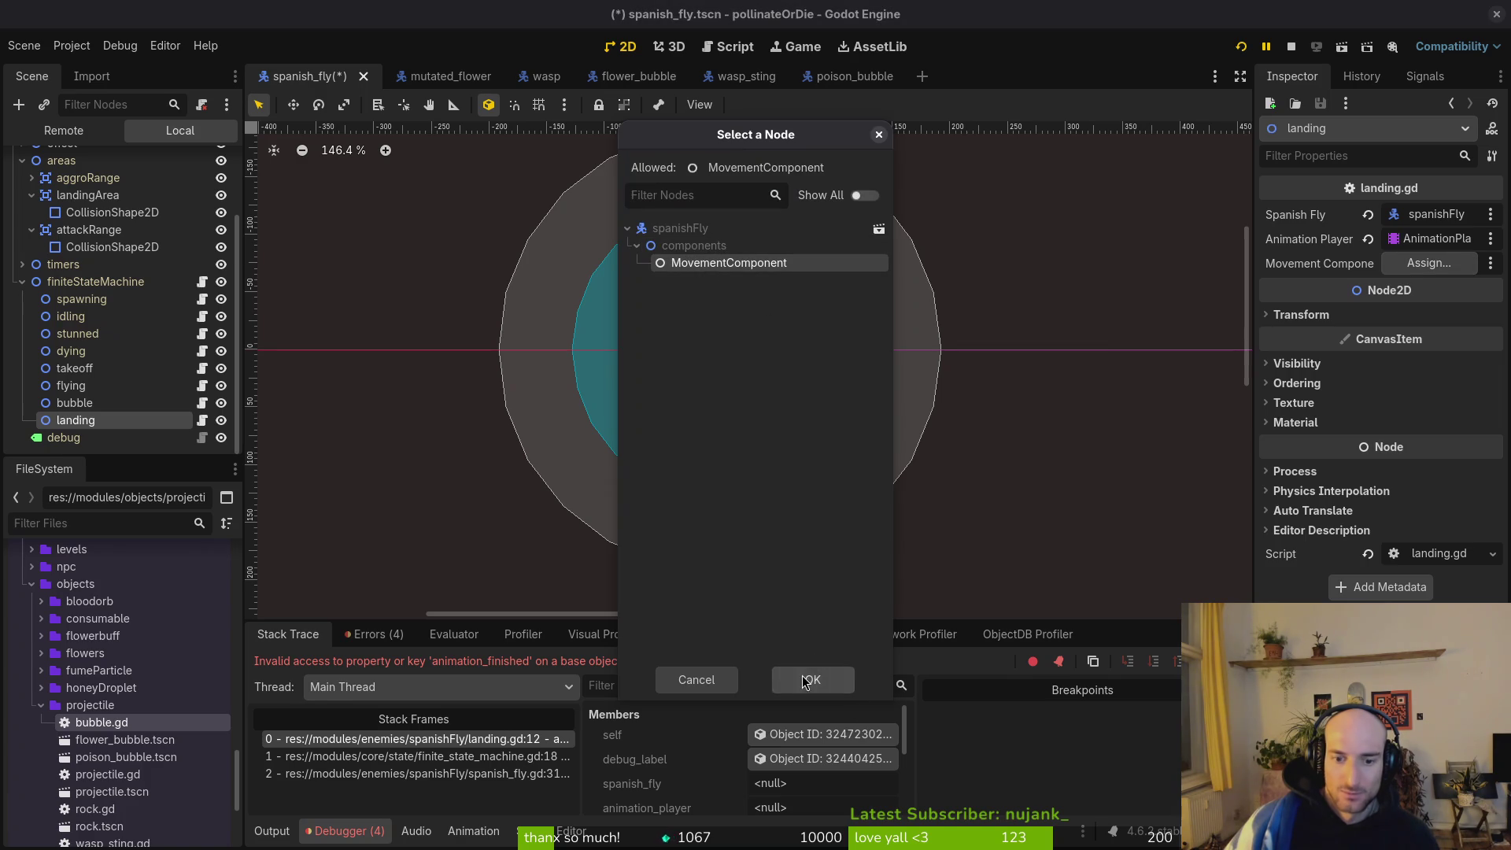
click(805, 682)
key(ctrl+s)
key(Up)
key(Up)
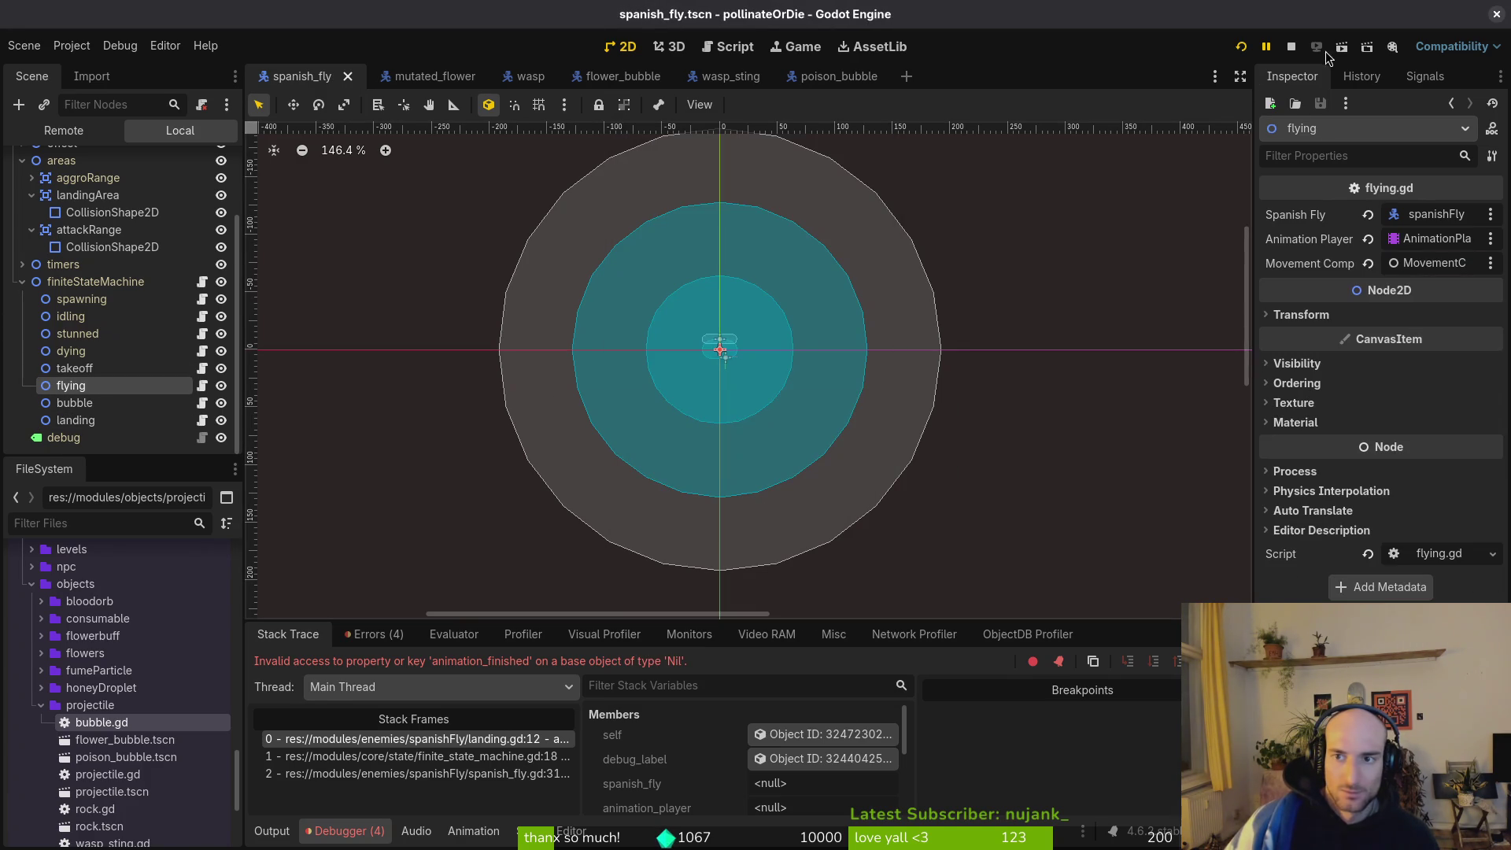
click(1290, 47)
Play until the fly lands, confirm 'south' appears in the Output panel, then stop the game.
key(F5)
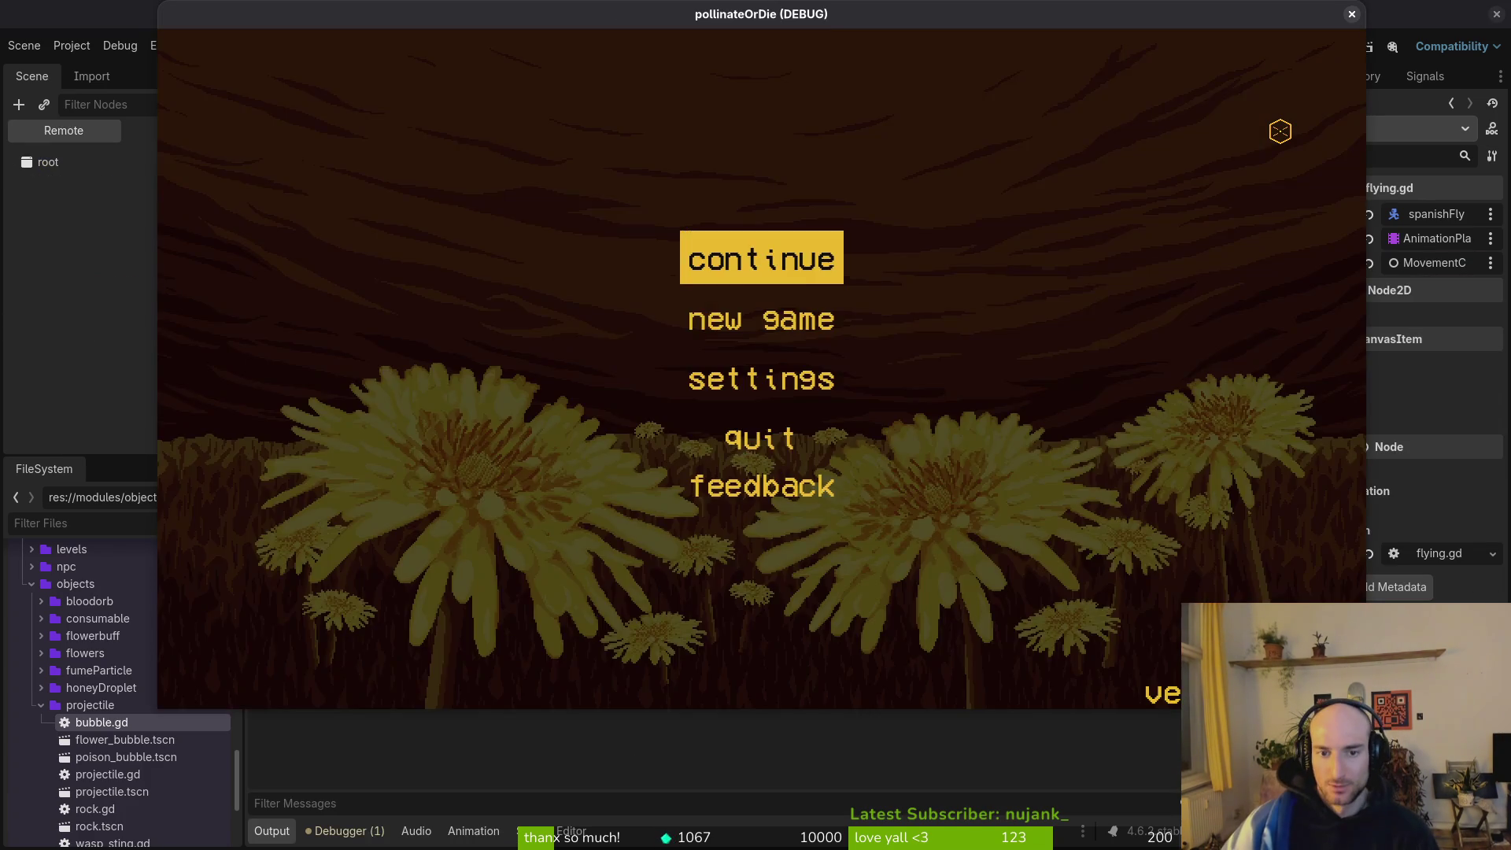
key(Return)
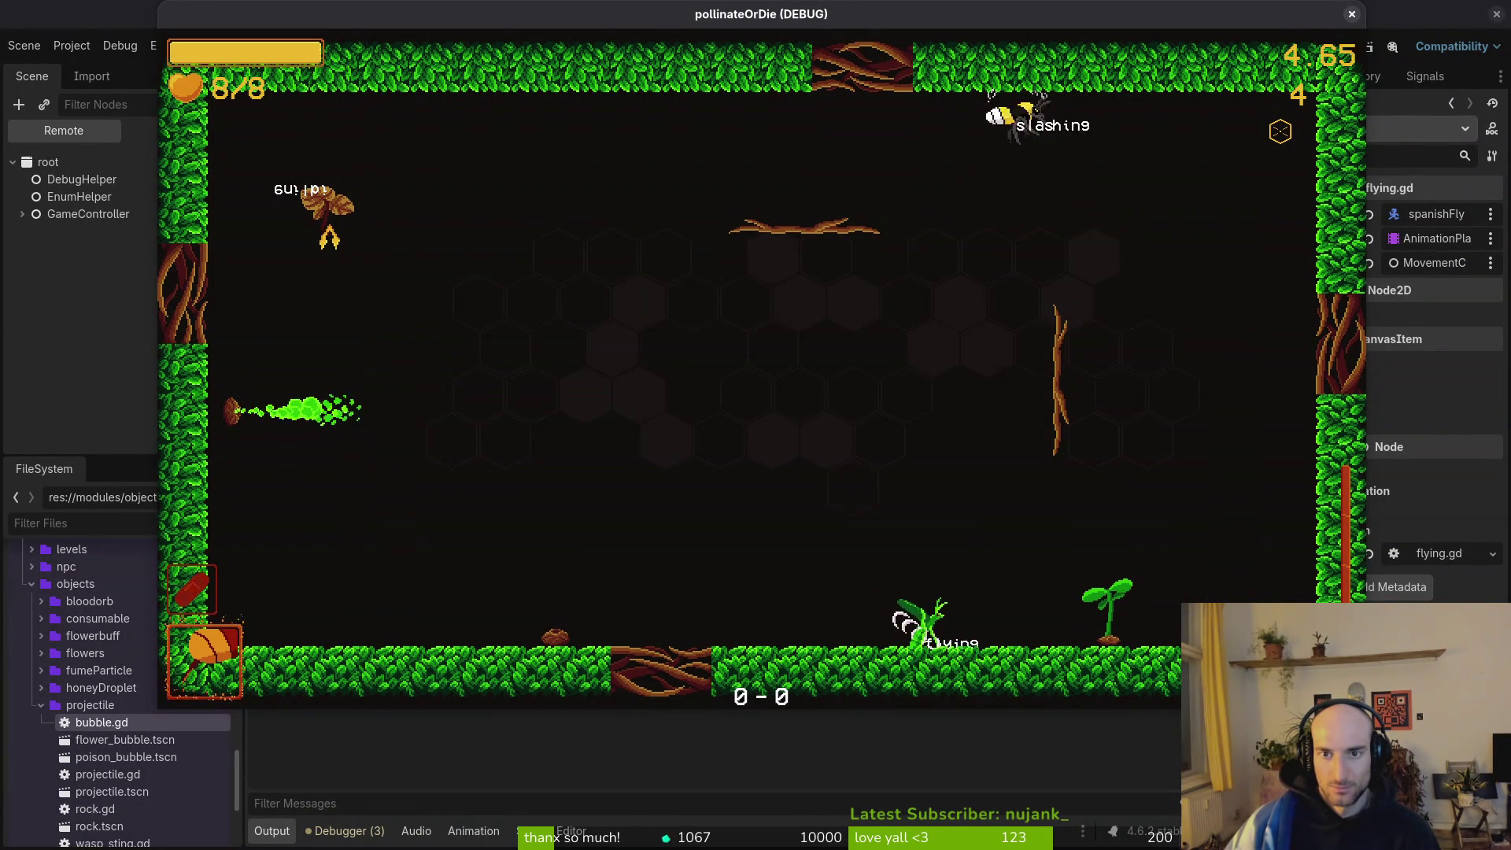
key(alt+Tab)
key(alt+Tab)
key(alt+Tab)
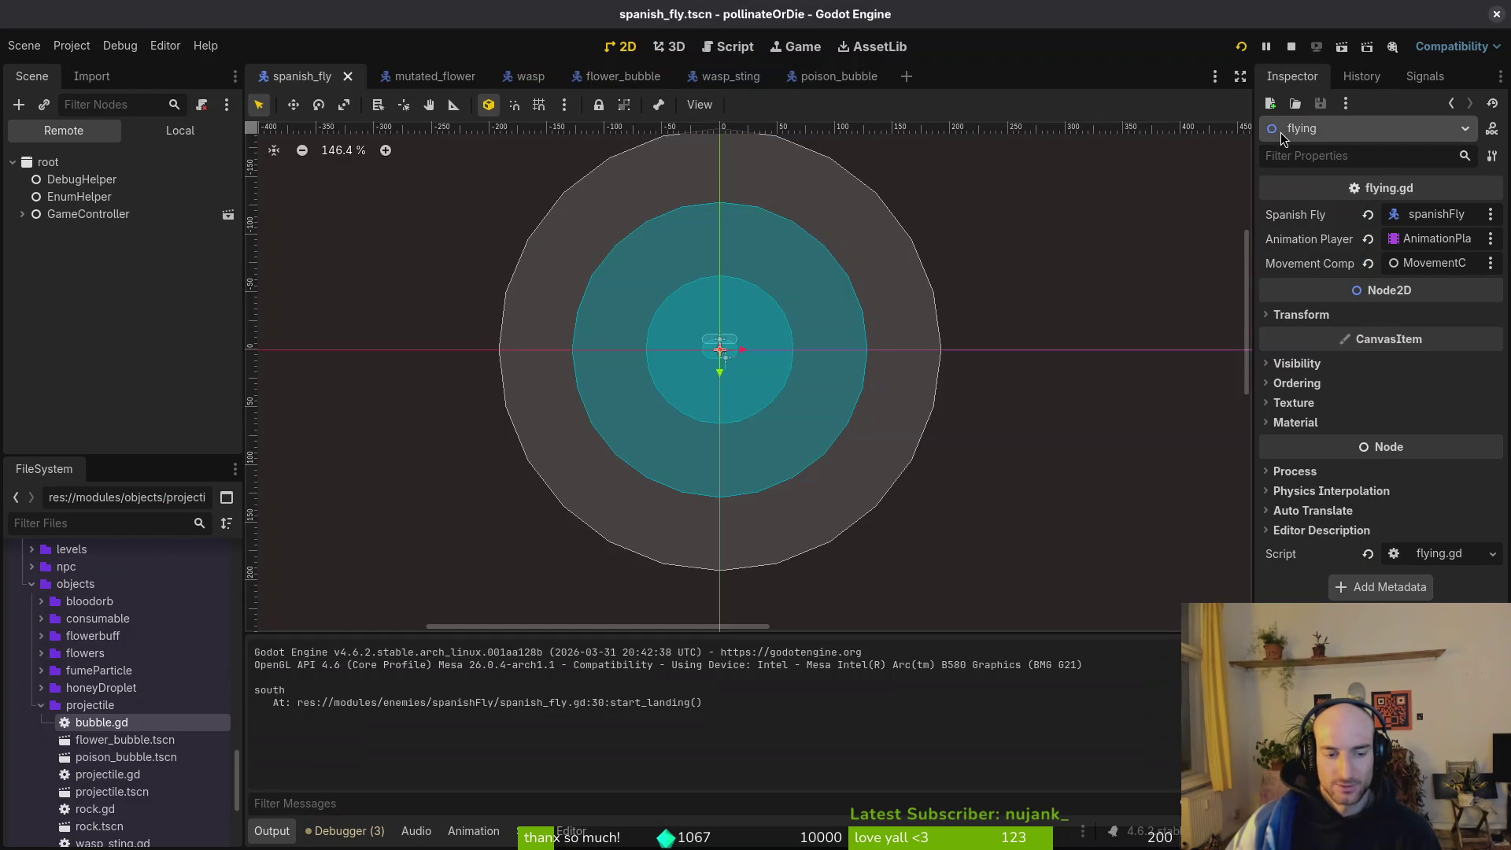
key(alt+Tab)
key(alt+Tab)
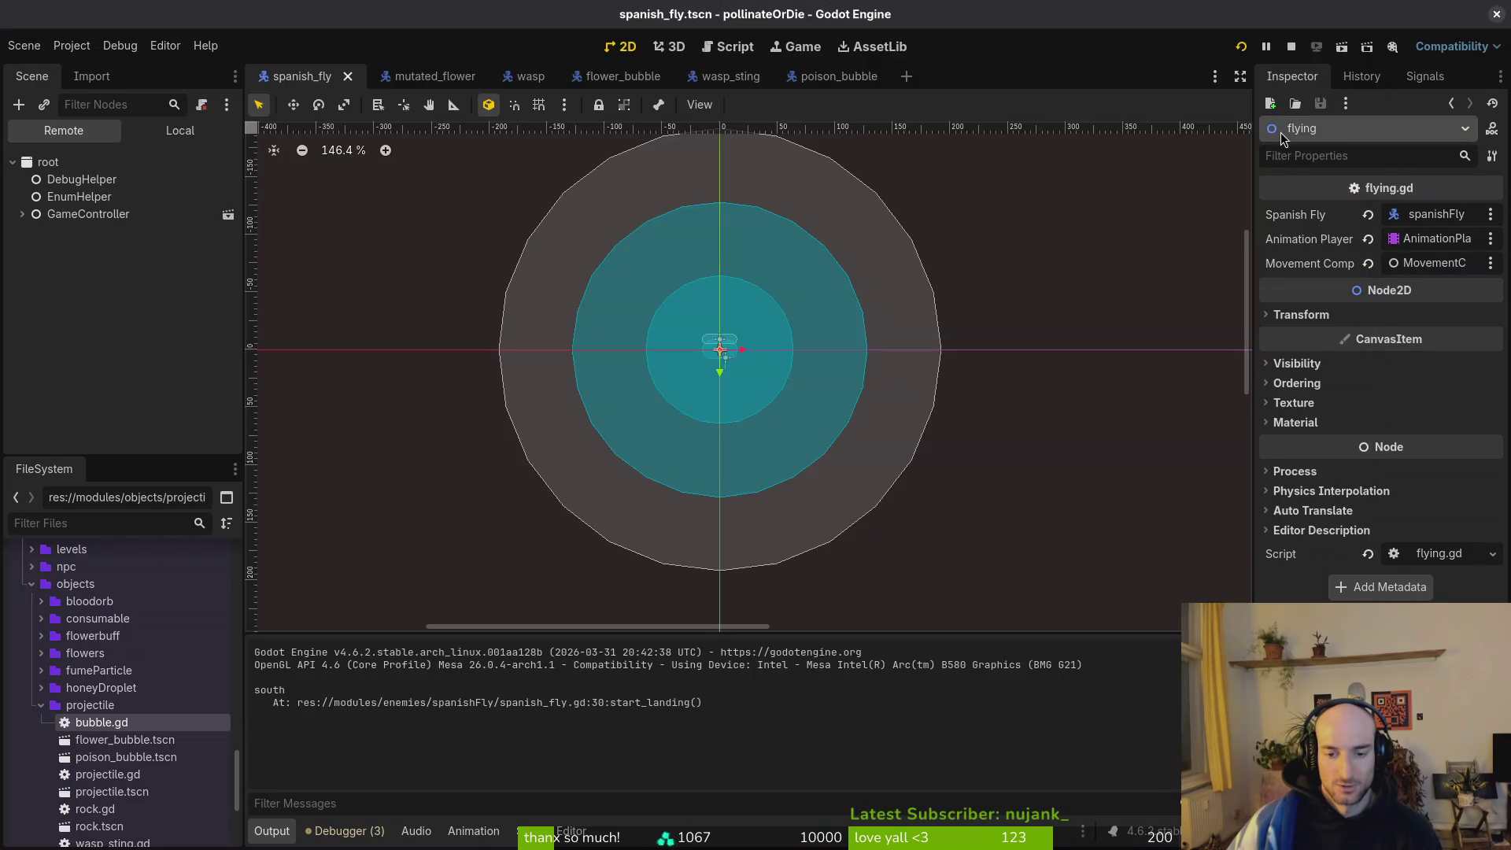
key(alt+Tab)
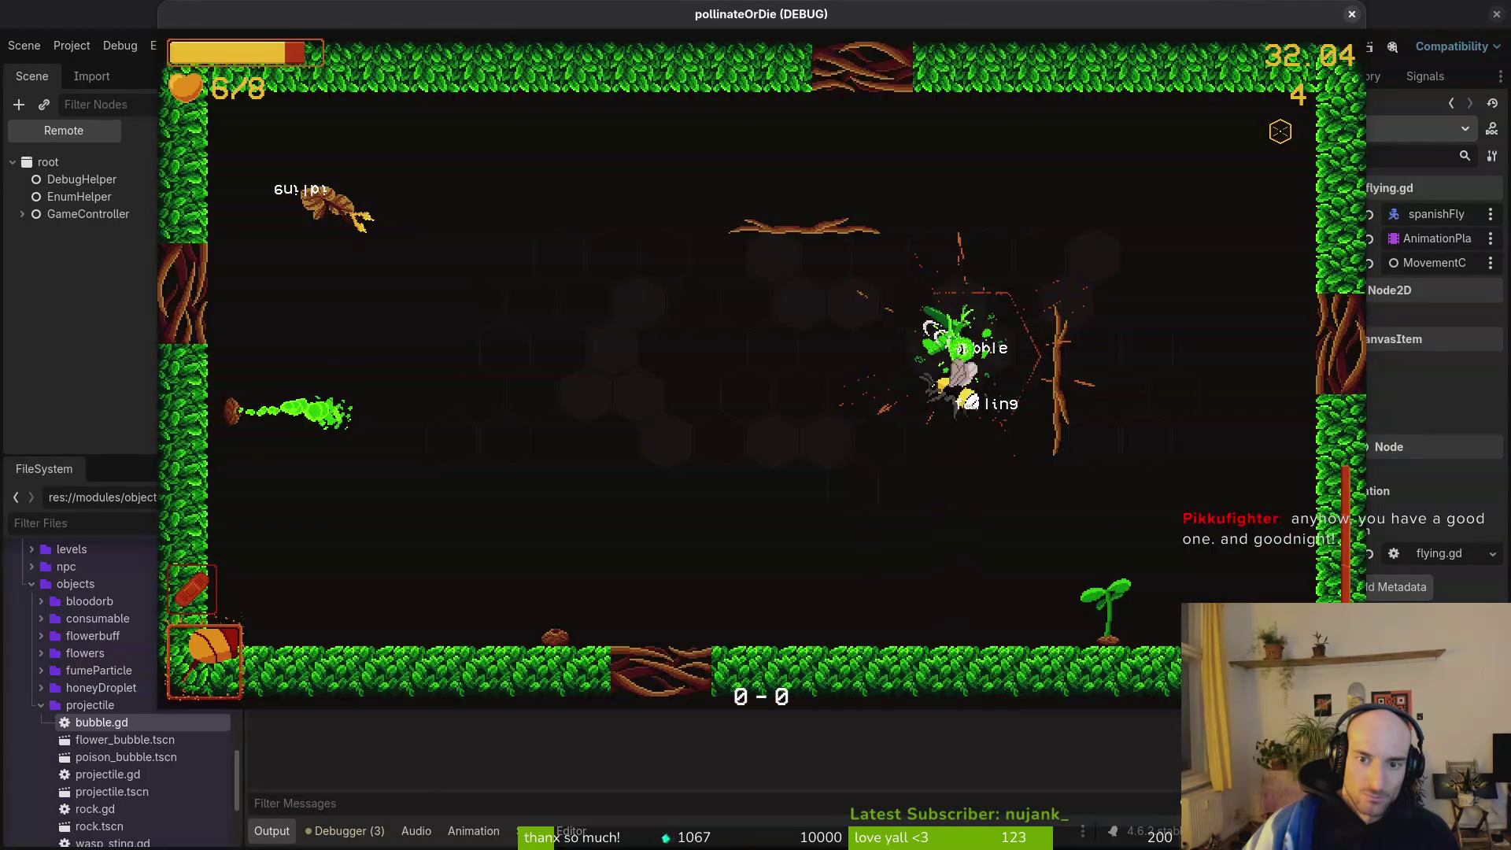
key(Escape)
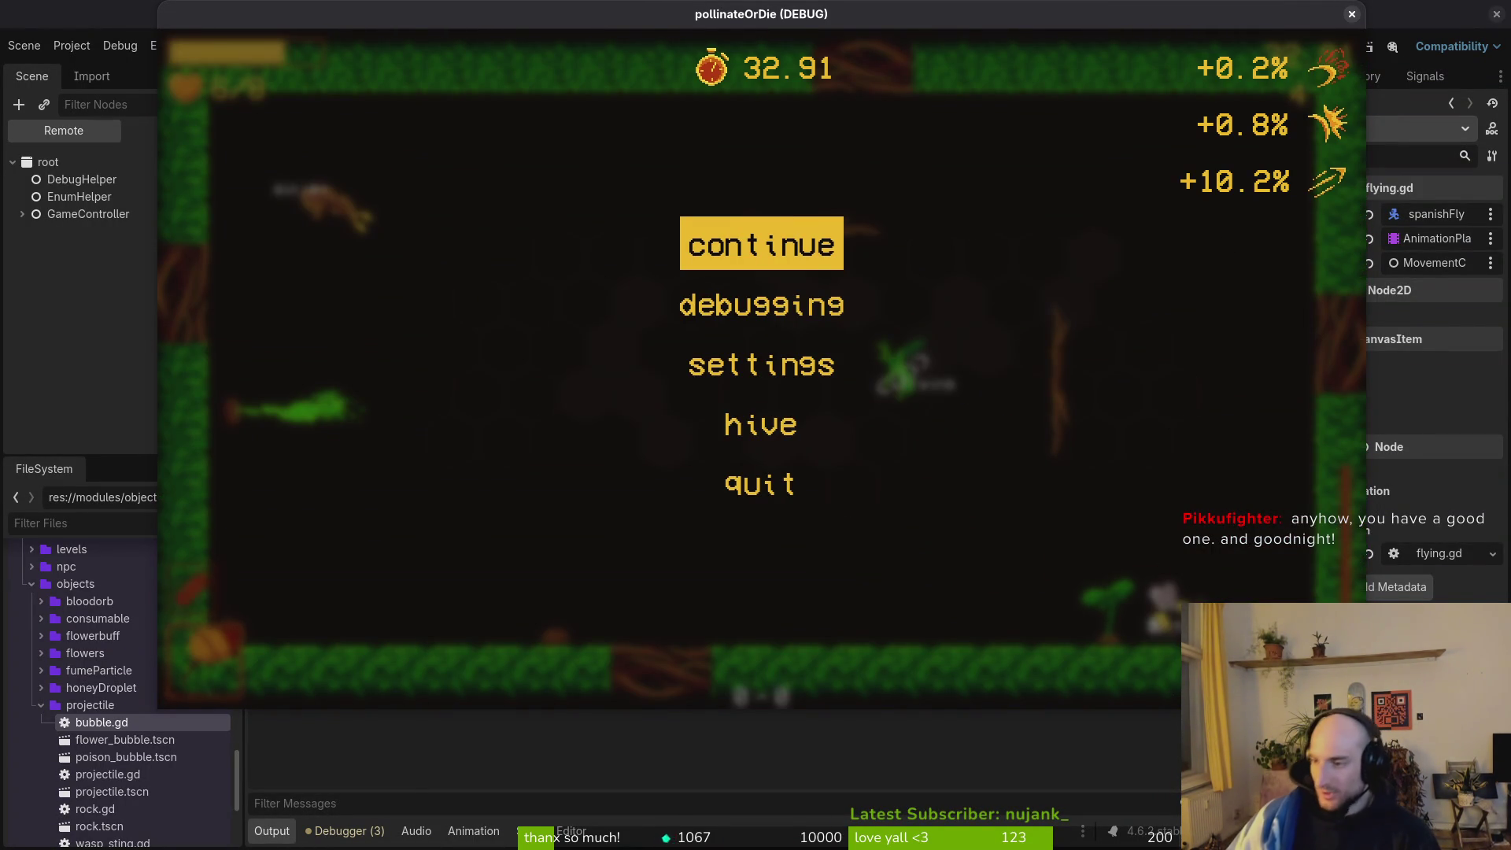
key(F8)
click(168, 124)
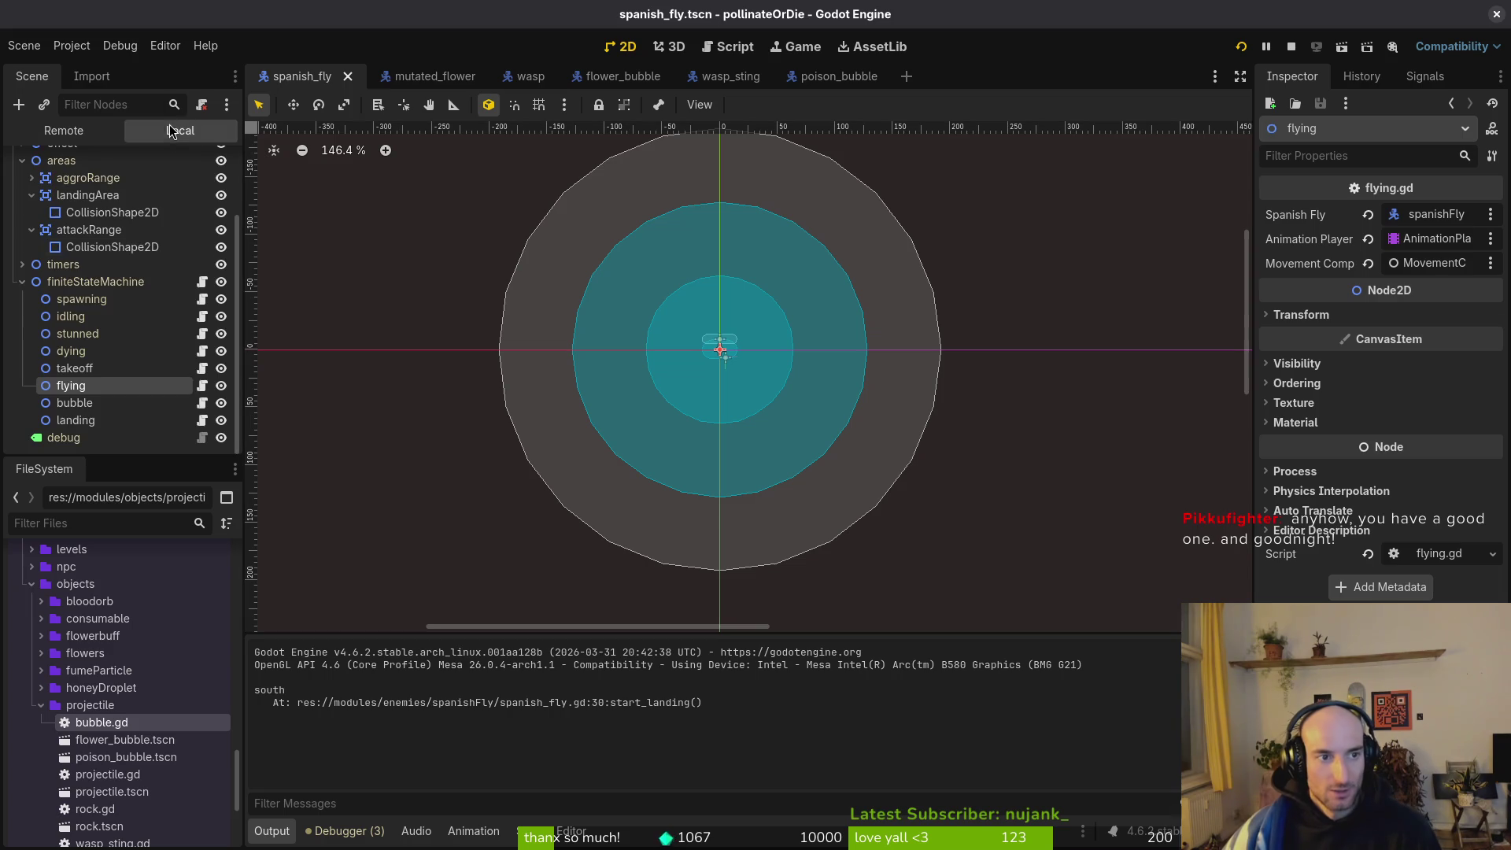
Check the fly's HurtboxComponent collision shape against the wasp's spawning animation, then rerun the game.
scroll(47, 260, up, 5)
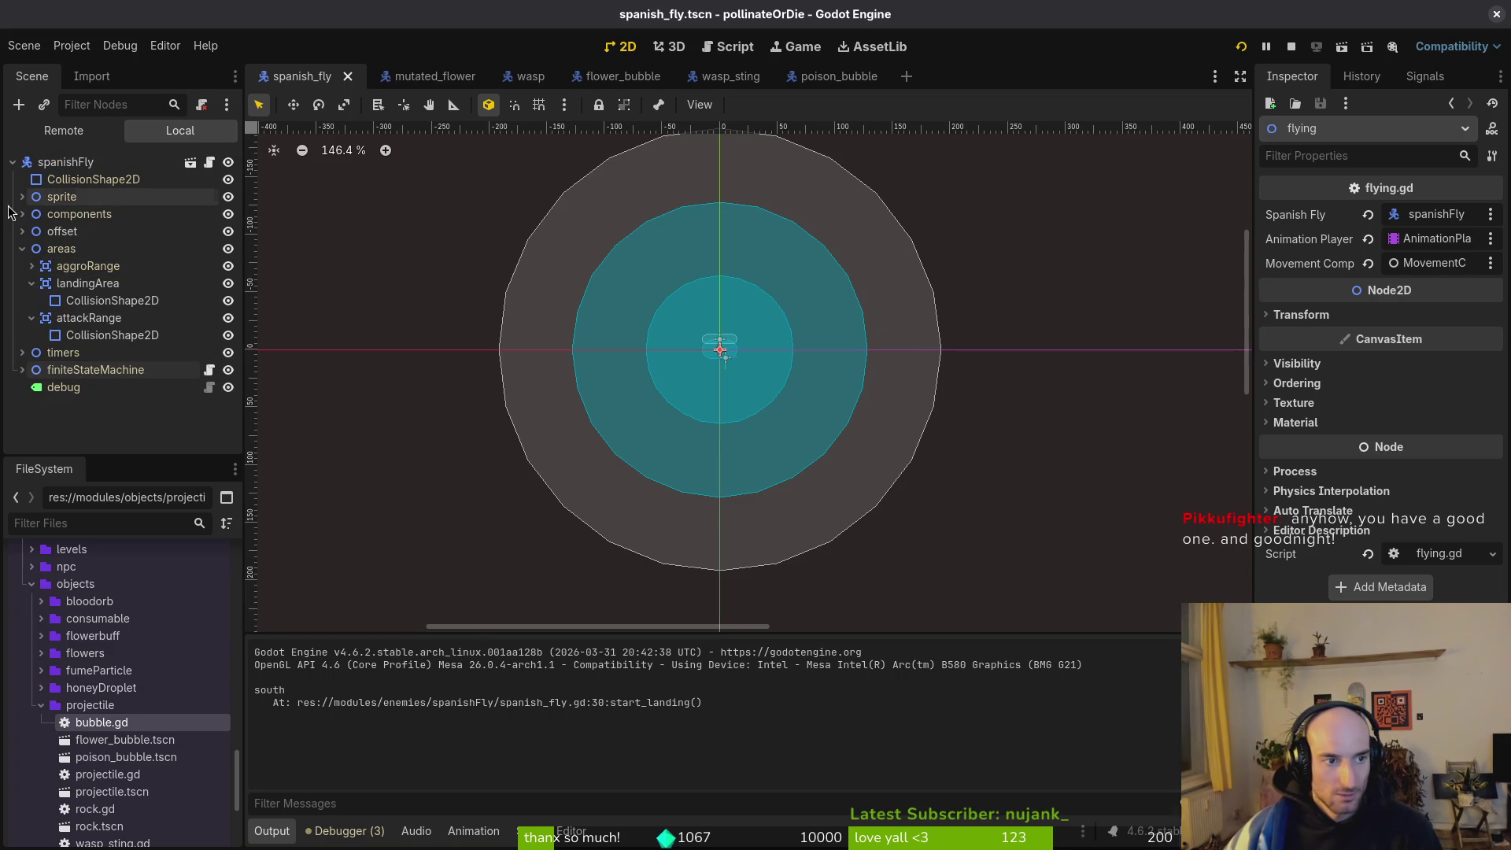
click(95, 248)
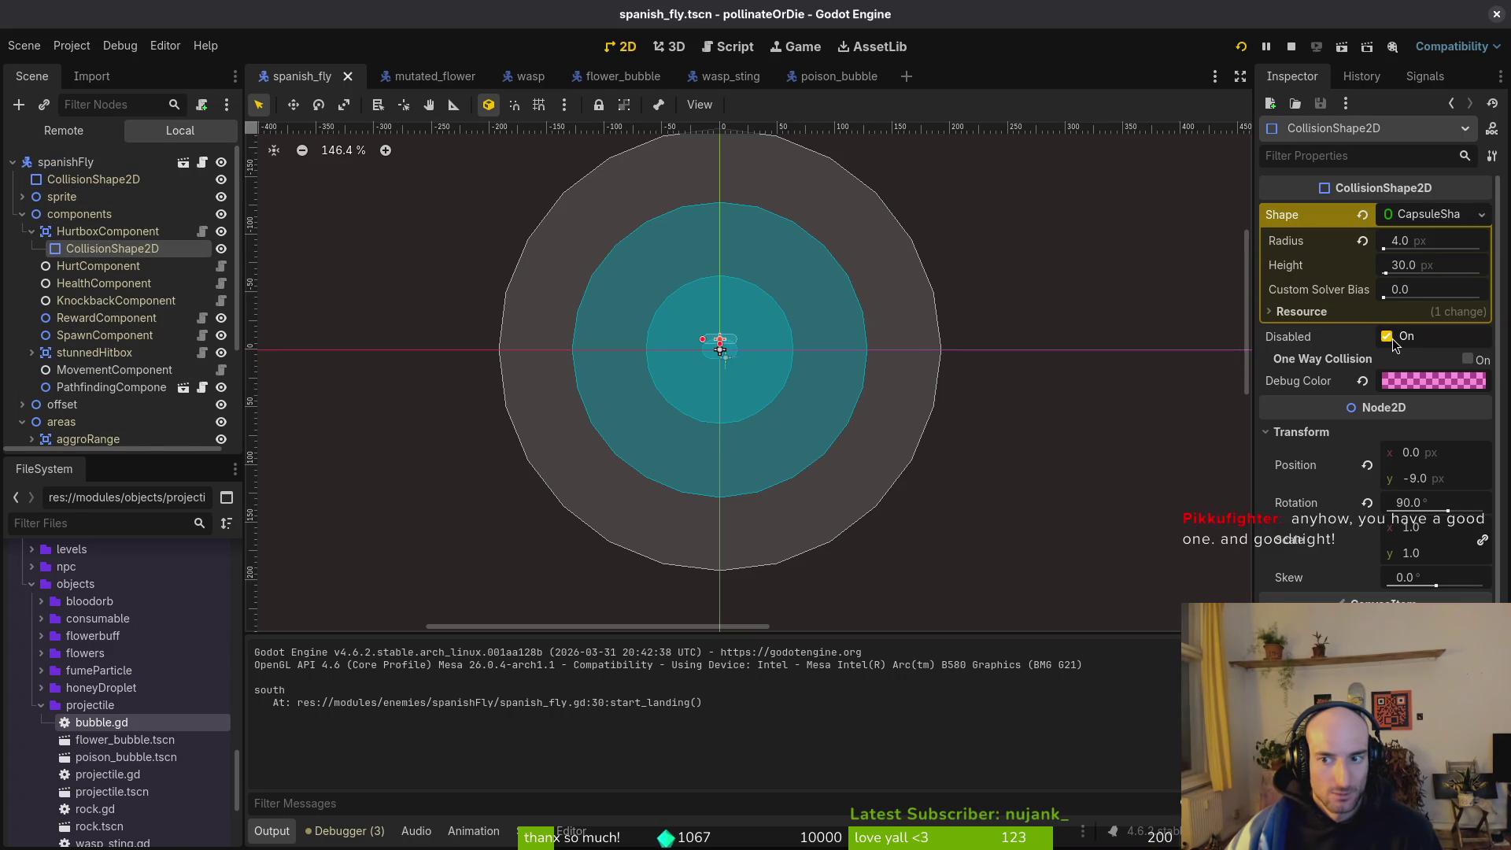
click(542, 82)
scroll(146, 205, up, 3)
click(22, 214)
click(22, 197)
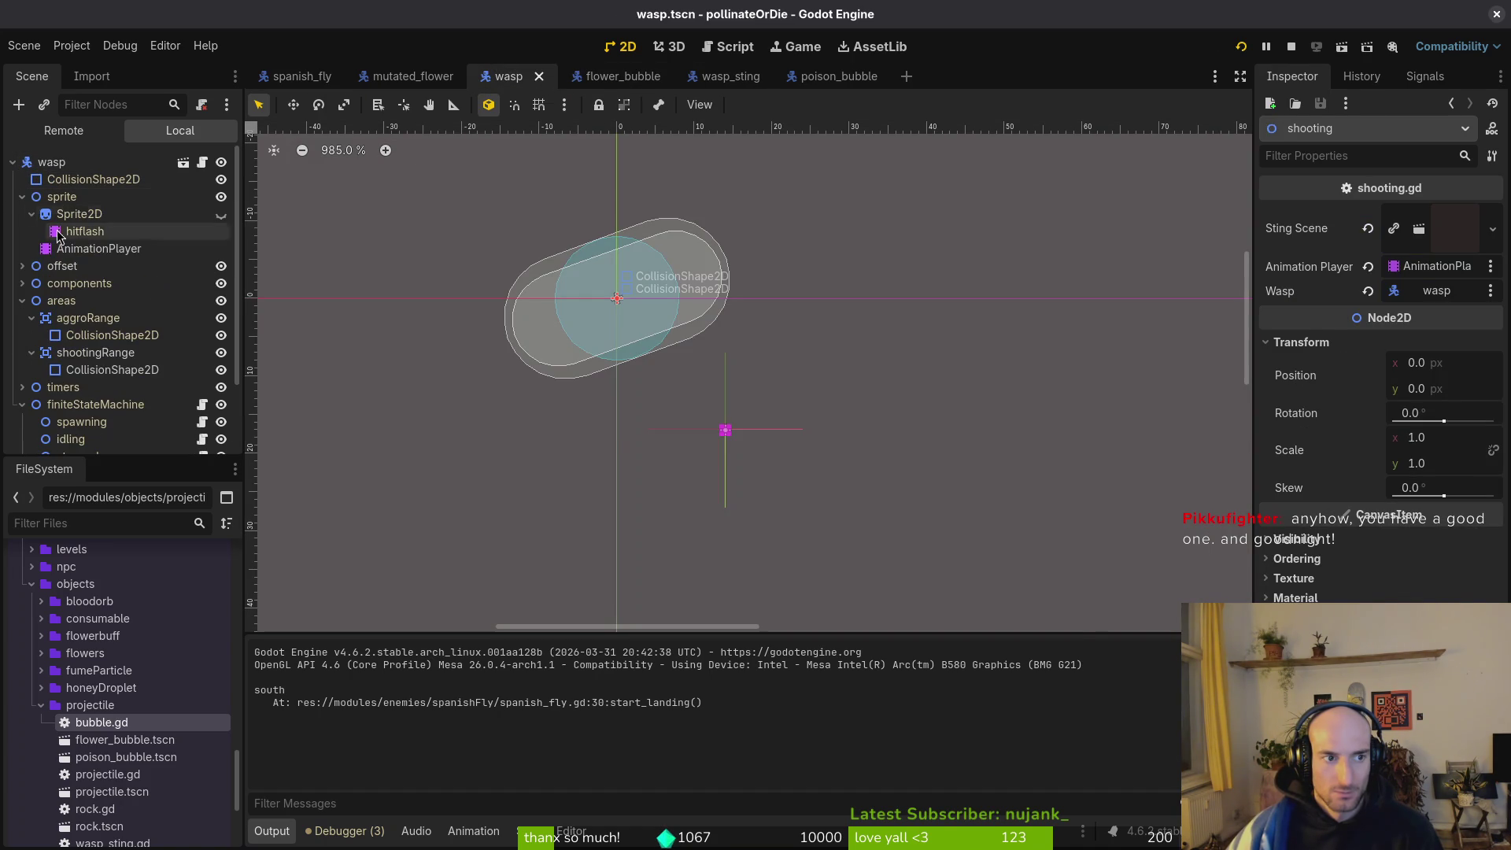
click(98, 248)
click(638, 743)
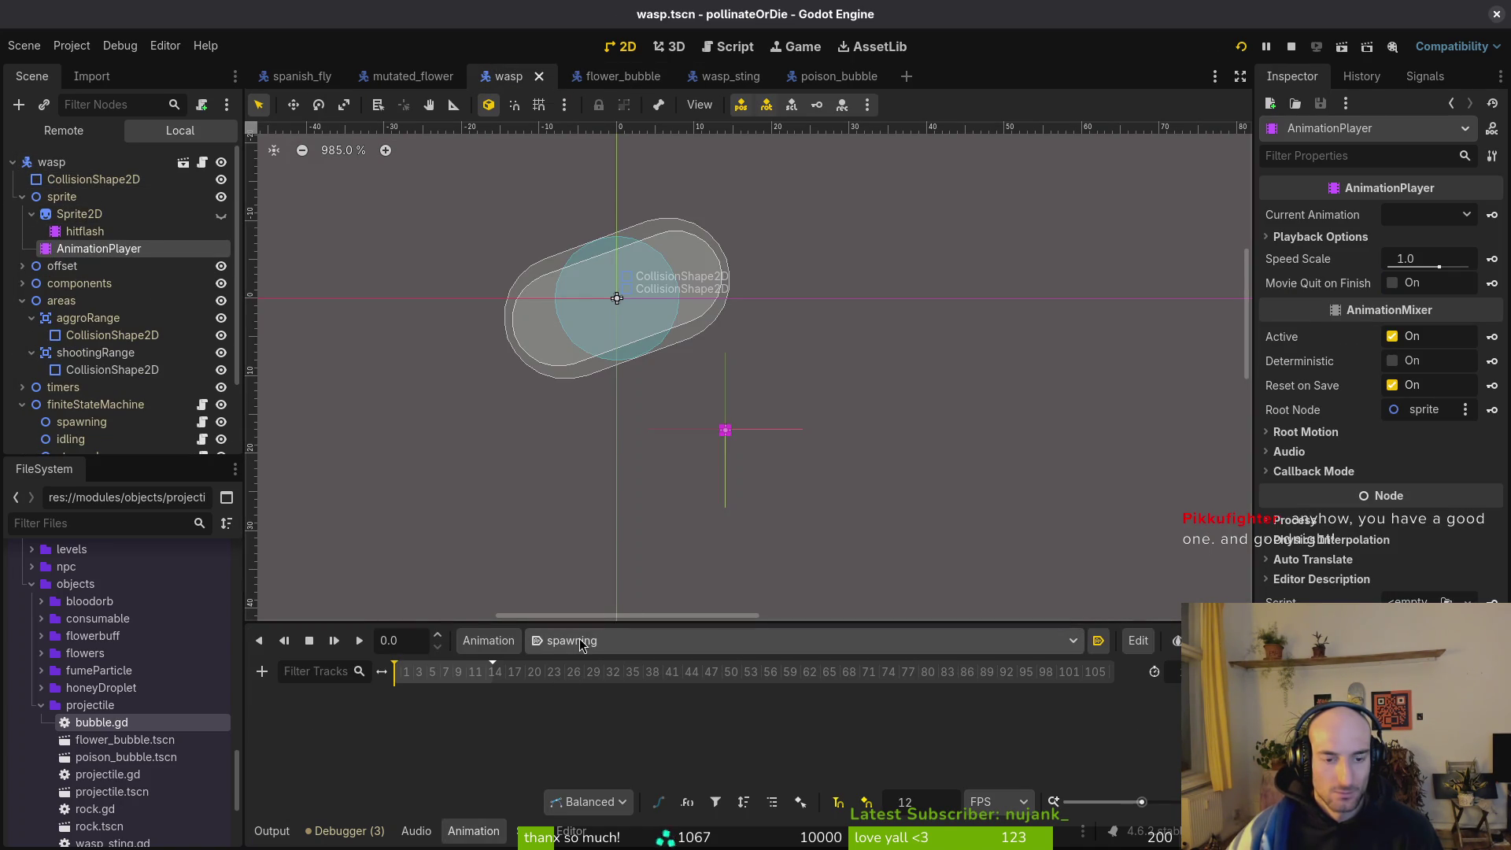
click(1241, 47)
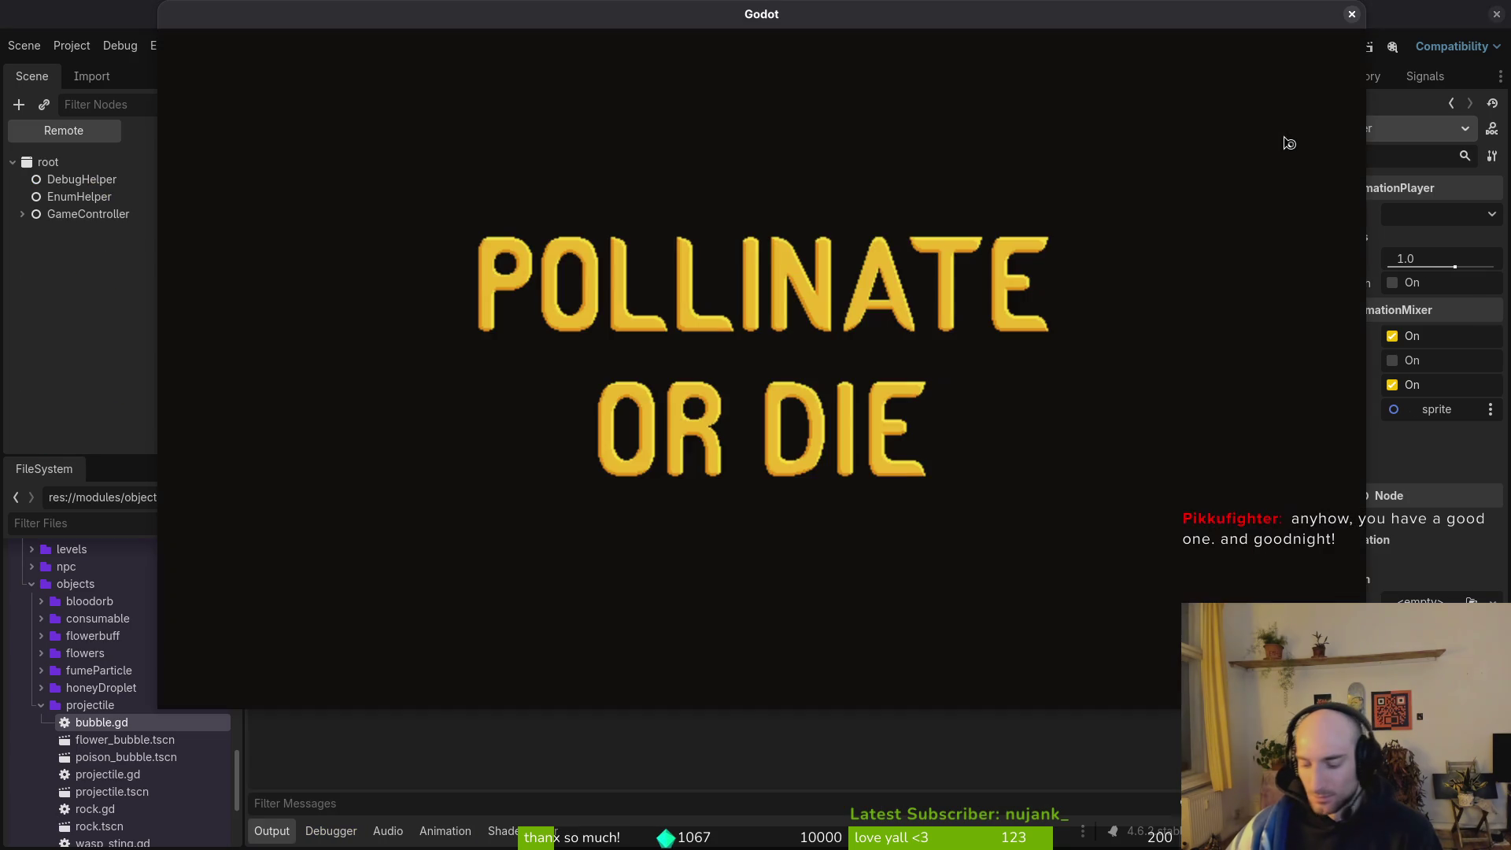
Continue the saved game, go through settings and the debugging panel, and teleport to the hive level.
key(Return)
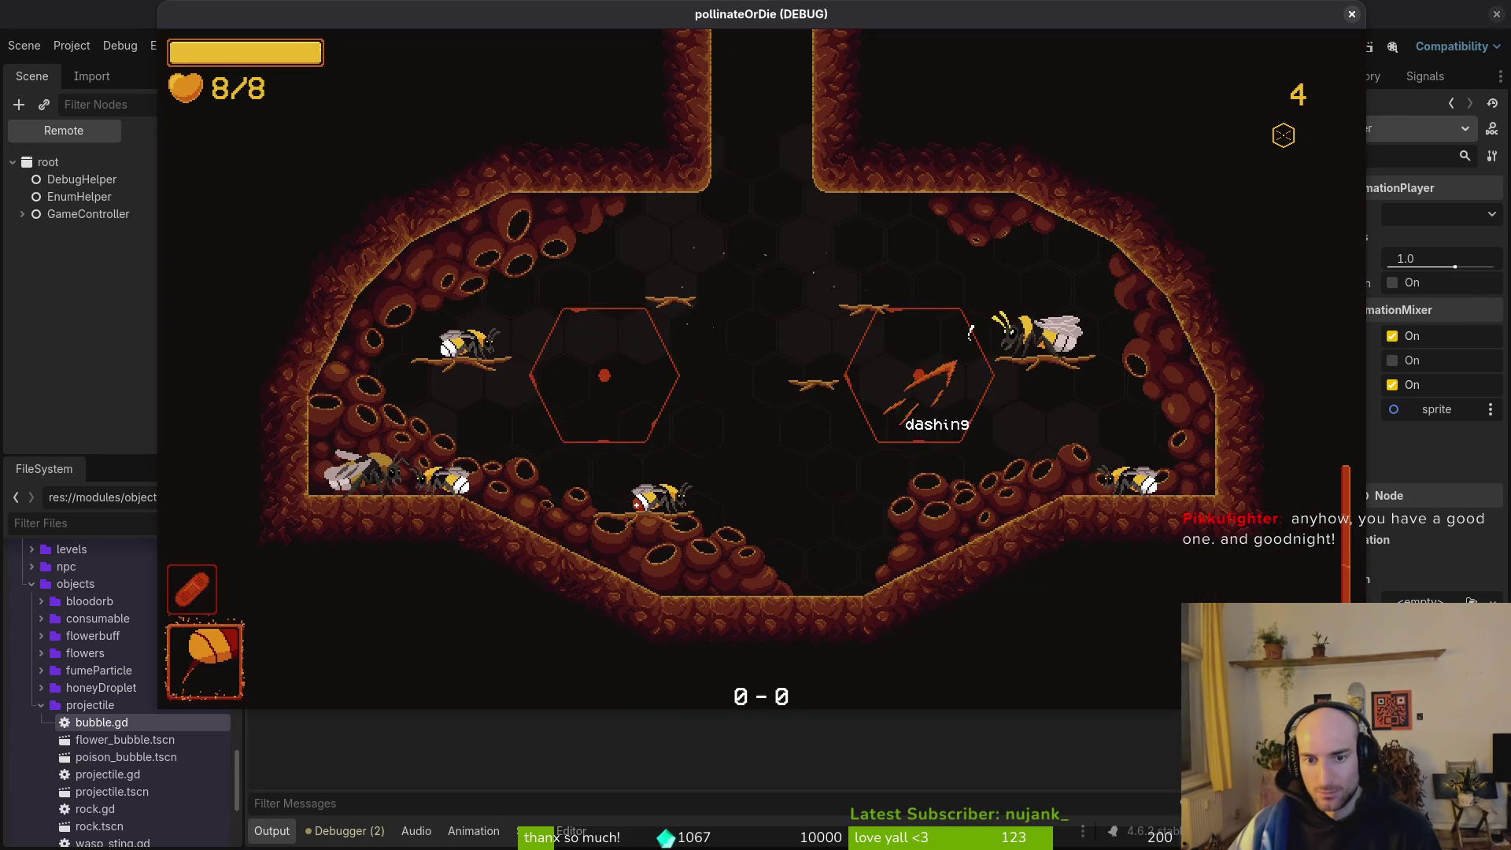
key(Escape)
key(Down)
key(Return)
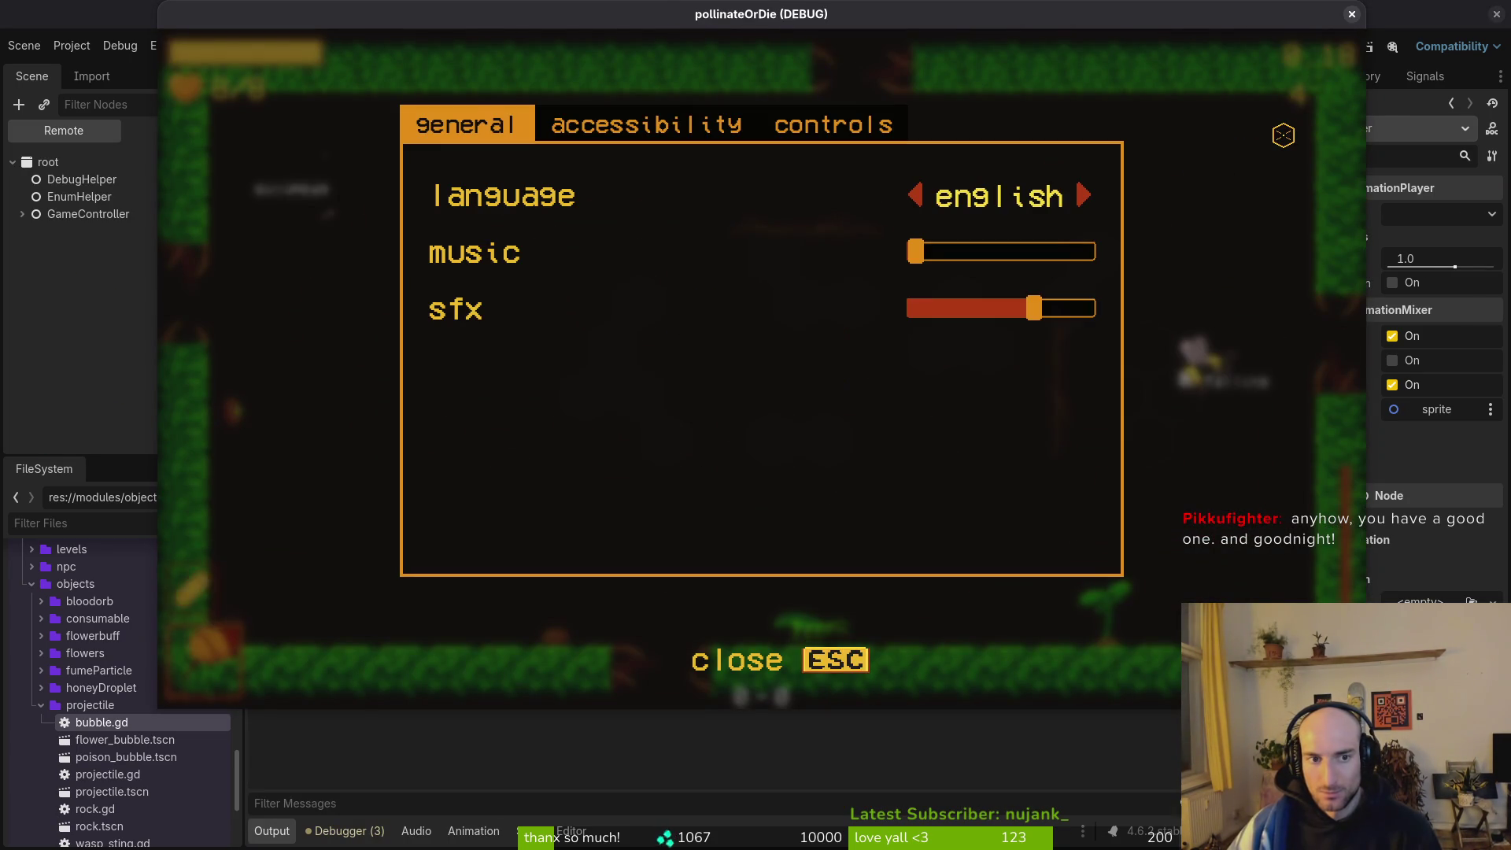
key(e)
key(e)
key(Escape)
key(Down)
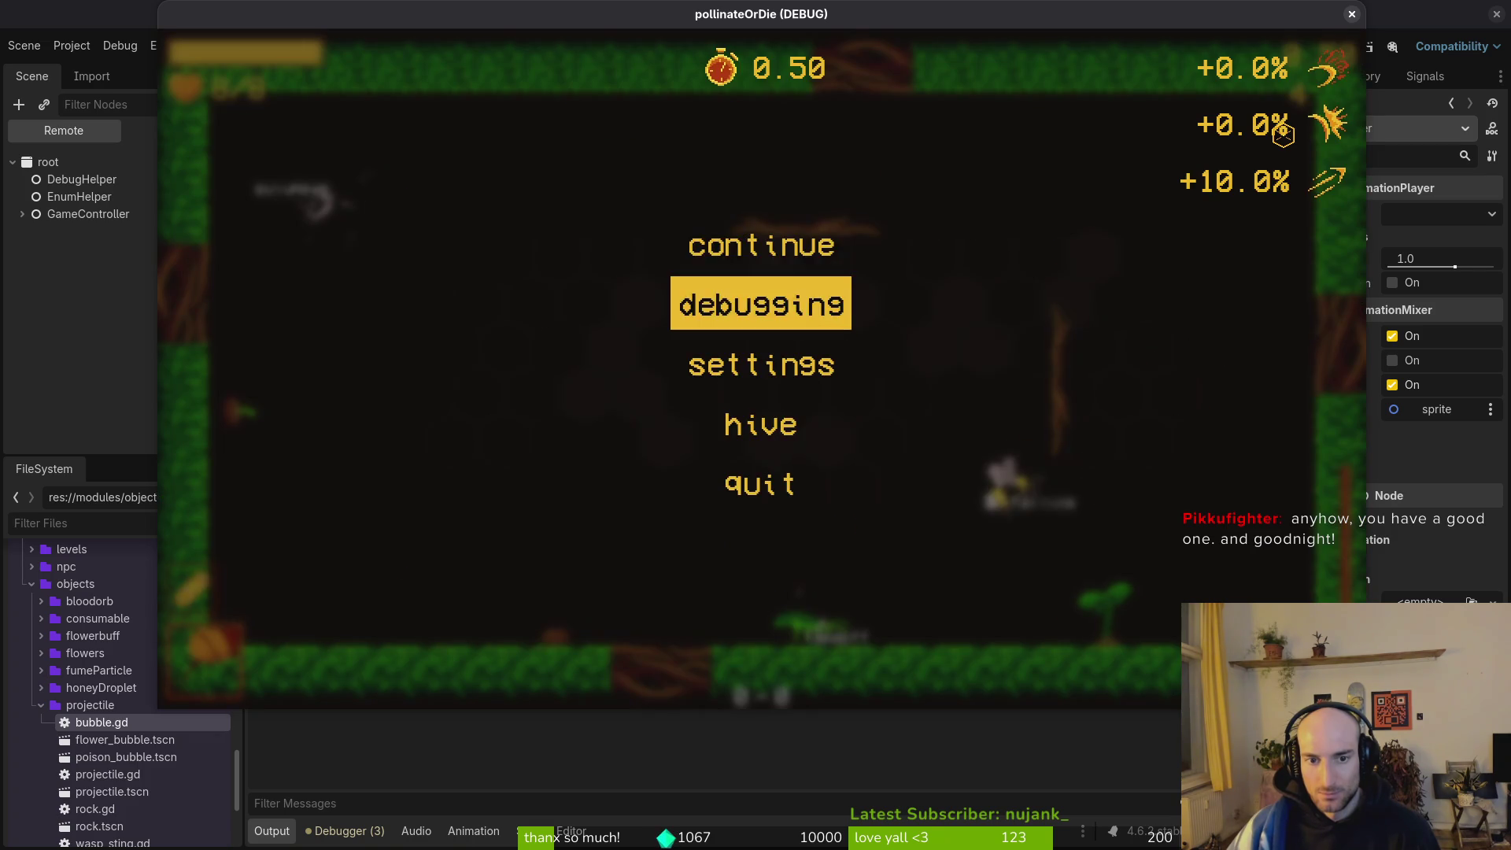
key(Return)
key(Escape)
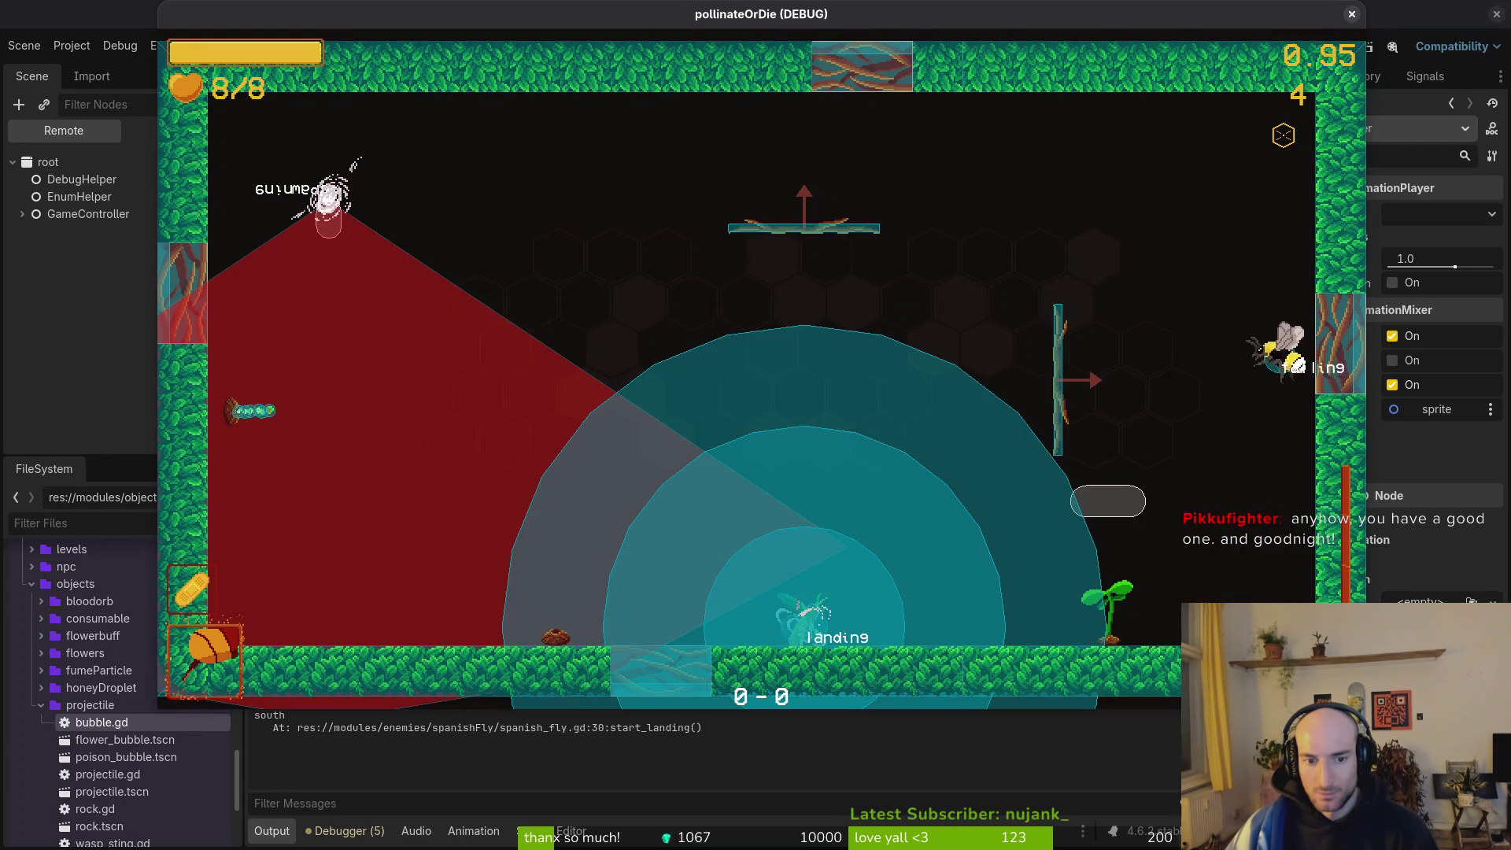
Fly and dash the bee into the Spanish fly enemy, then pause the game.
key(a)
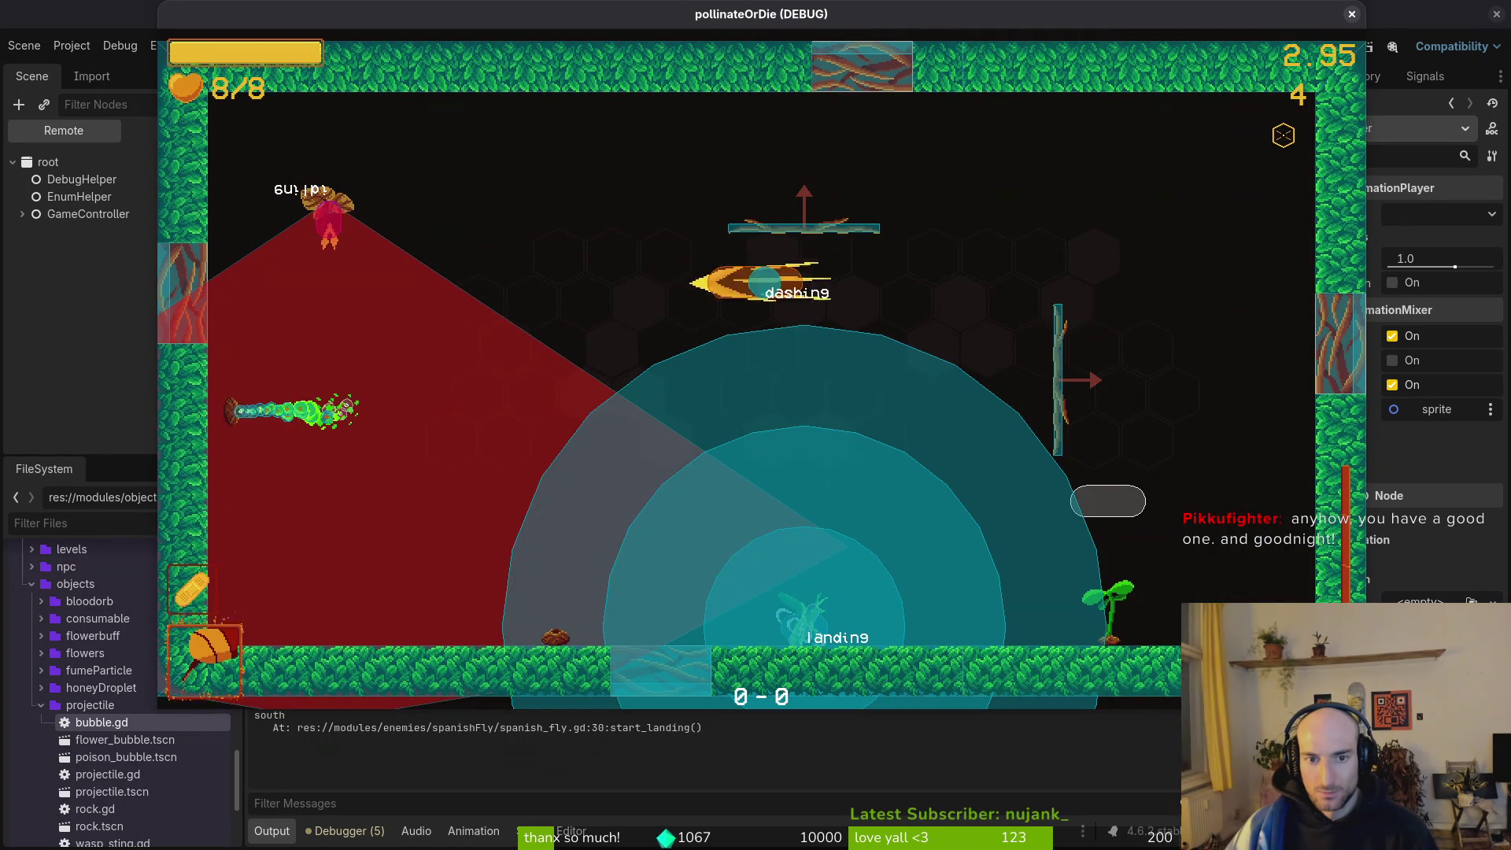
key(d)
key(space)
key(space)
key(d)
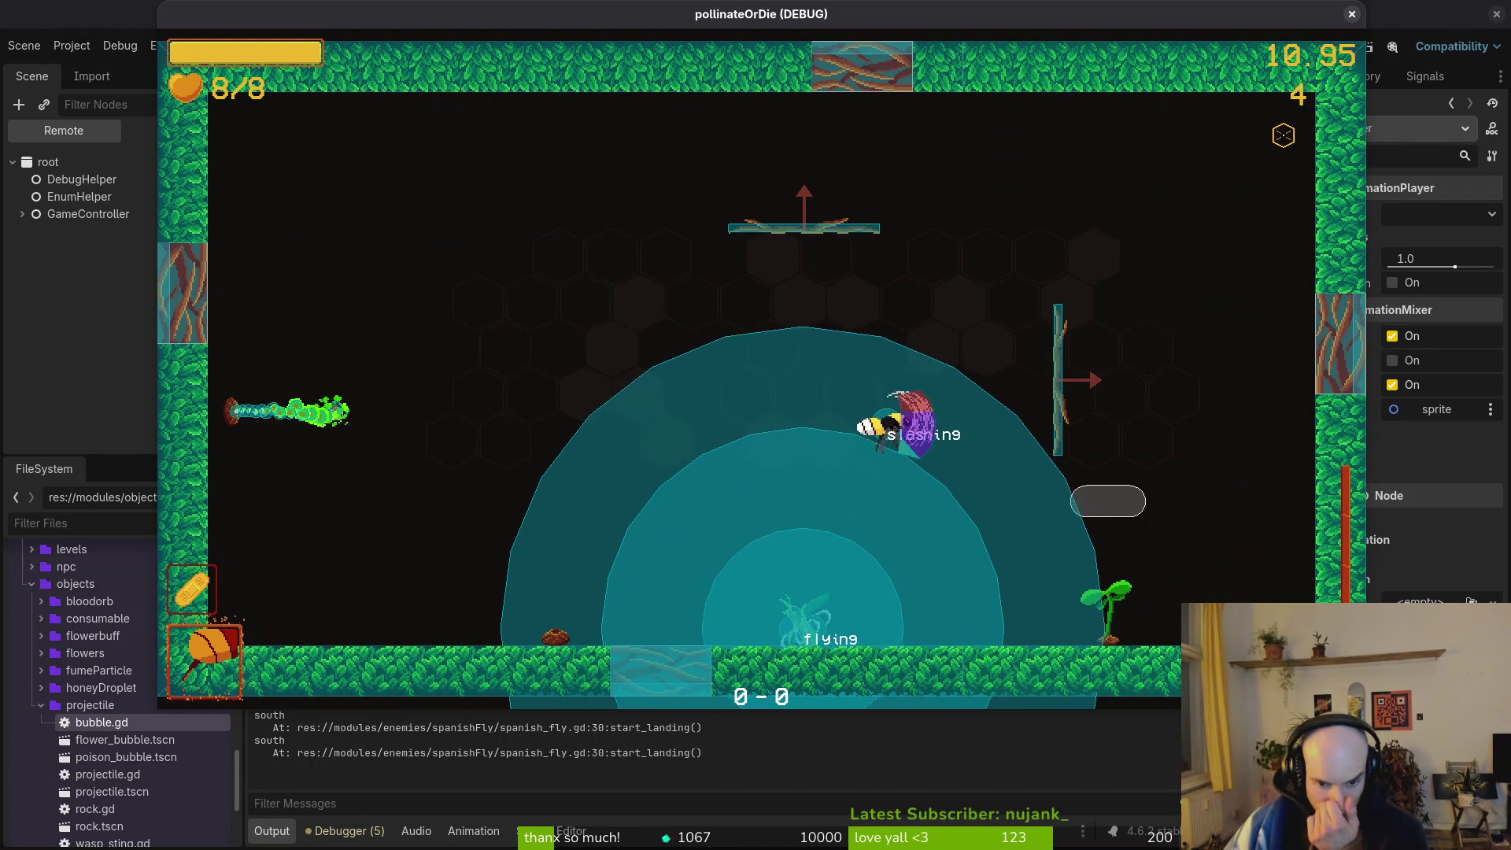
key(d)
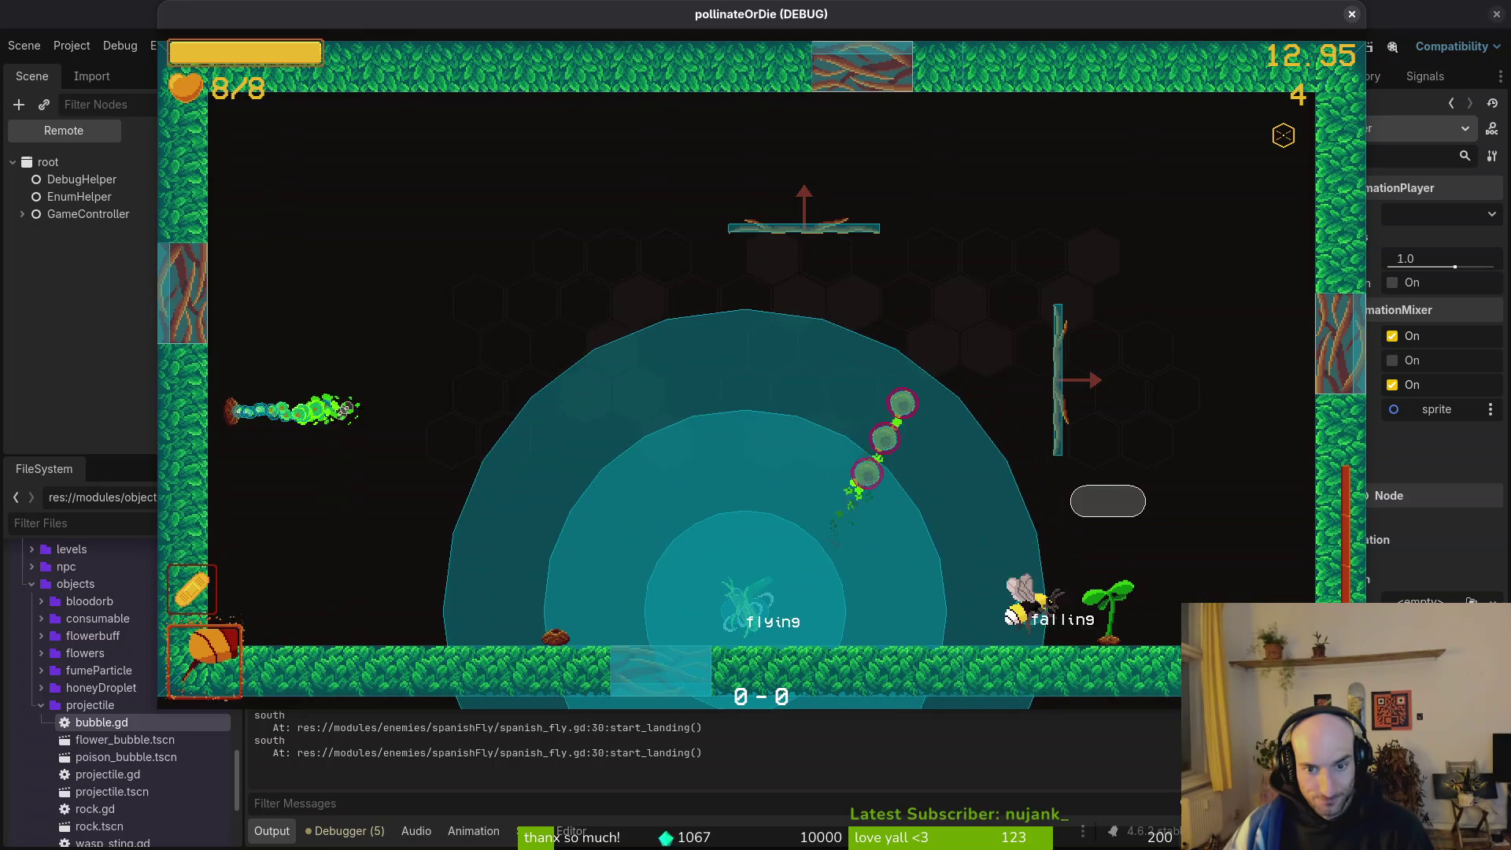
key(space)
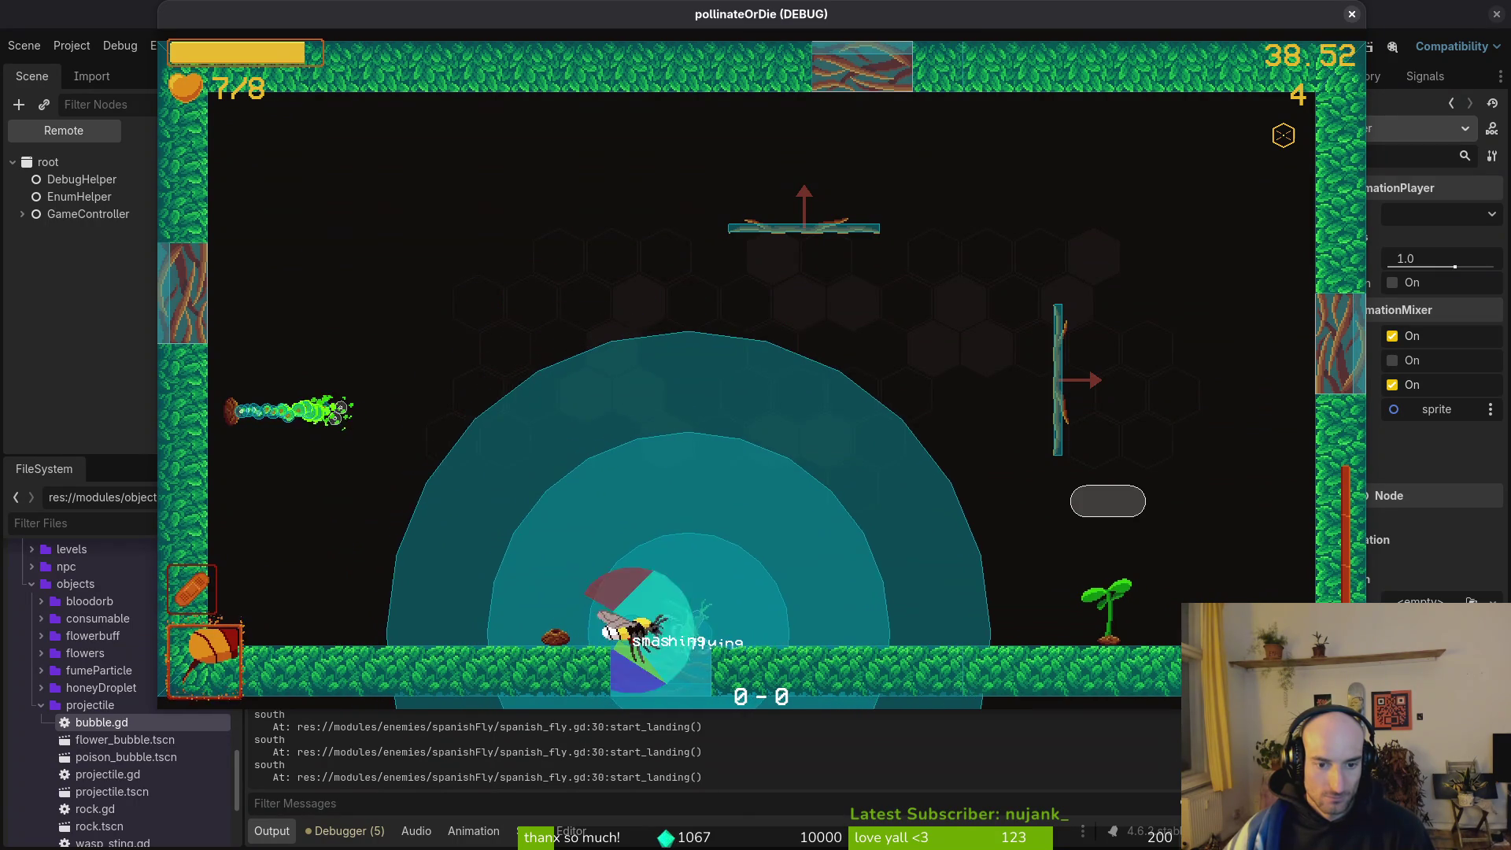
key(Escape)
In the wasp's Local tree, open components and review stunnedHitbox's collision layer and mask settings.
click(42, 363)
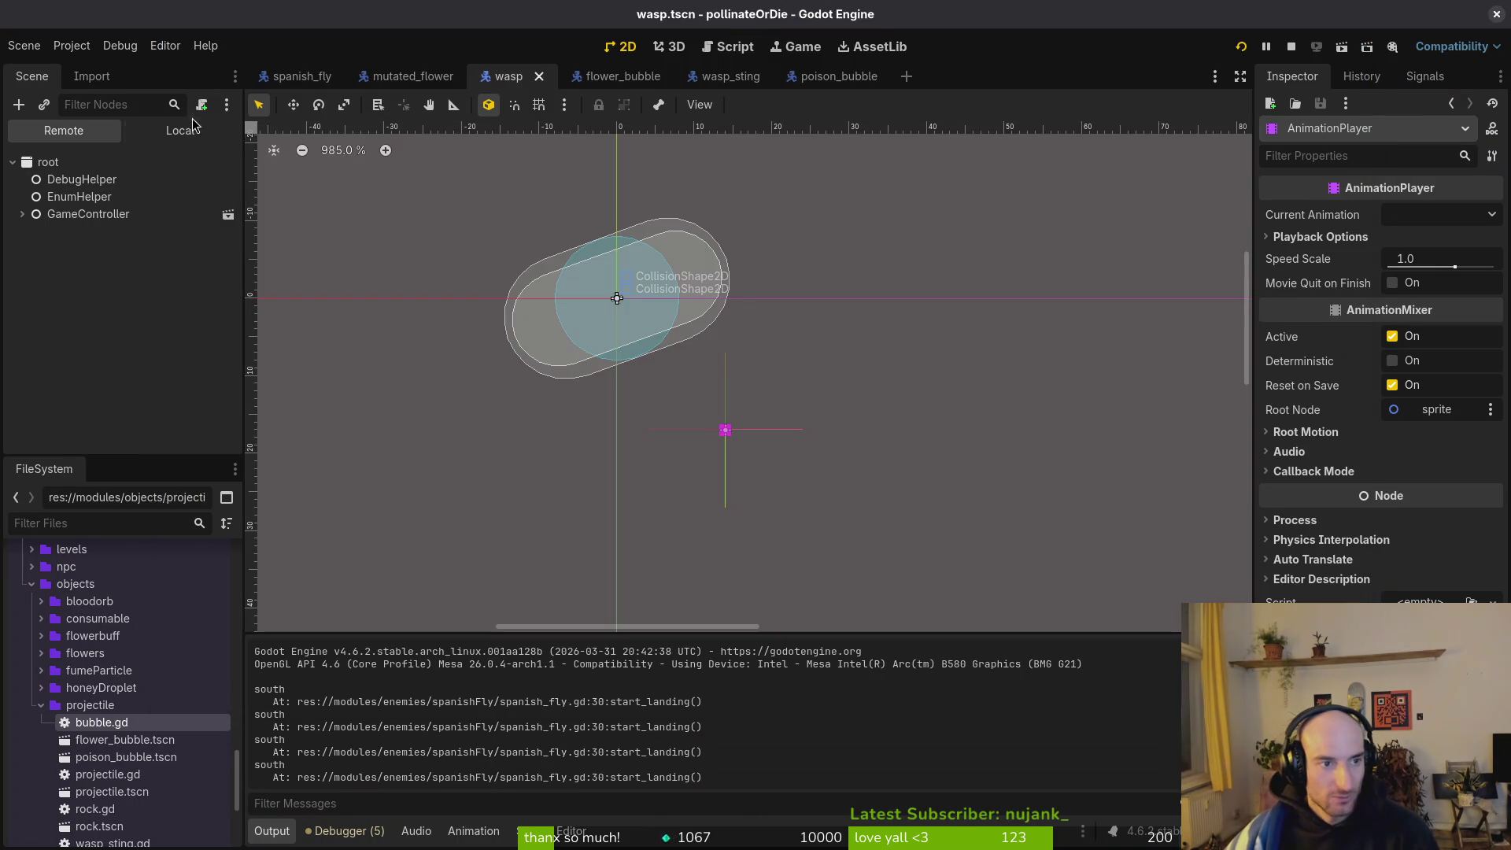
click(183, 130)
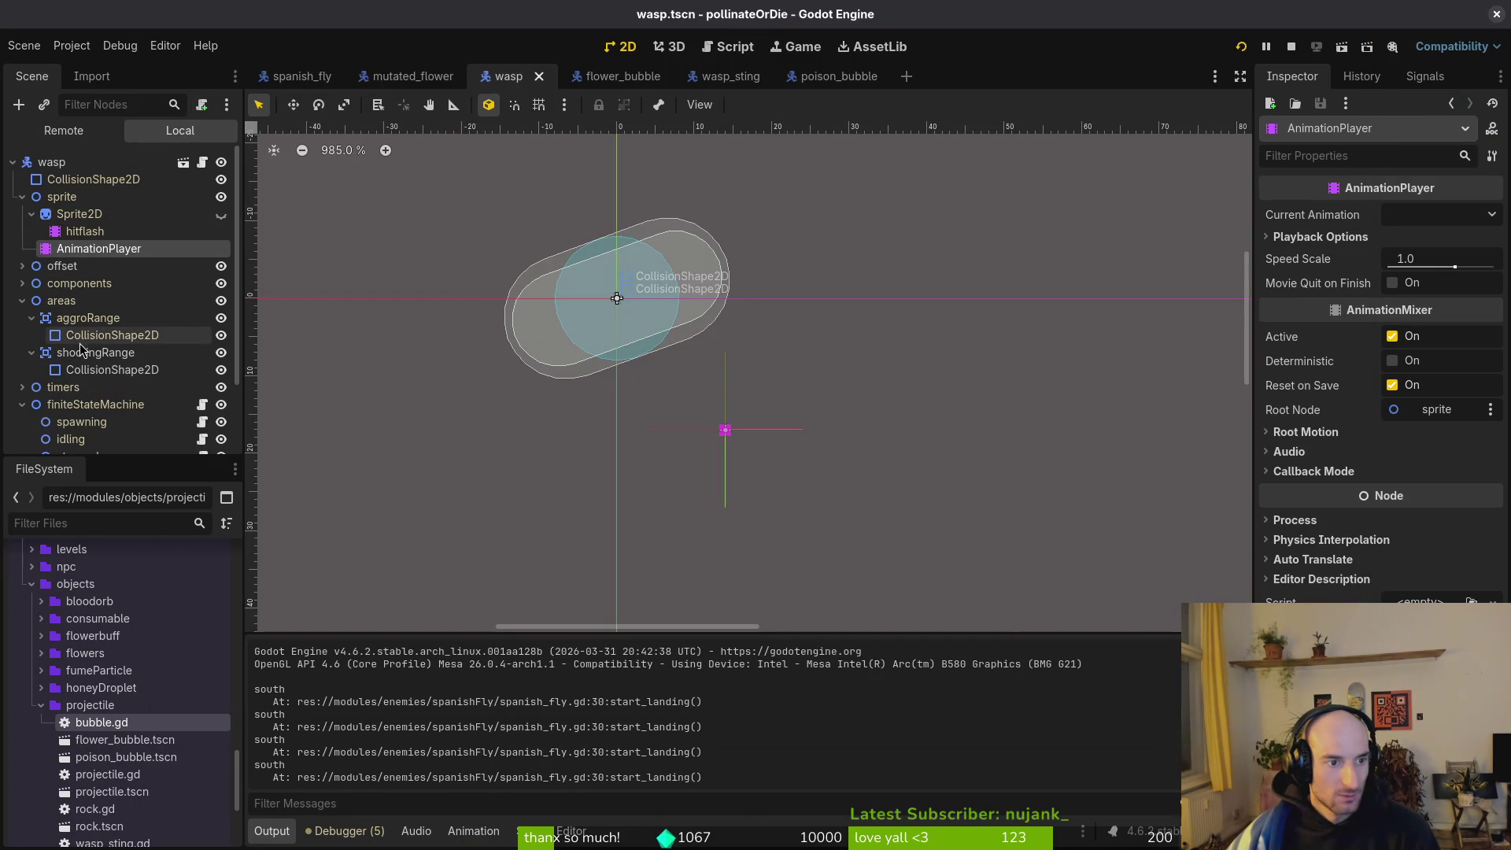
click(22, 300)
click(22, 283)
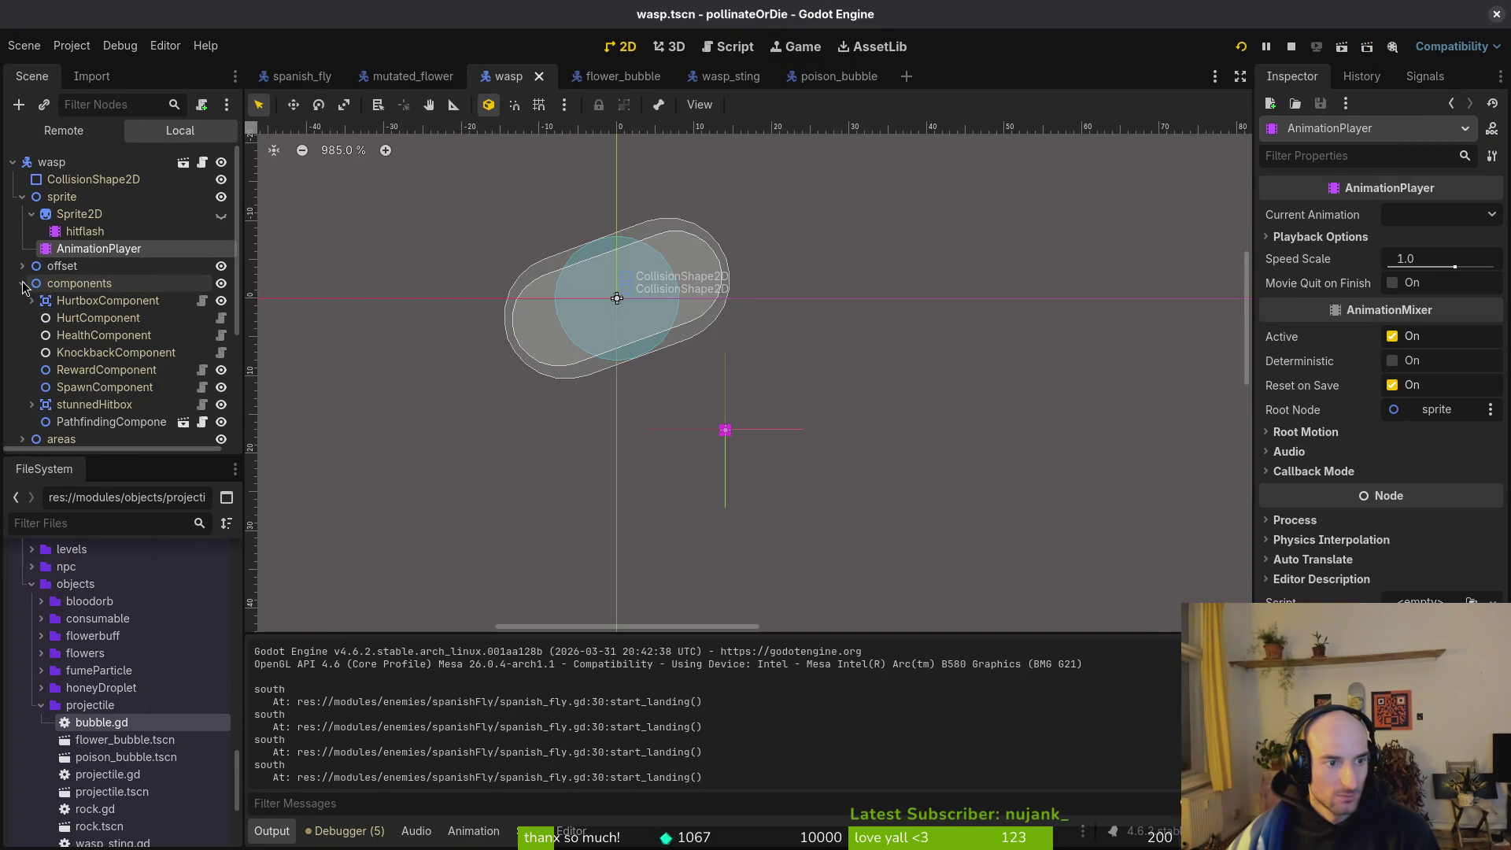
click(82, 407)
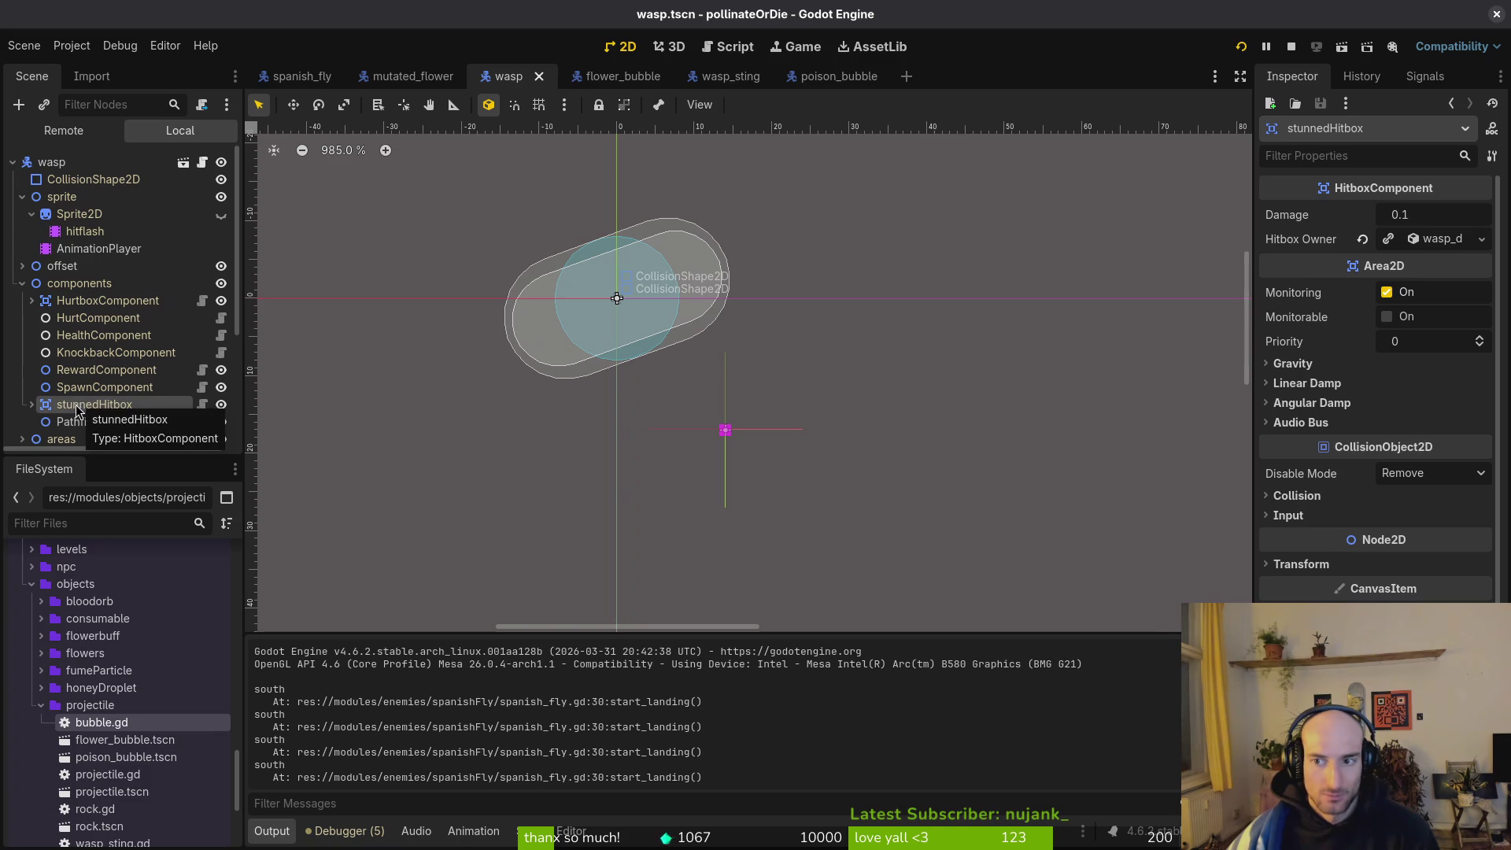
click(79, 421)
click(68, 405)
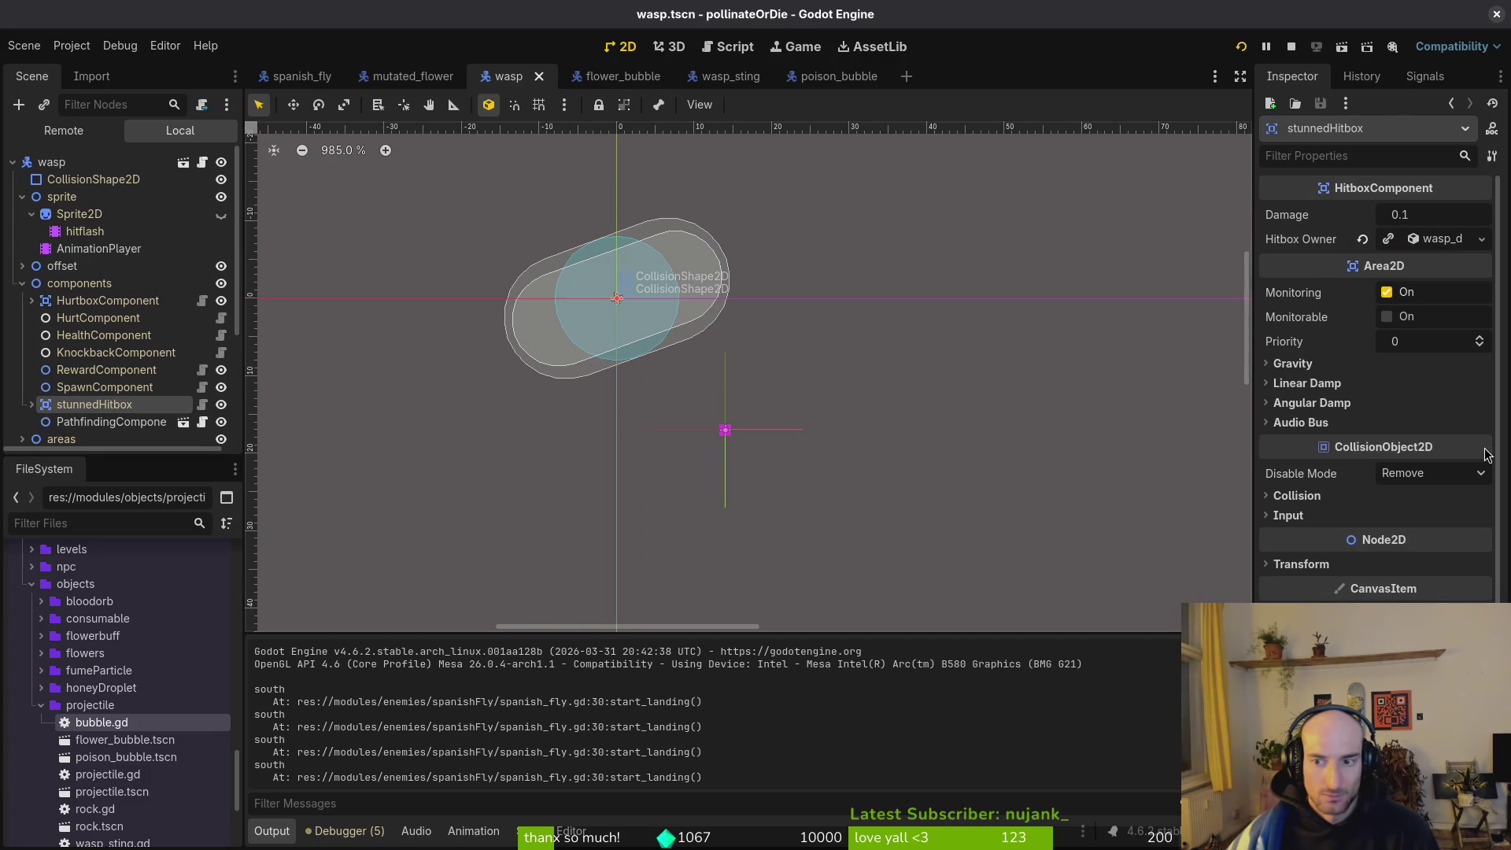
click(1336, 497)
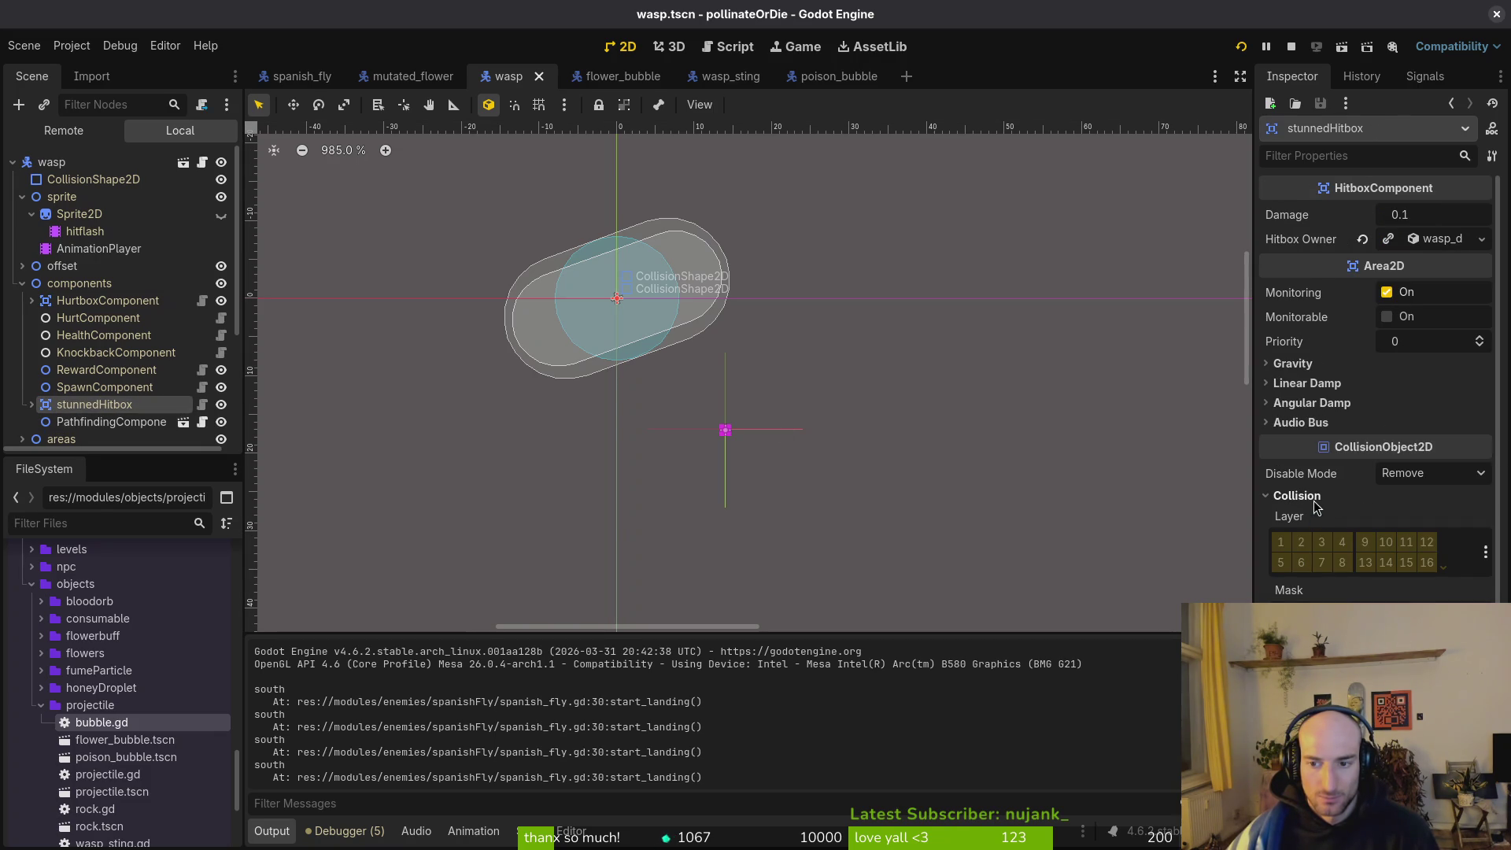
click(1307, 497)
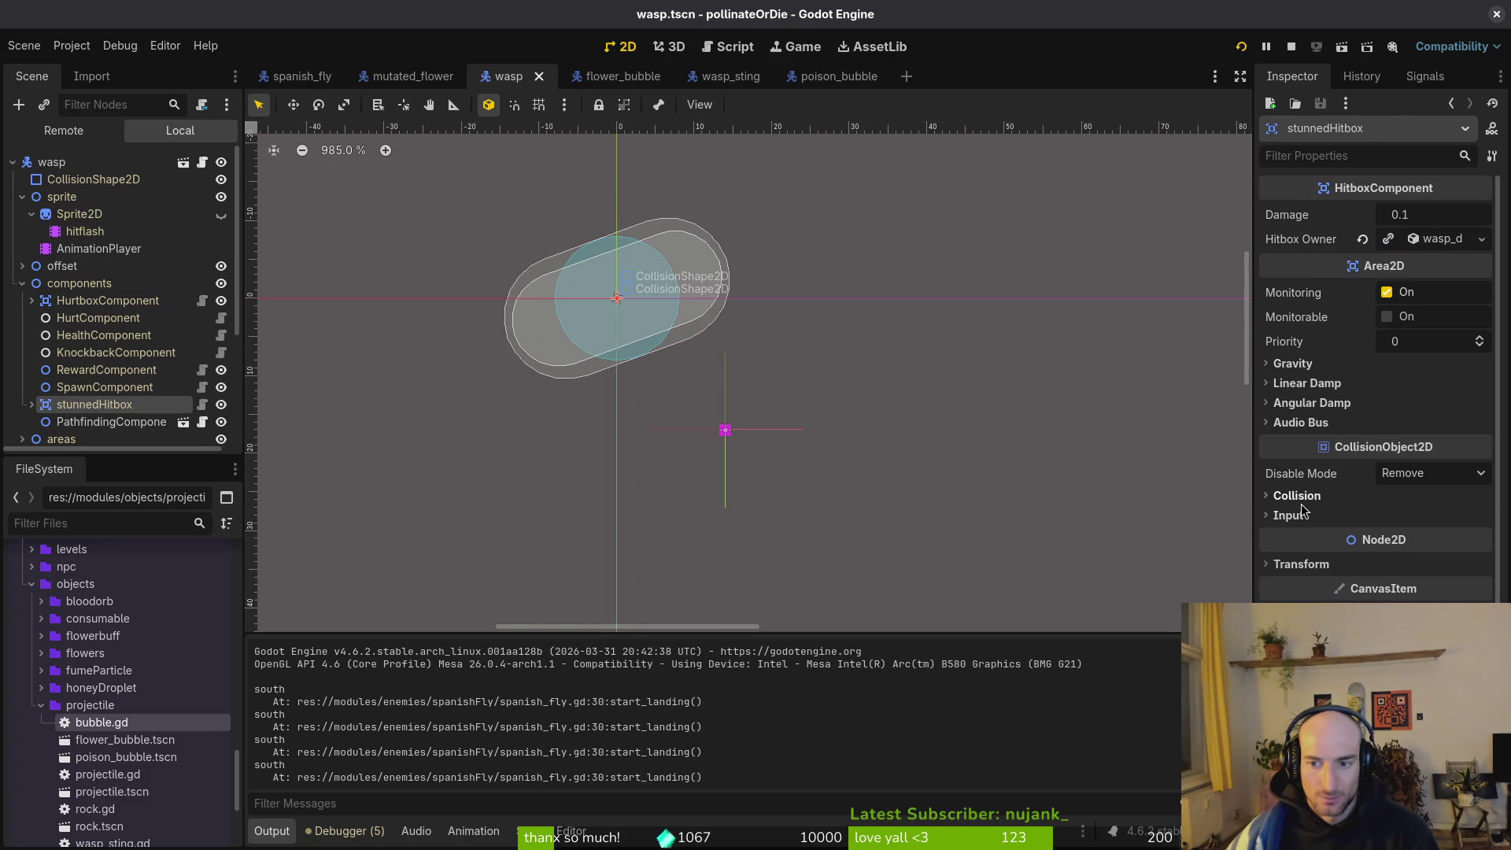
Toggle the stunnedHitbox CollisionShape2D's Disabled off and back on, then save the wasp scene.
click(32, 405)
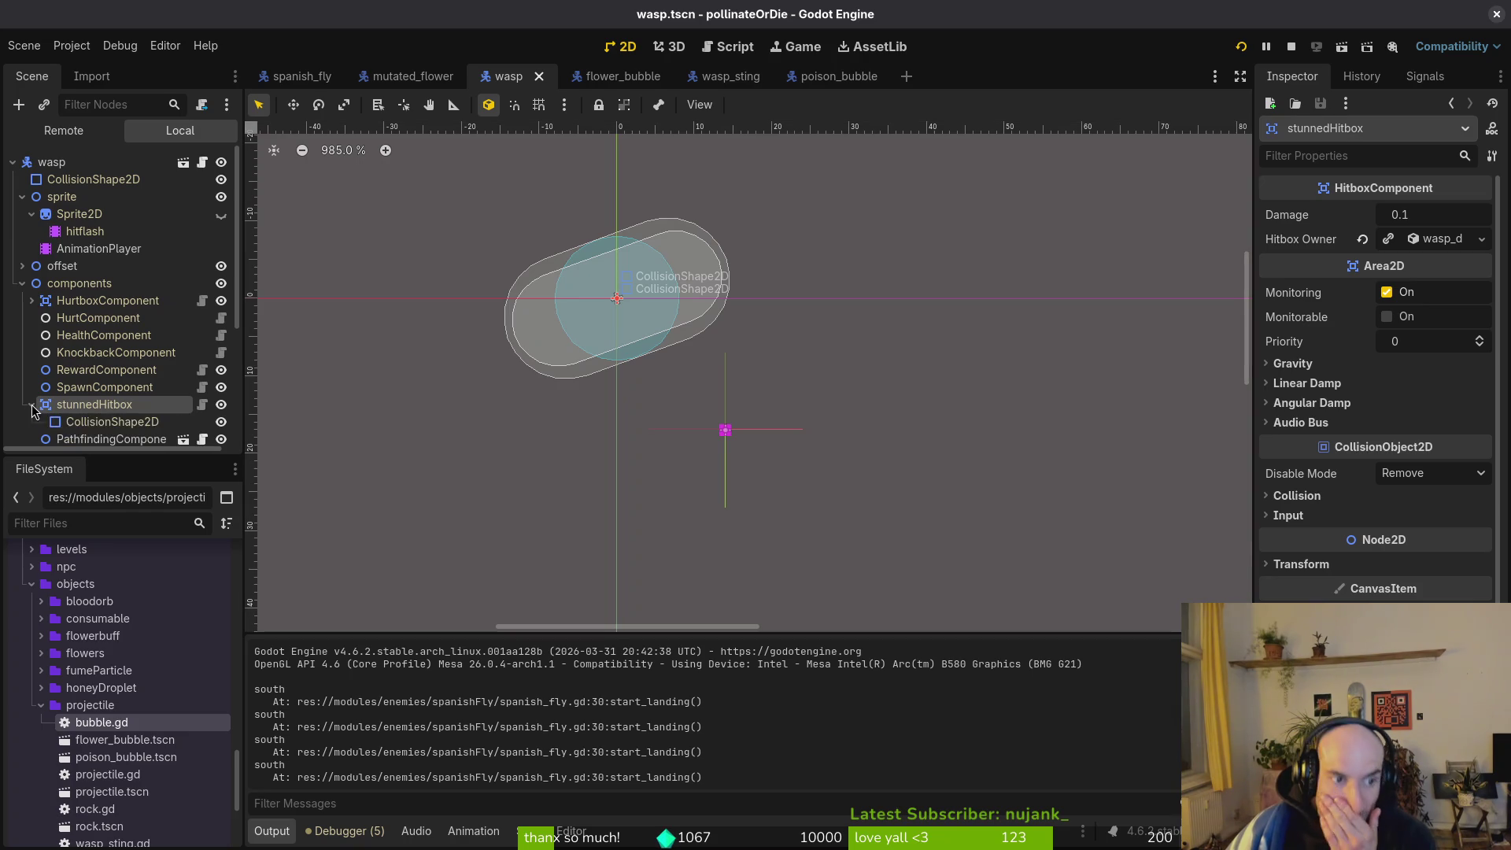
click(88, 425)
click(32, 407)
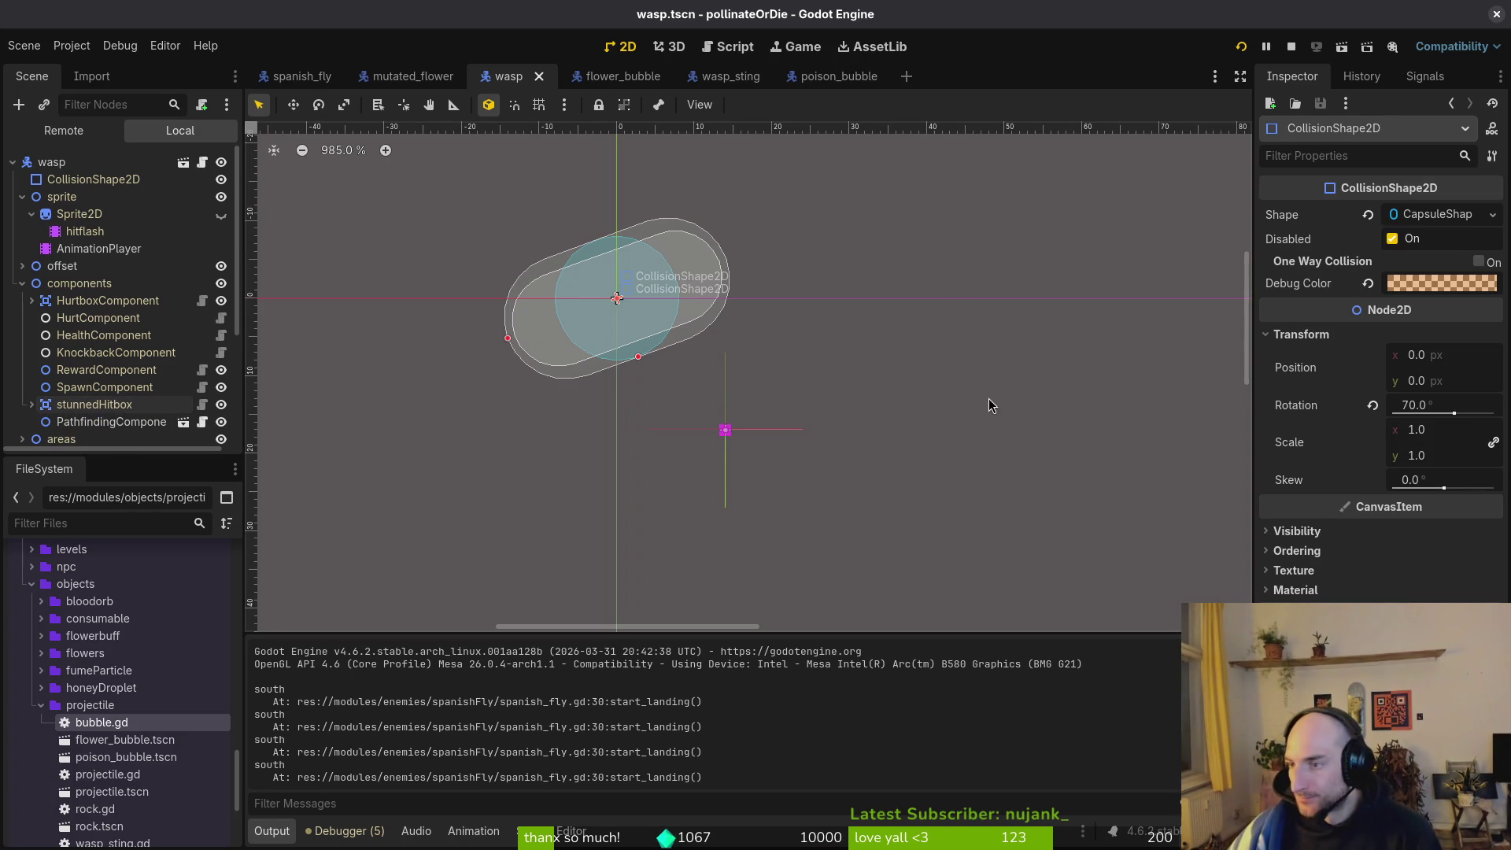
click(33, 406)
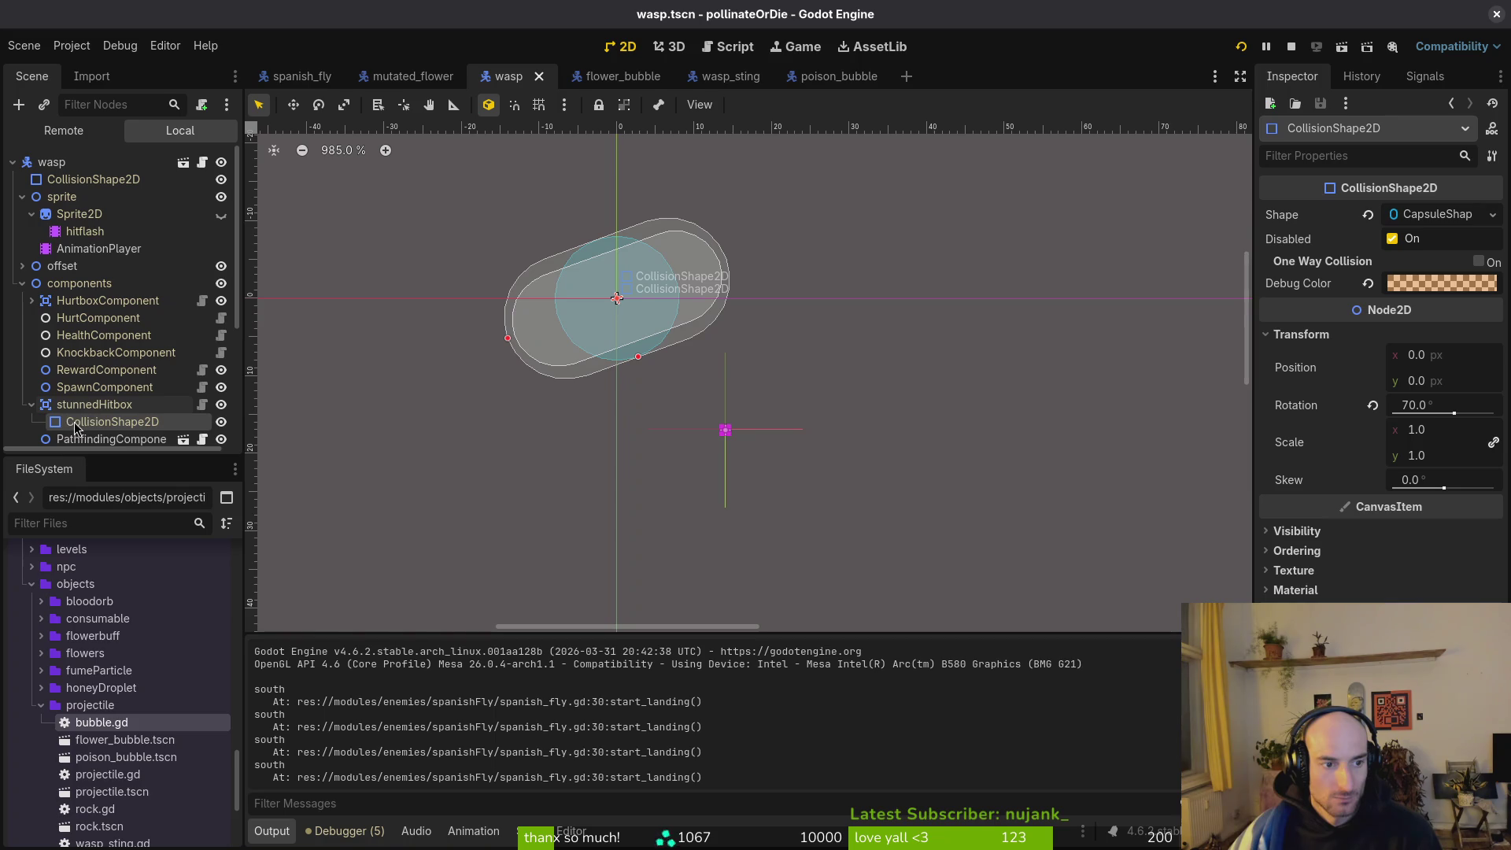
click(1392, 238)
click(1392, 238)
click(32, 404)
key(ctrl+s)
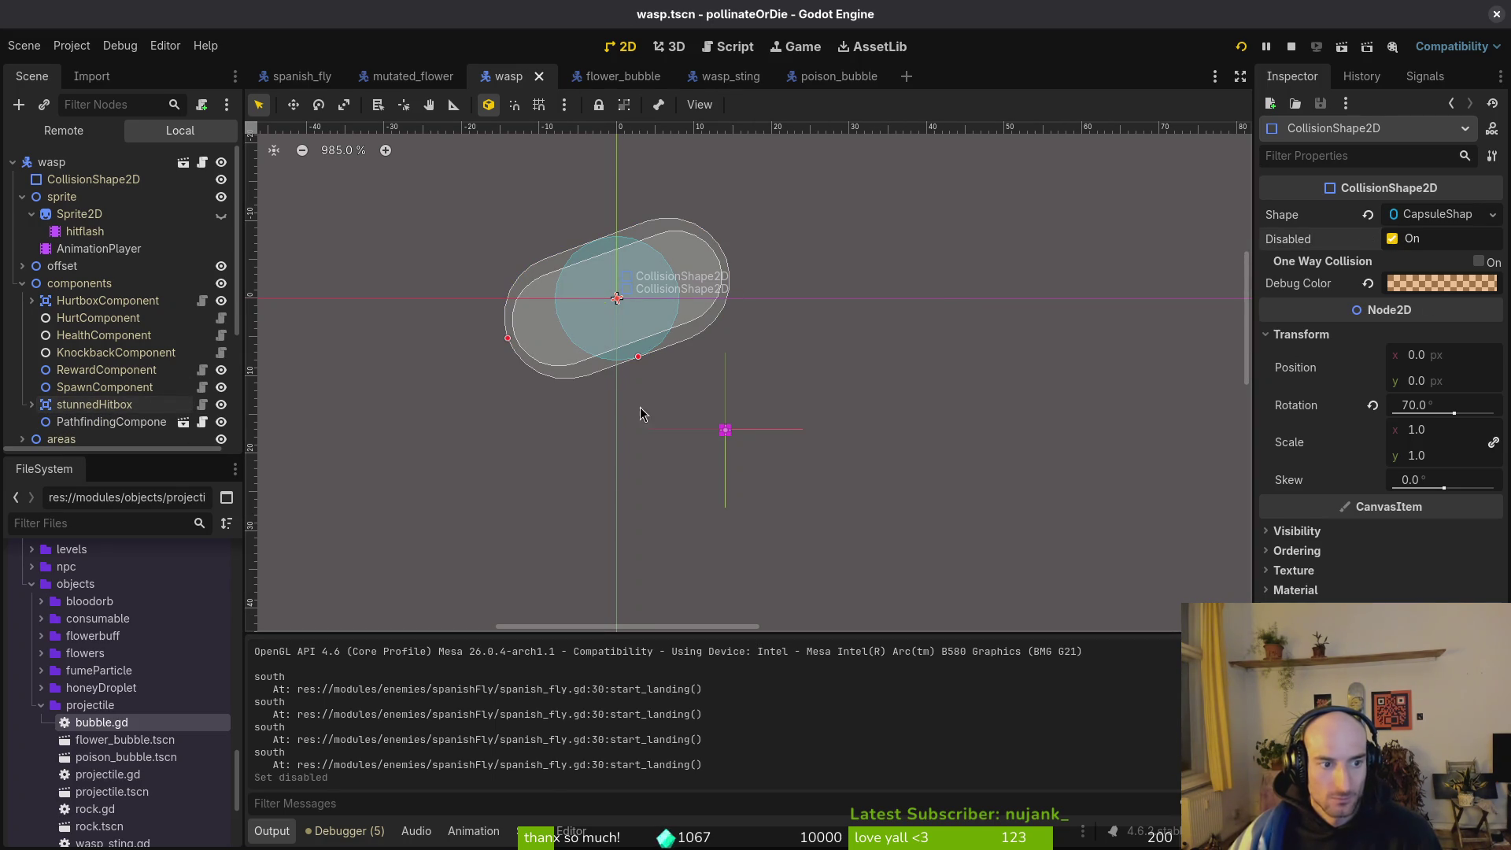
key(alt+Tab)
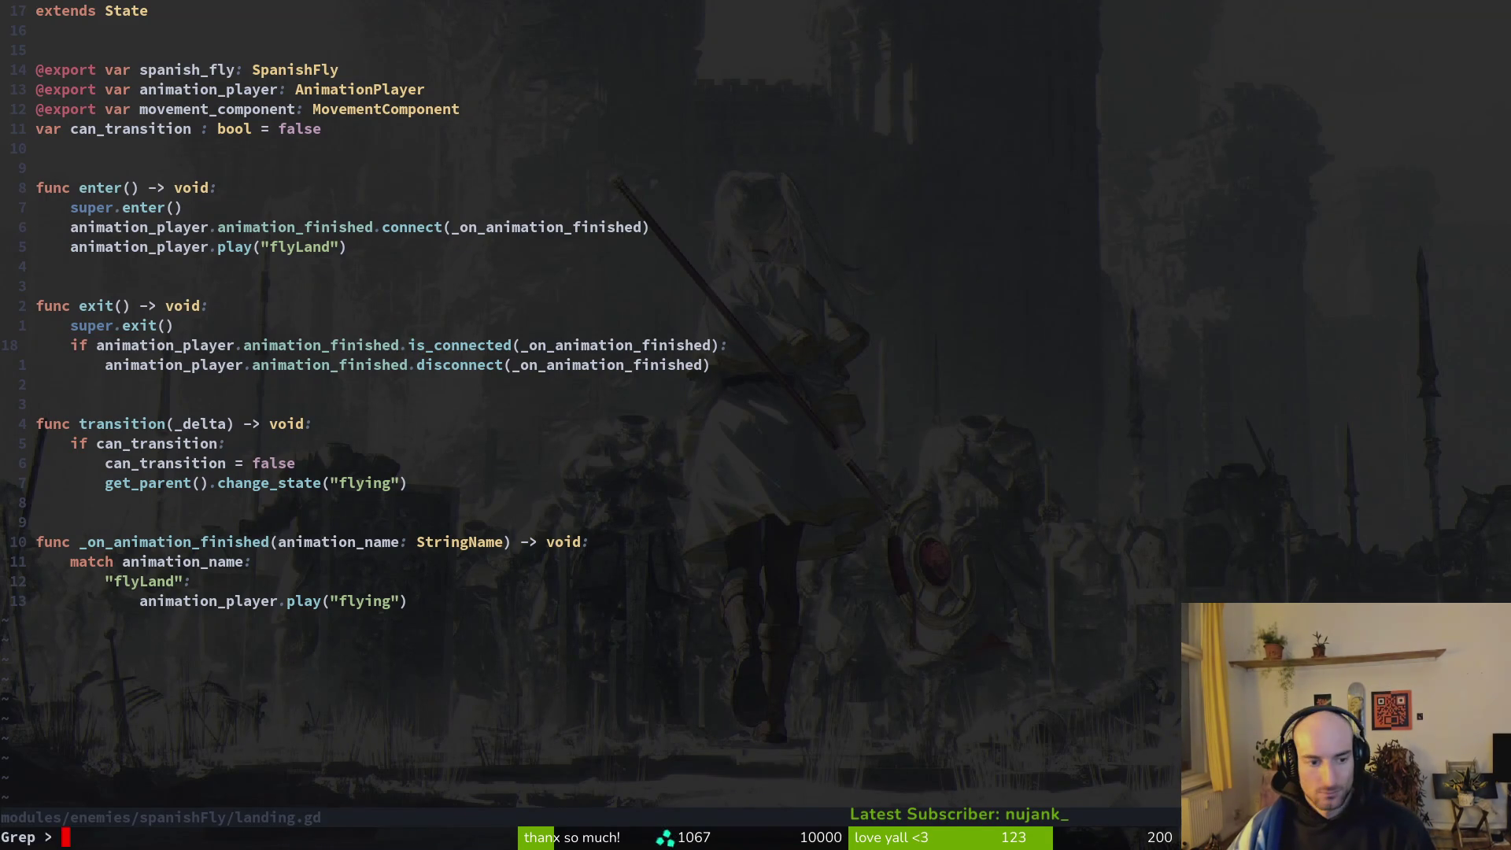
Grep the project for stunned_hitbox and review the knockback_component.gd:31 result before returning to Godot.
key(Return)
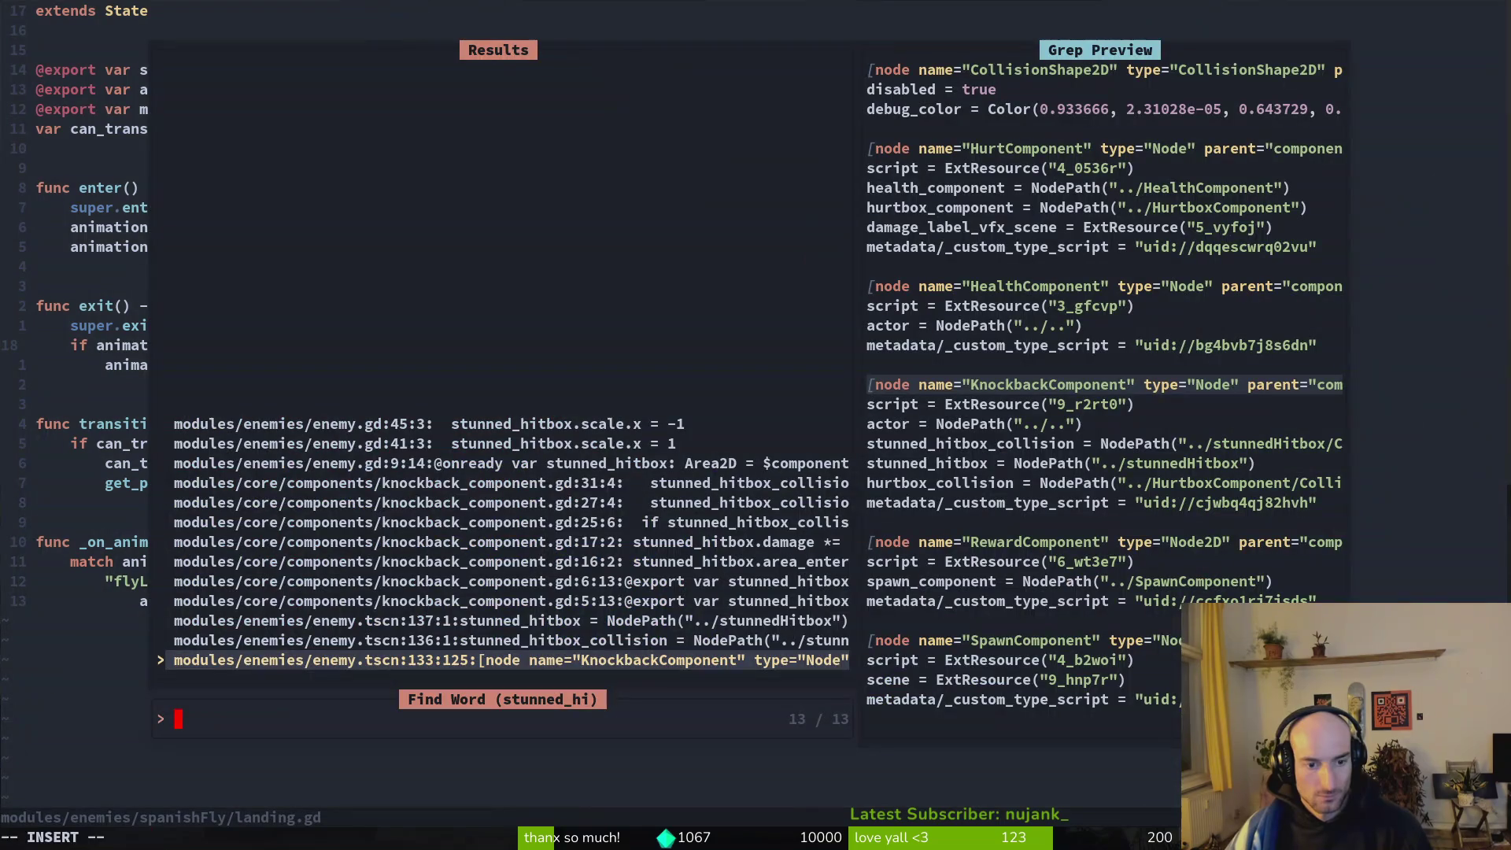
key(Up)
key(Up)
key(Up)
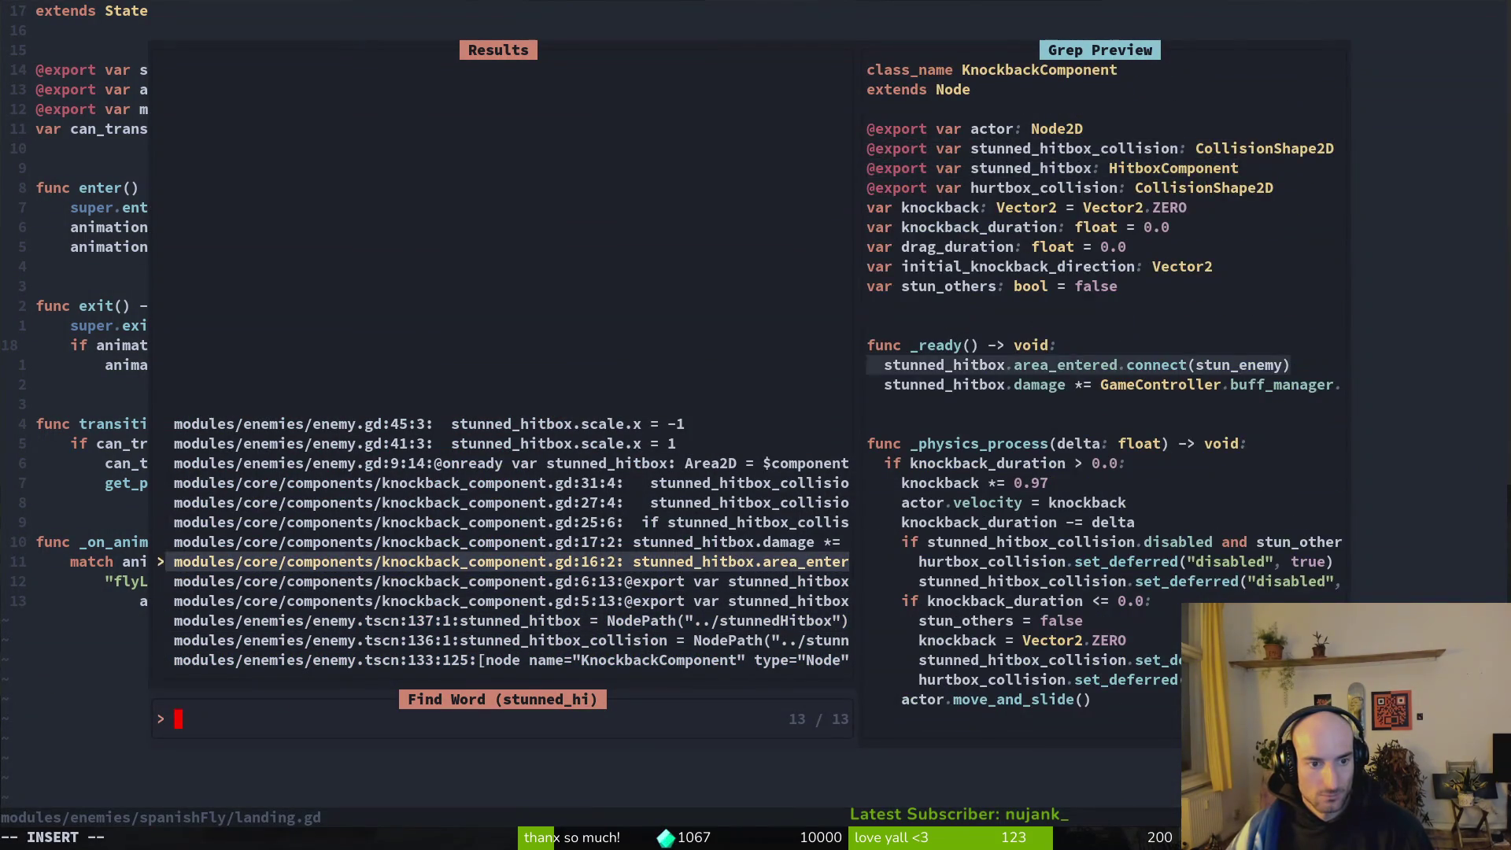
key(Return)
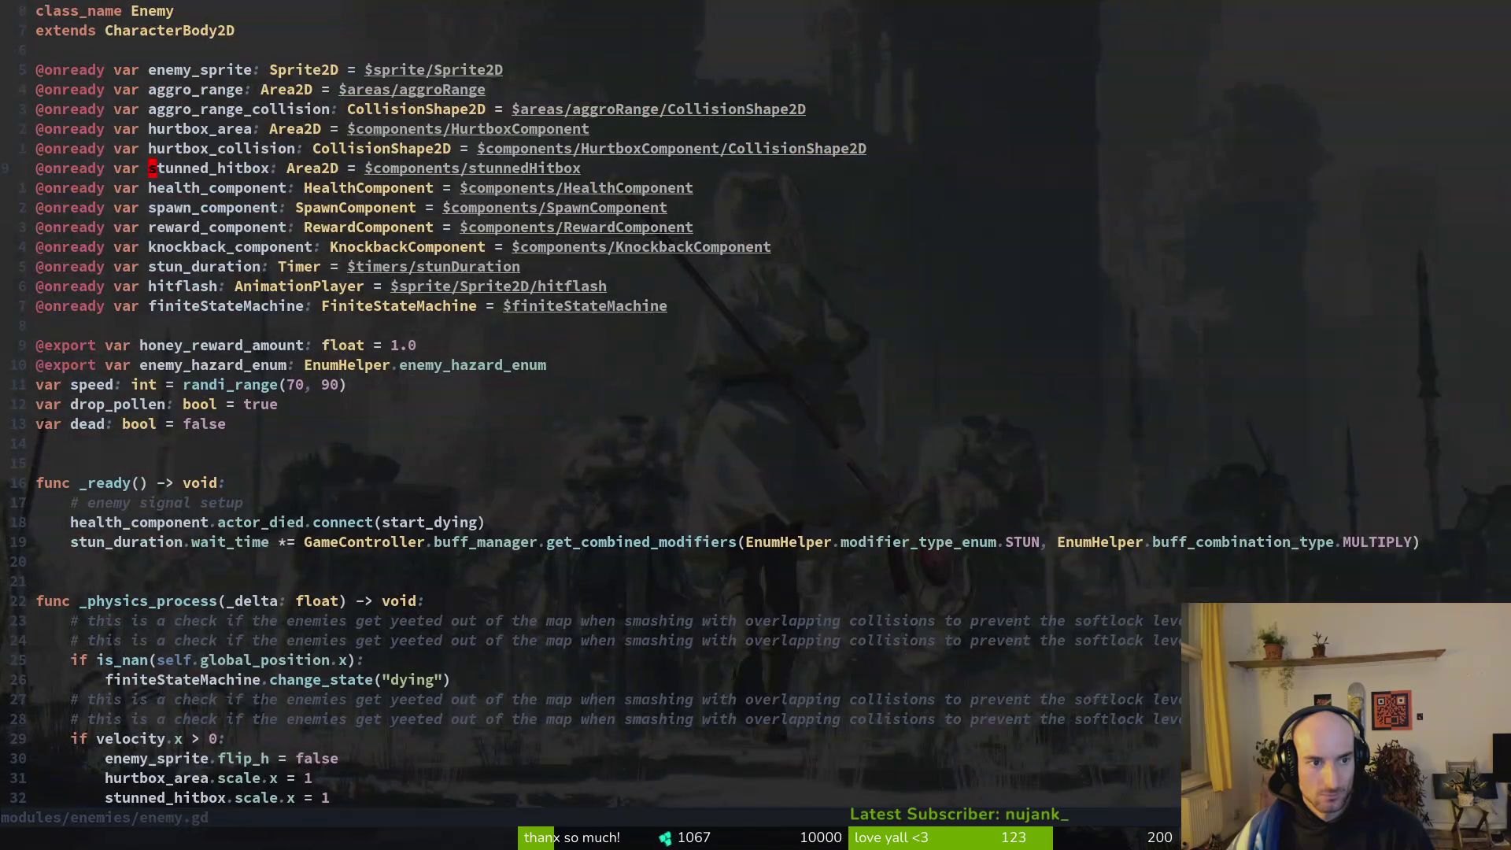
key(Return)
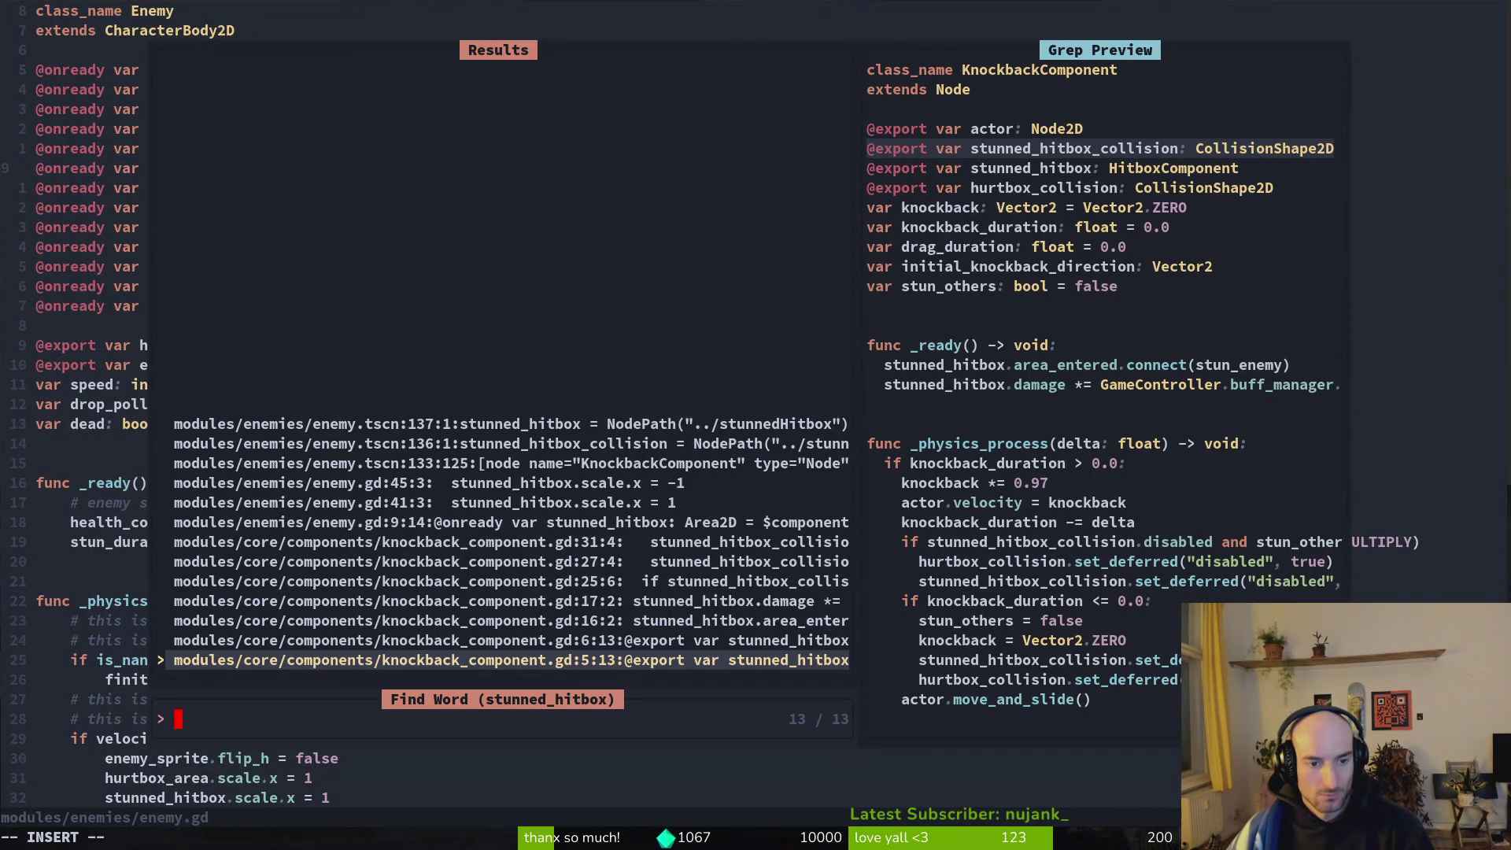
key(Up)
key(Up)
key(Up)
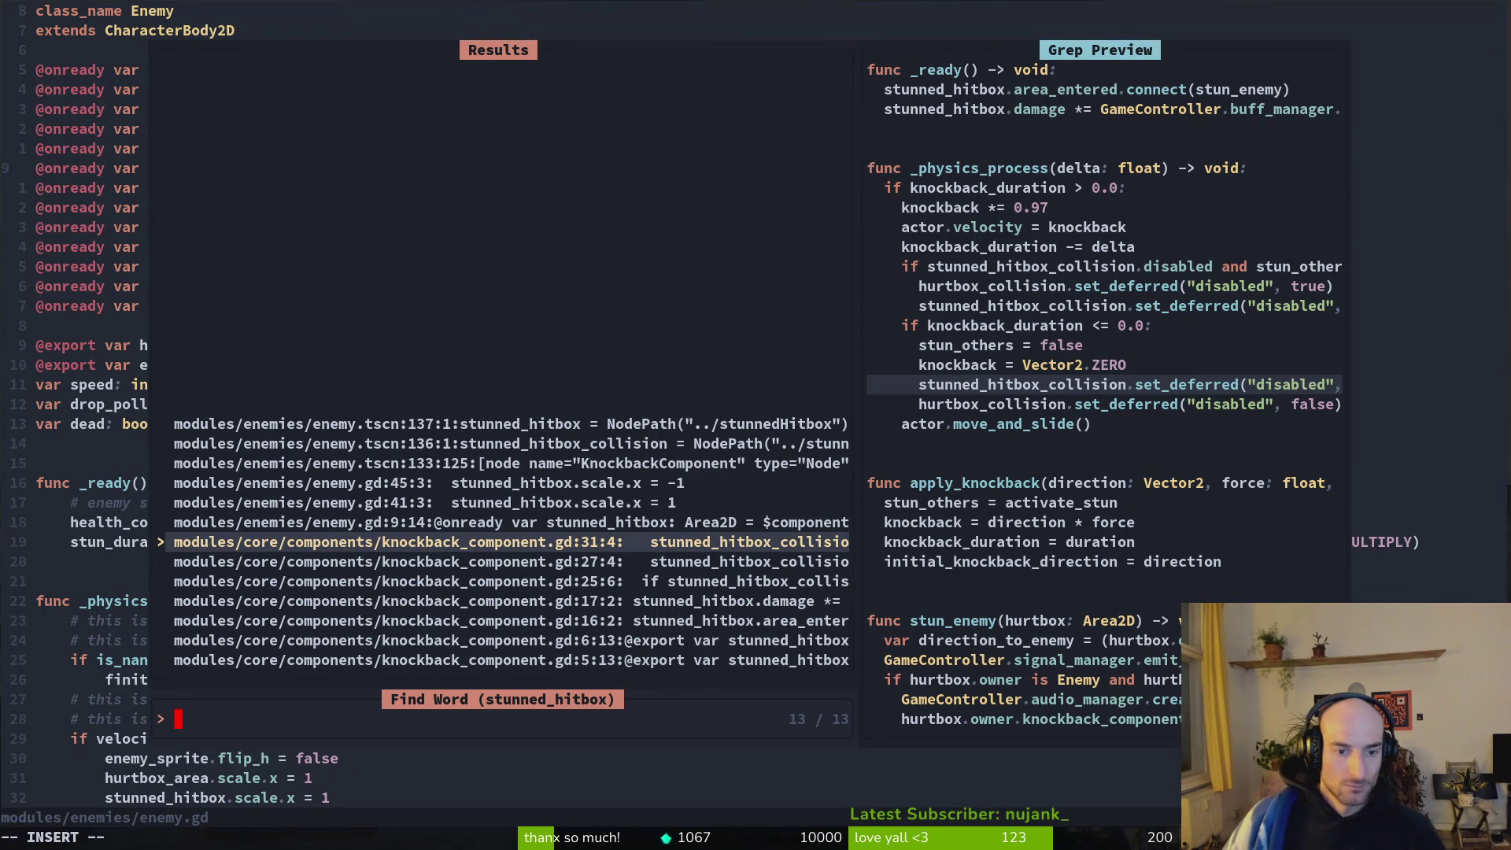
key(Escape)
key(alt+Tab)
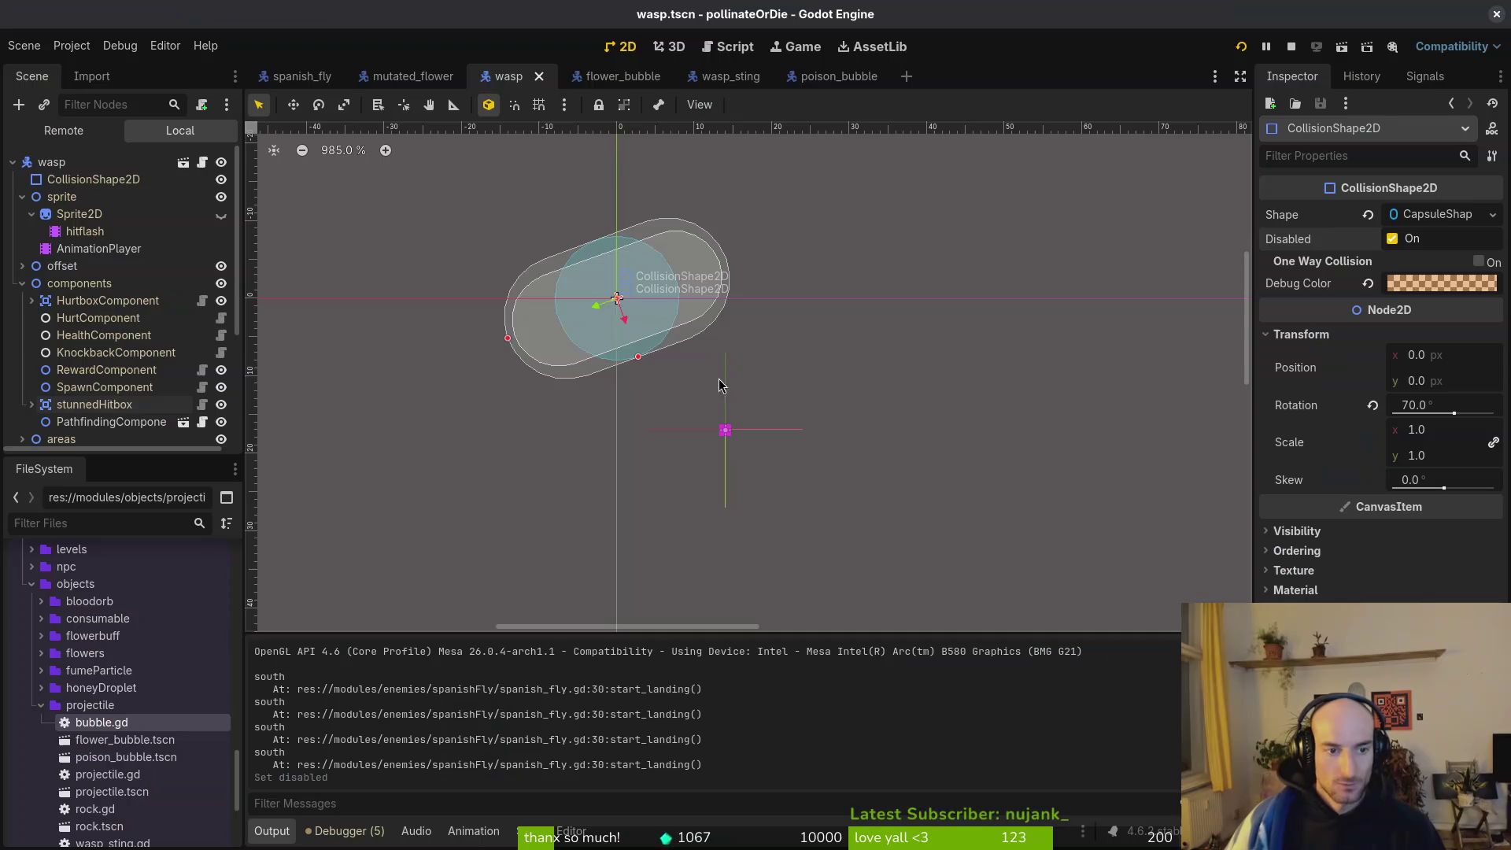
In spanish_fly, set stunnedHitbox's CollisionShape2D Shape to CapsuleShape2D.
click(116, 351)
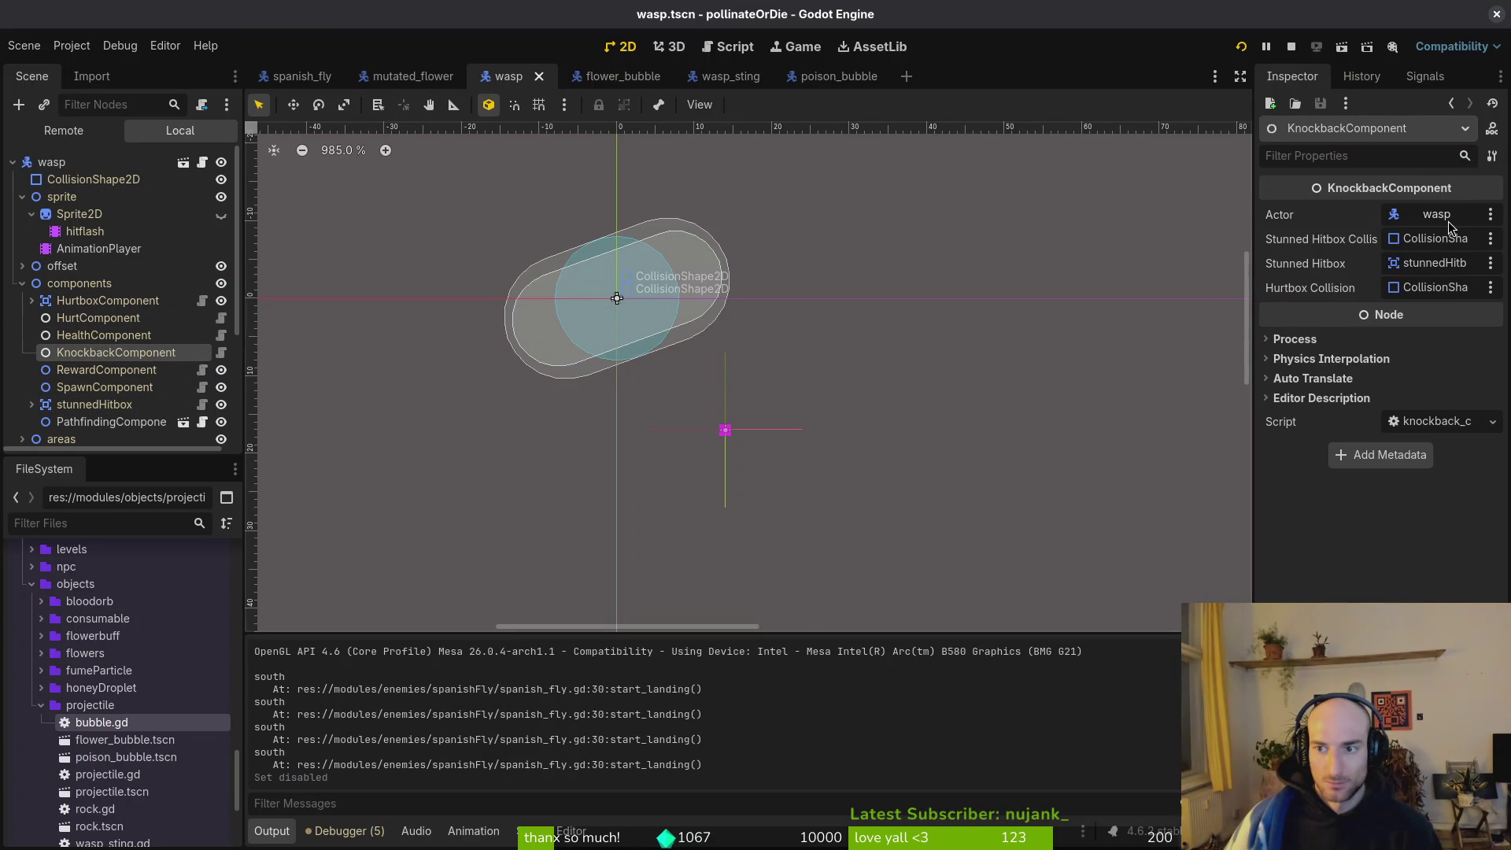
click(291, 79)
click(63, 352)
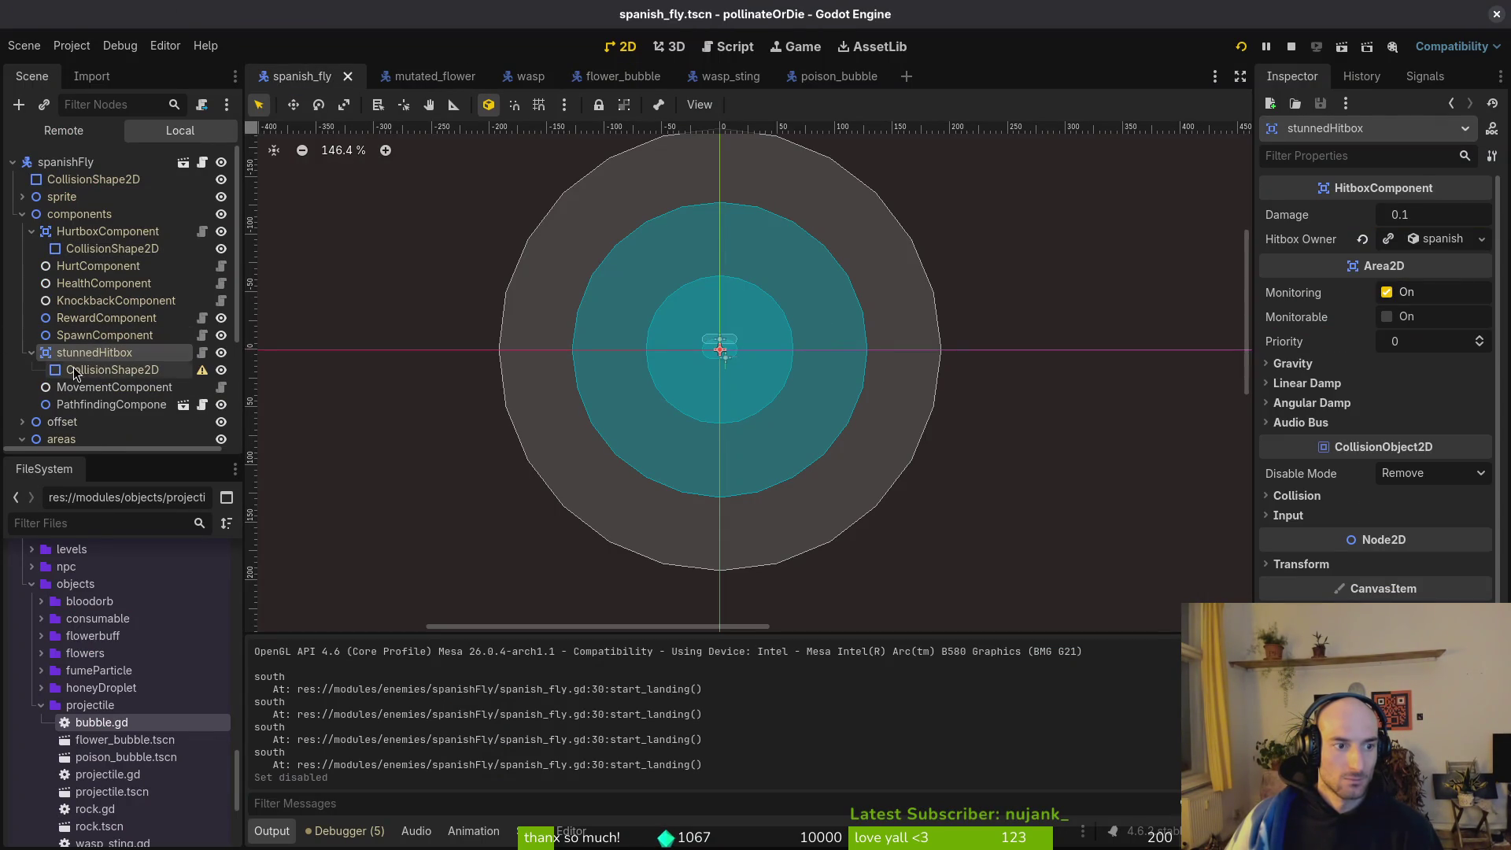
click(87, 373)
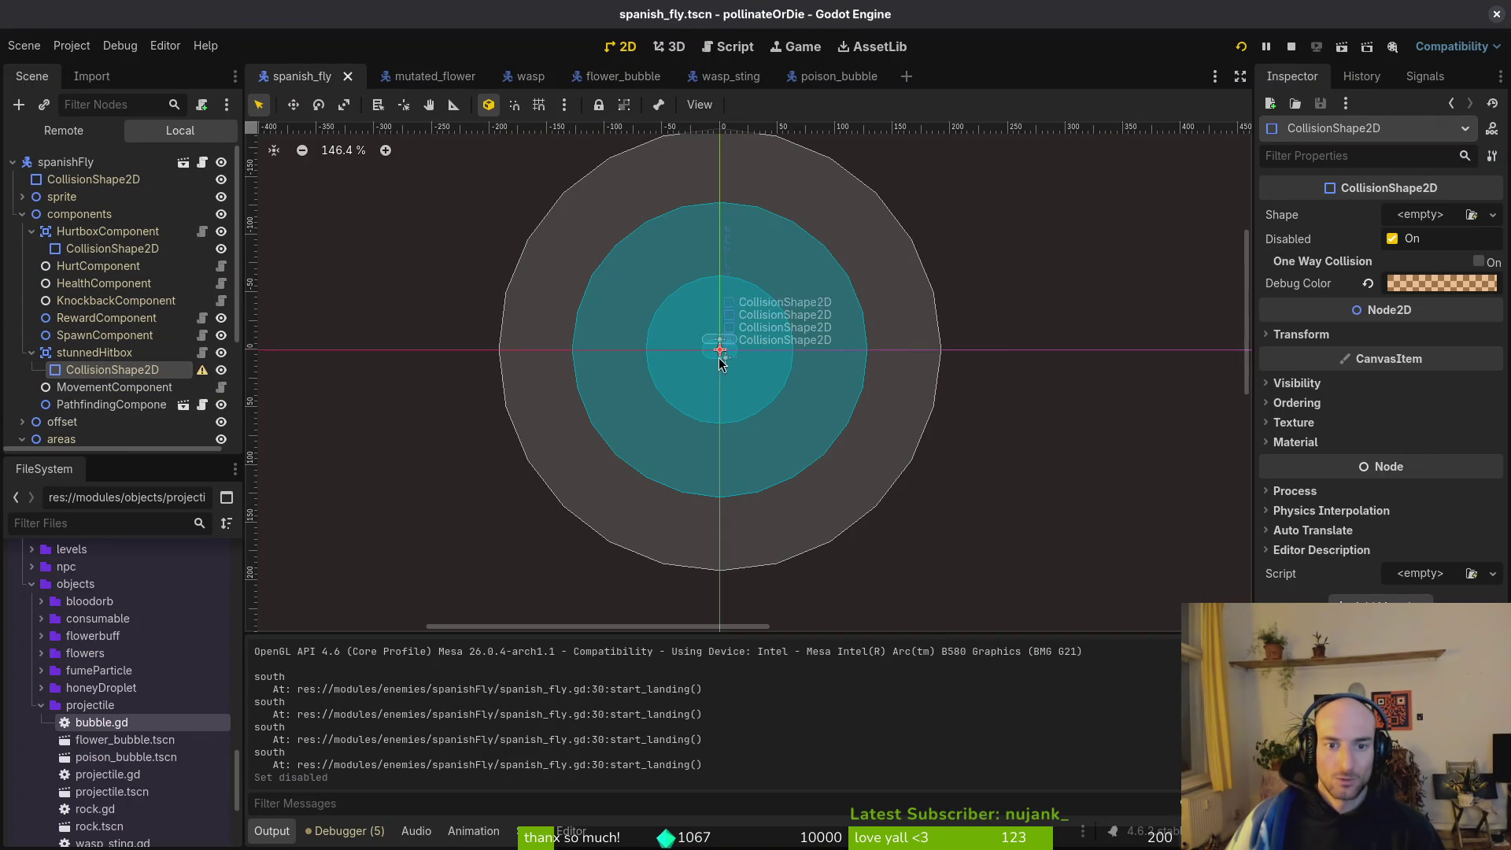
scroll(722, 366, up, 9)
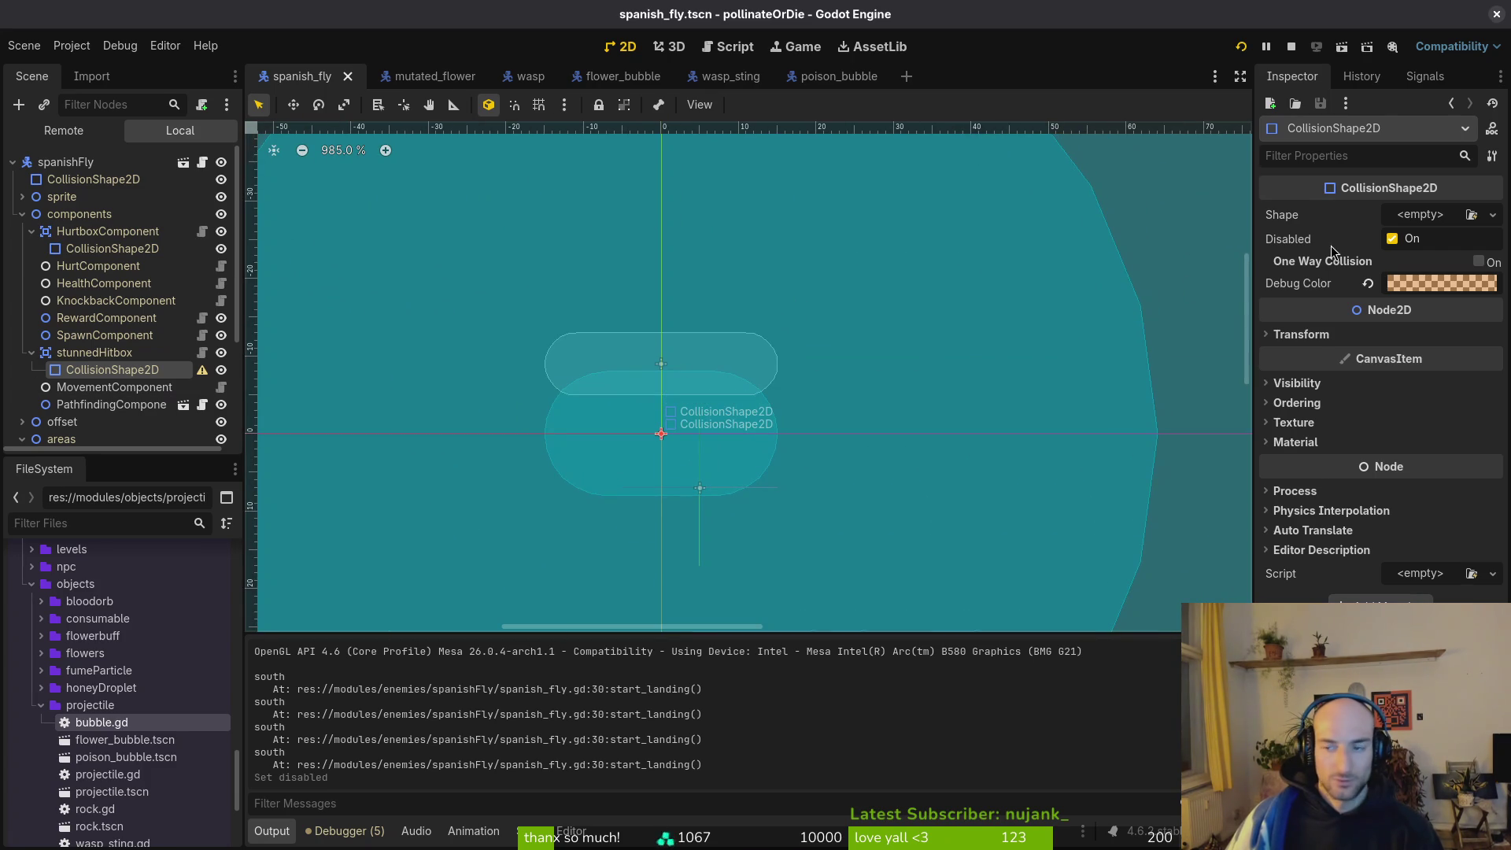
click(1421, 215)
click(1405, 352)
Rotate the capsule -90°, raise it 9 px, resize it with its handles, and save.
drag(665, 551, 792, 452)
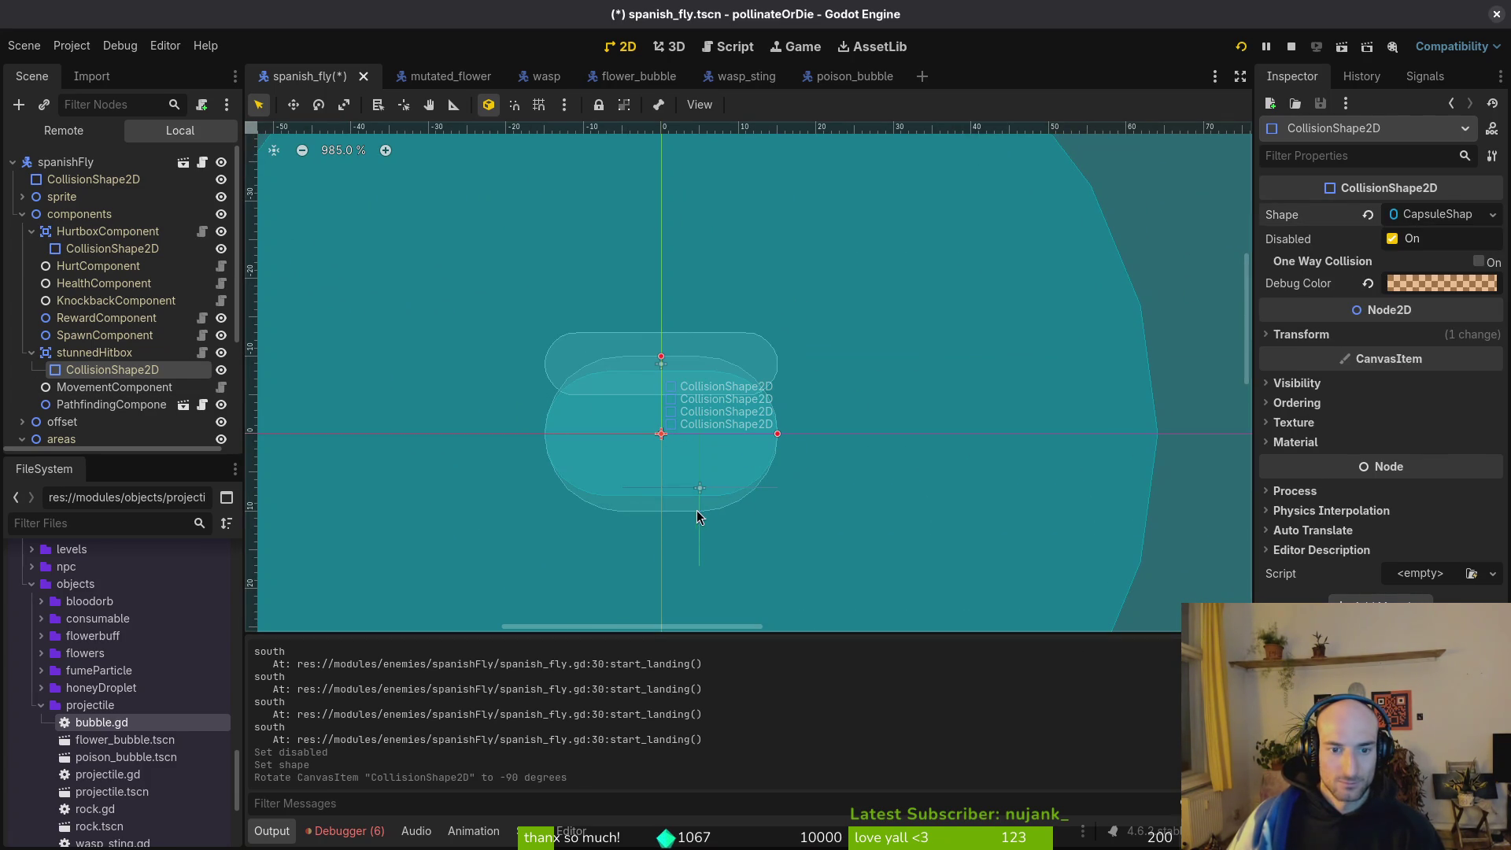
drag(677, 510, 677, 425)
key(ctrl+z)
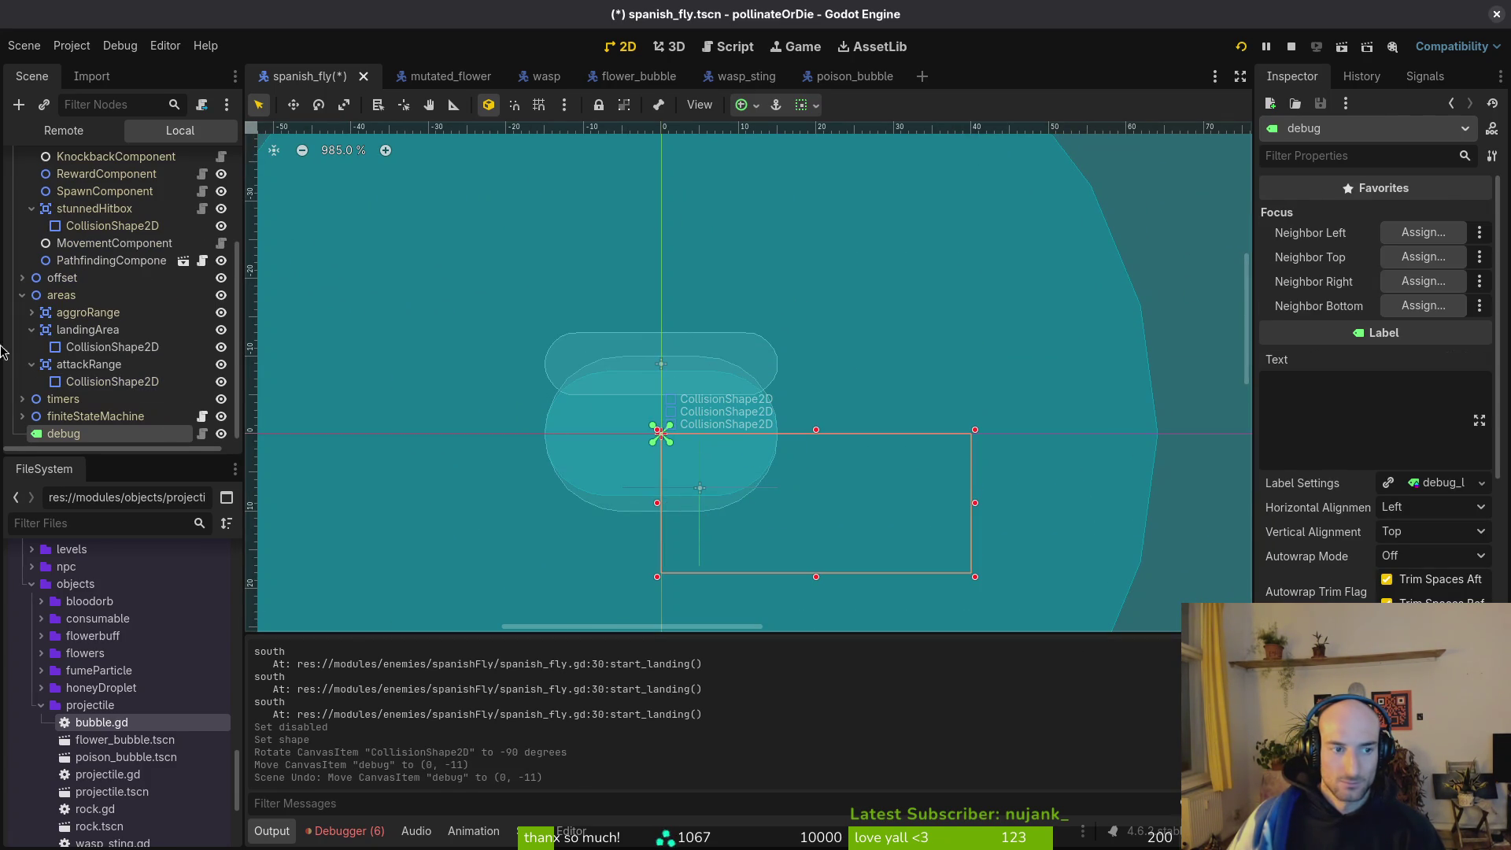
scroll(87, 275, up, 3)
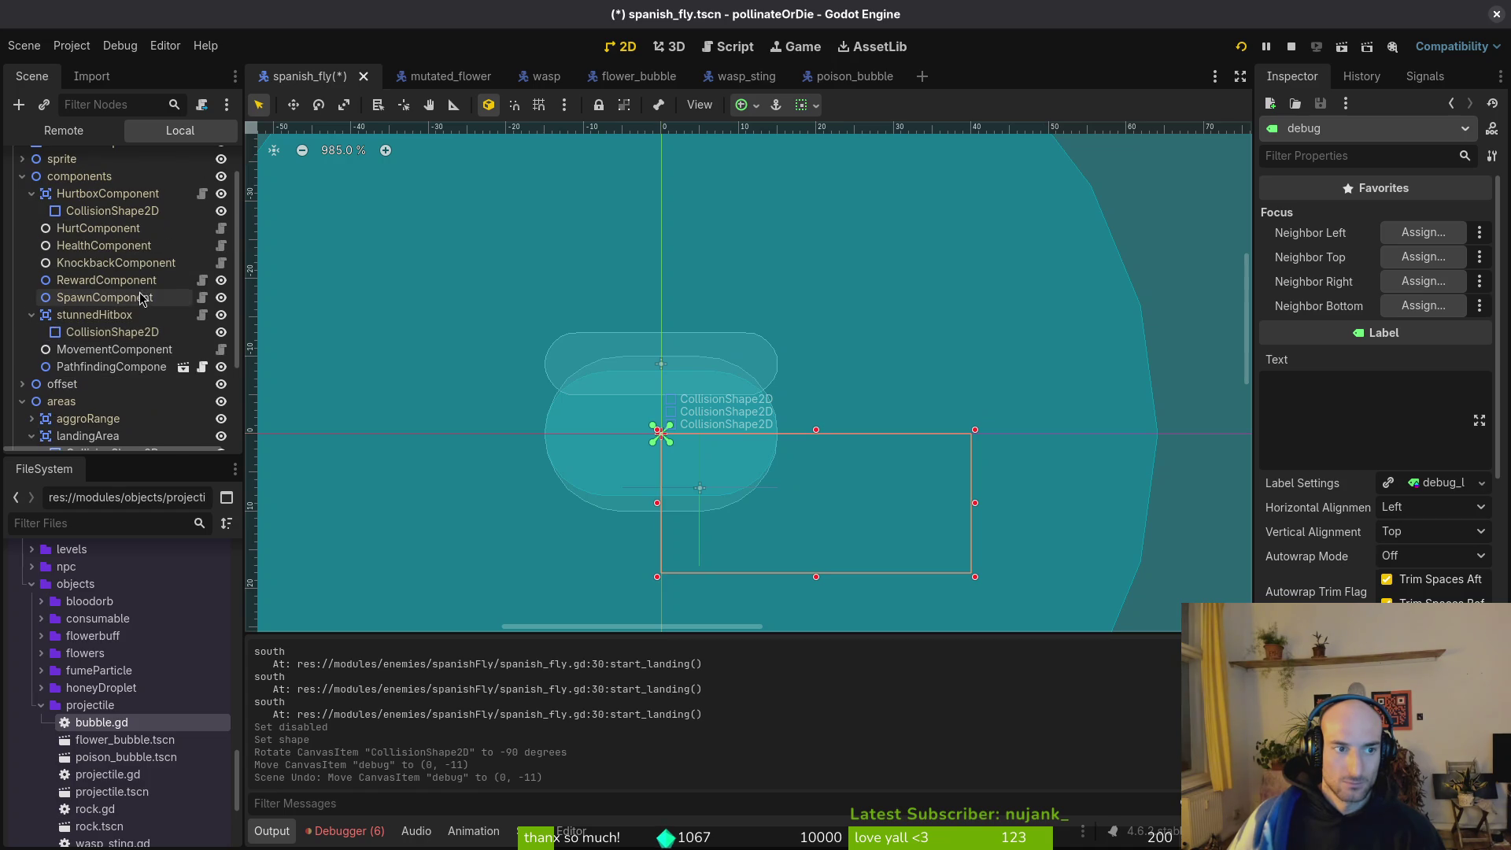
click(82, 334)
drag(640, 508, 642, 444)
drag(661, 301, 663, 327)
scroll(792, 389, up, 3)
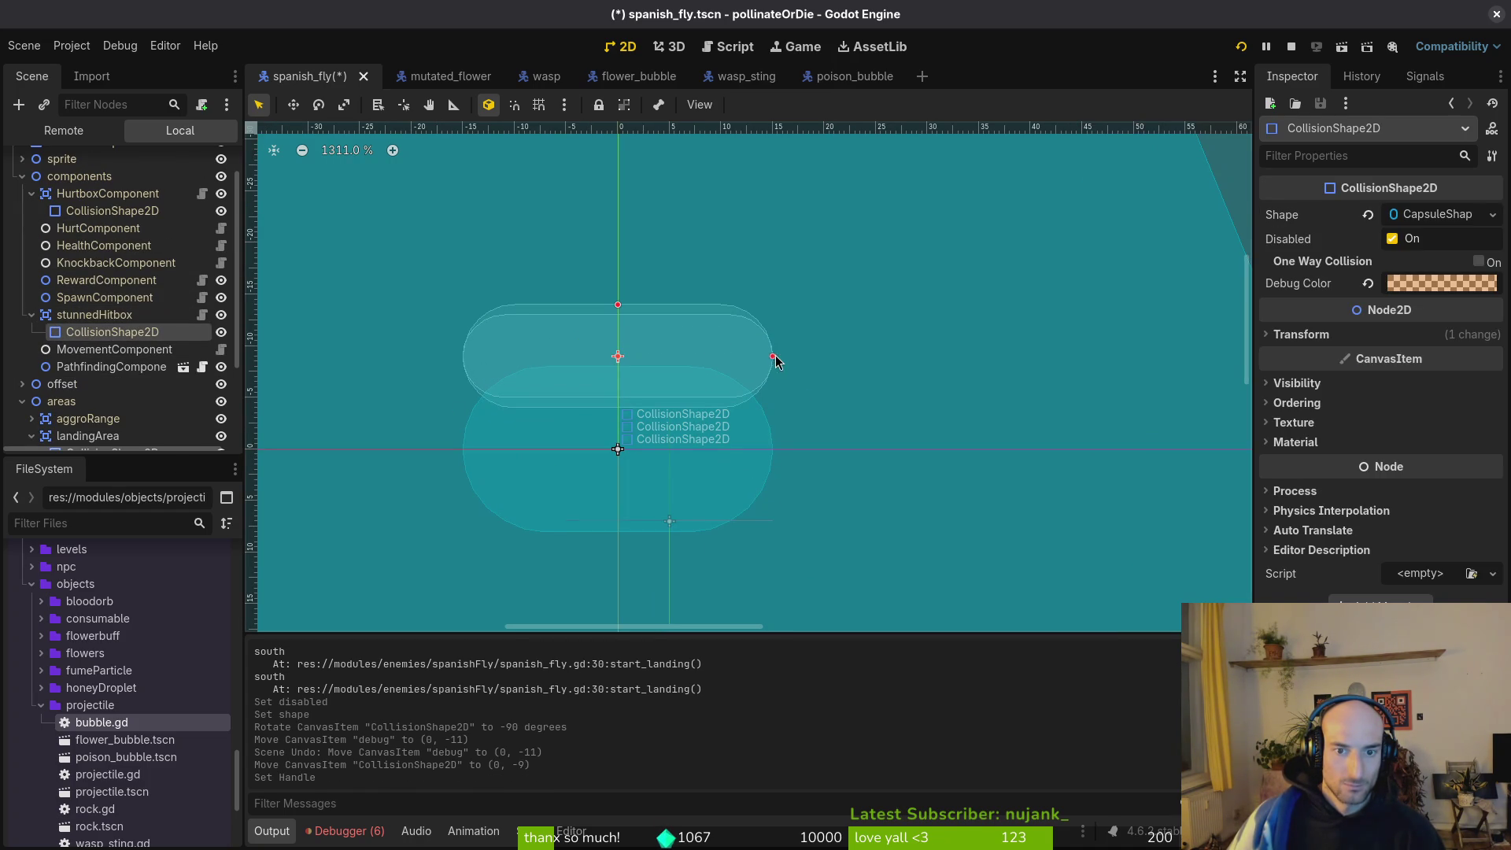
drag(783, 360, 782, 363)
key(ctrl+s)
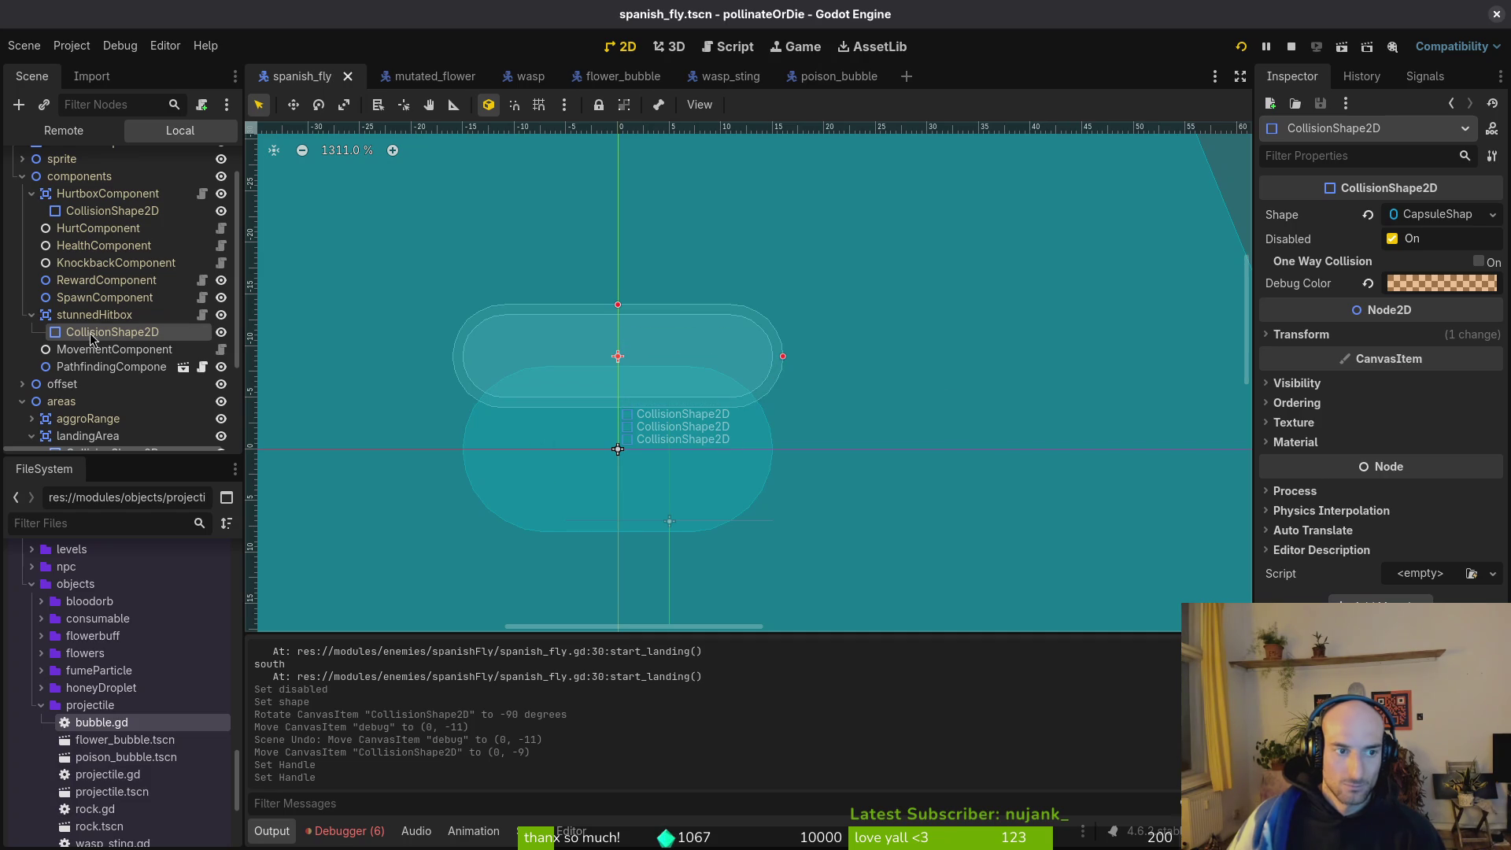
Collapse and re-expand the components and areas groups in the scene tree, then relaunch the game.
click(30, 317)
click(28, 316)
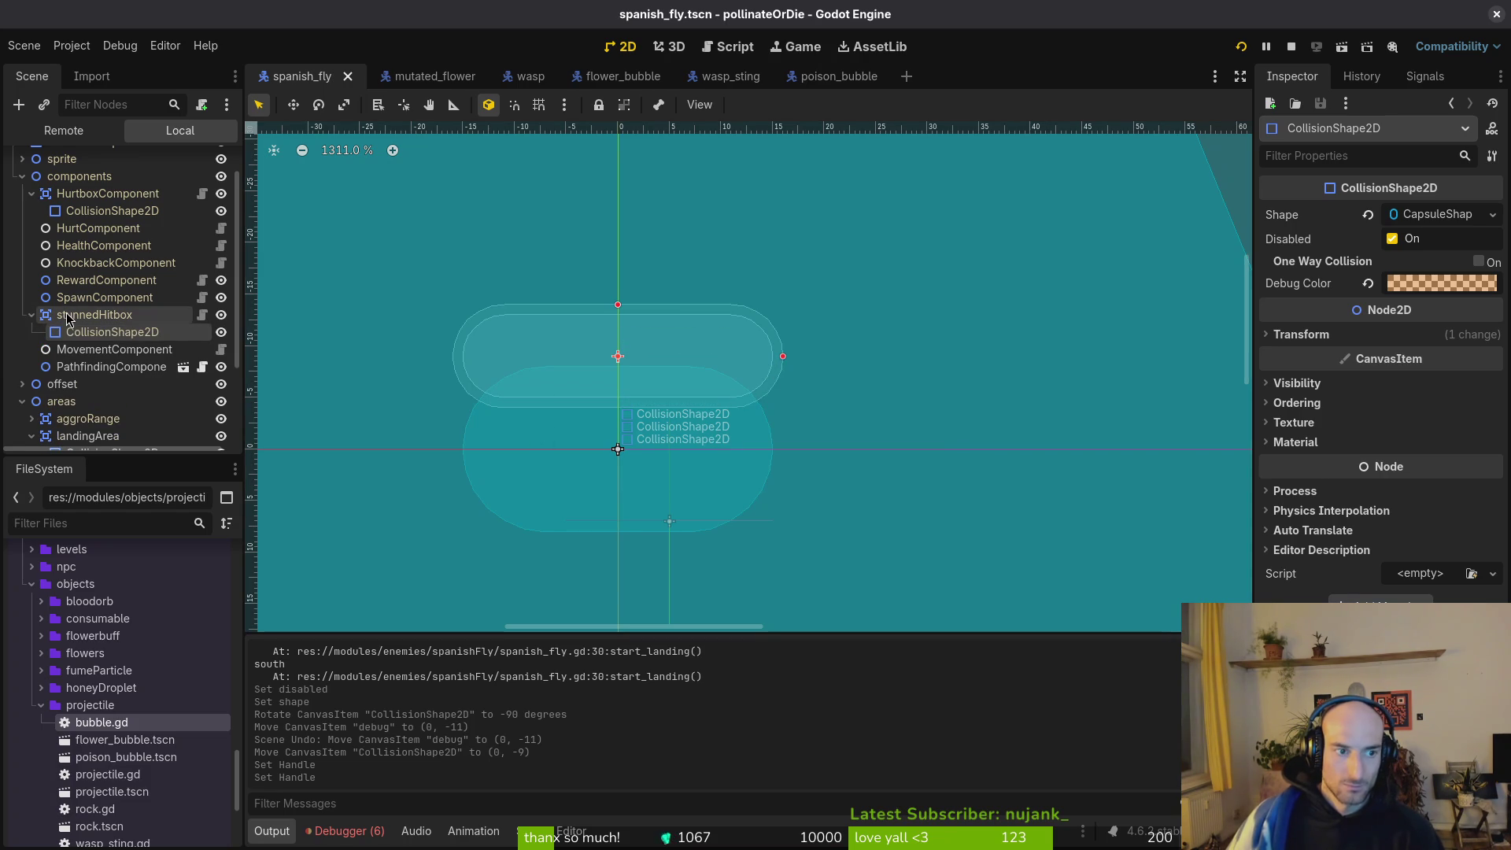
scroll(28, 224, up, 2)
click(26, 214)
click(26, 214)
click(758, 368)
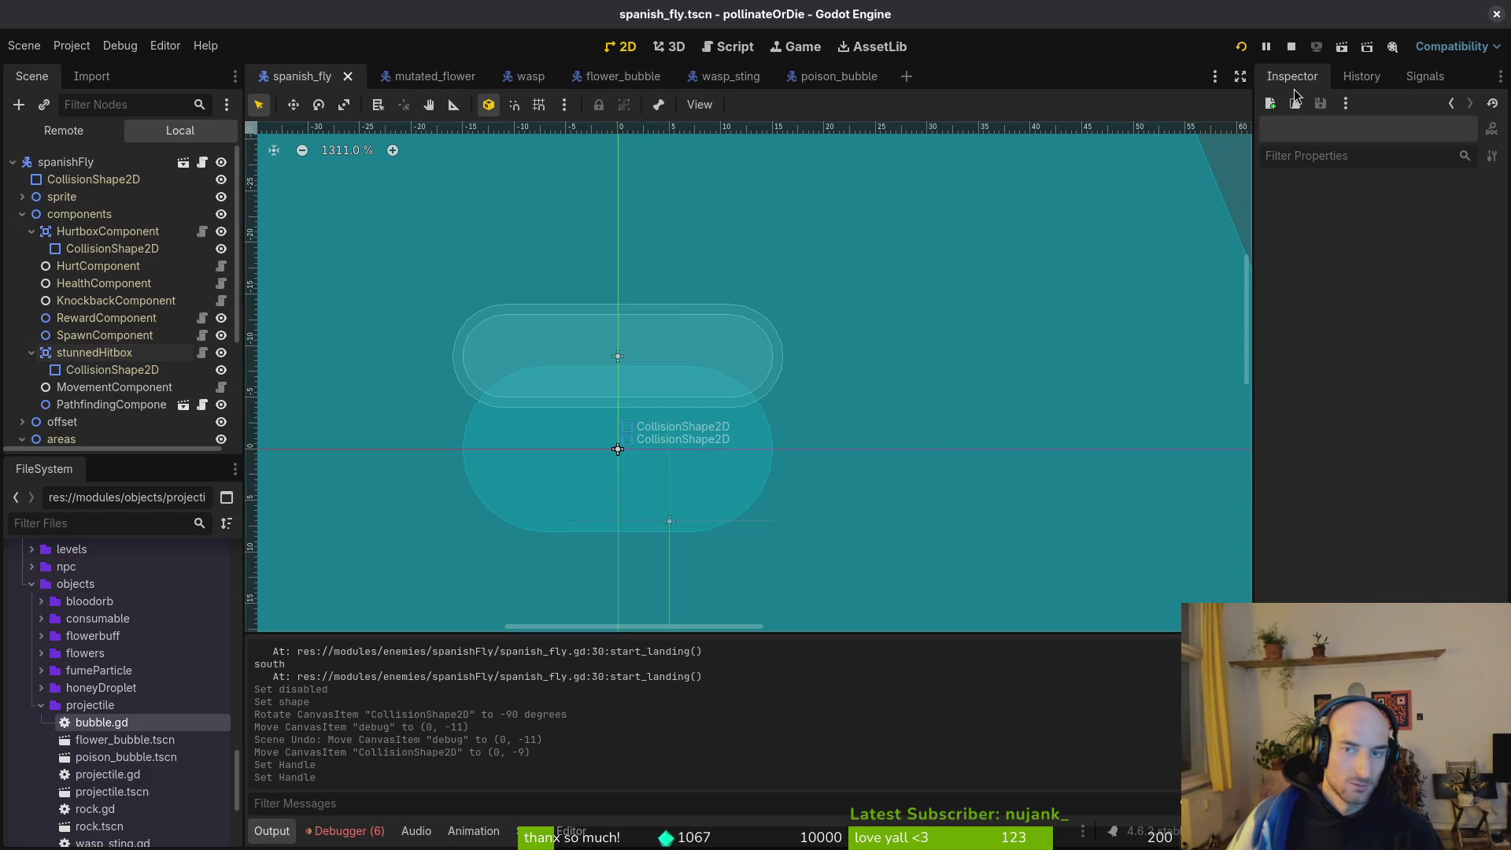
click(22, 214)
click(21, 249)
click(21, 248)
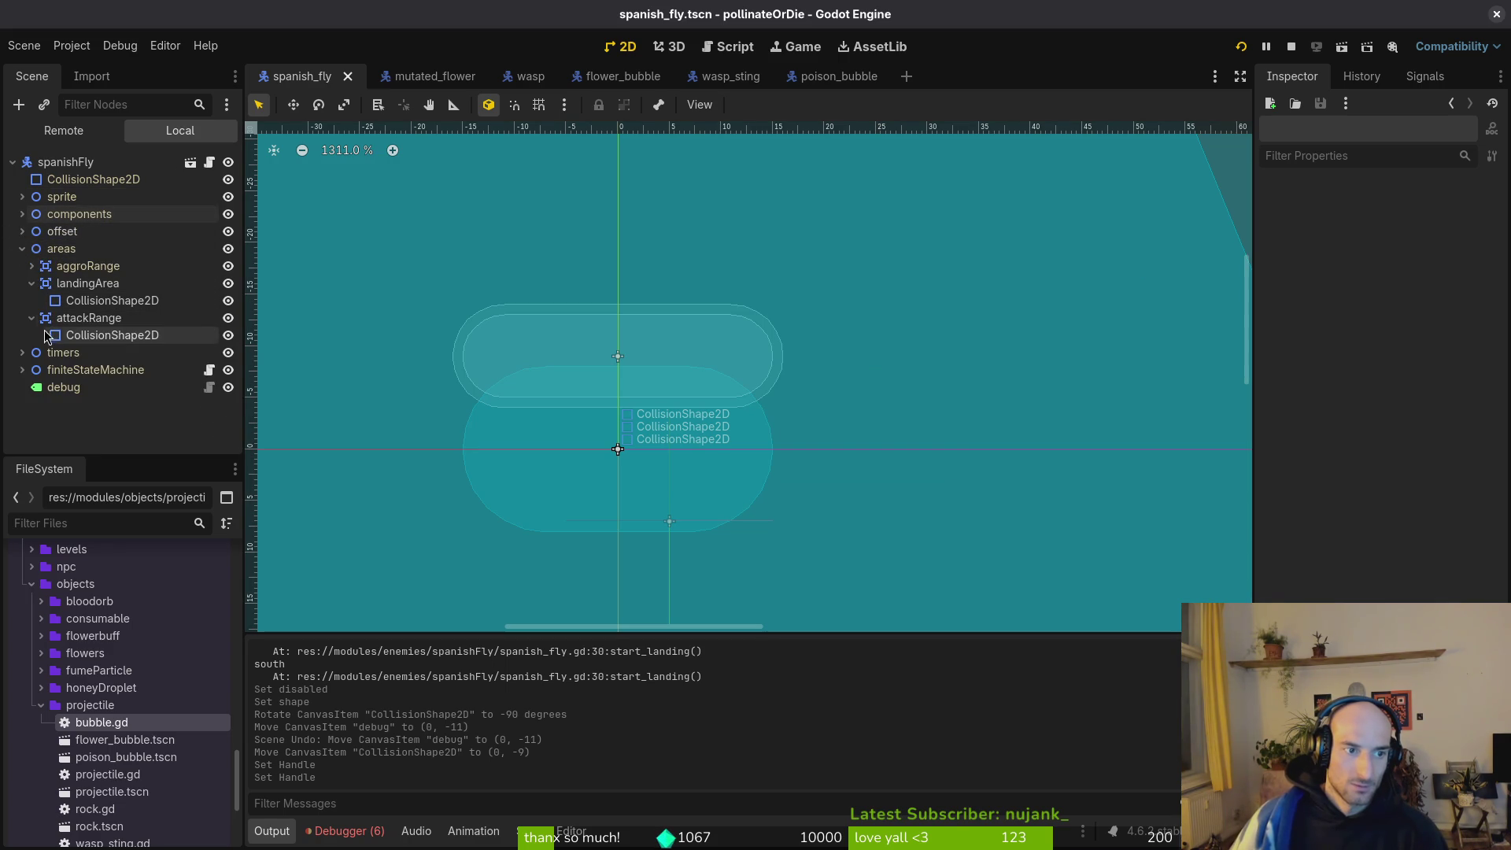
key(F5)
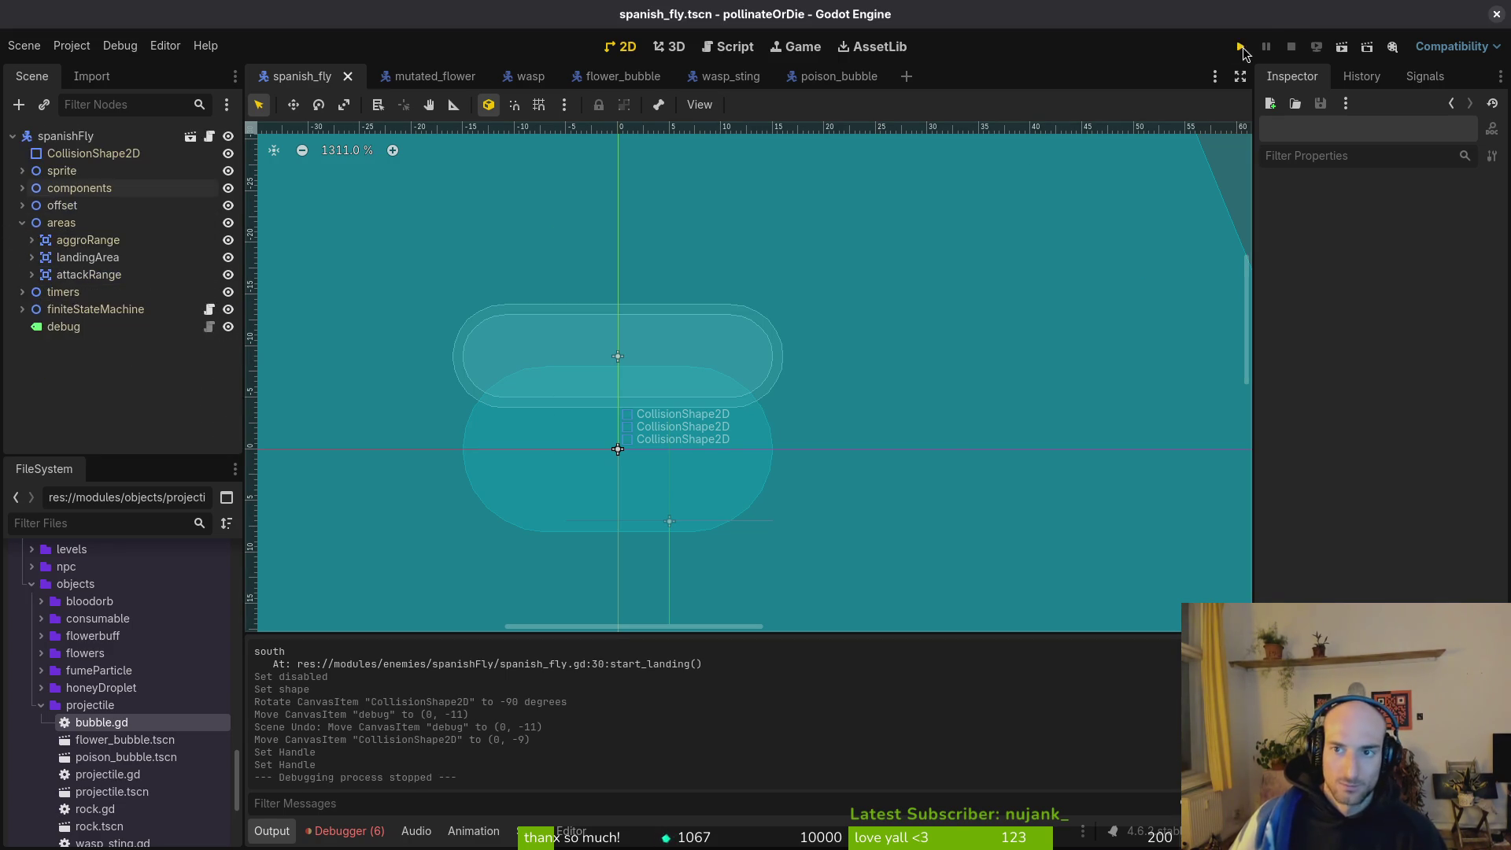
key(Return)
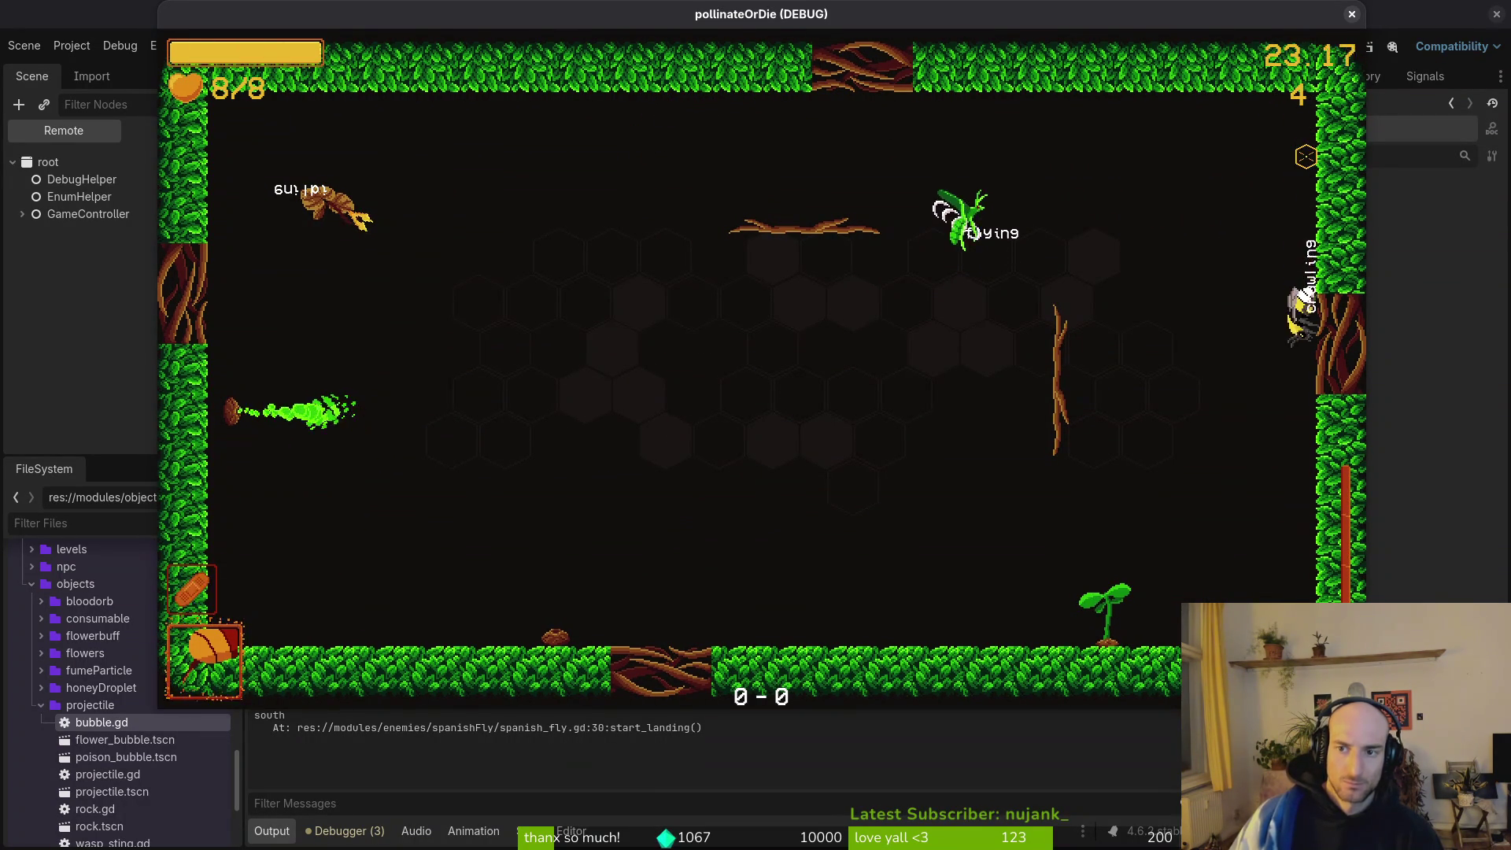
key(F8)
click(156, 138)
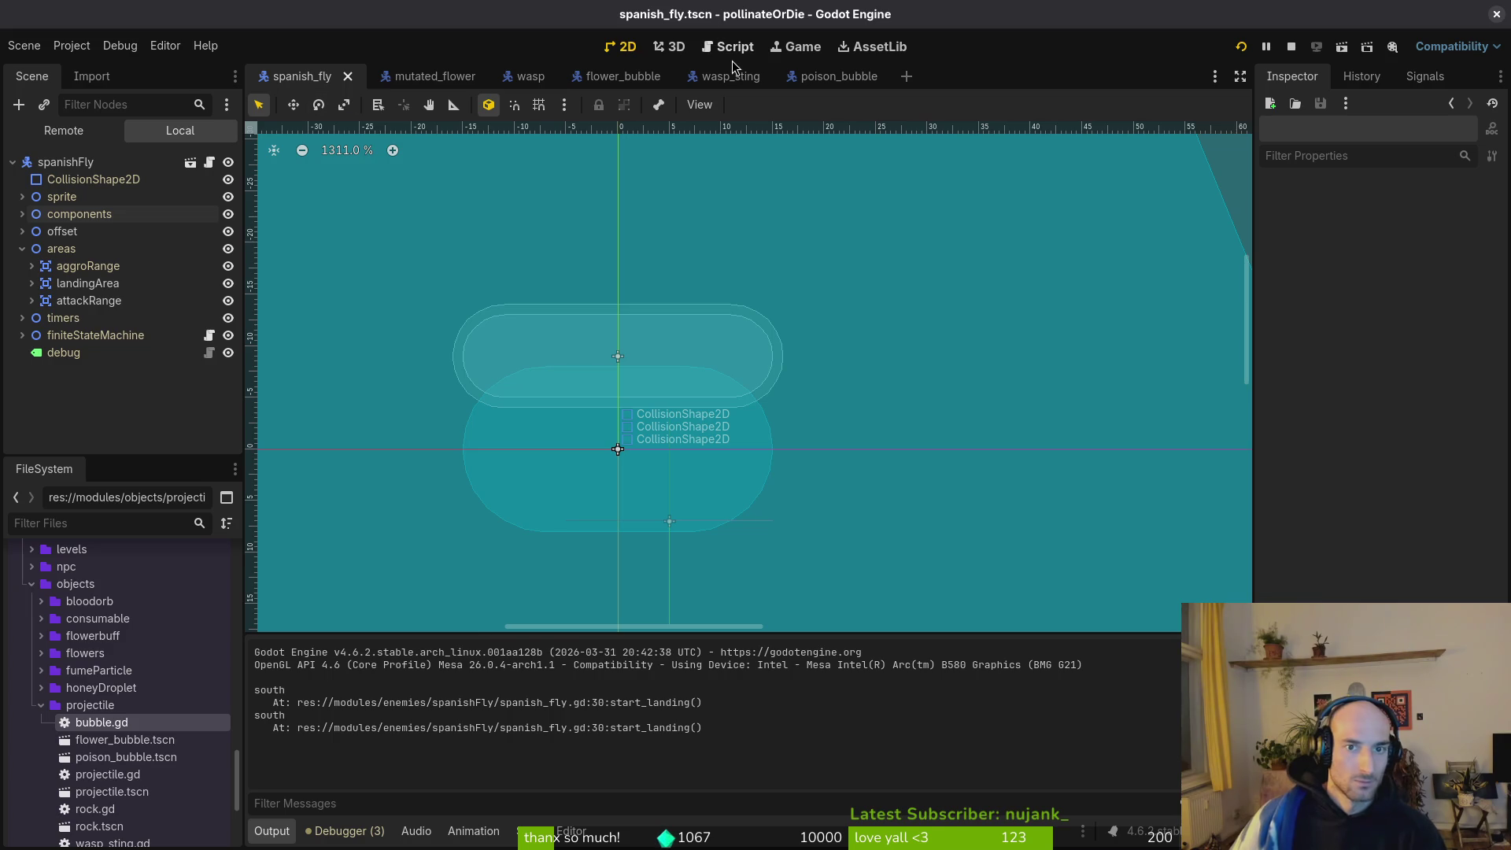
Open devlevel.tscn, check forestTileset's CanvasItem Ordering settings, then stop and rerun the game.
key(ctrl+shift+o)
text(devlevel)
key(Return)
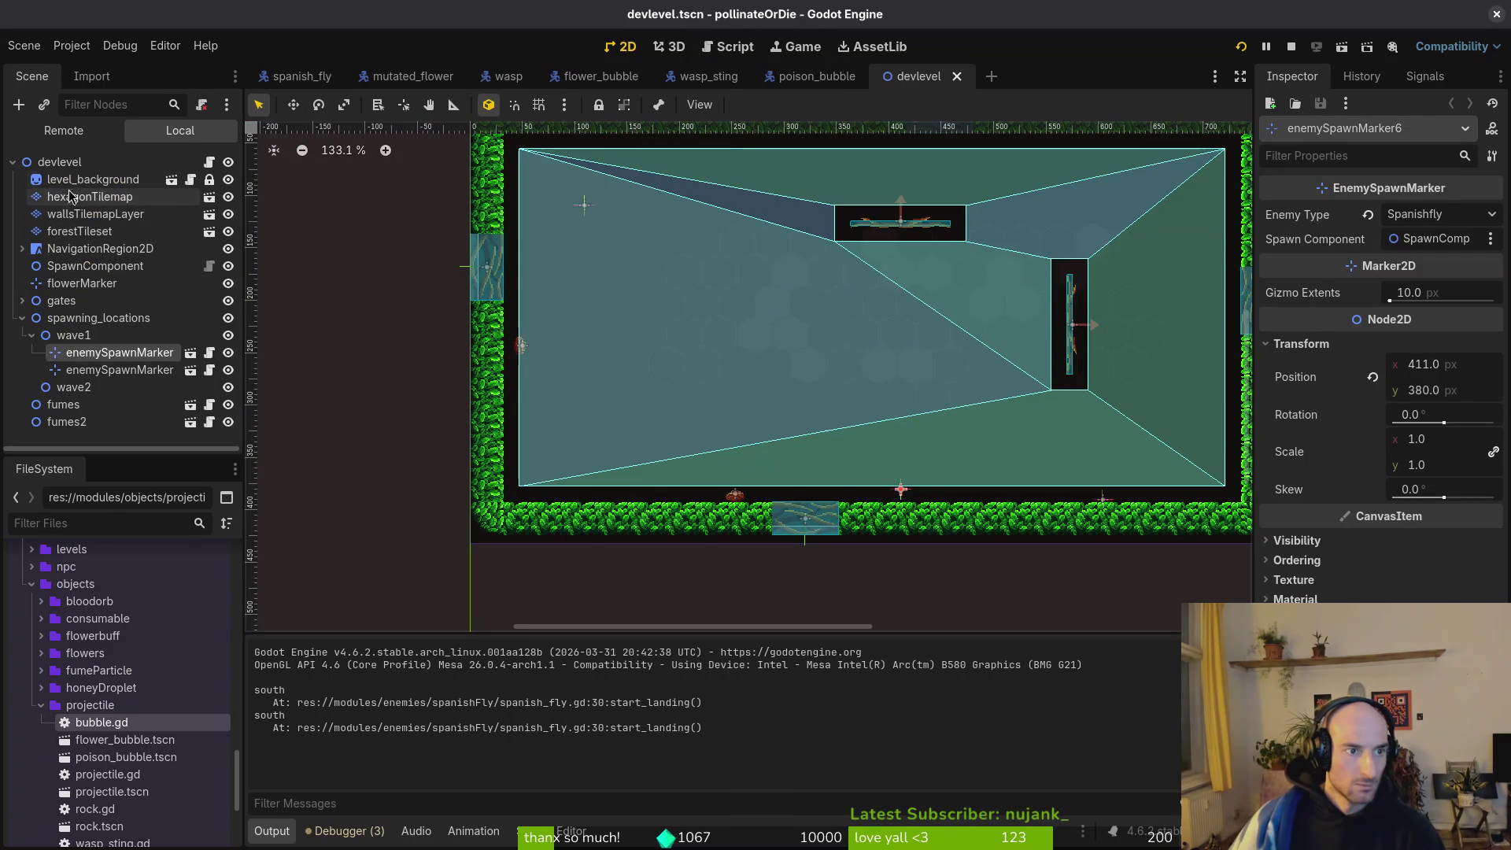
click(22, 318)
click(79, 230)
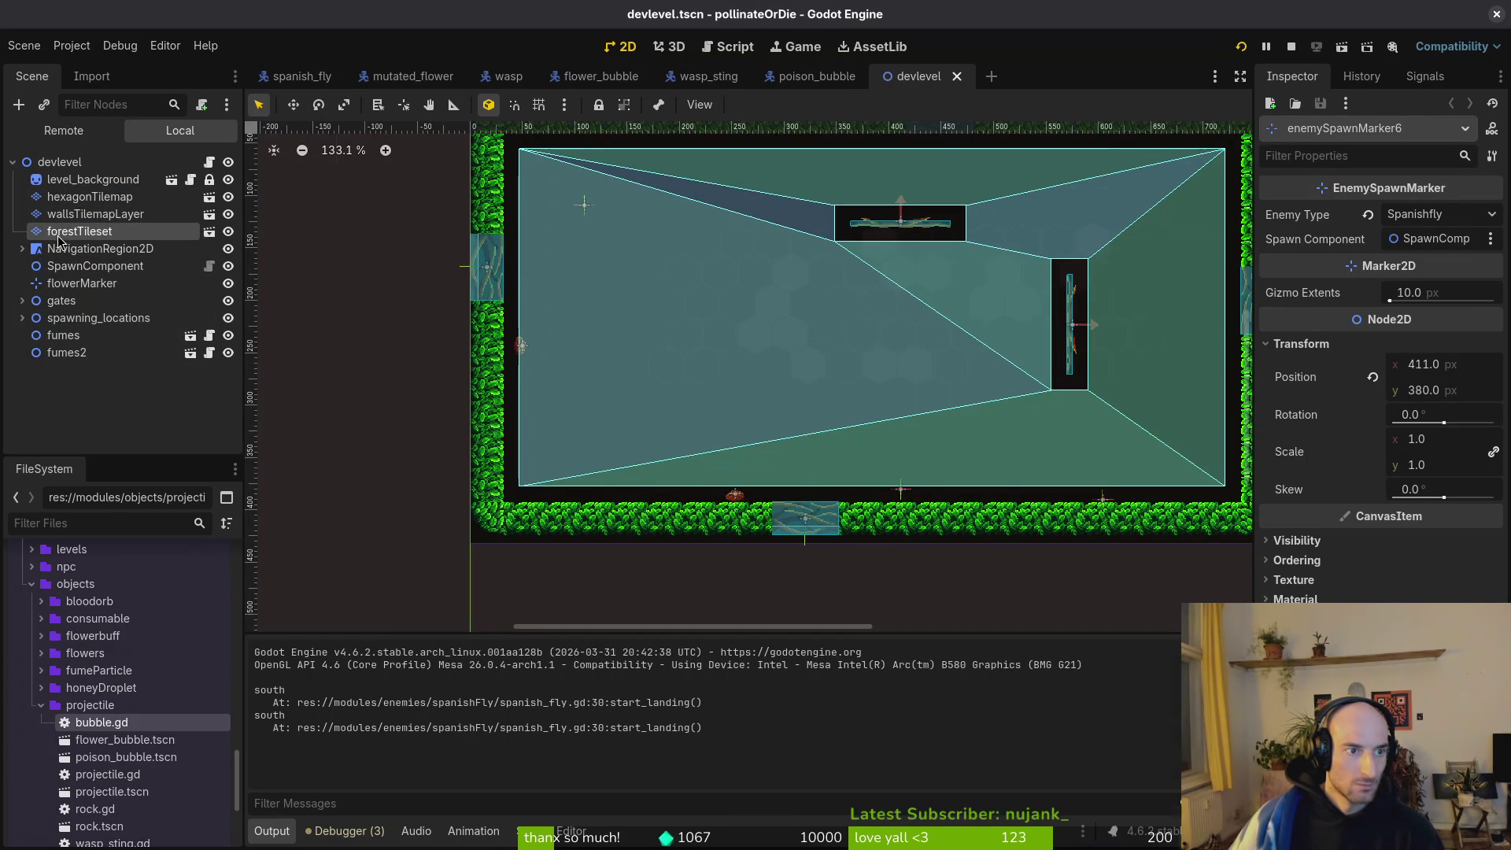
click(1325, 401)
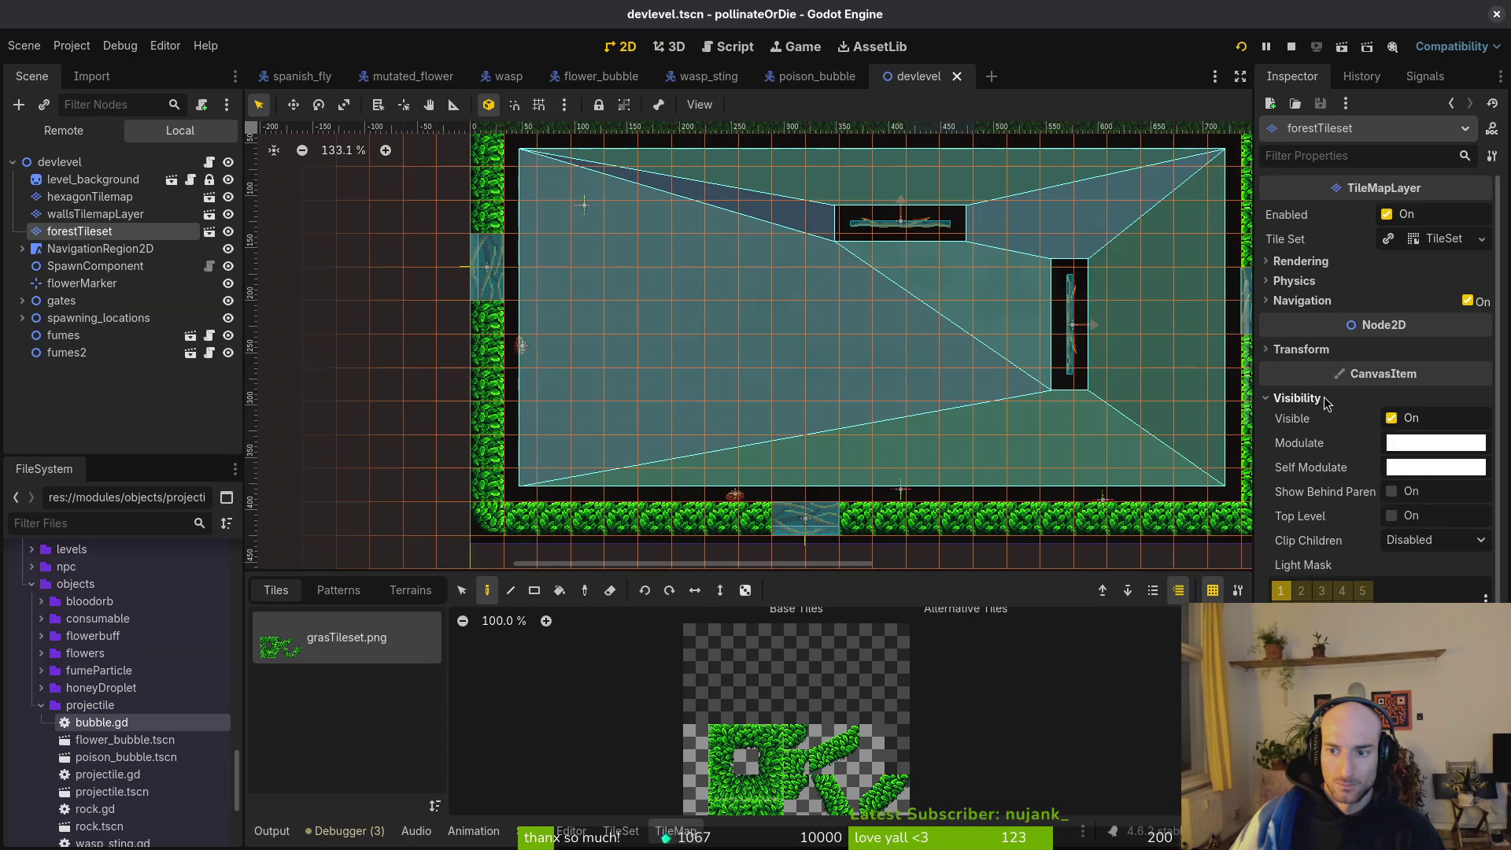
click(1323, 399)
click(1321, 420)
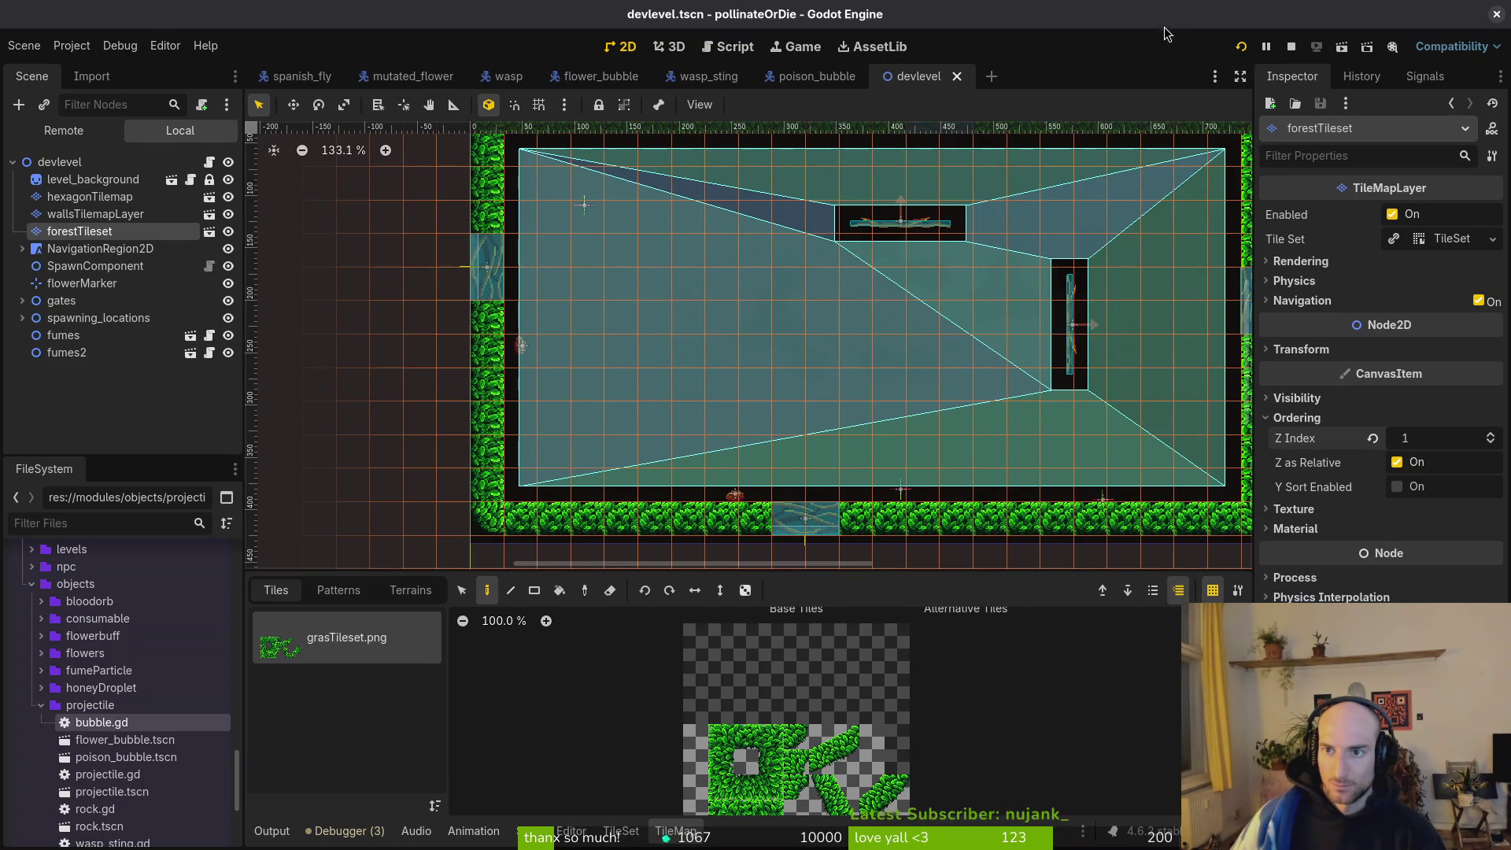
click(1291, 47)
key(F5)
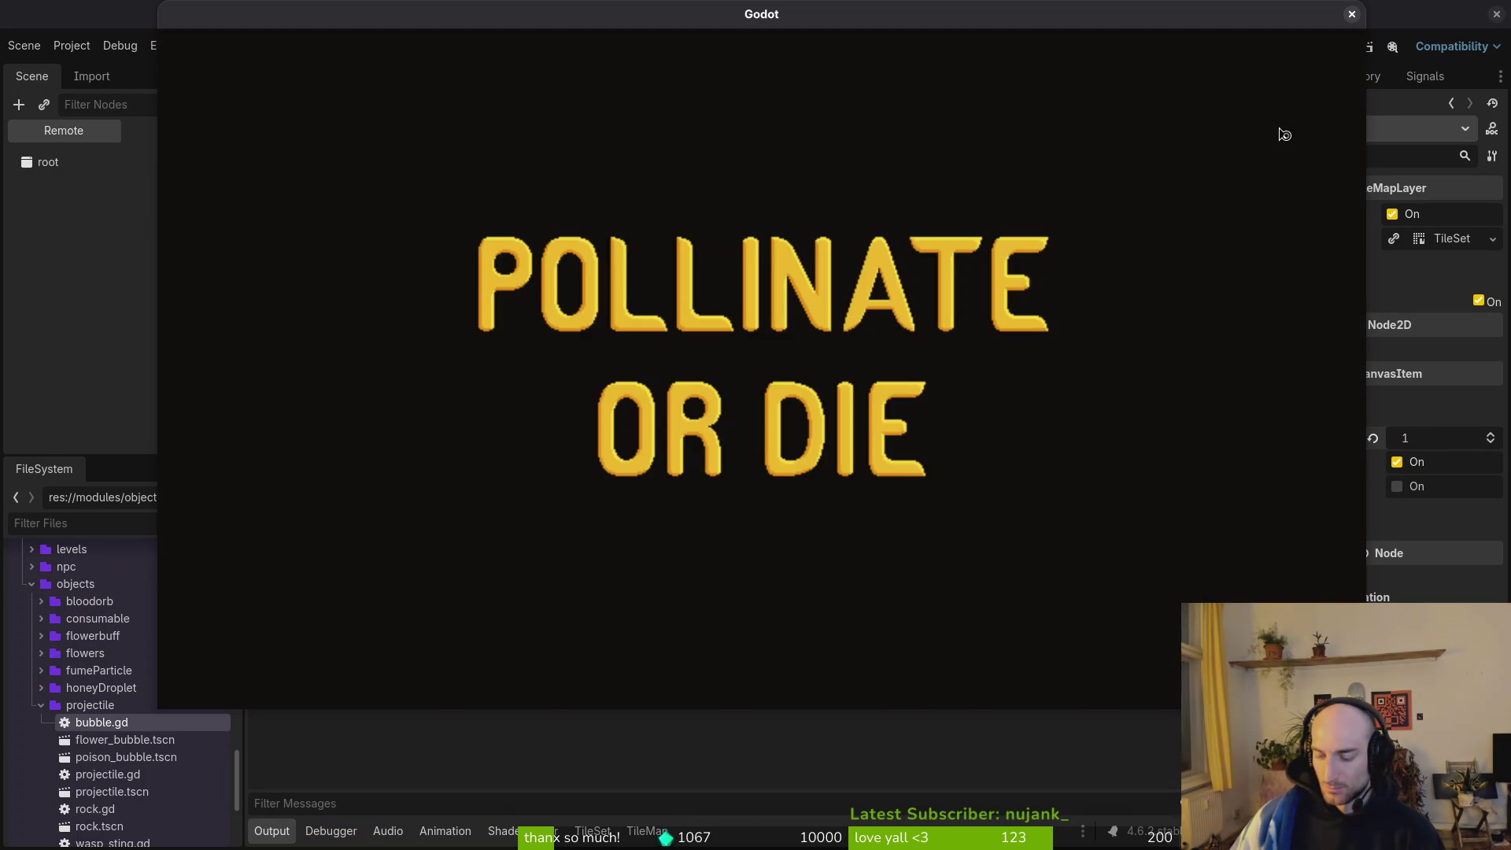
Continue into a level, close the game window, then undo the Z Index change and save devlevel.
key(Return)
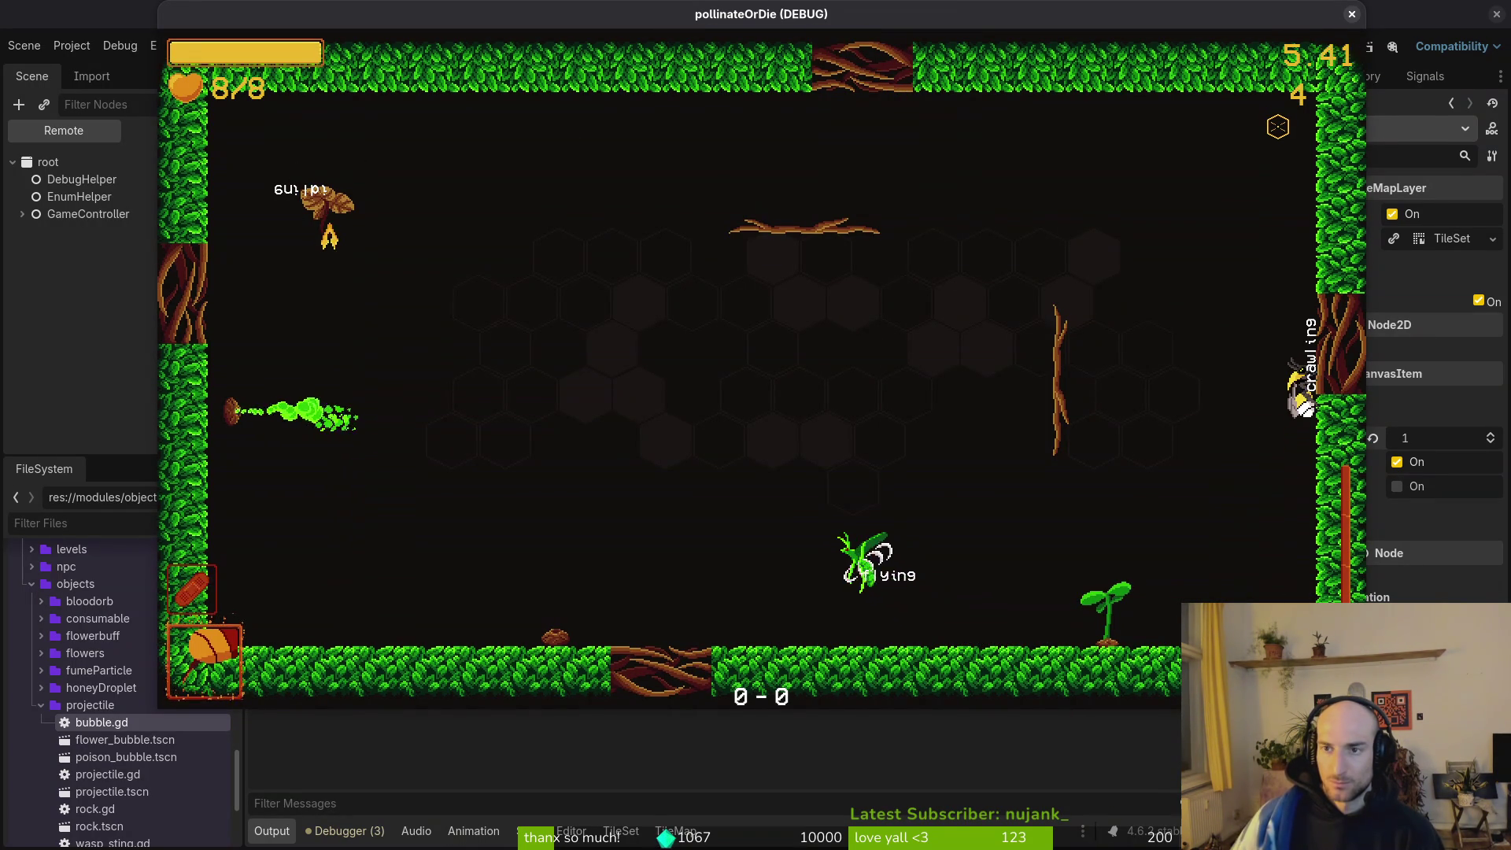
click(1351, 14)
key(ctrl+z)
key(ctrl+s)
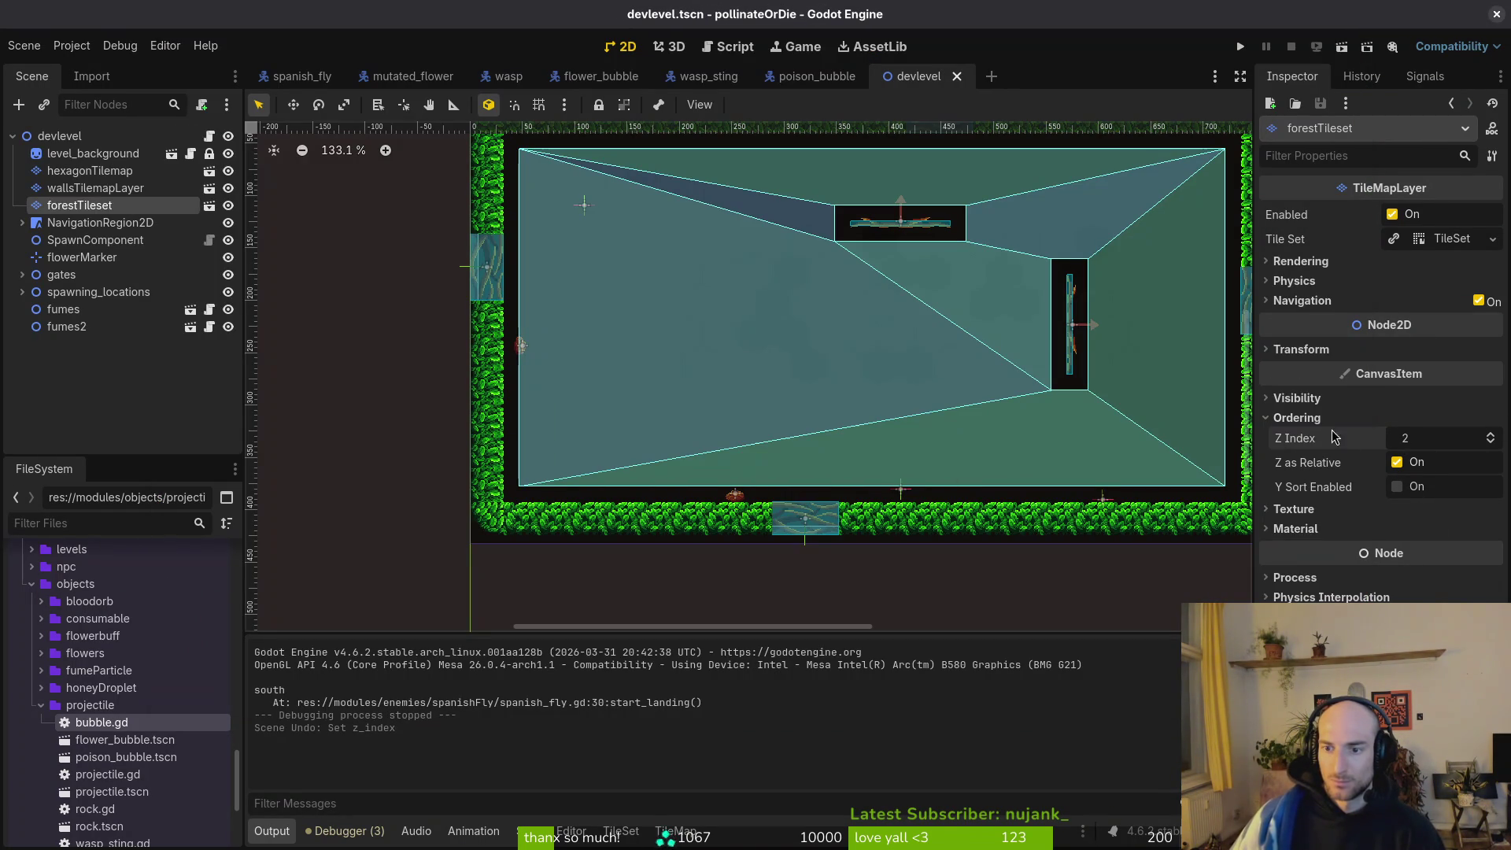
Open the forestTilemapLayer scene and collapse its tile set's physics layers.
key(alt+shift+o)
text(forestile)
key(Return)
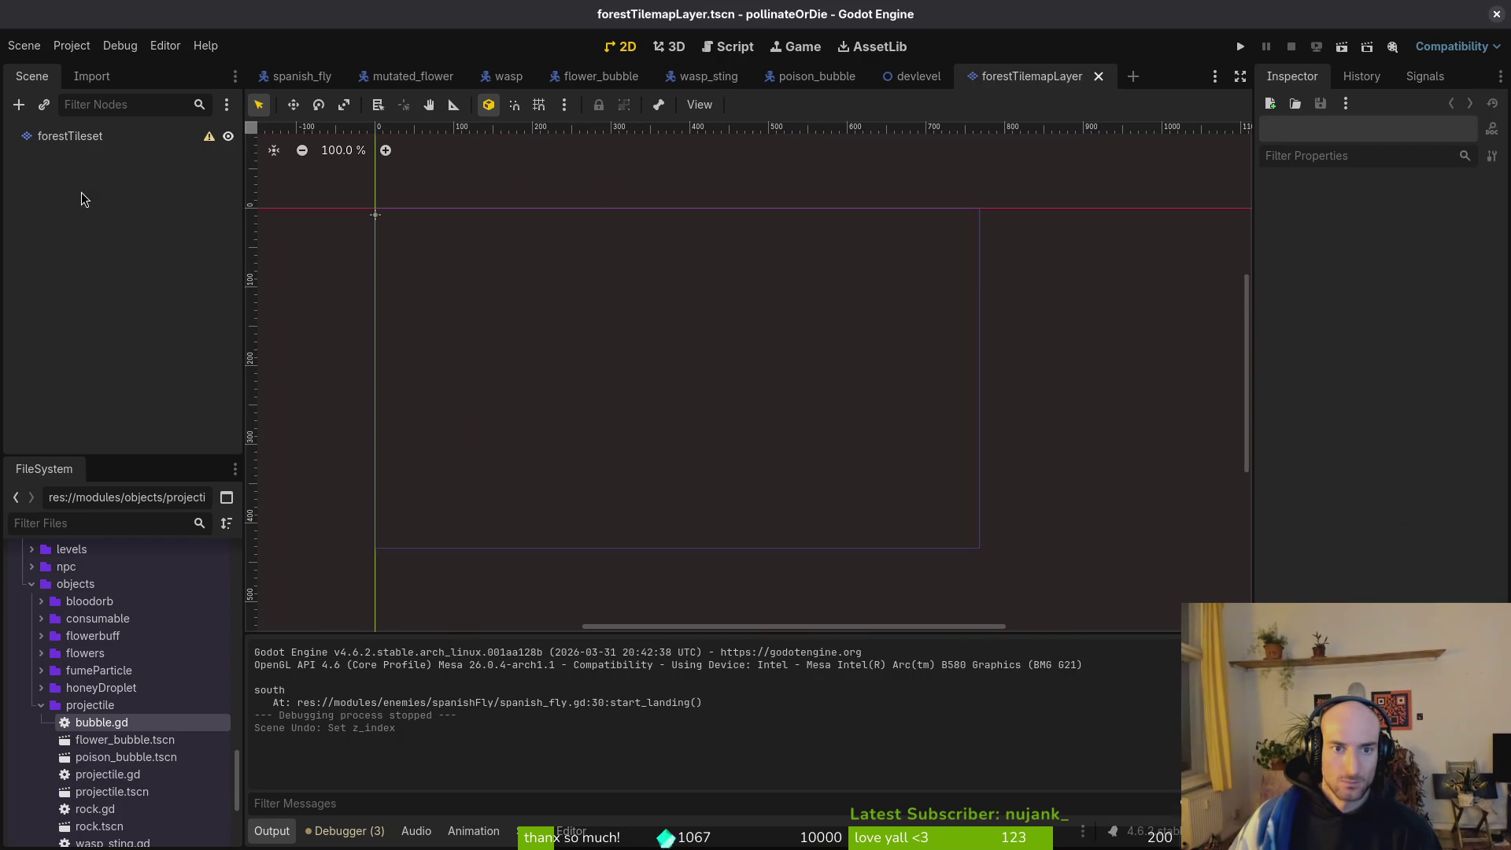
click(59, 137)
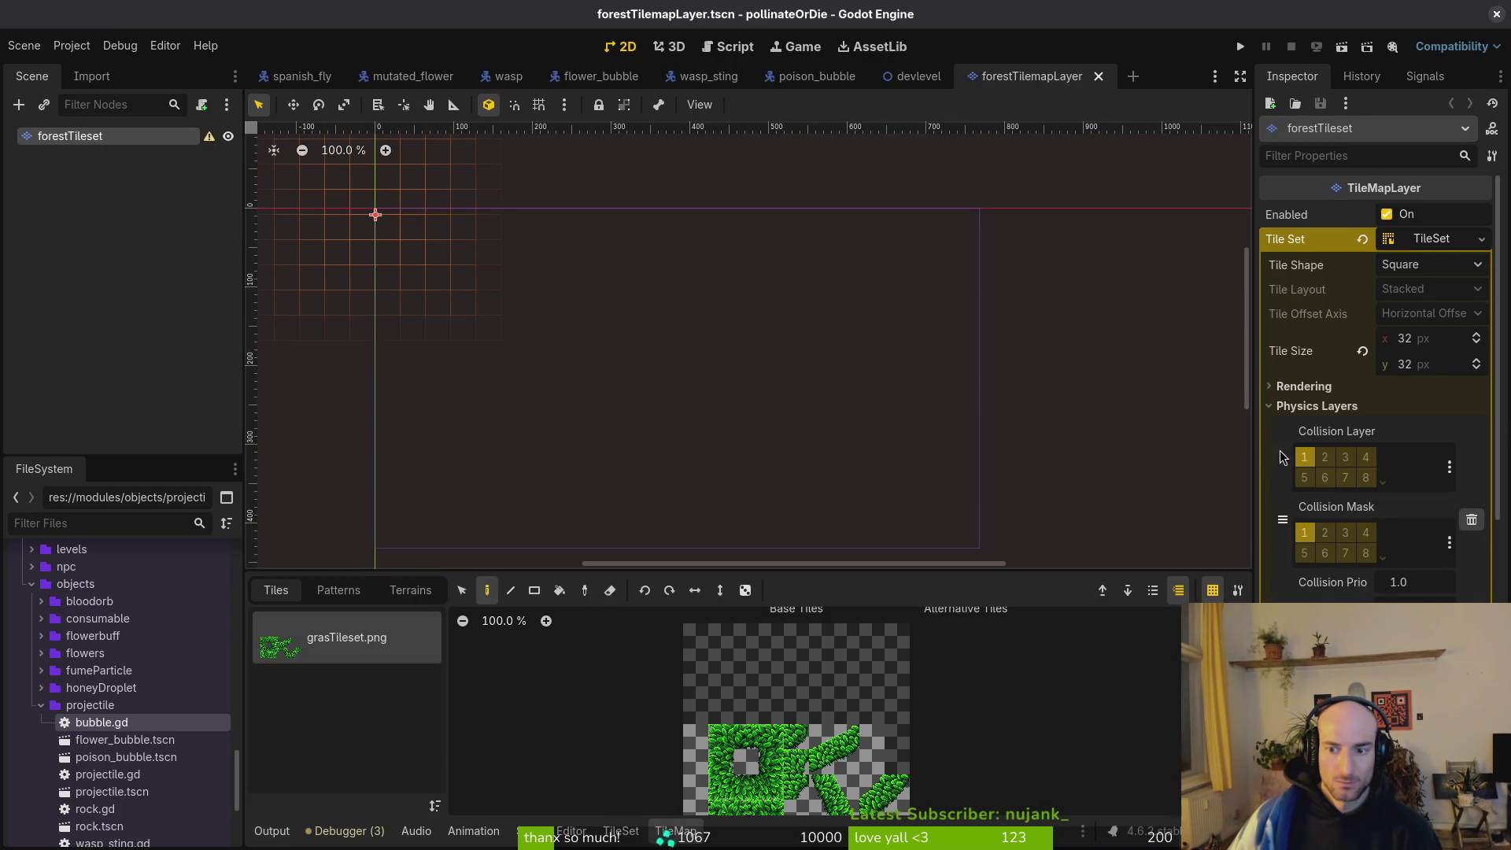
click(1288, 409)
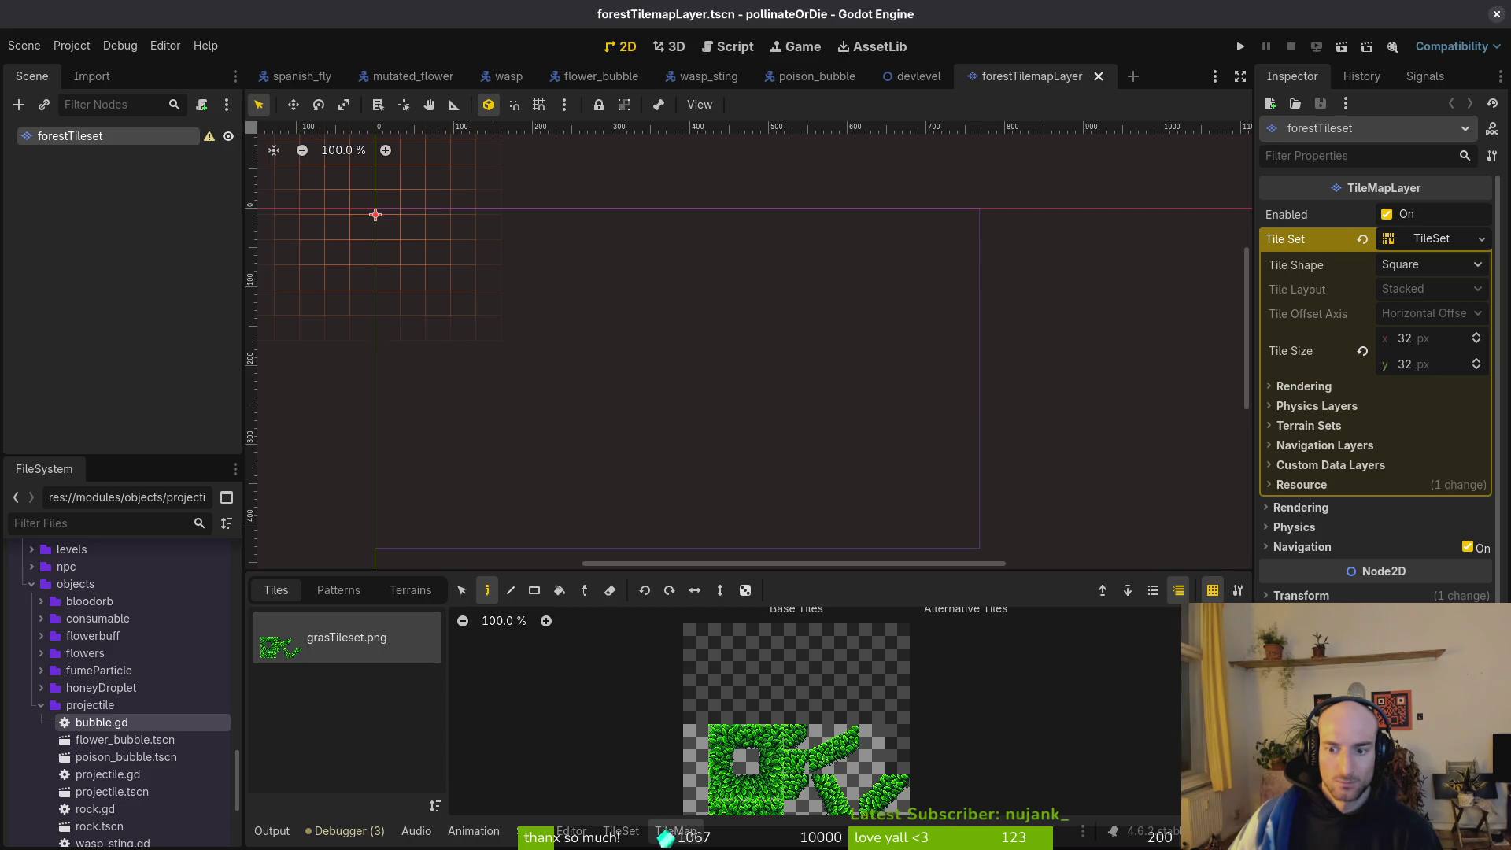
Close the forestTilemapLayer, devlevel, poison_bubble, wasp_sting, flower_bubble, wasp and mutated_flower scene tabs.
middle_click(1027, 85)
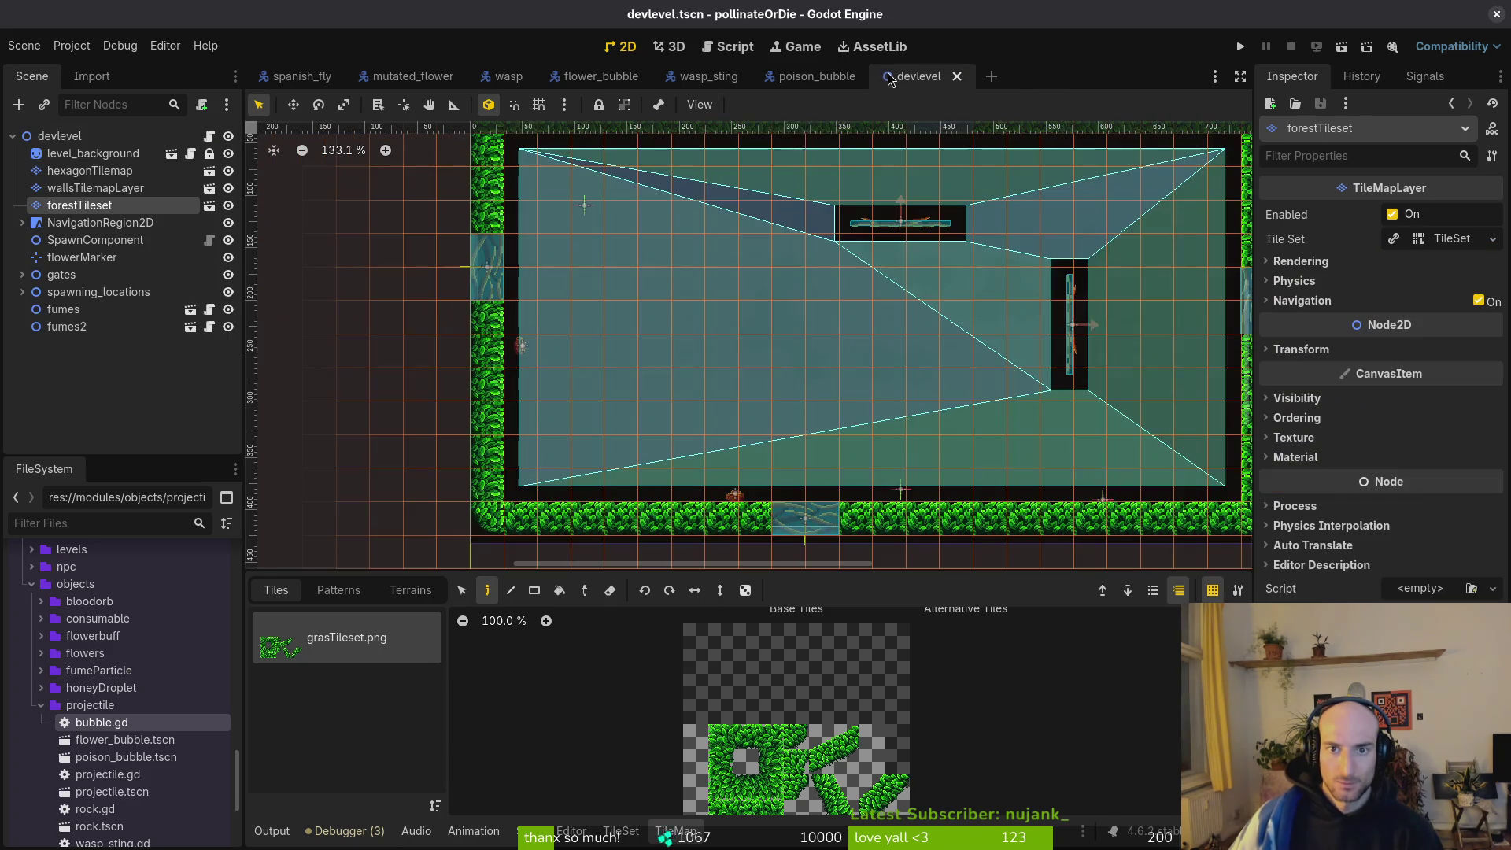
middle_click(903, 73)
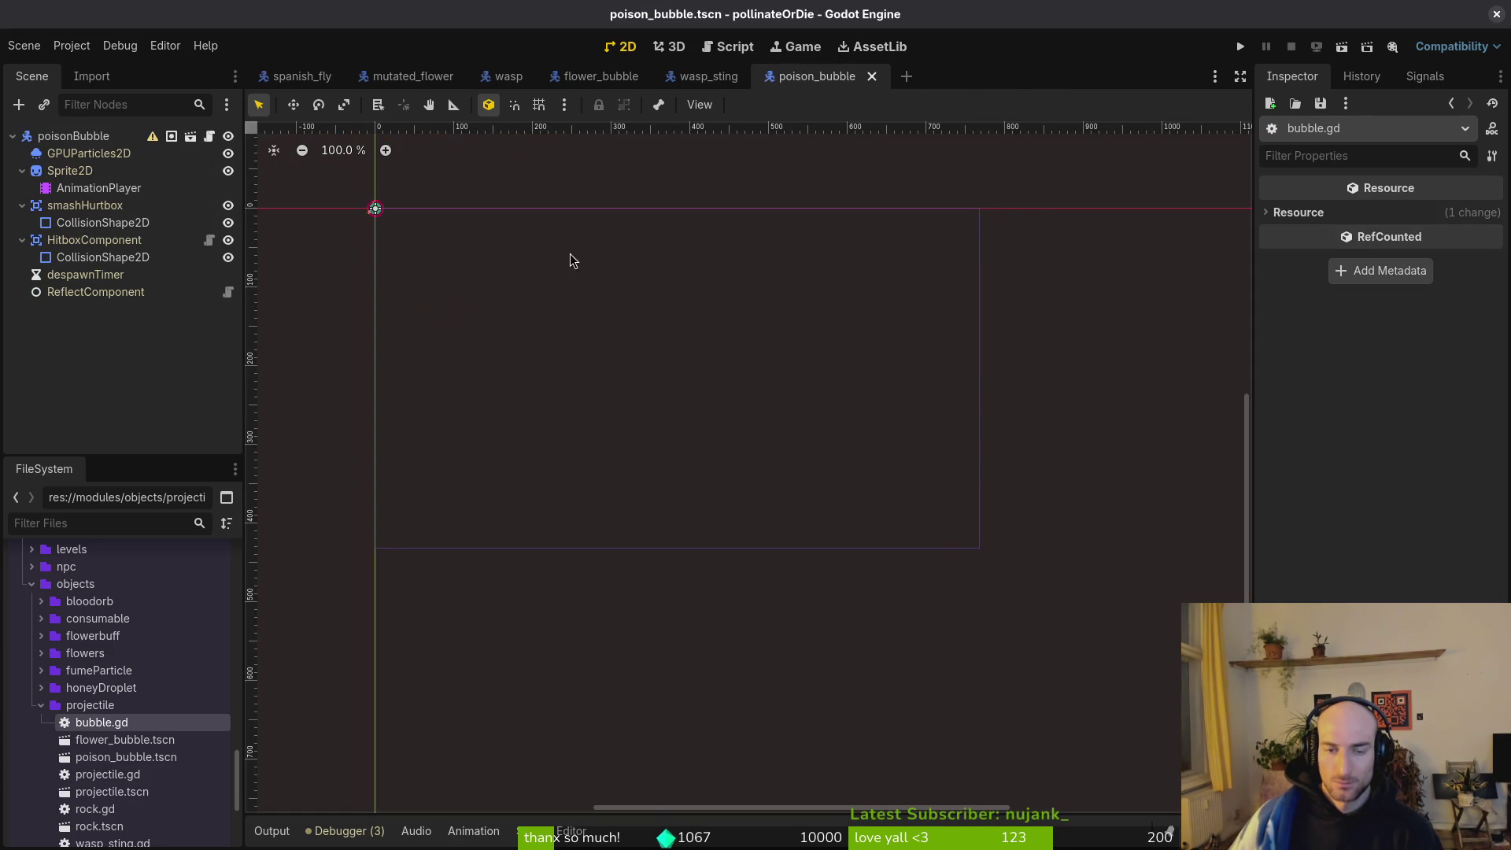
middle_click(863, 85)
middle_click(691, 85)
middle_click(581, 89)
middle_click(523, 86)
middle_click(398, 86)
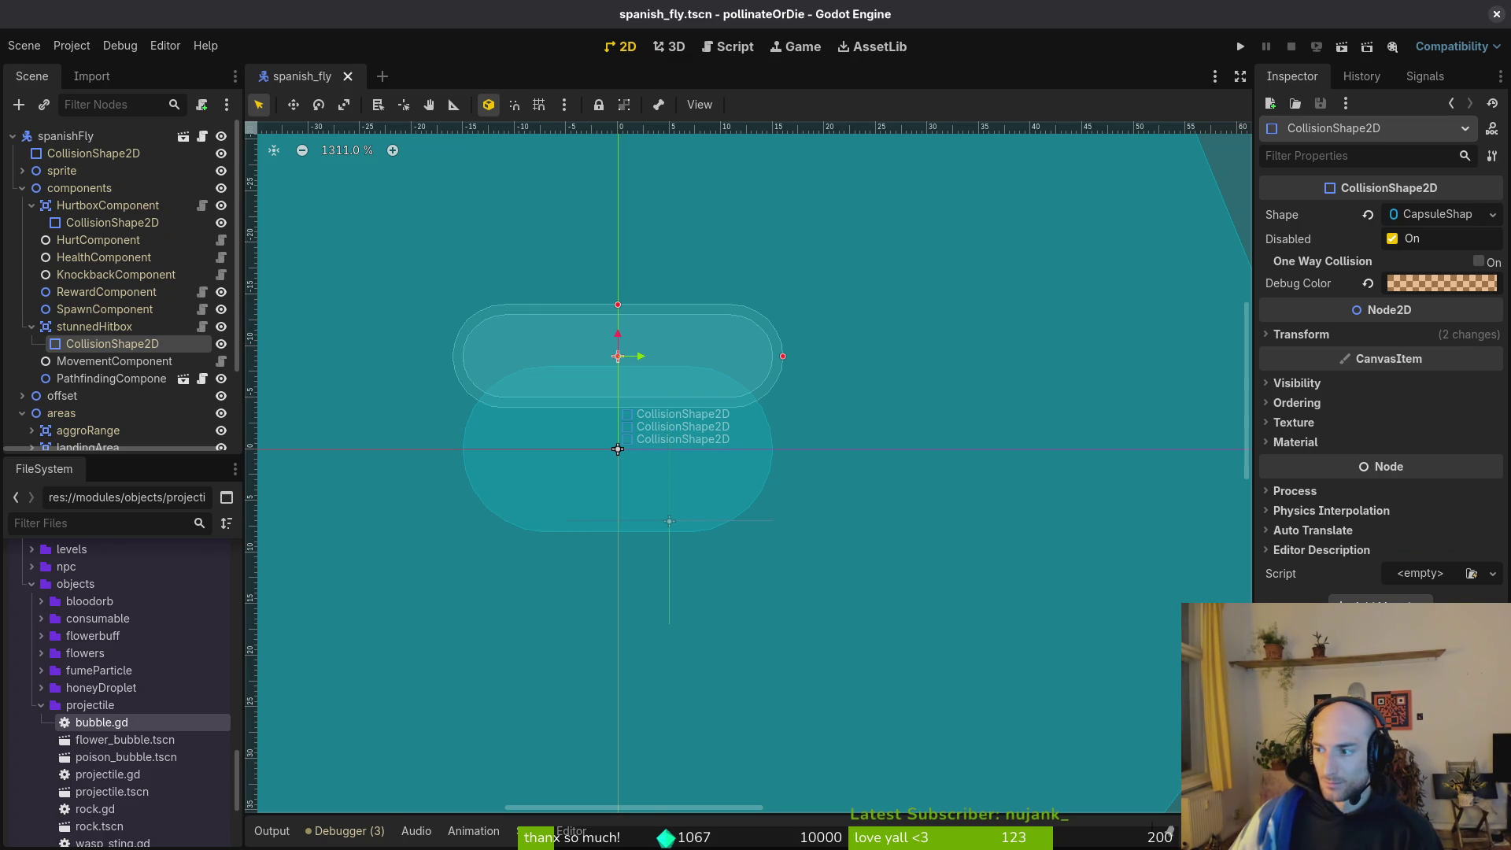
key(alt+Tab)
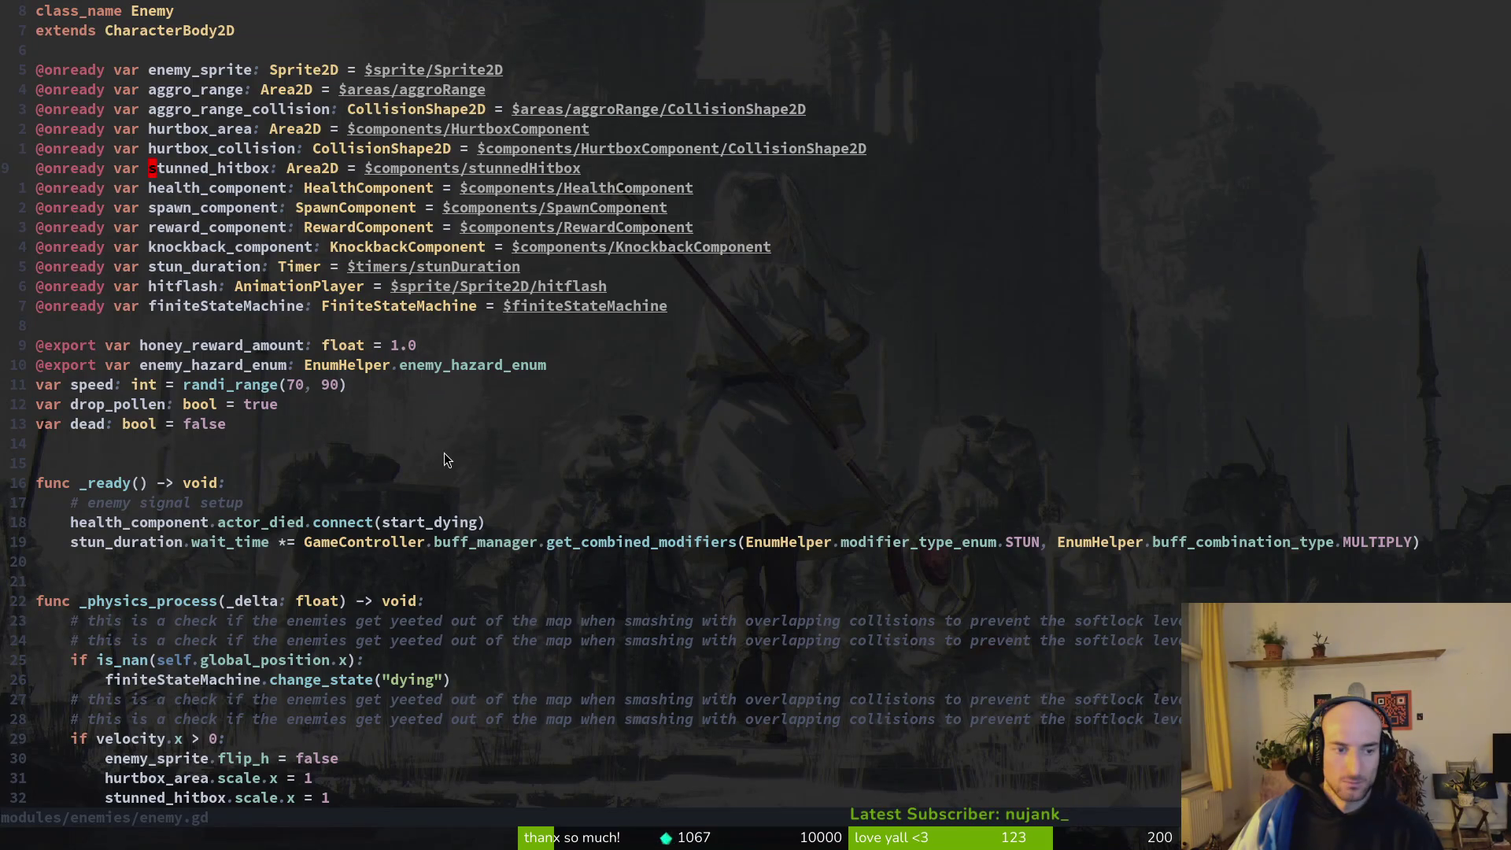
Grep the project for stunned_hitbox from enemy.gd, review the results, and save enemy.gd.
key(v)
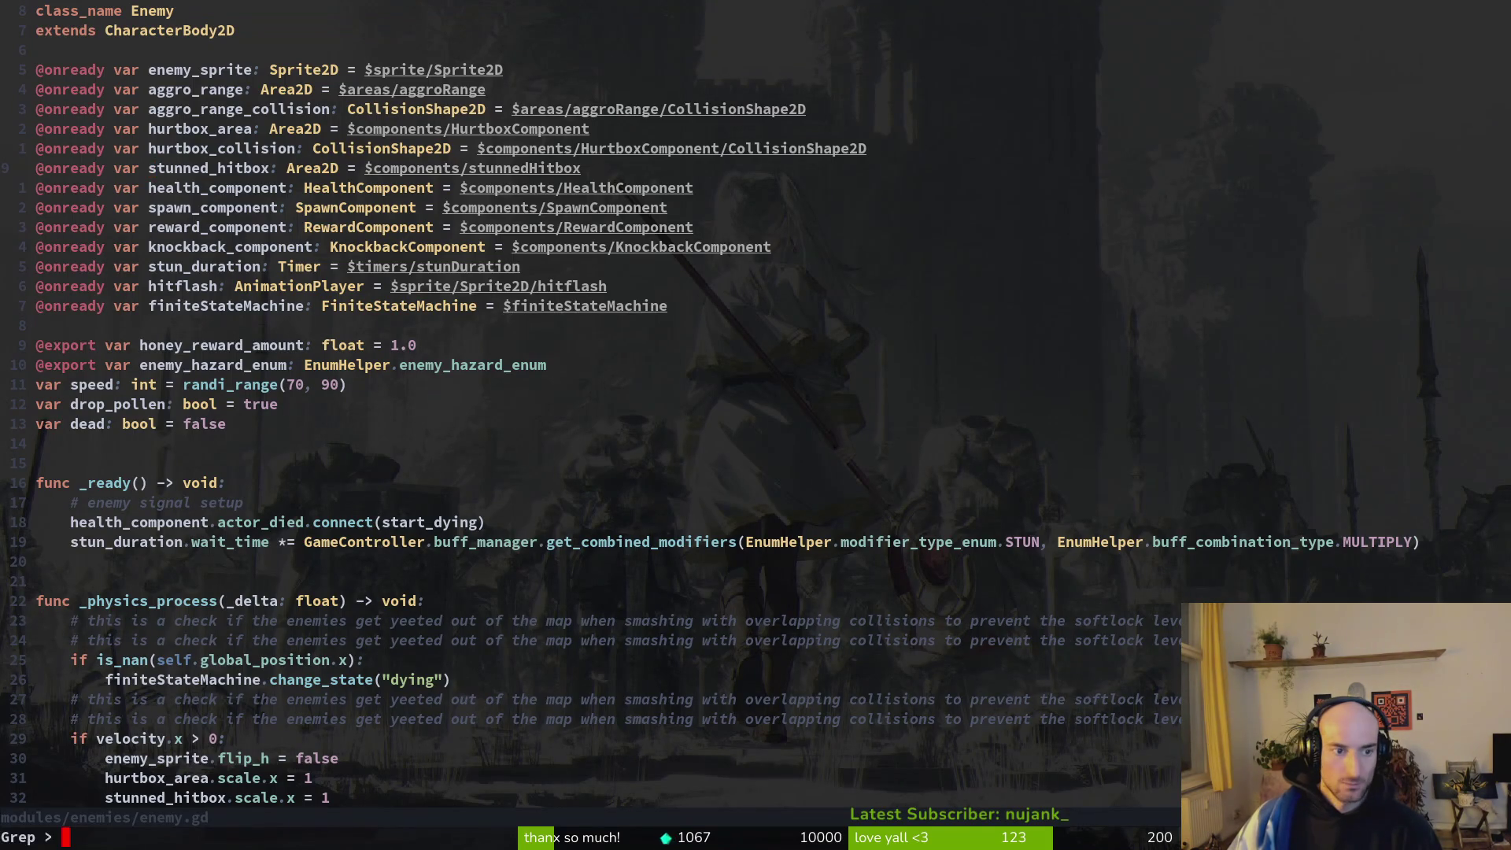
key(space)
key(s)
key(w)
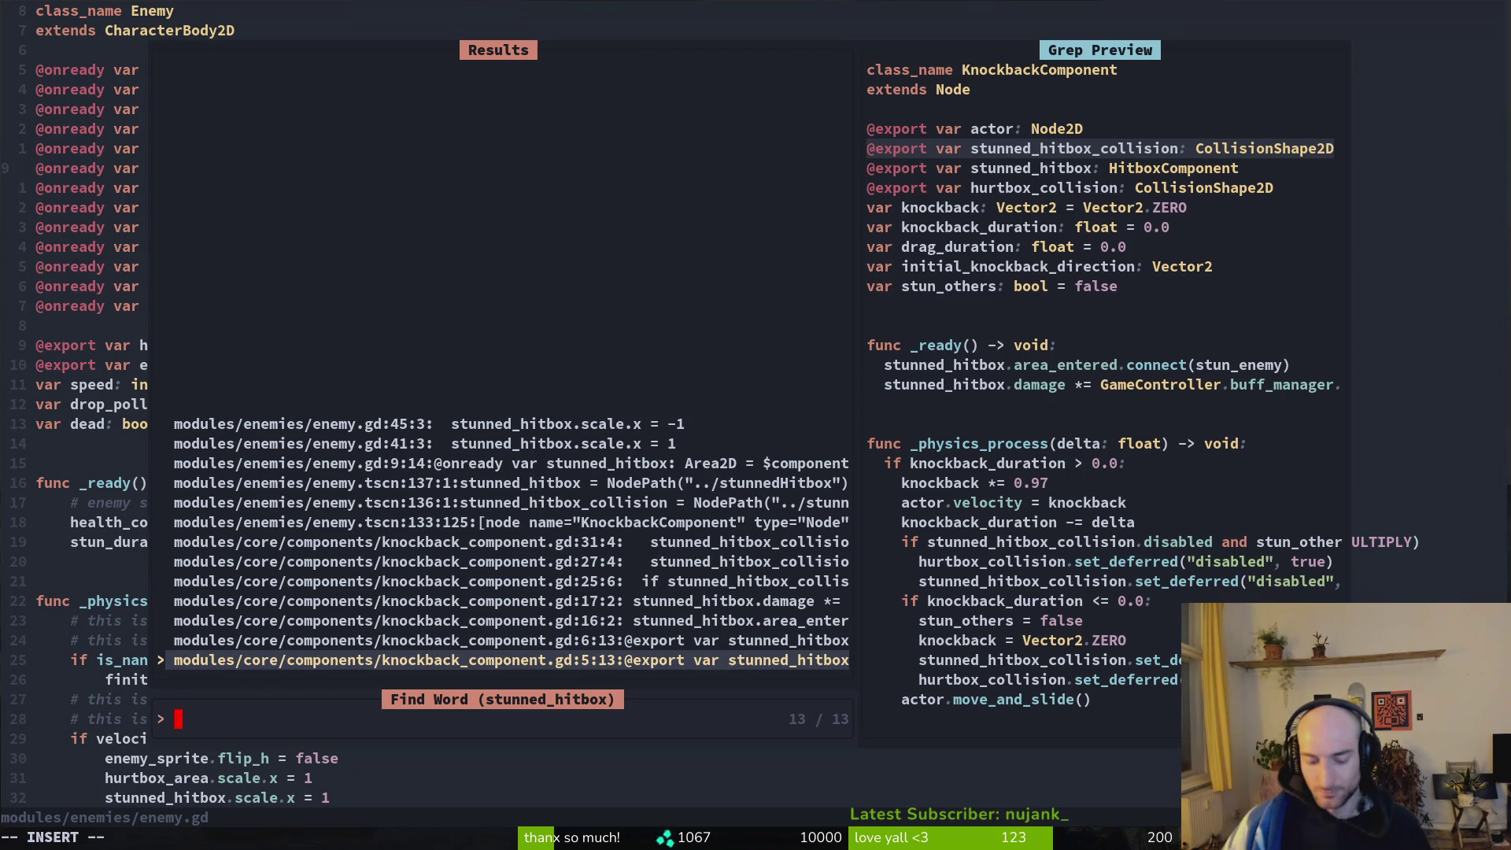
key(Escape)
key(Escape)
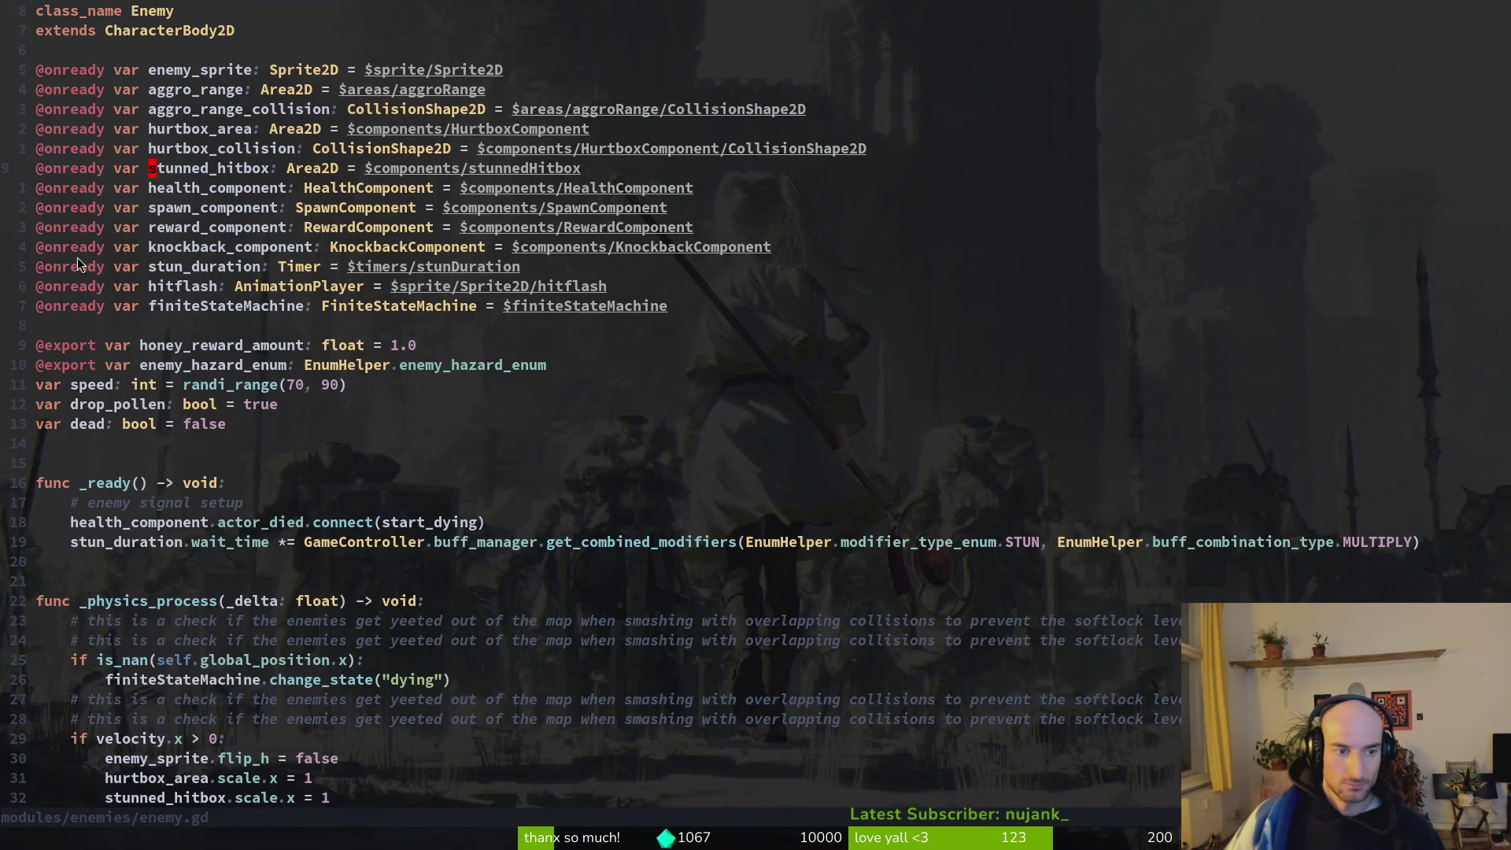
key(ctrl+s)
scroll(237, 444, down, 4)
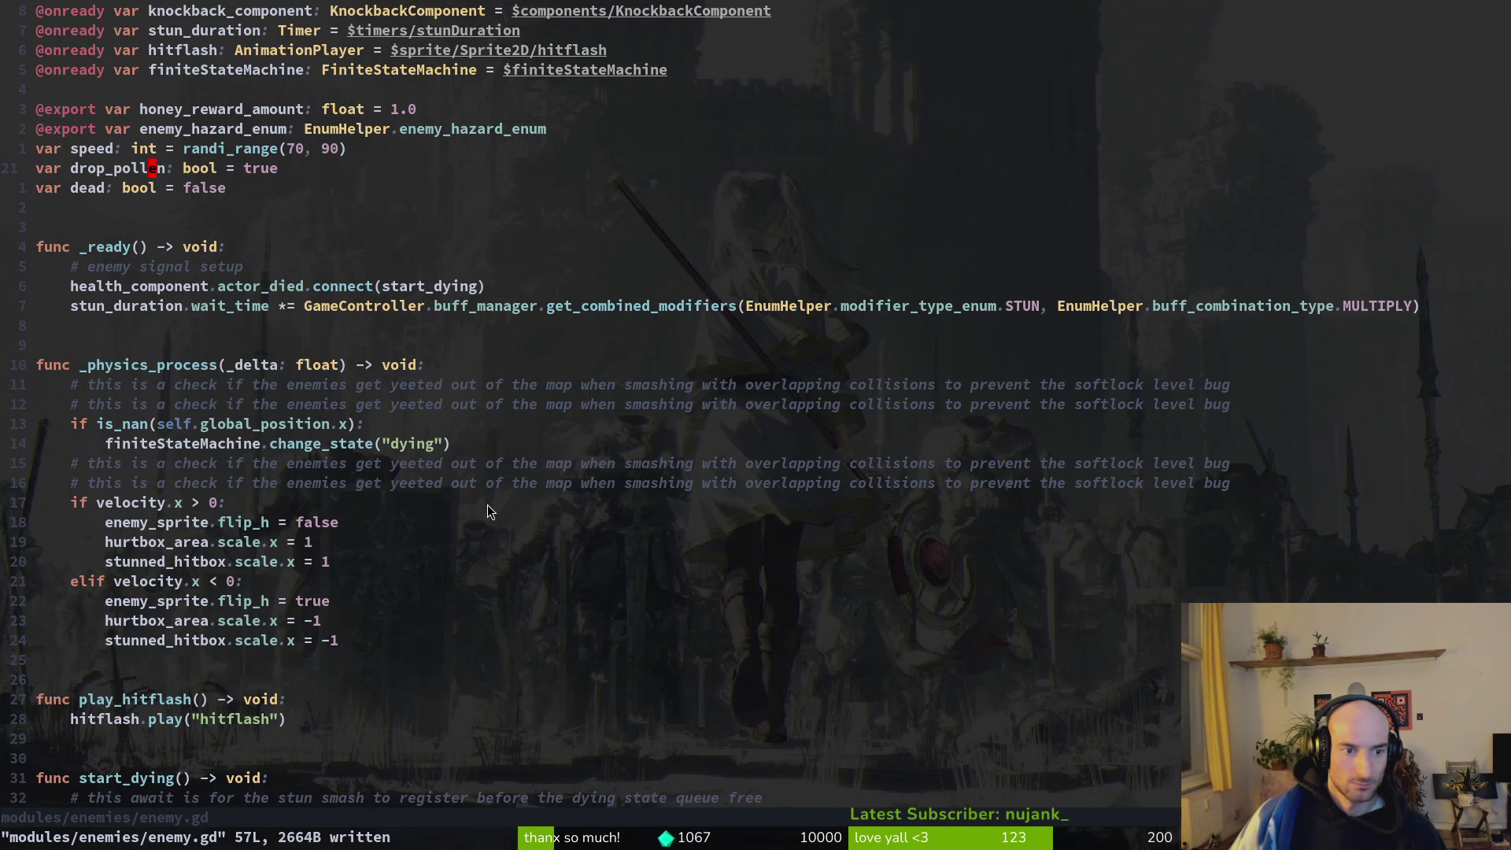
scroll(488, 513, down, 6)
scroll(504, 504, up, 10)
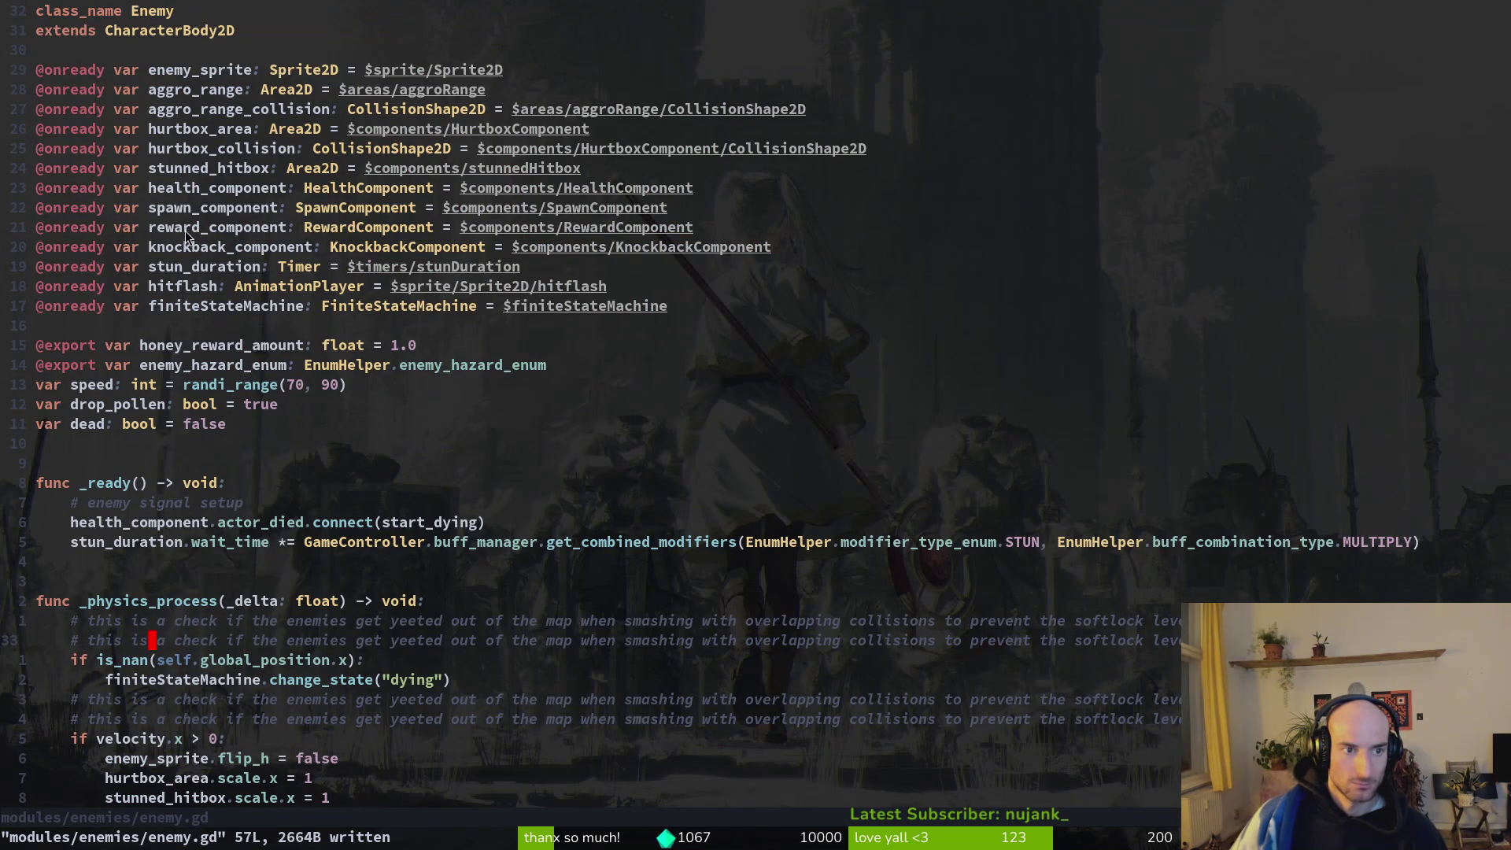
List all stunned_hitbox matches and open knockback_component.gd at line 31.
key(space)
key(s)
key(g)
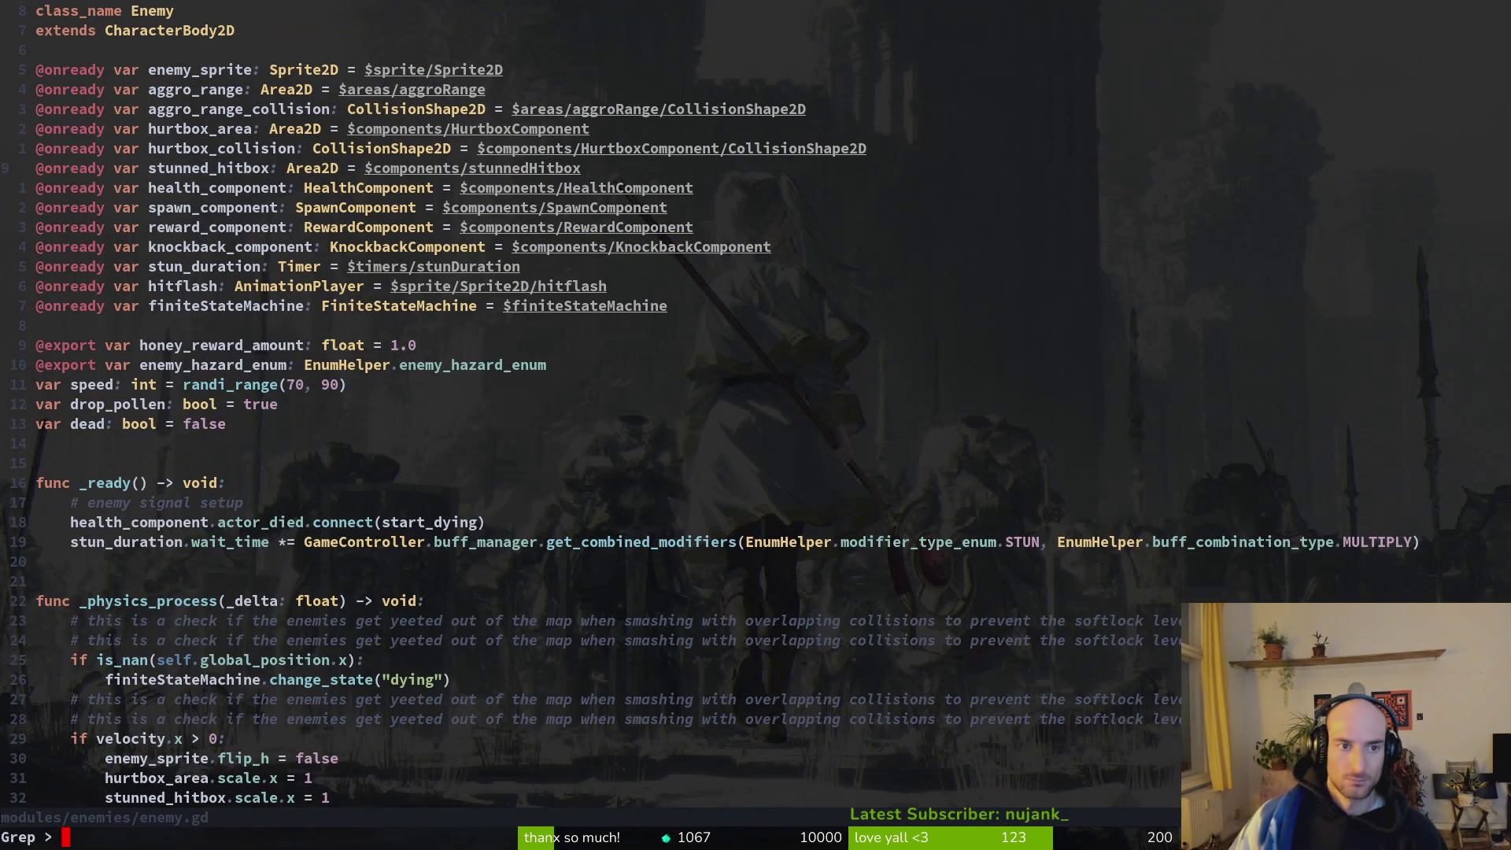
key(Return)
scroll(335, 146, up, 5)
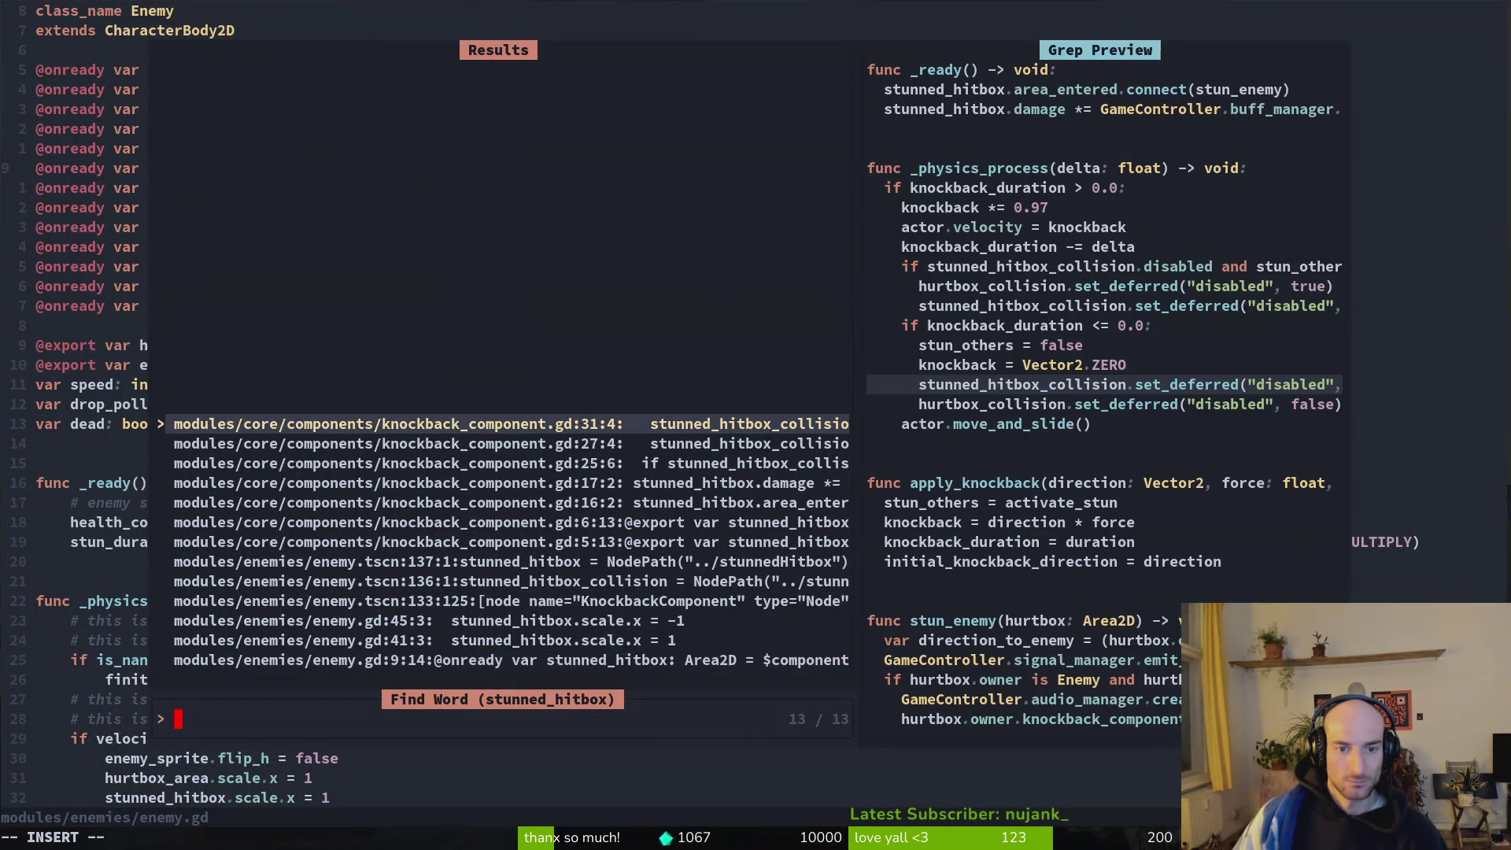
key(Return)
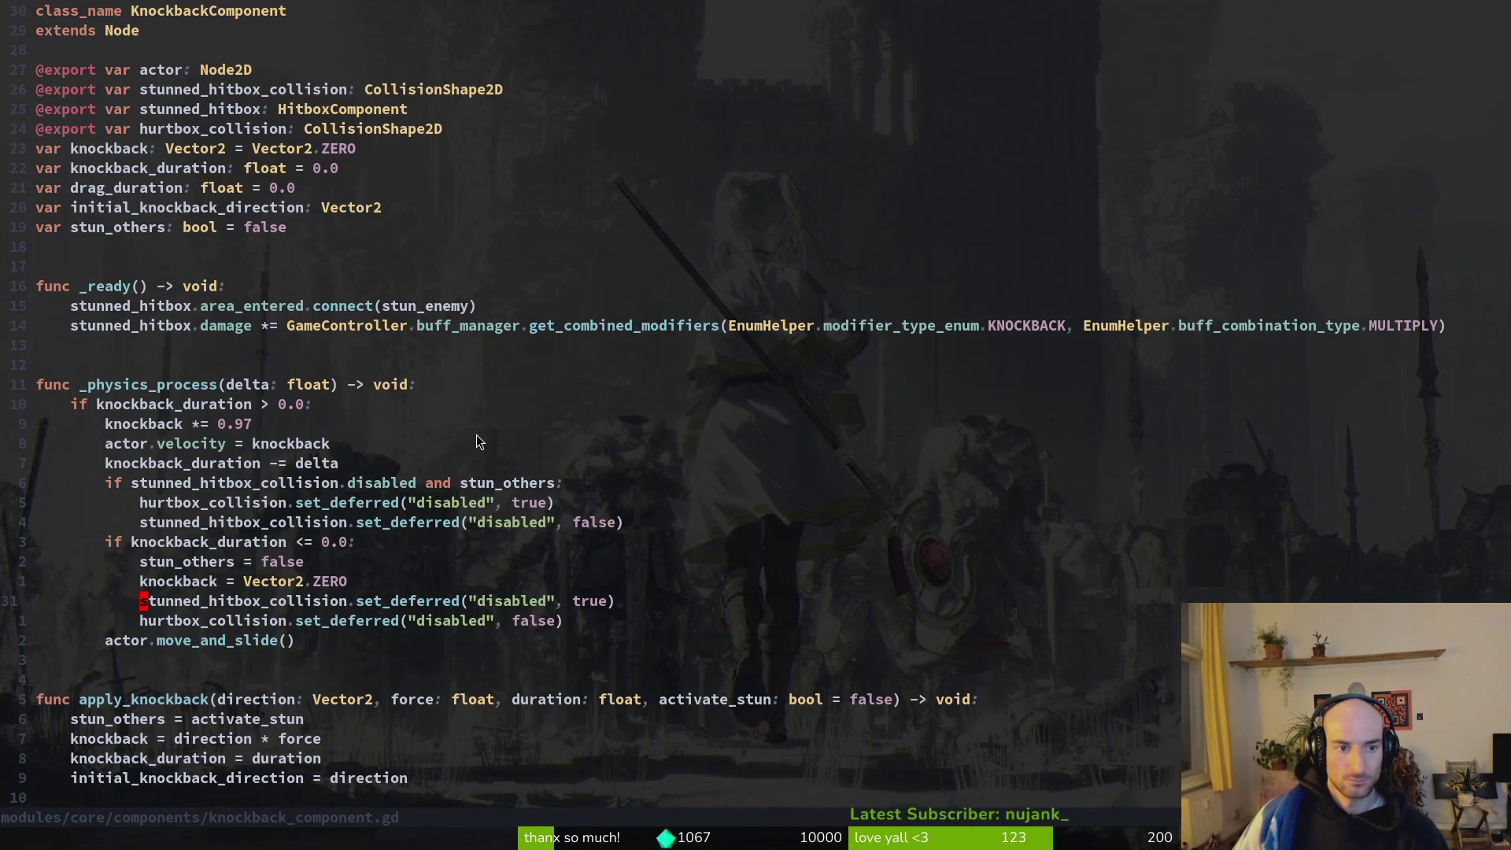
Inspect the line 31 set_deferred disable call and the documentation for the disabled property.
key(shift+v)
key(y)
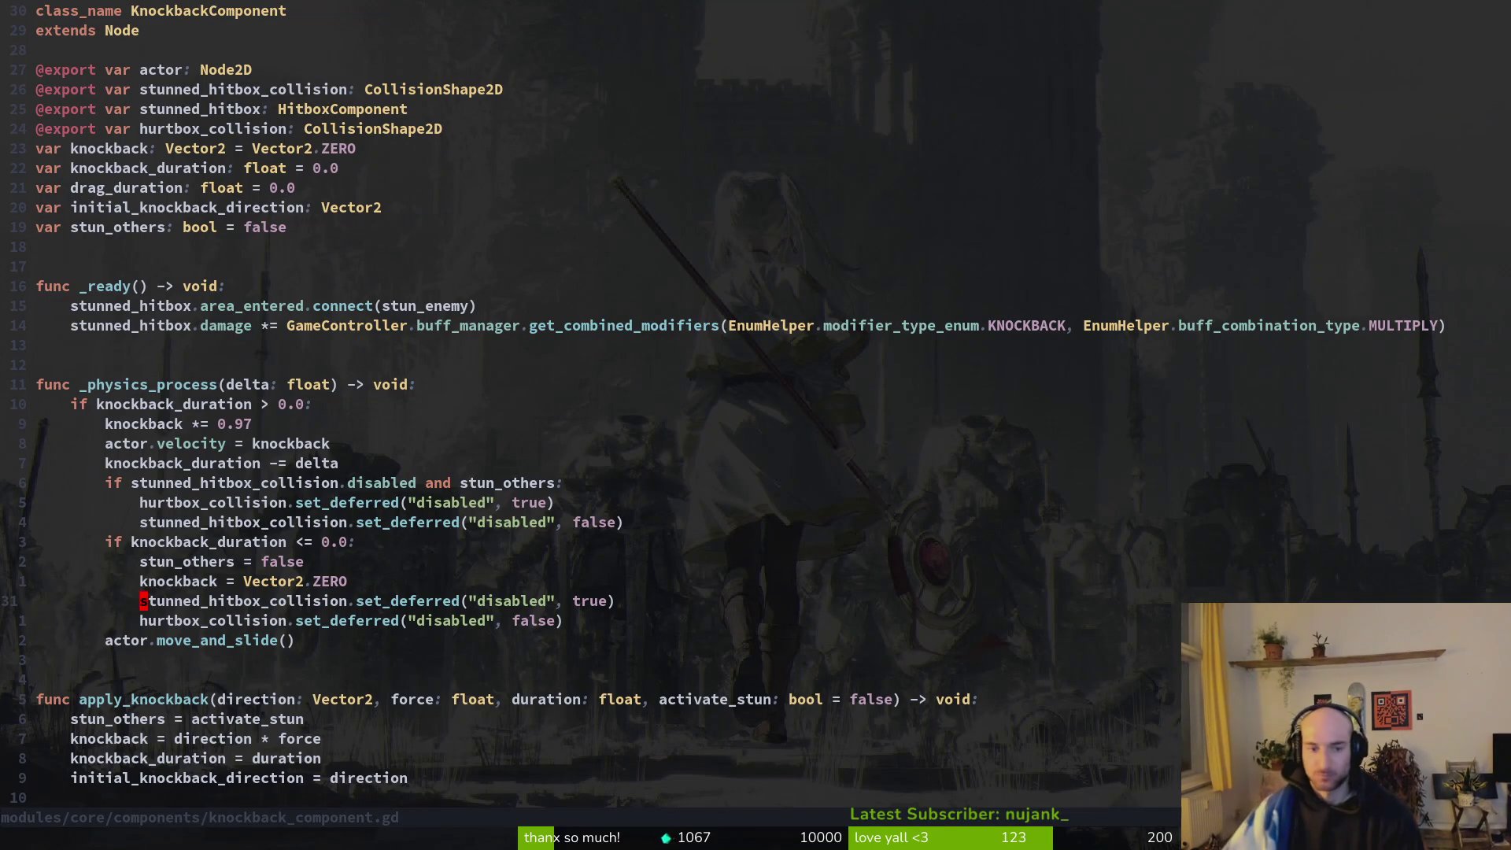
click(317, 603)
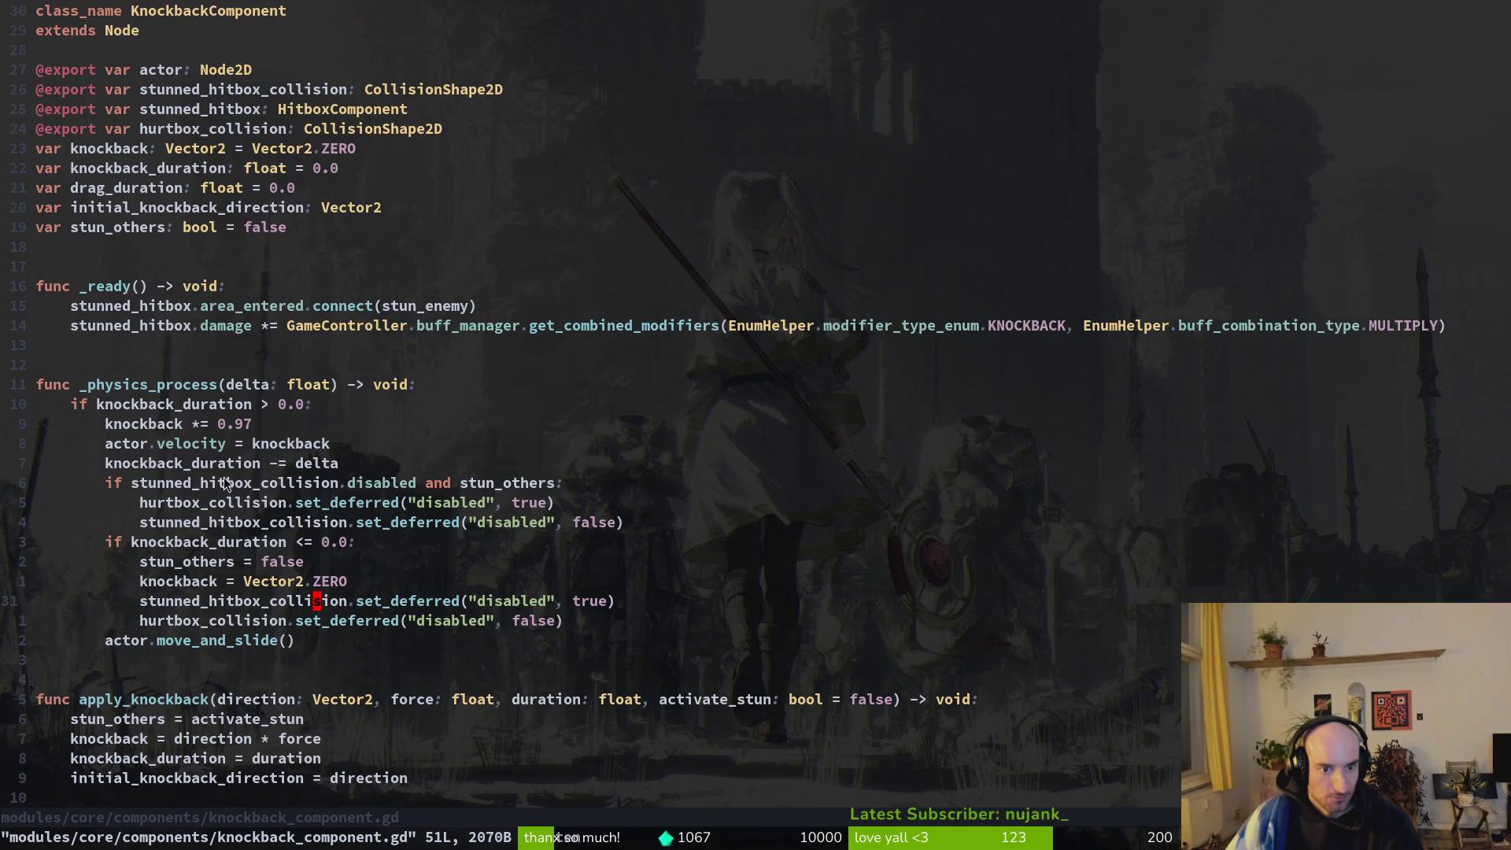
scroll(299, 494, down, 2)
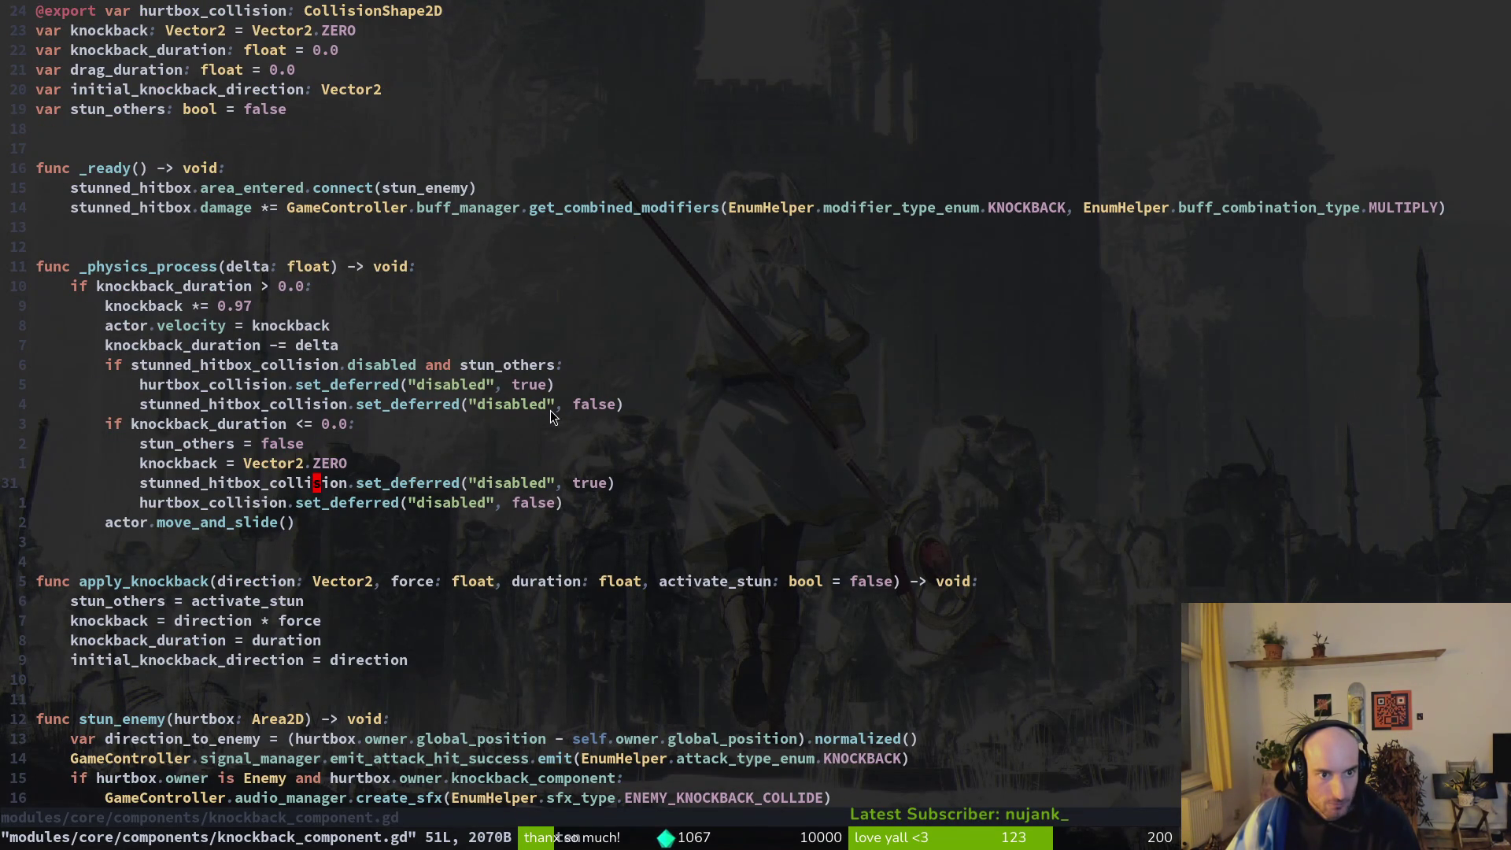
click(288, 370)
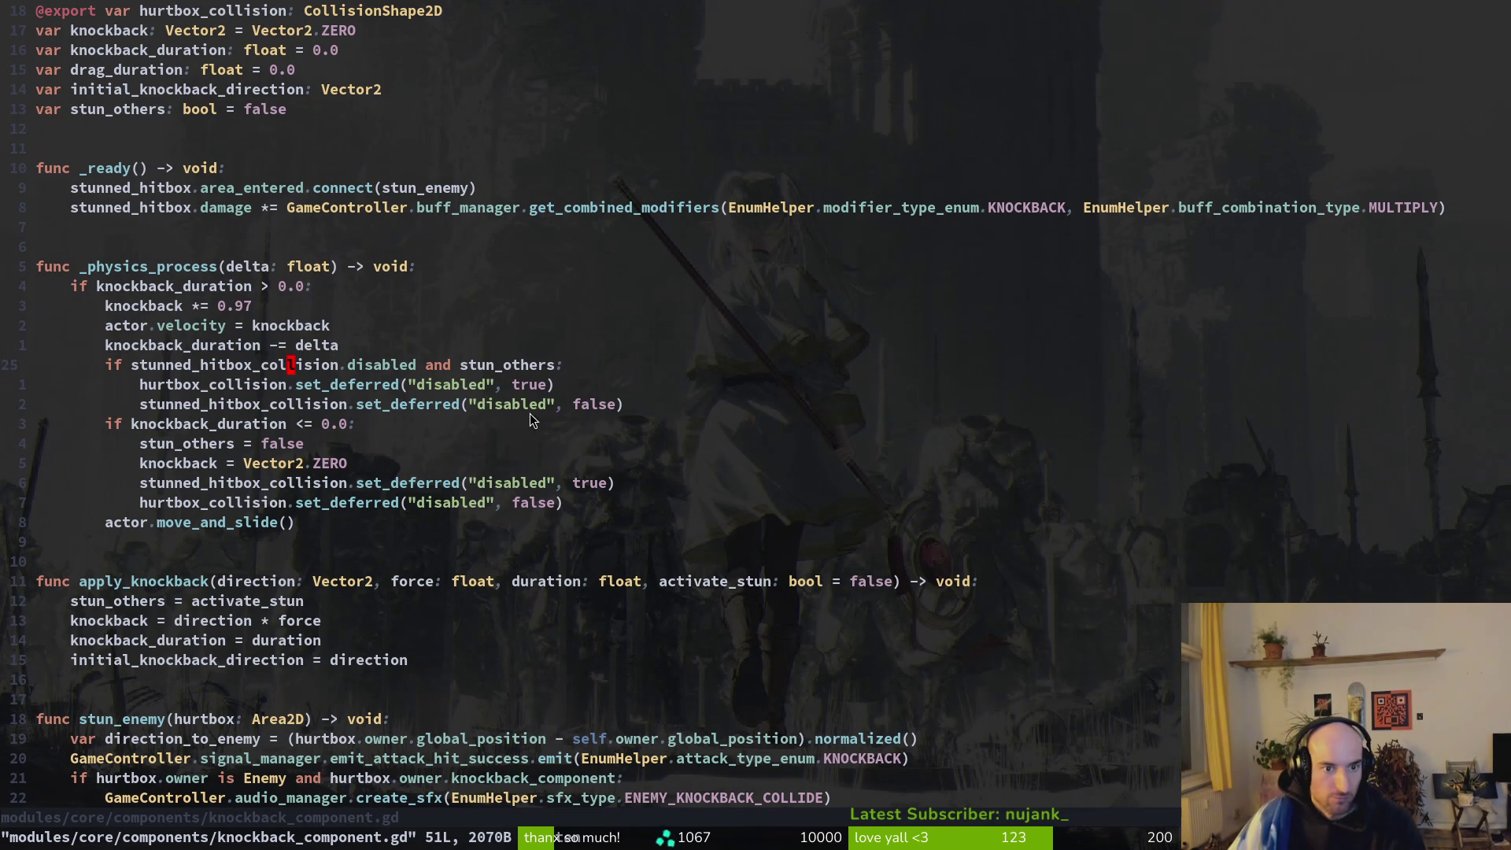
click(419, 367)
key(i)
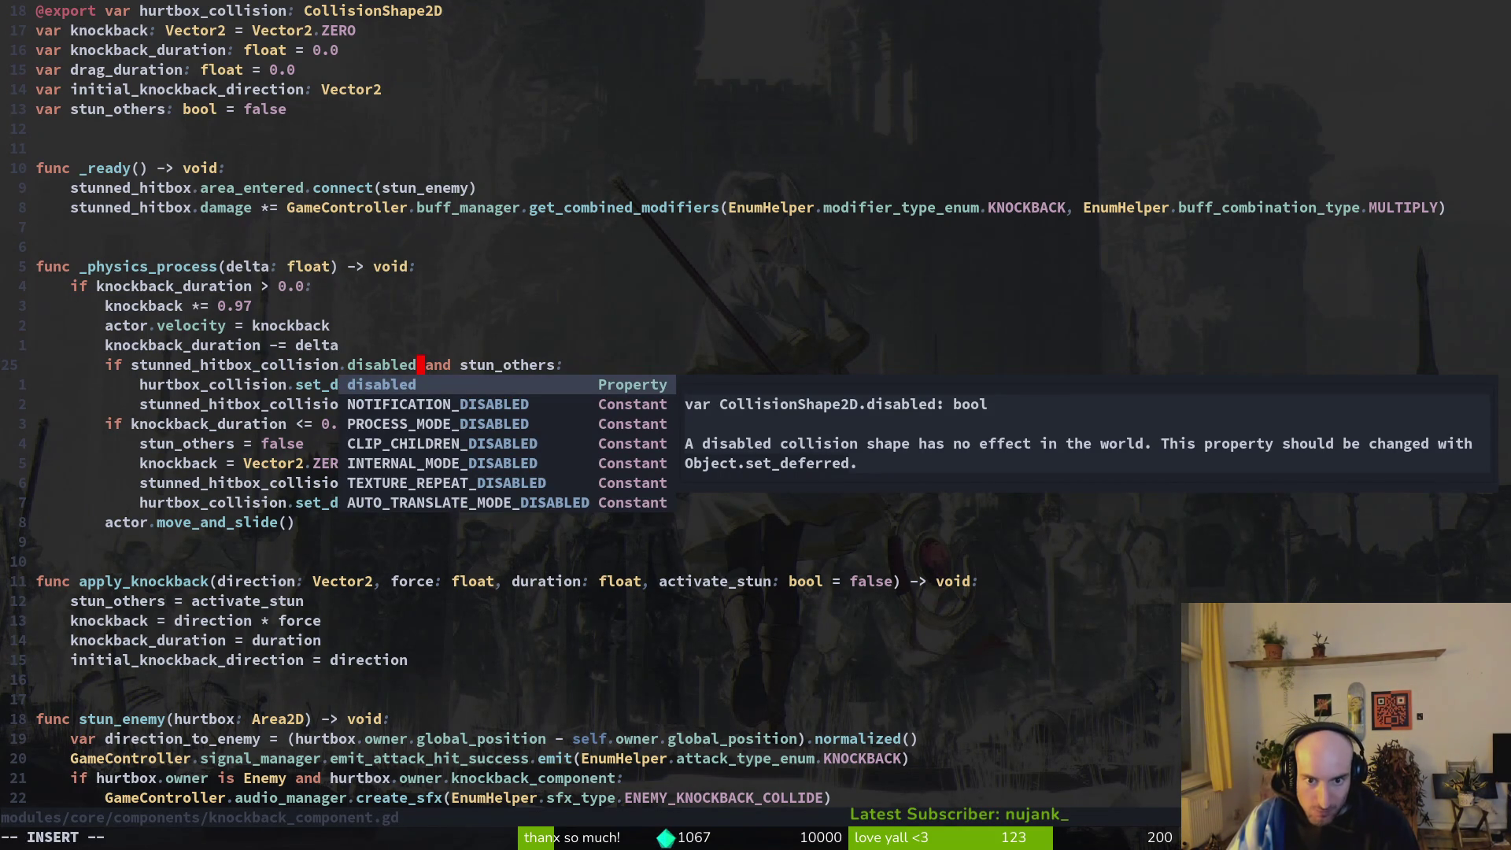
key(Escape)
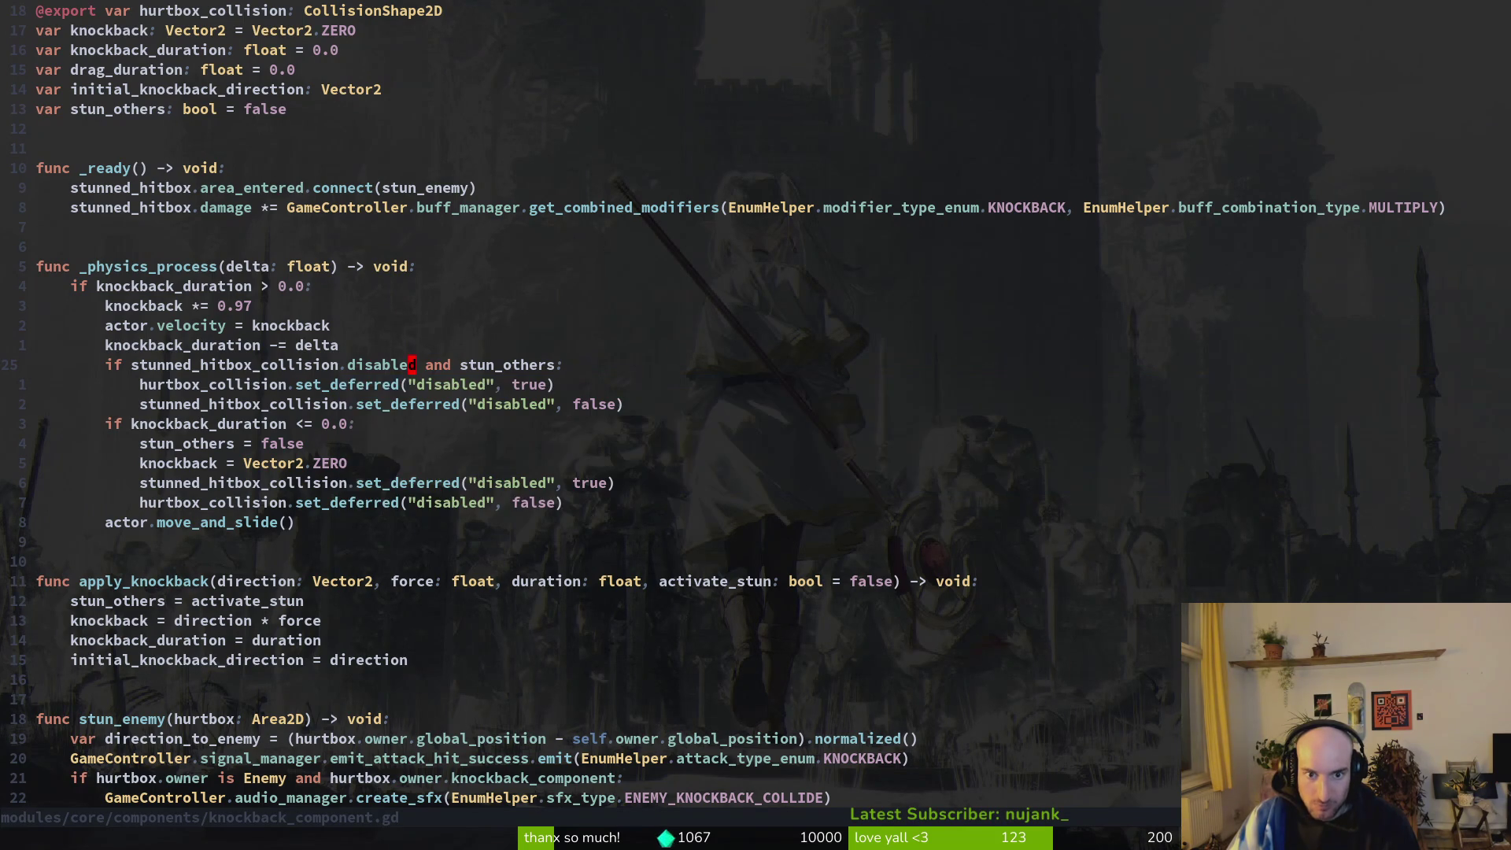
Select the word stunned_hitbox_collision and grep the project for it.
key(j)
key(shift+v)
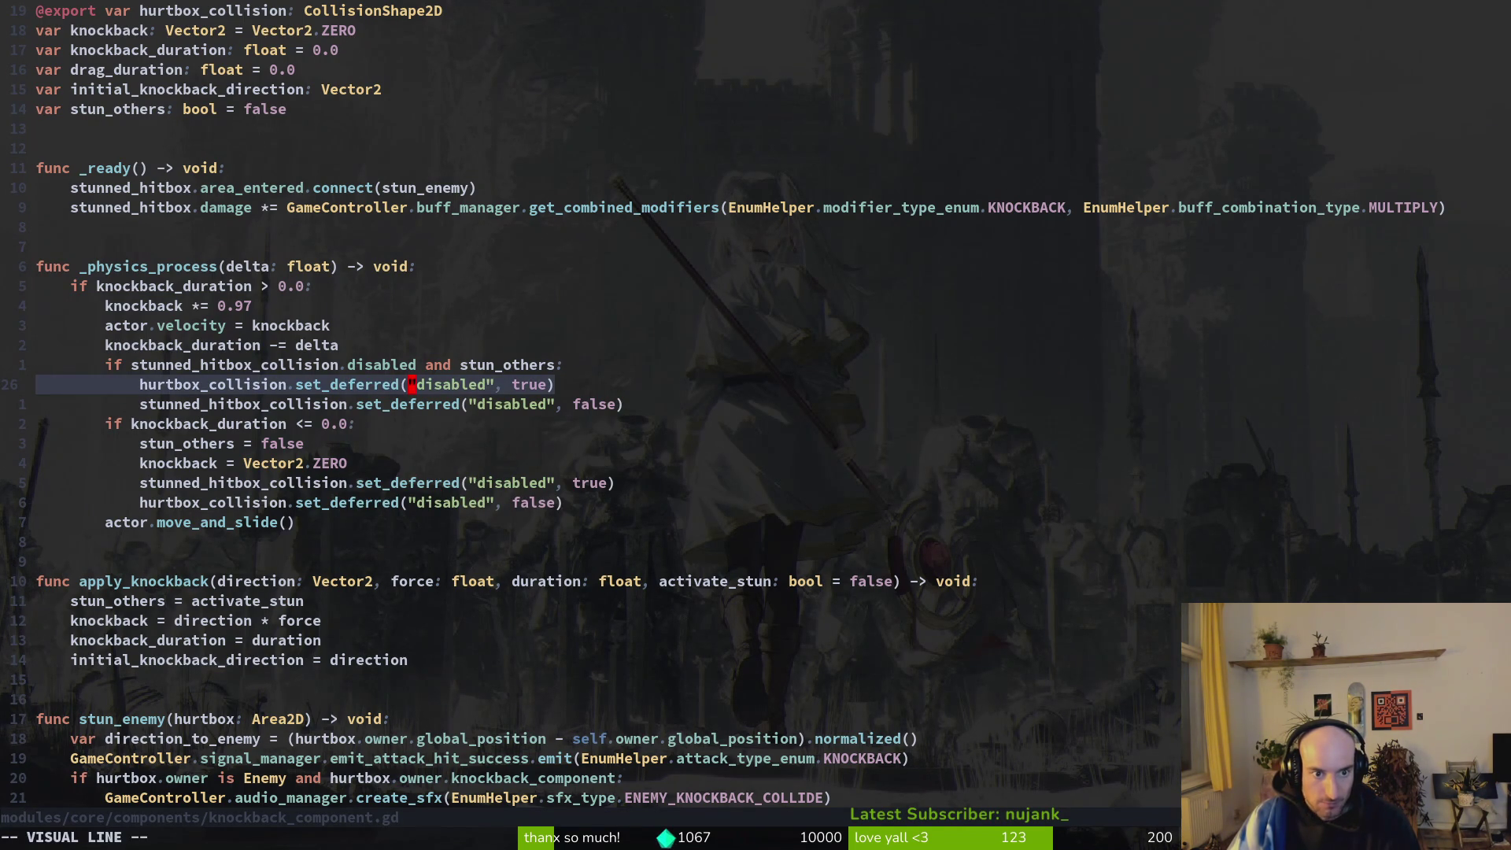
key(Escape)
key(j)
key(shift+v)
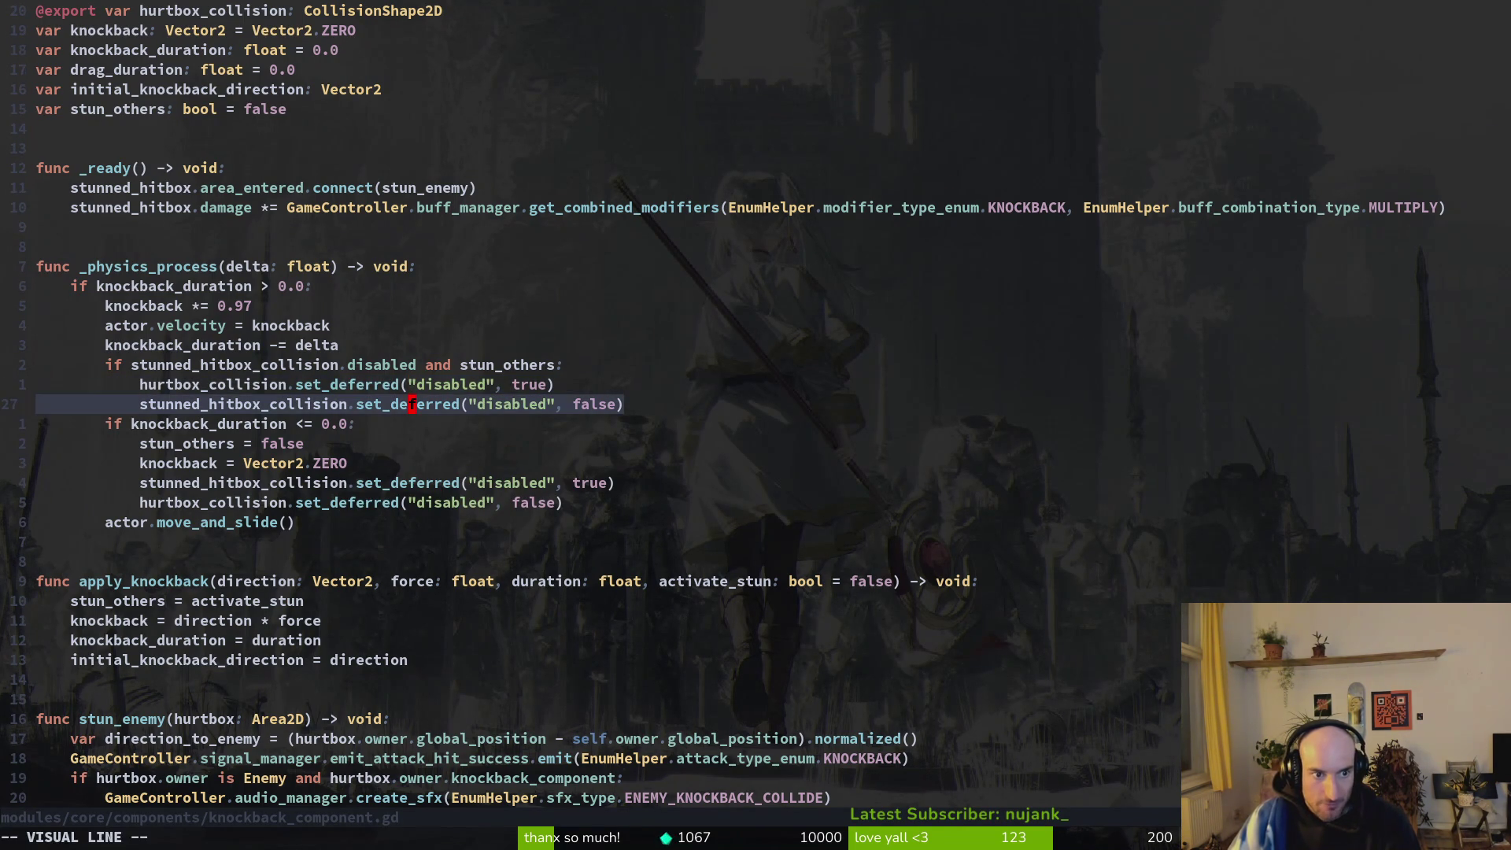
key(Escape)
key(b)
key(b)
key(b)
key(v)
key(e)
key(space)
key(s)
key(w)
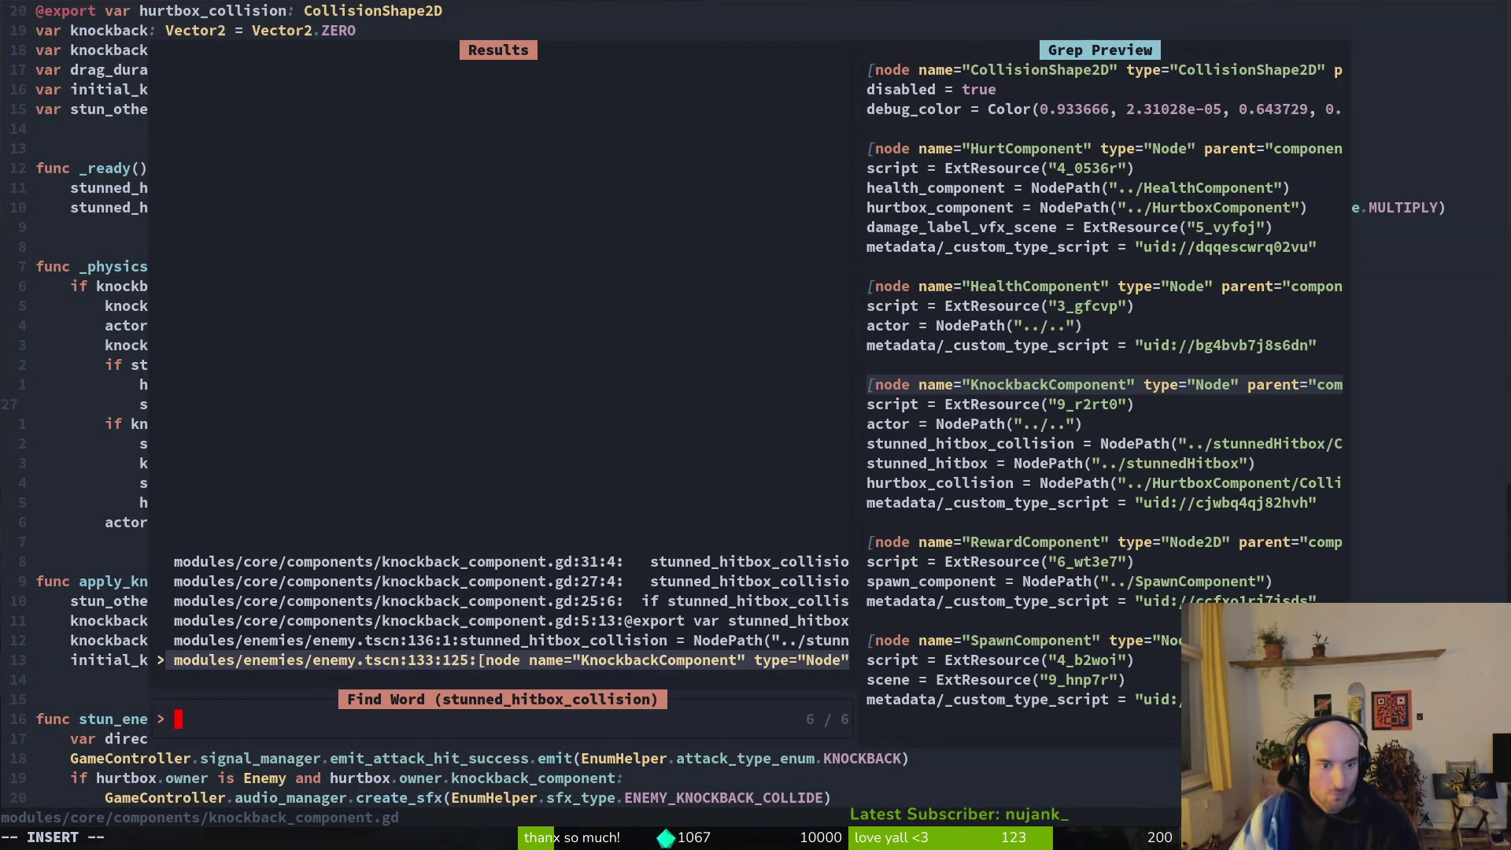
Preview the stunned_hitbox_collision matches and jump to the line 31 disable call.
key(Up)
key(Up)
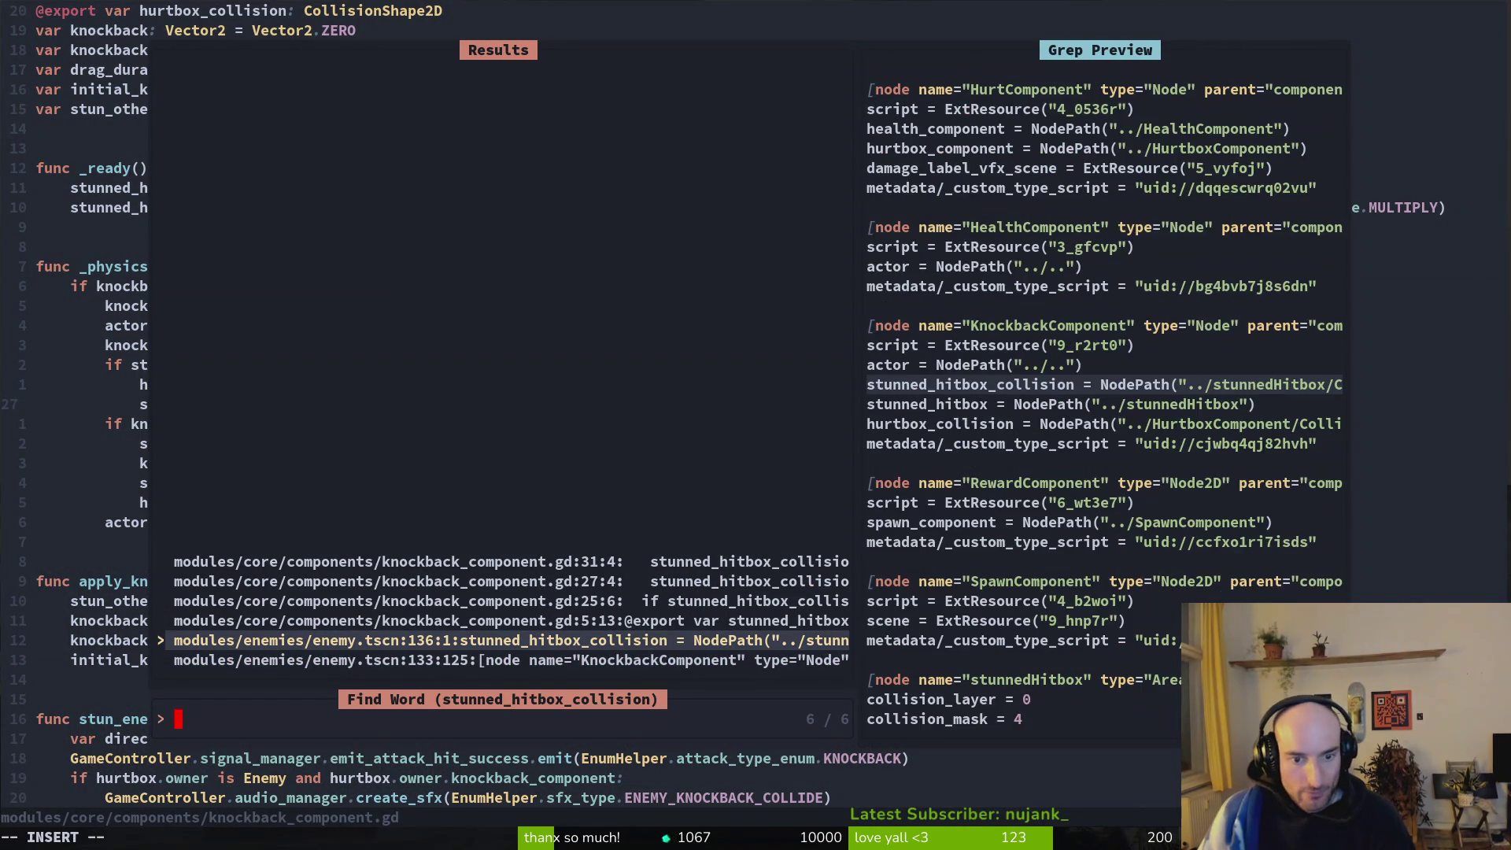
key(Up)
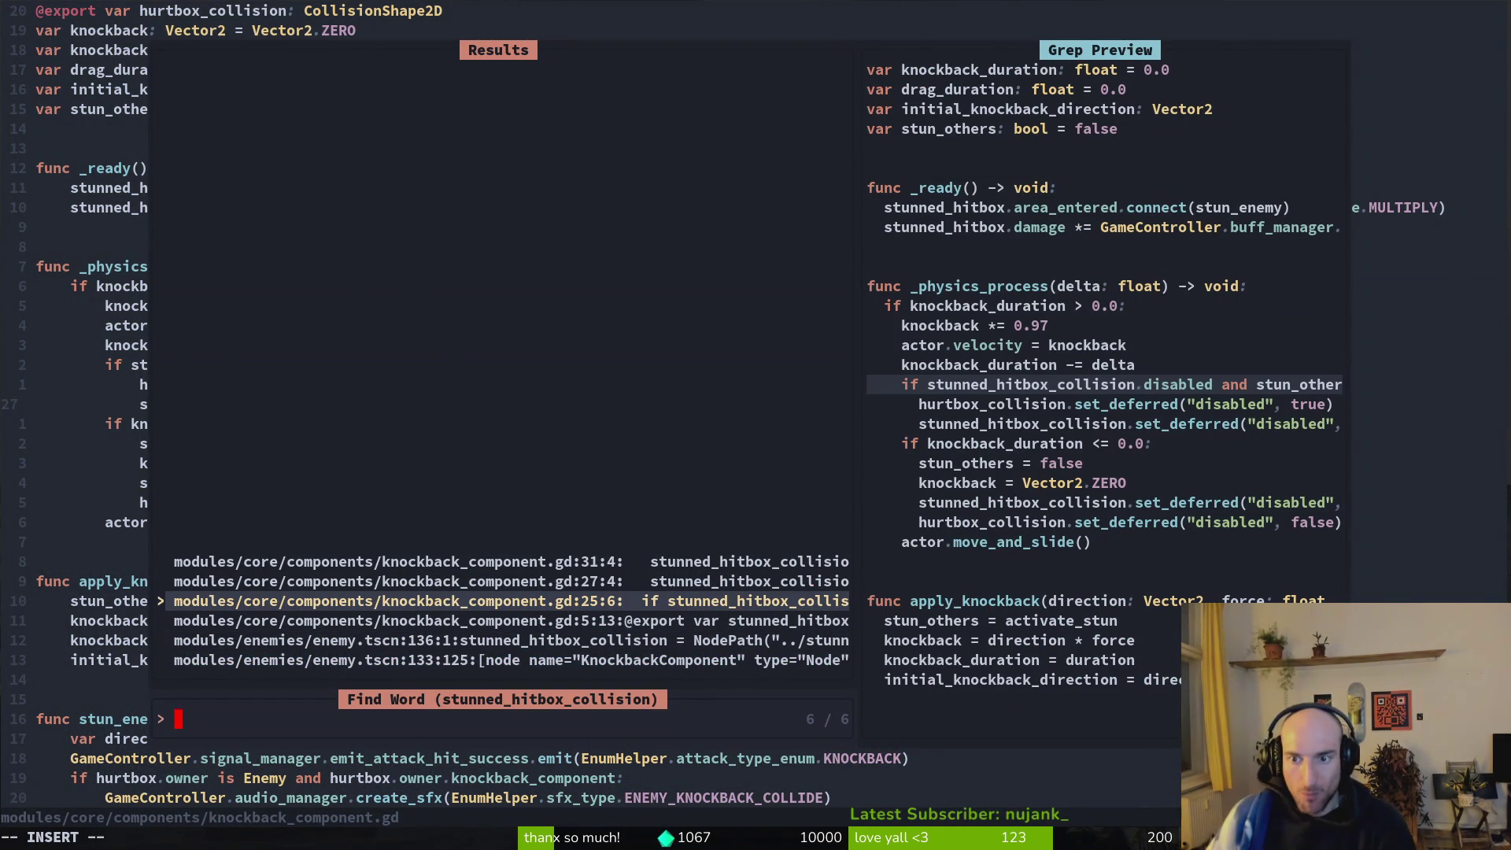
key(Up)
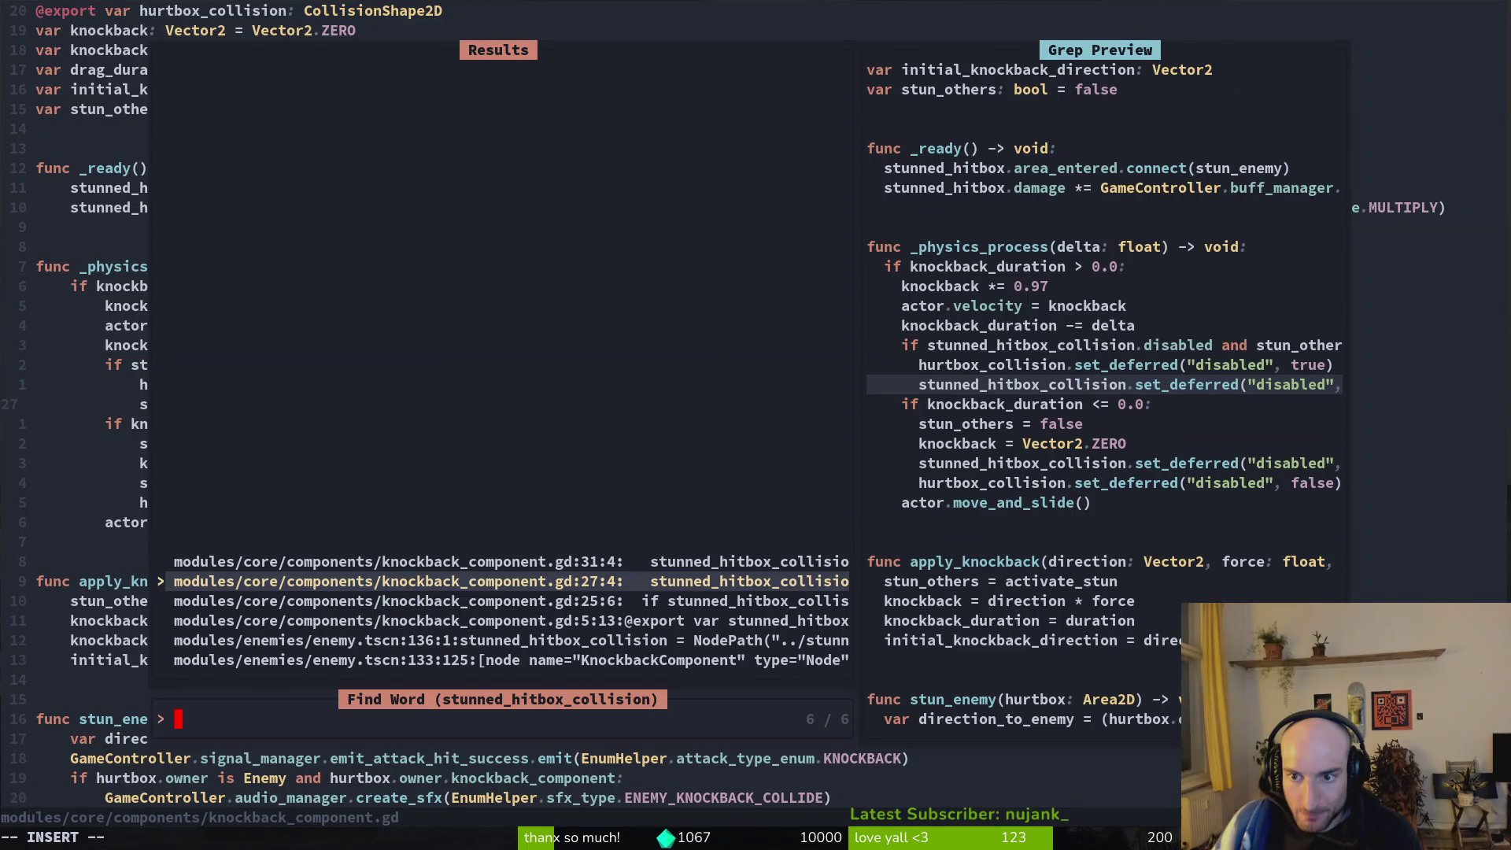
key(Up)
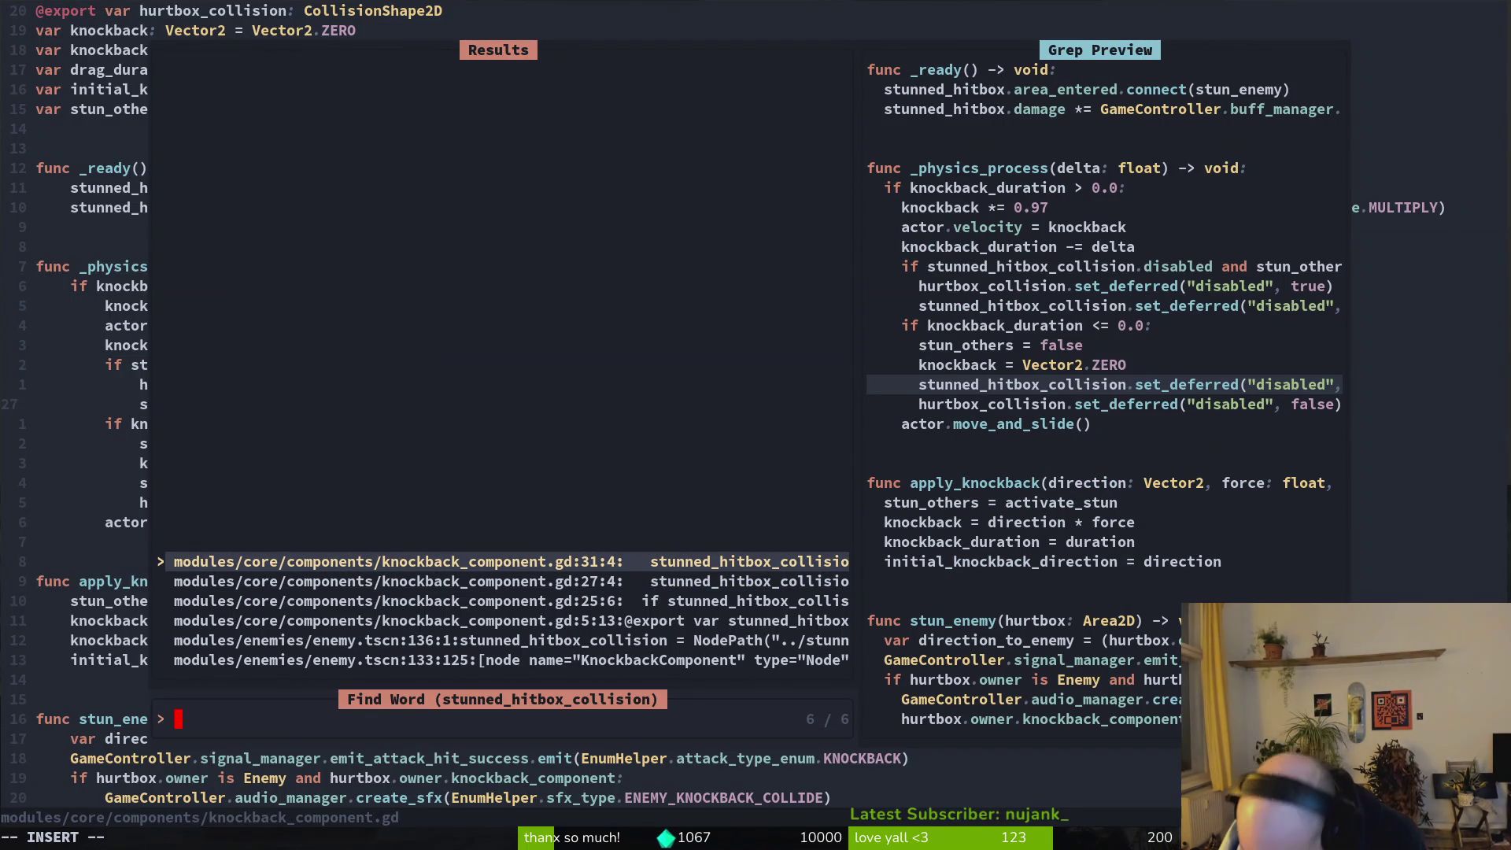
key(Return)
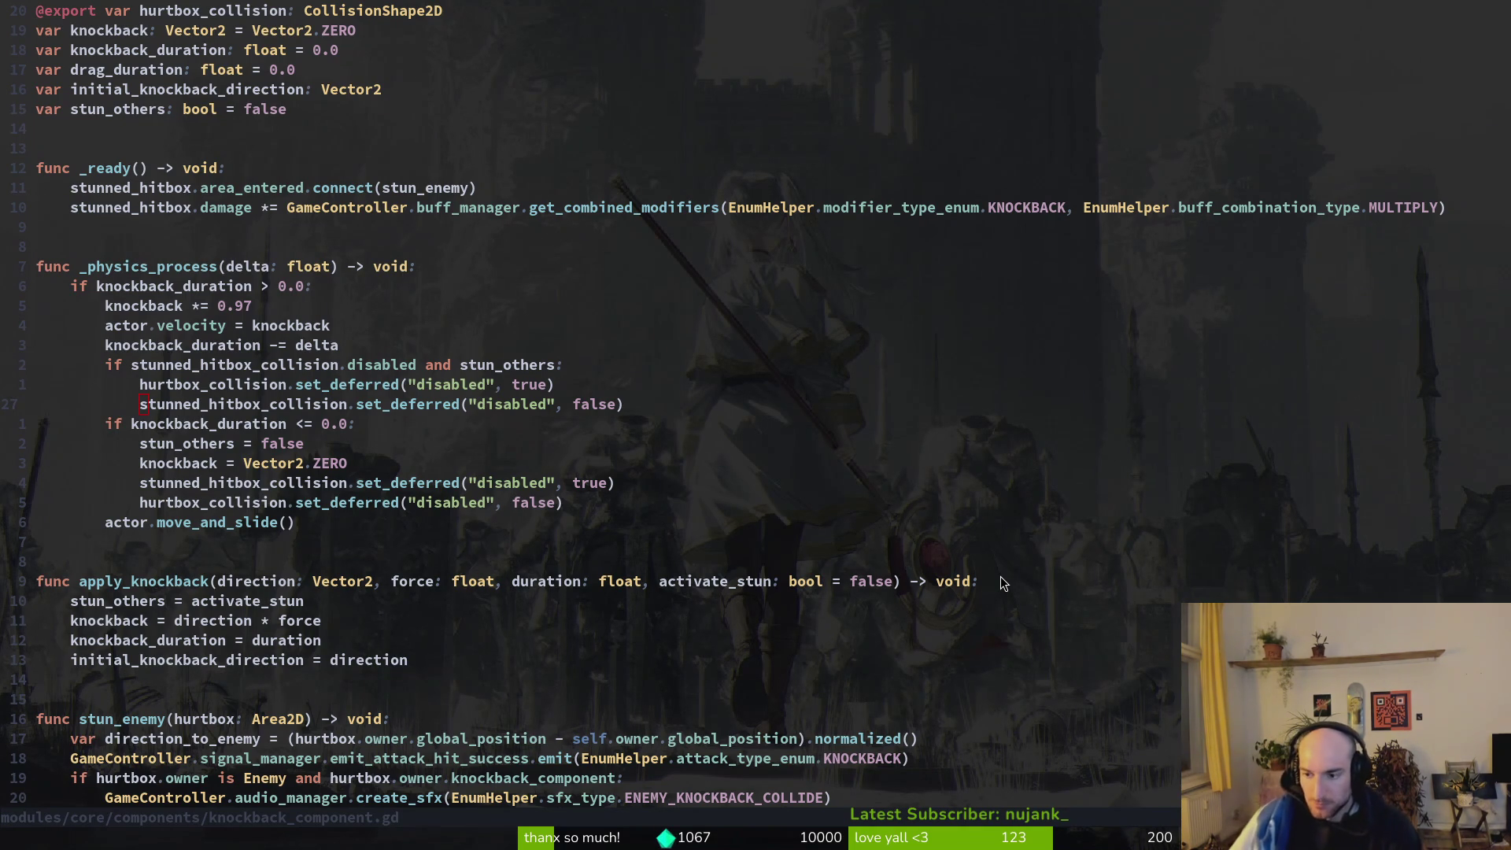
Save knockback_component.gd and compare its knockback_duration logic with enemy.gd.
click(463, 424)
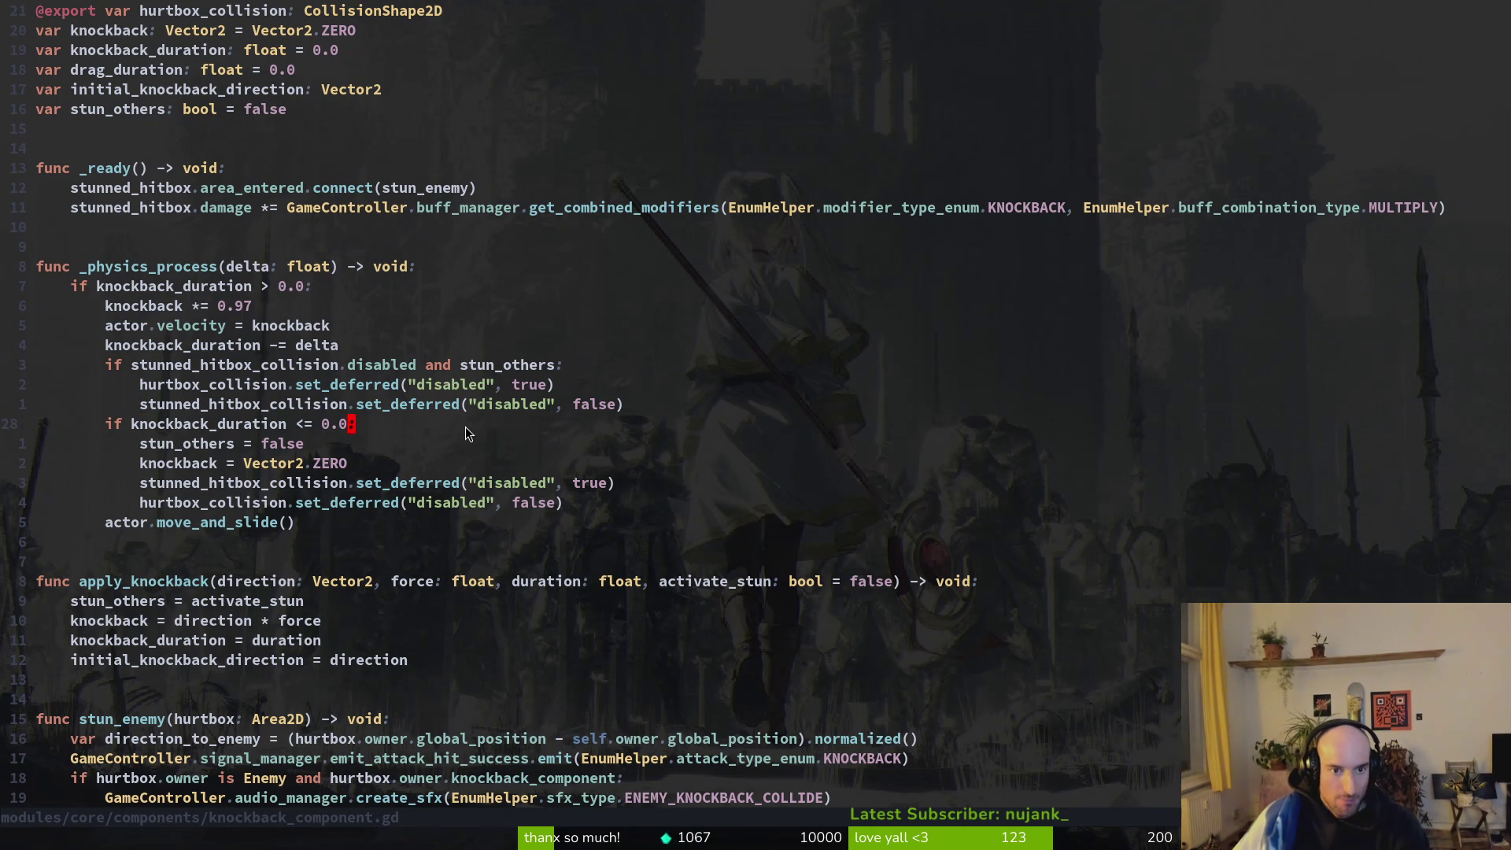
text(:w)
key(Return)
scroll(401, 502, down, 4)
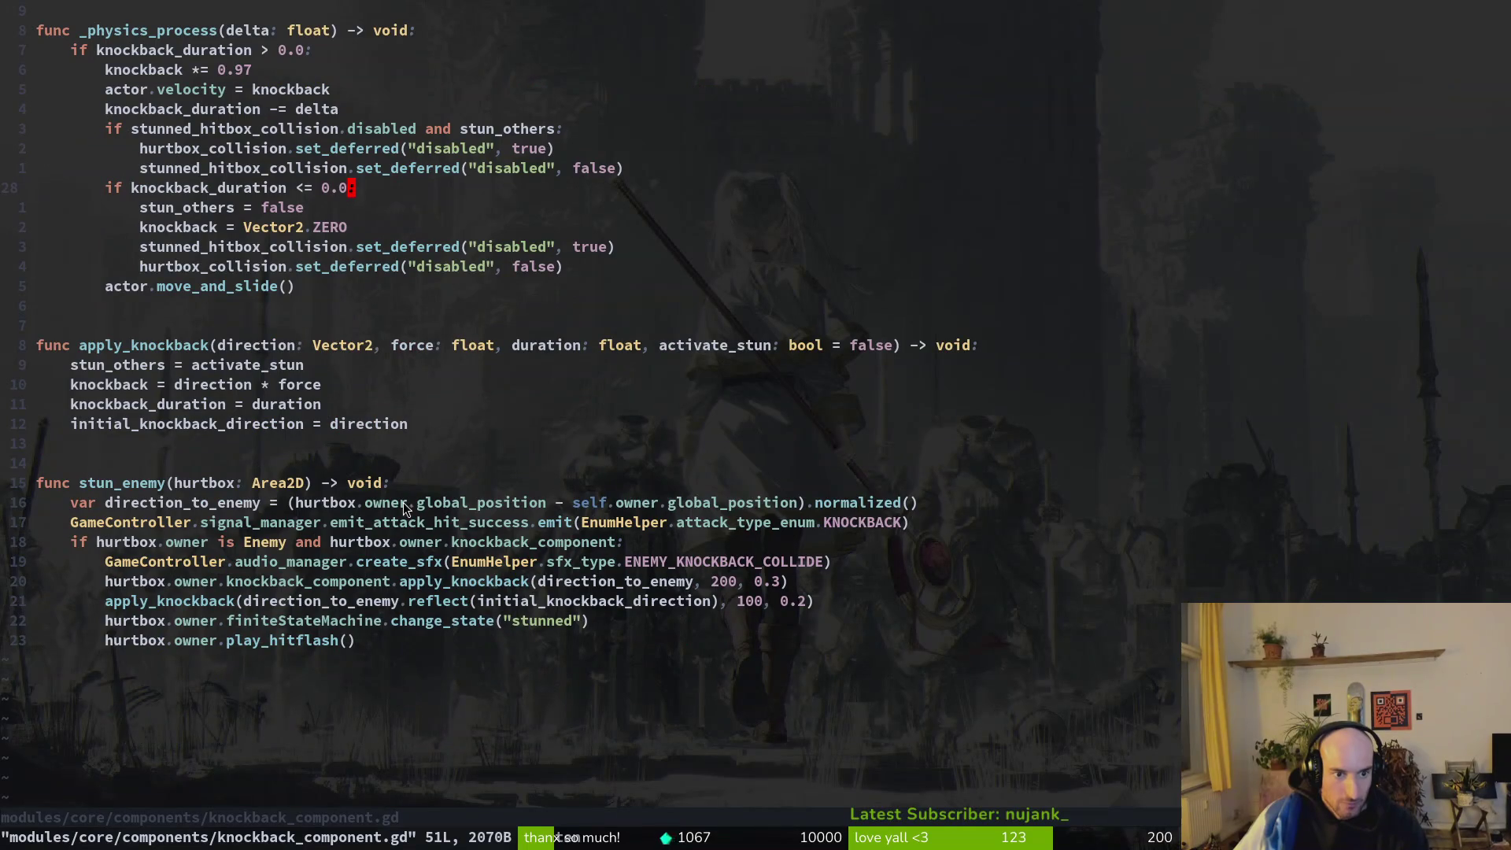
scroll(239, 513, up, 6)
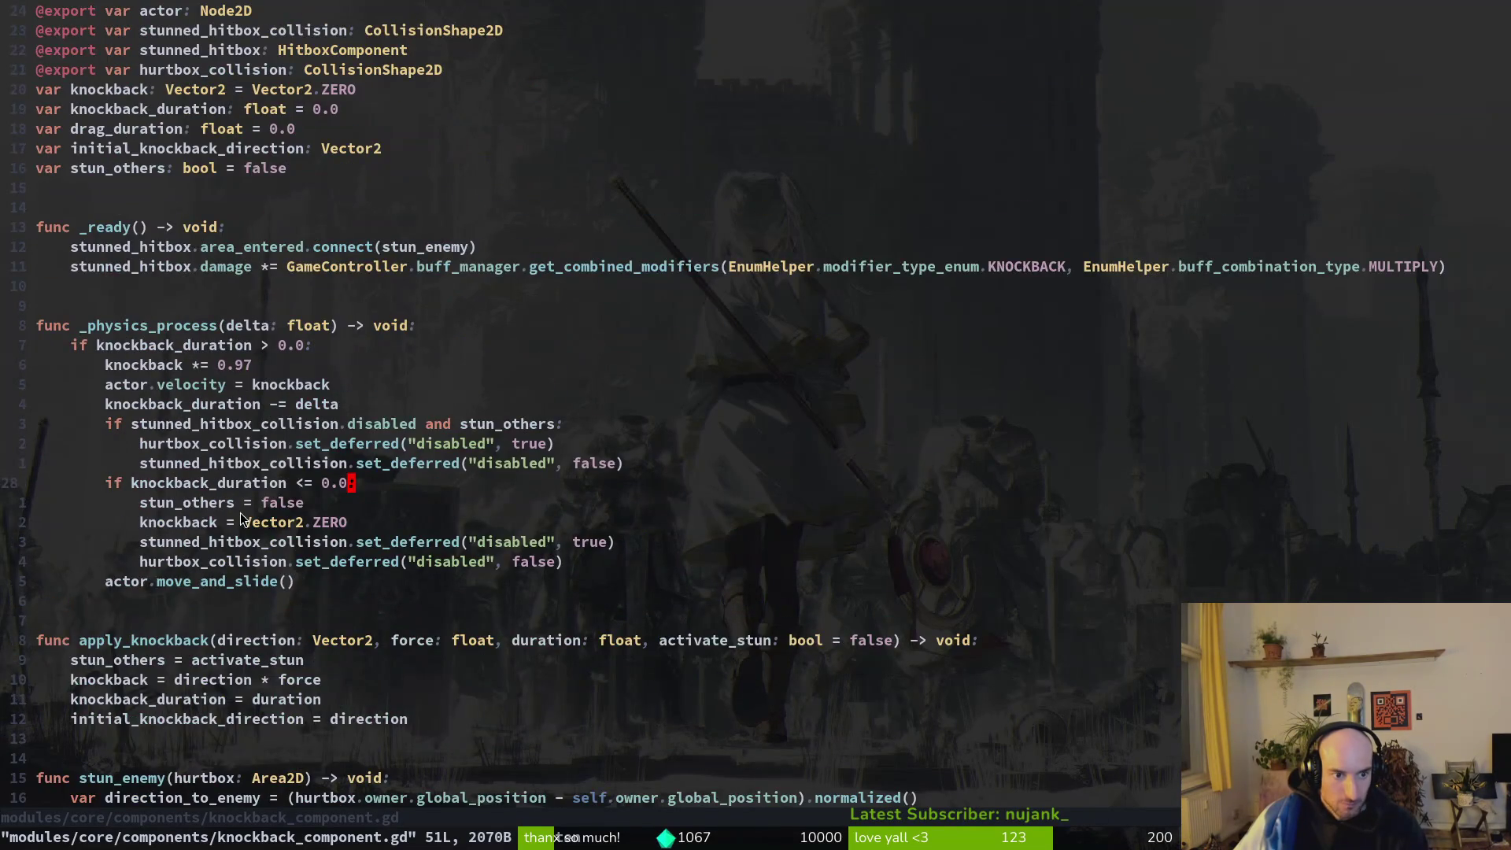
key(ctrl+o)
scroll(360, 585, down, 4)
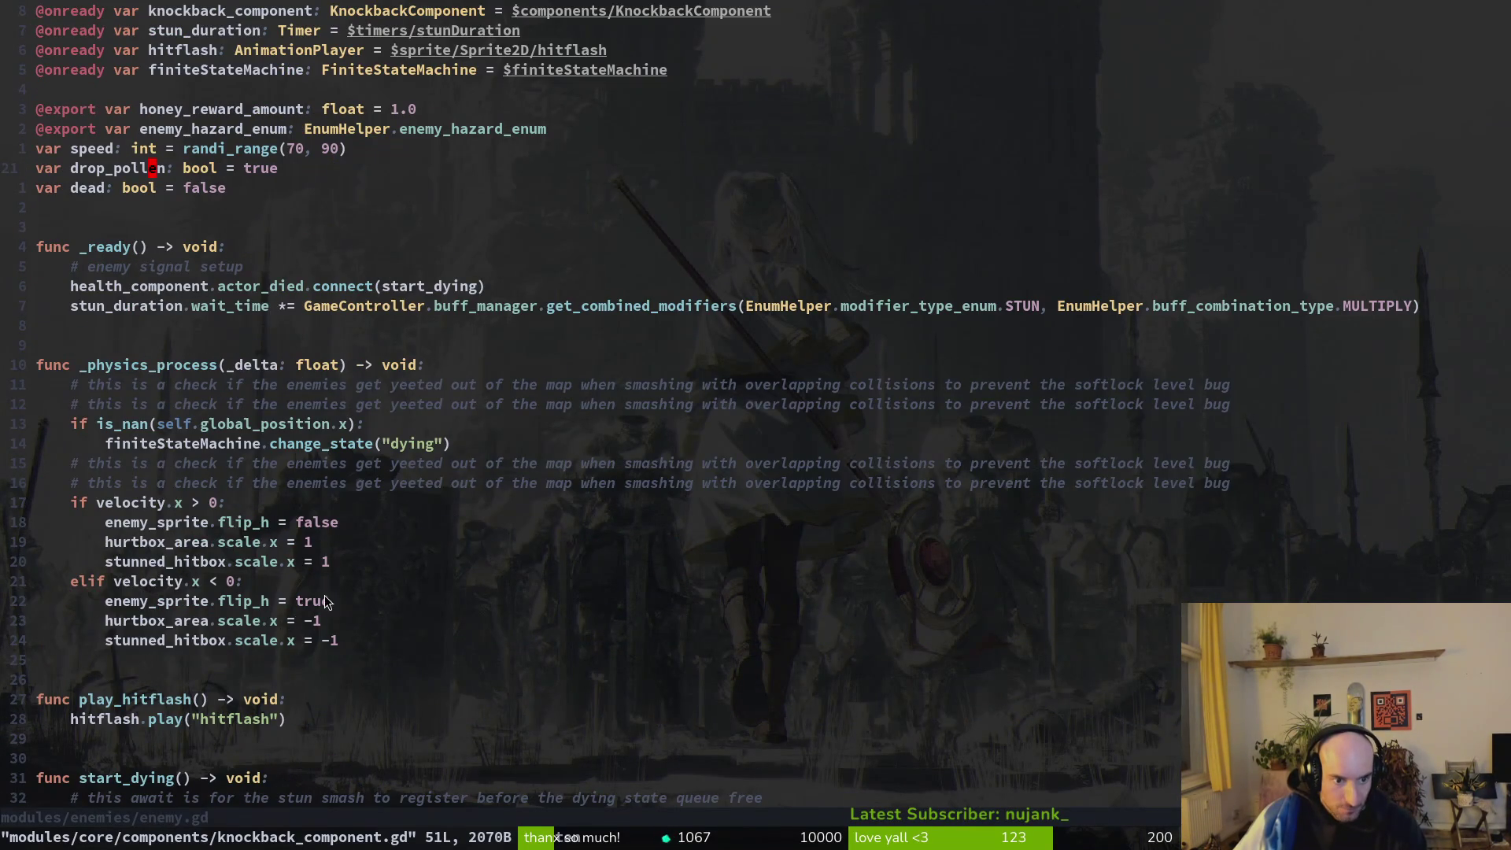
key(ctrl+o)
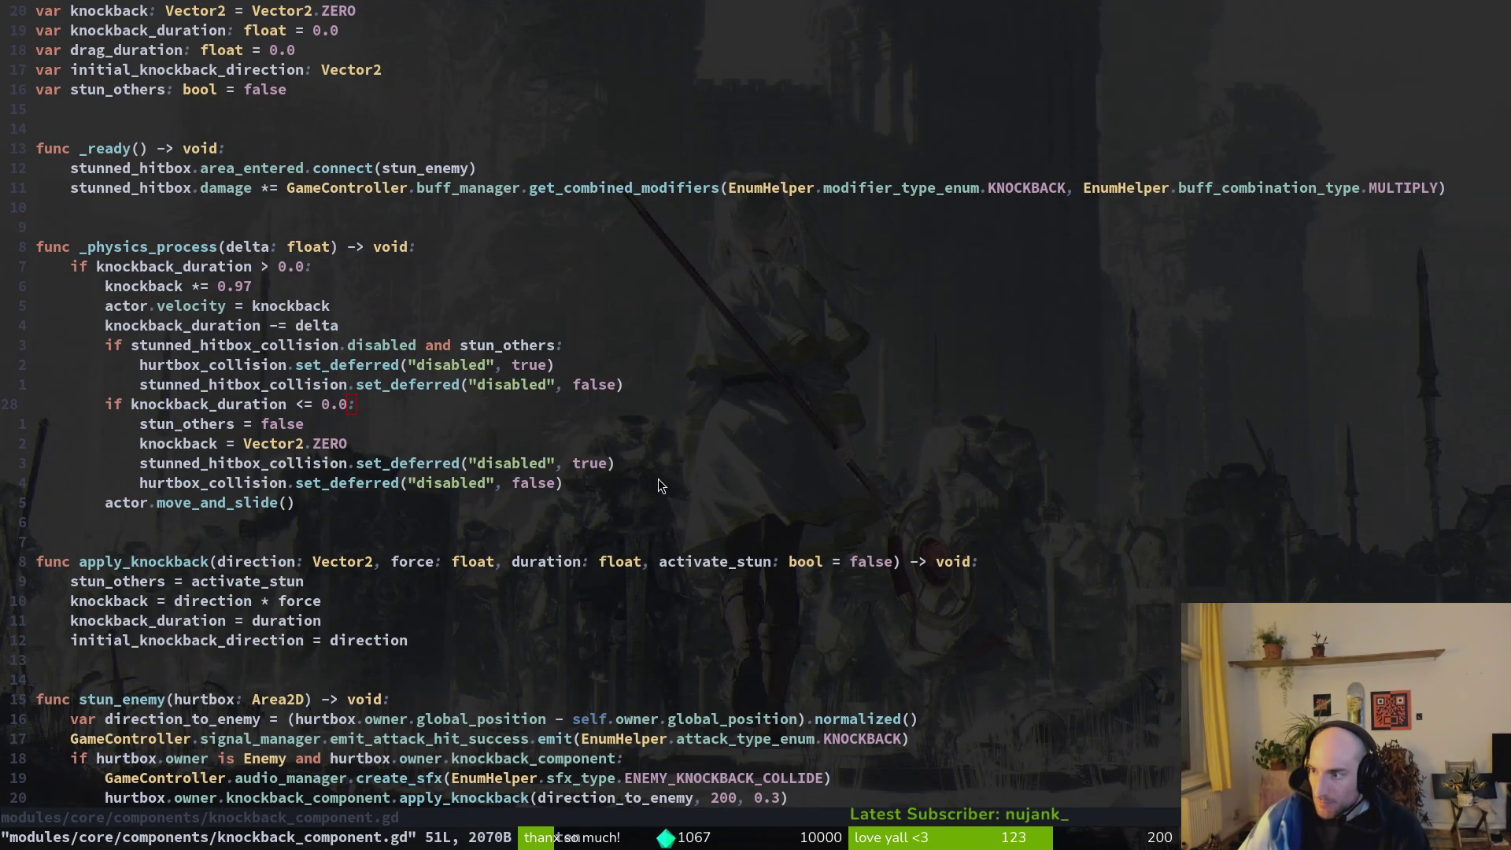
key(alt+Tab)
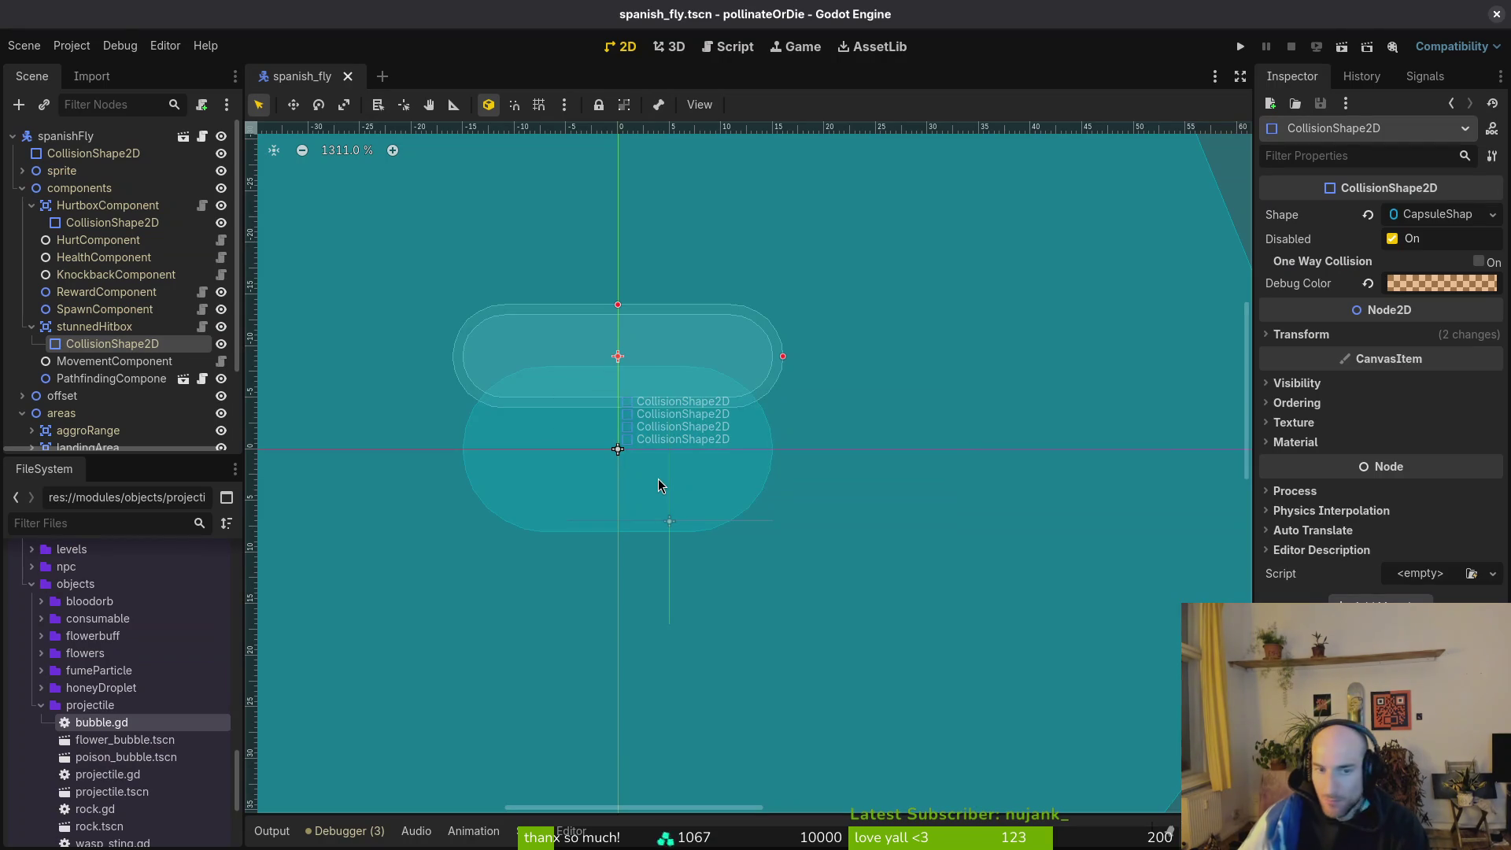
Enlarge the spanish_fly stunnedHitbox capsule to radius 20 and height 40, then save and run.
click(465, 370)
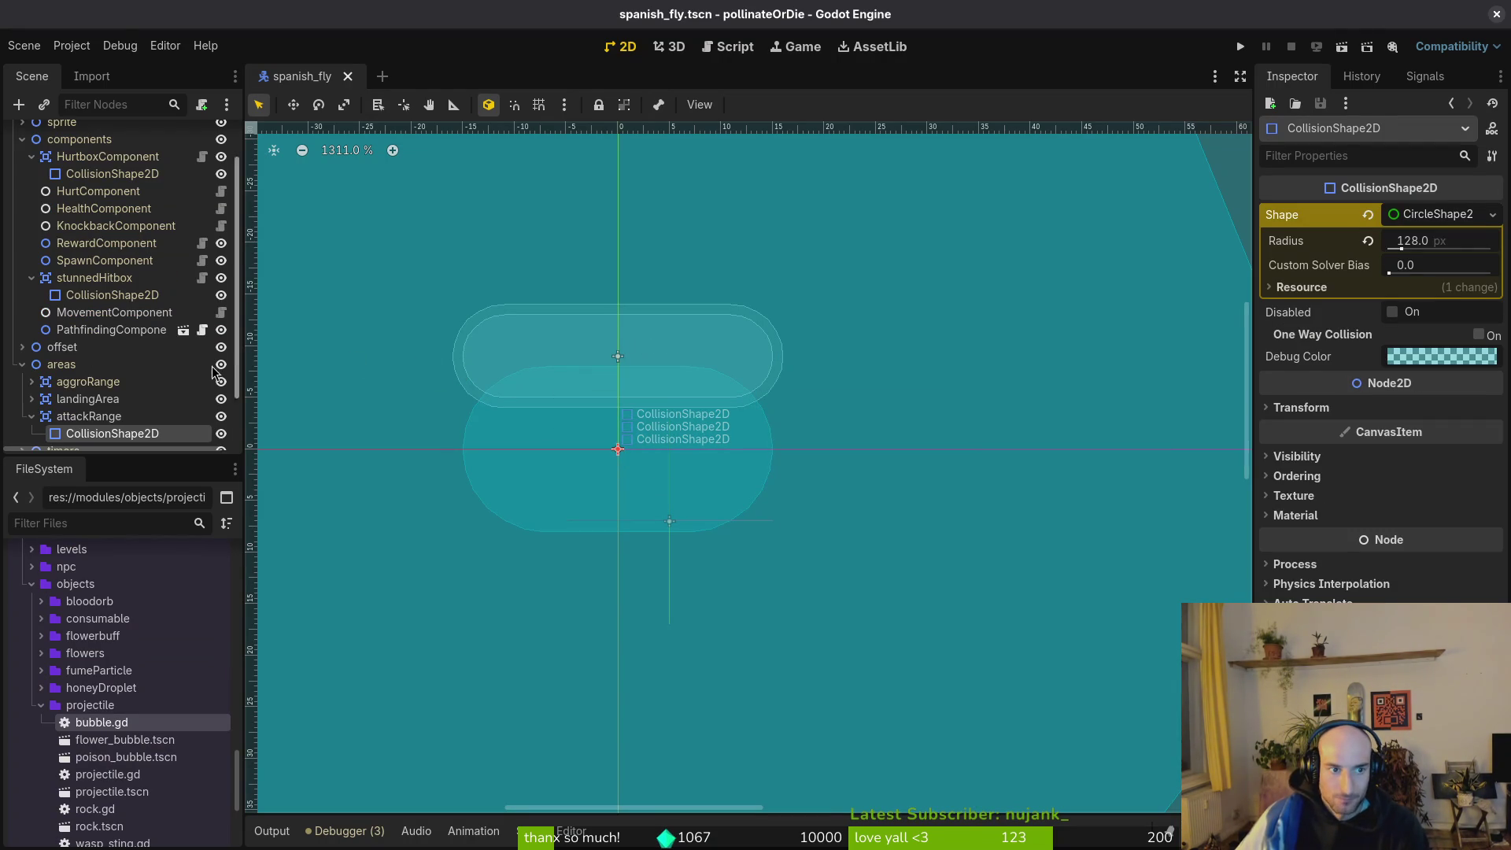
click(92, 293)
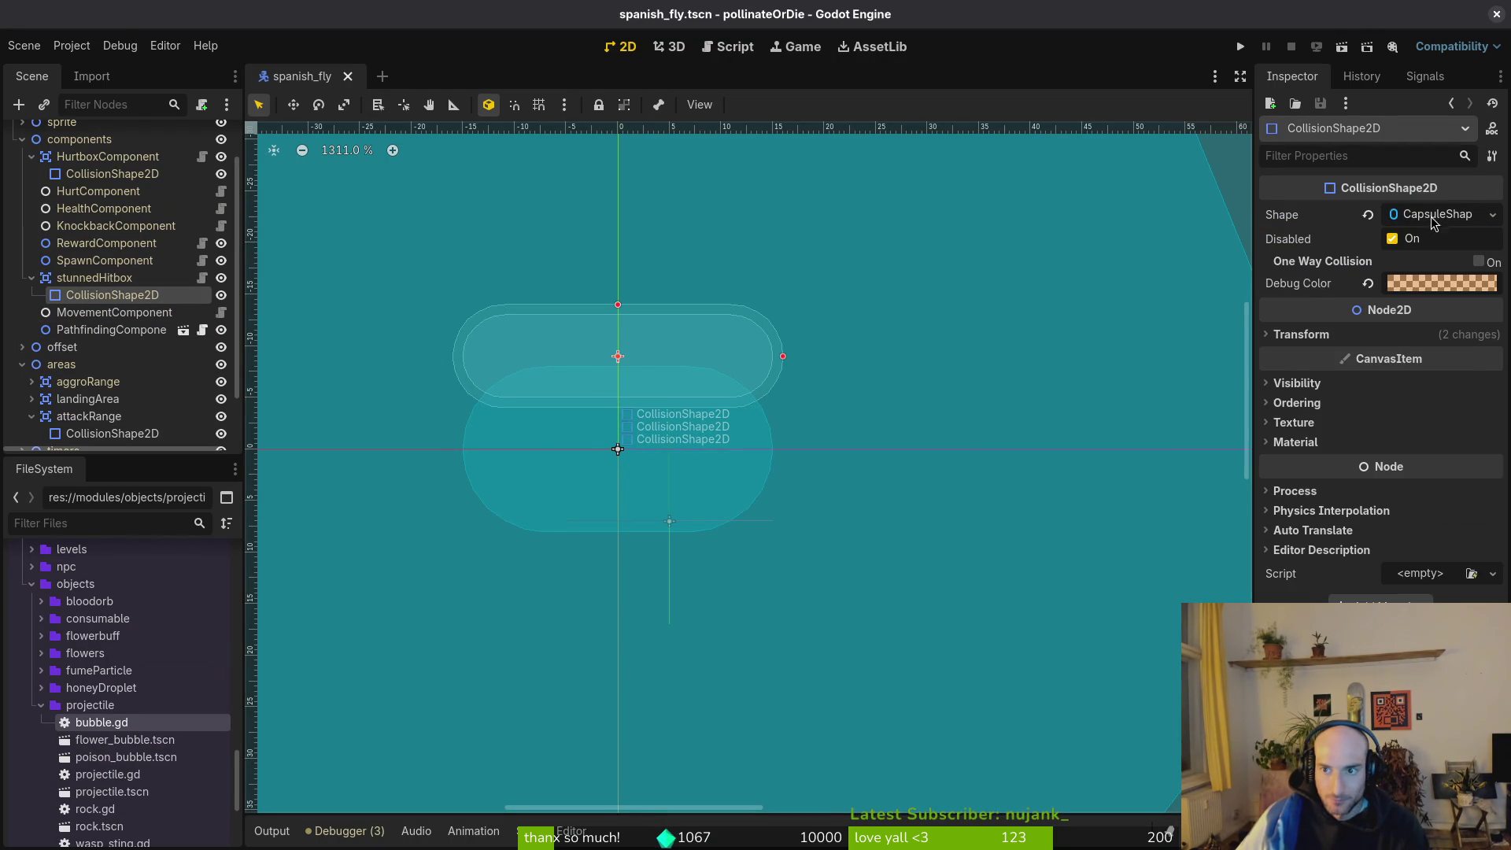
click(1432, 216)
drag(618, 306, 617, 149)
click(1240, 47)
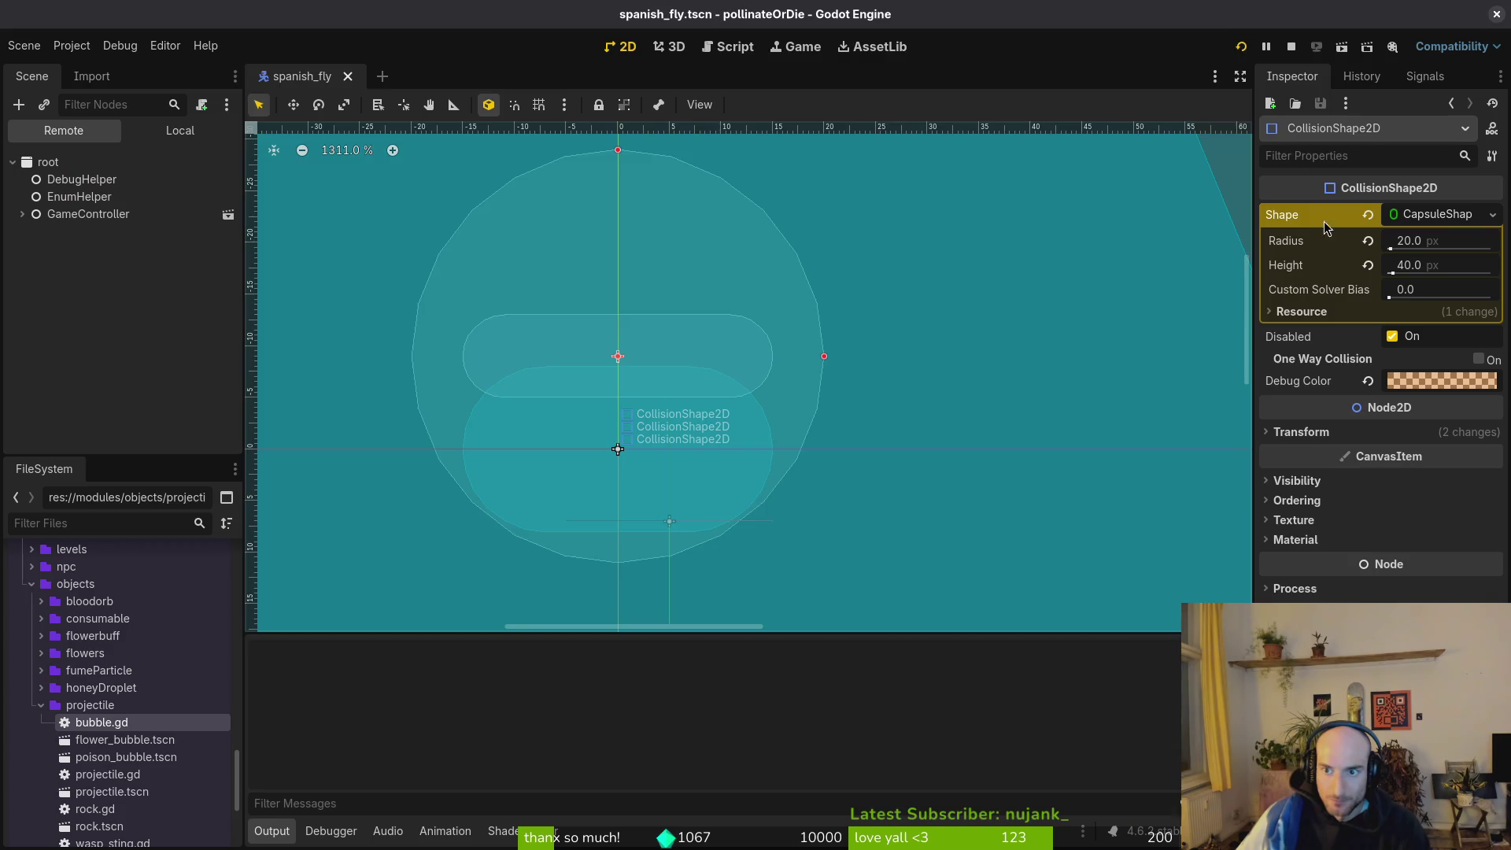
Continue past the main menu and turn on visible collision shapes under Debugging.
key(Return)
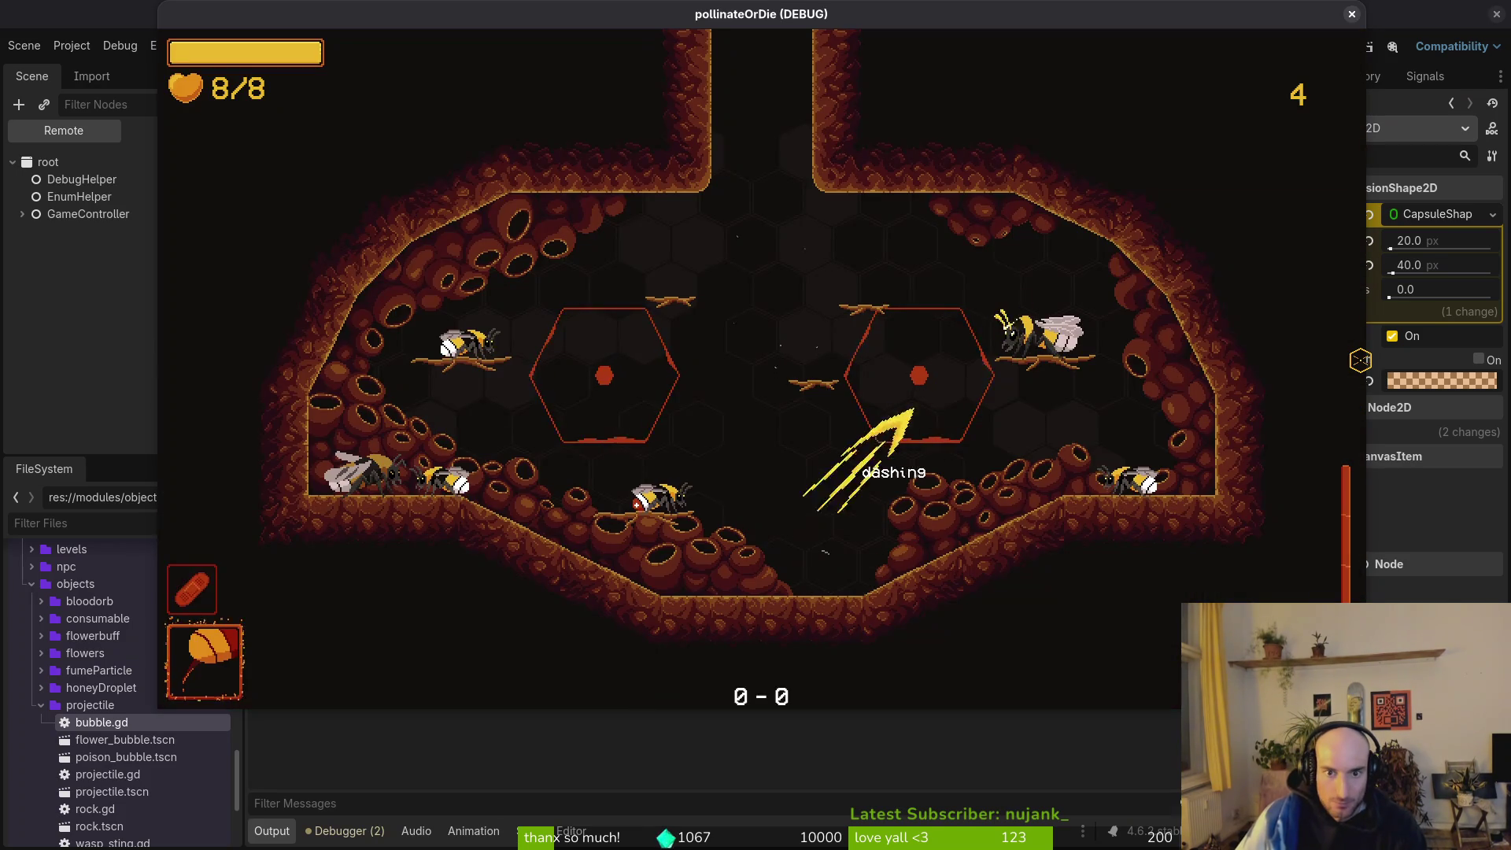
key(Escape)
key(Down)
key(Return)
key(Down)
key(Down)
key(Return)
key(Escape)
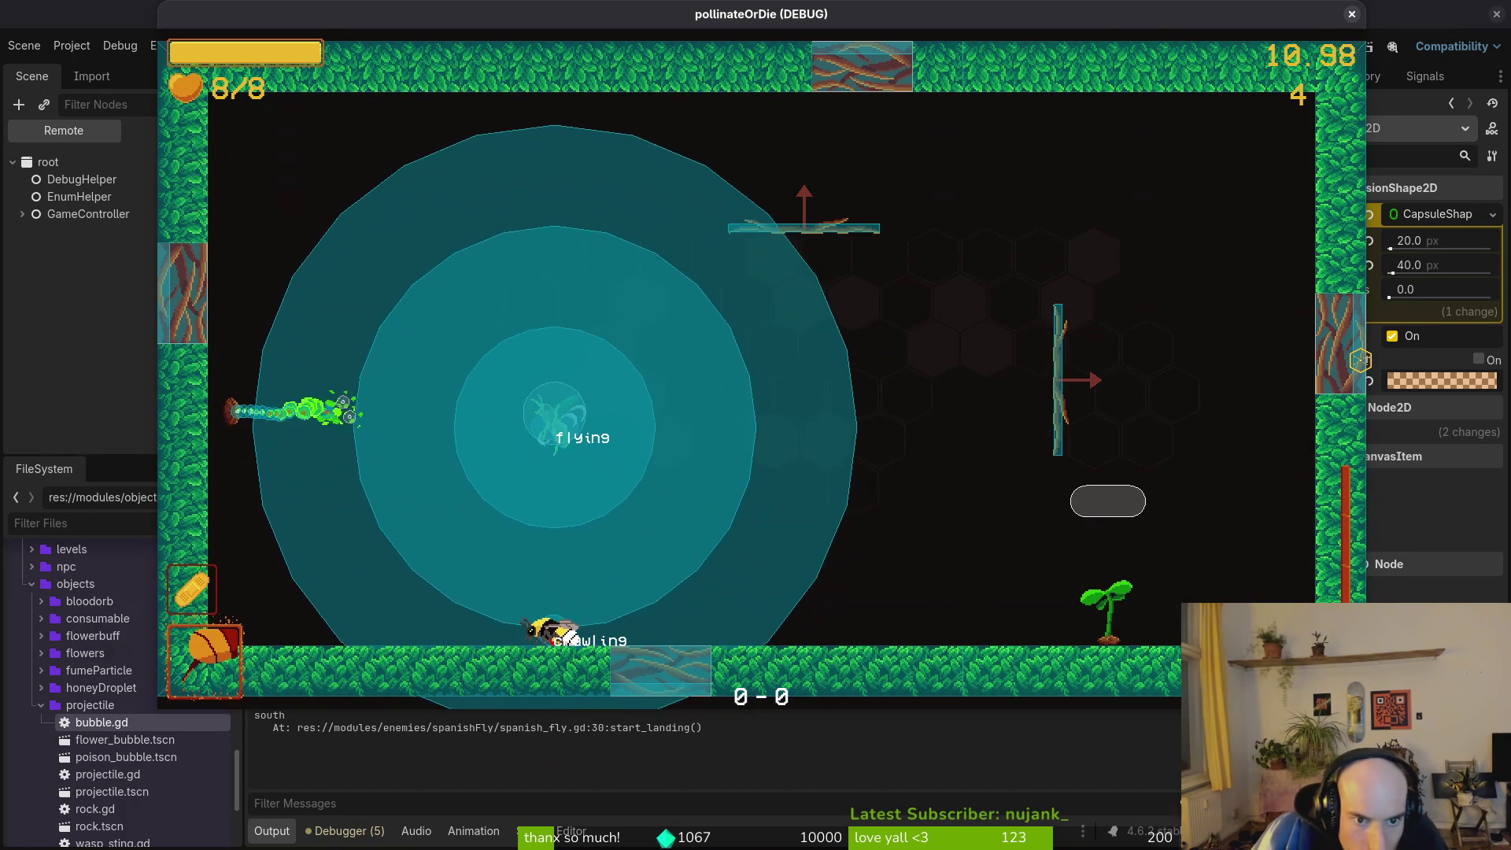
Dash the bee into the Spanish fly to test the hitbox, then quit the game.
key(space)
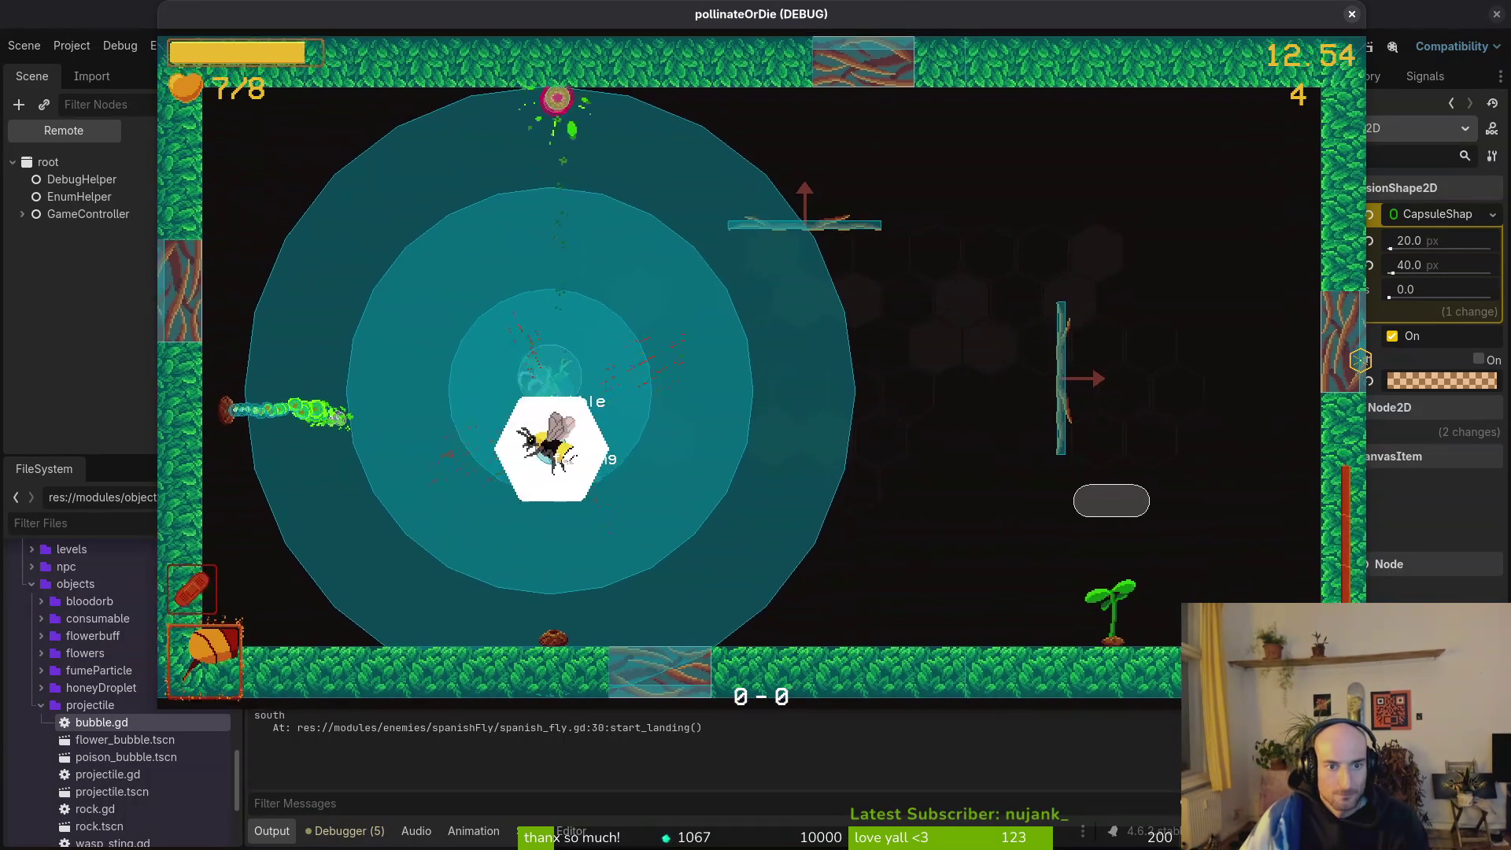
key(Escape)
key(F8)
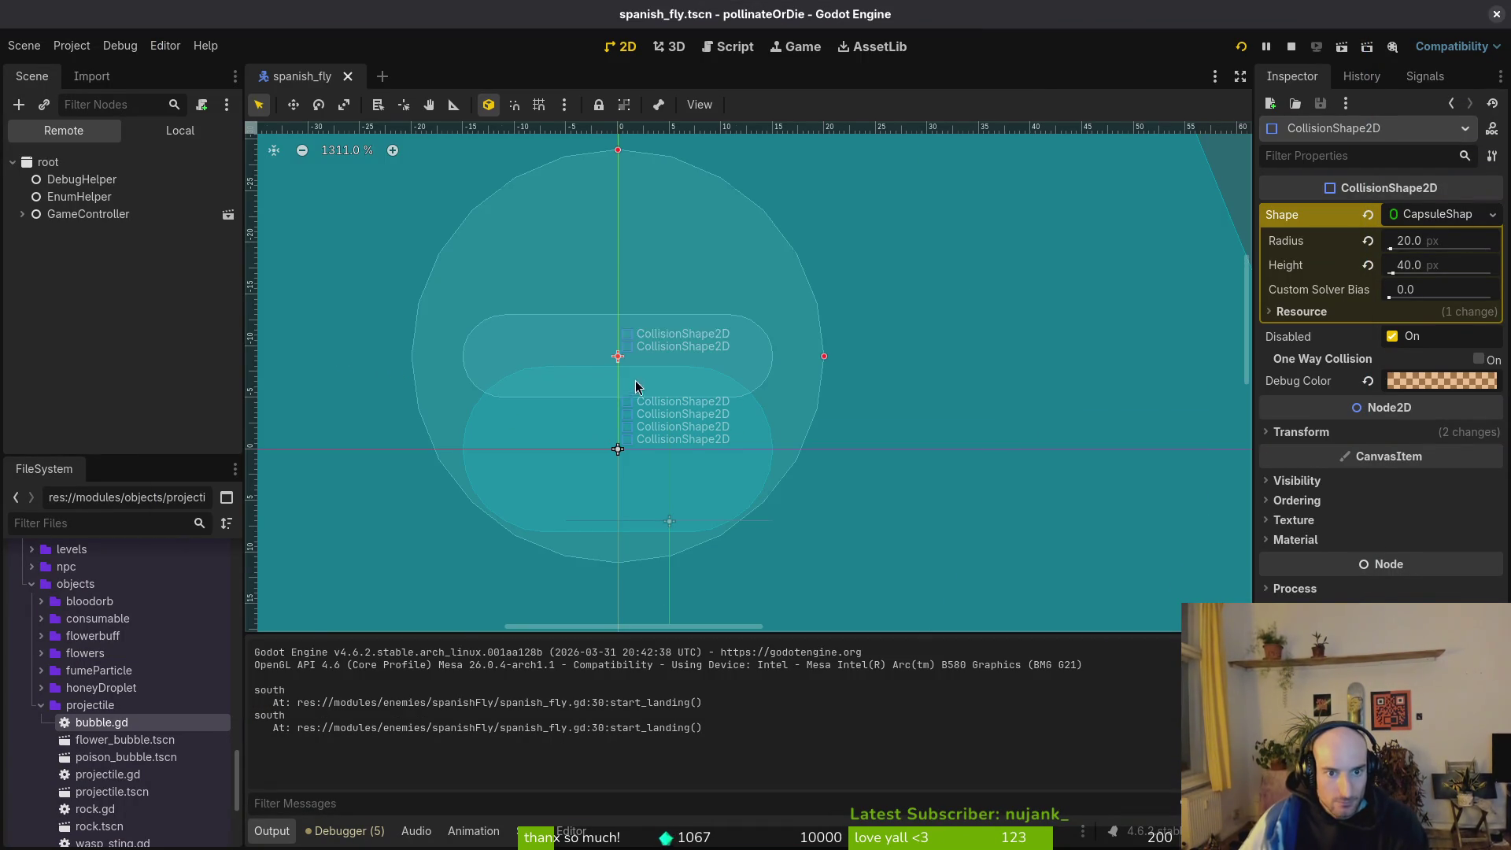
scroll(622, 331, down, 4)
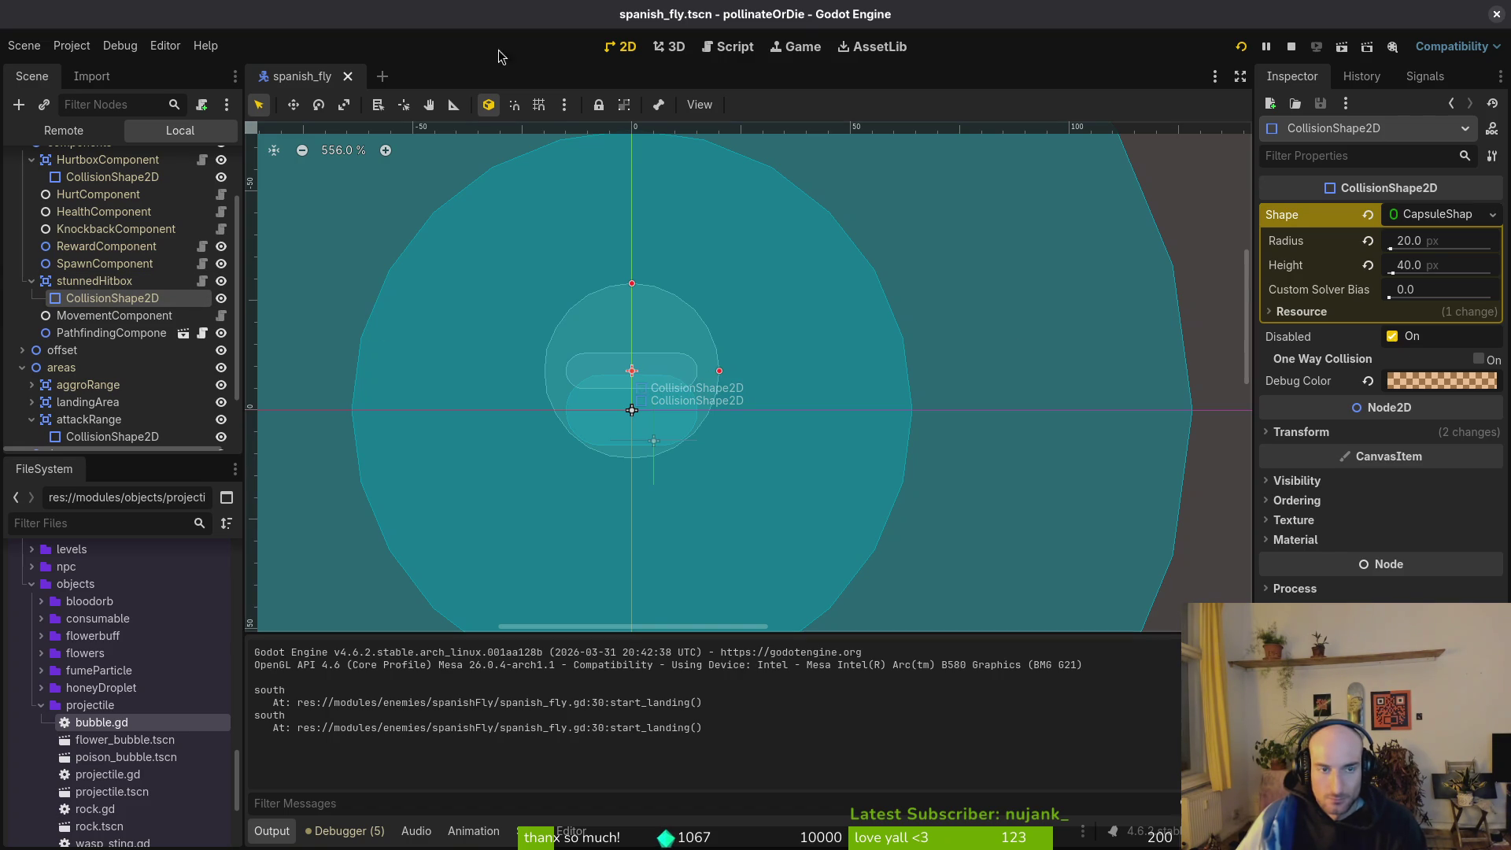
key(ctrl+shift+o)
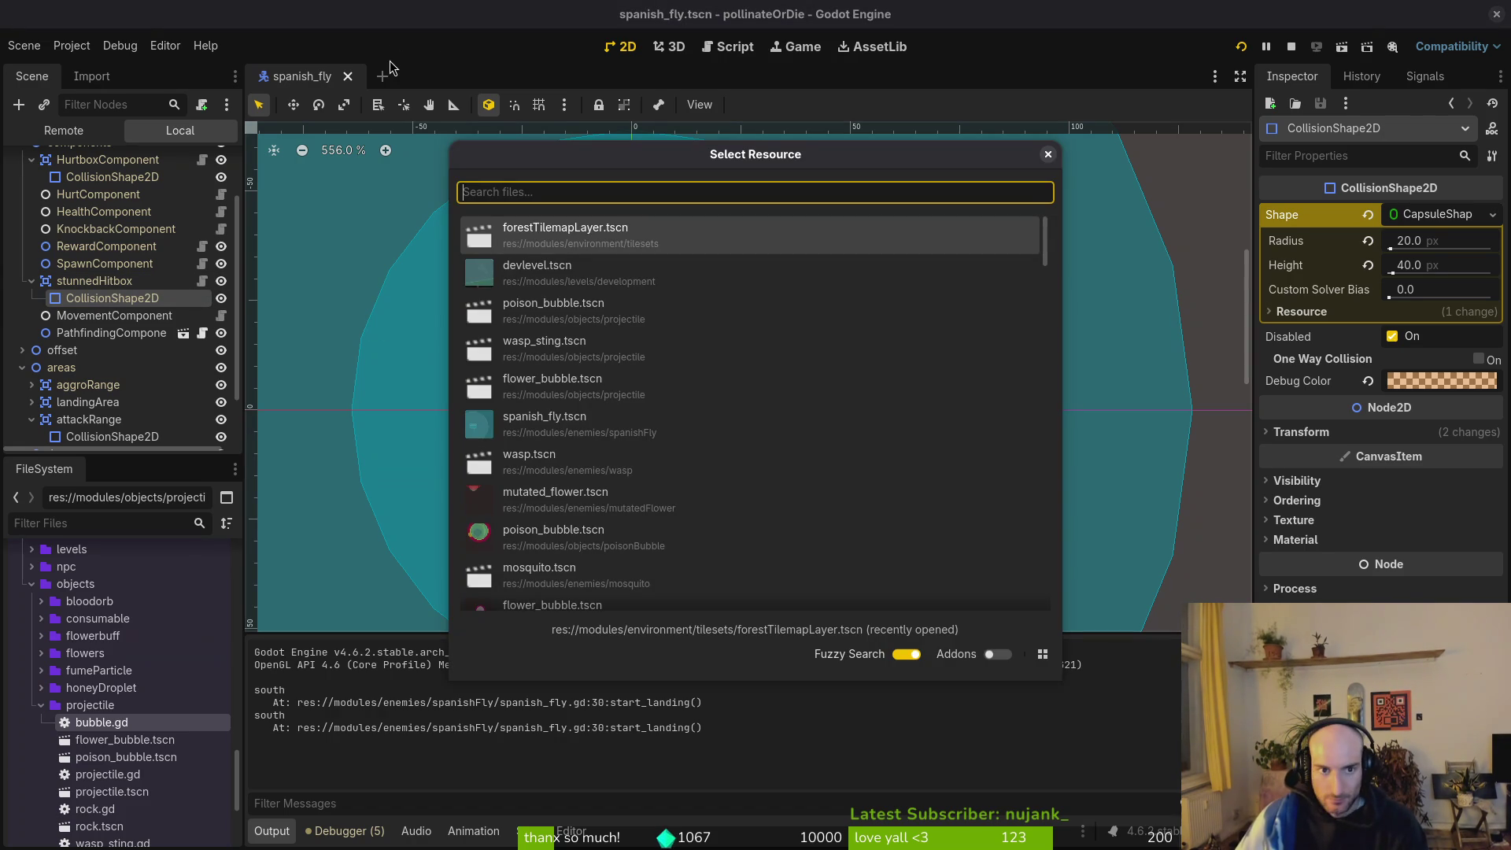
Open wasp.tscn and select its stunnedHitbox CollisionShape2D, a capsule rotated 70°.
text(wasp)
key(Return)
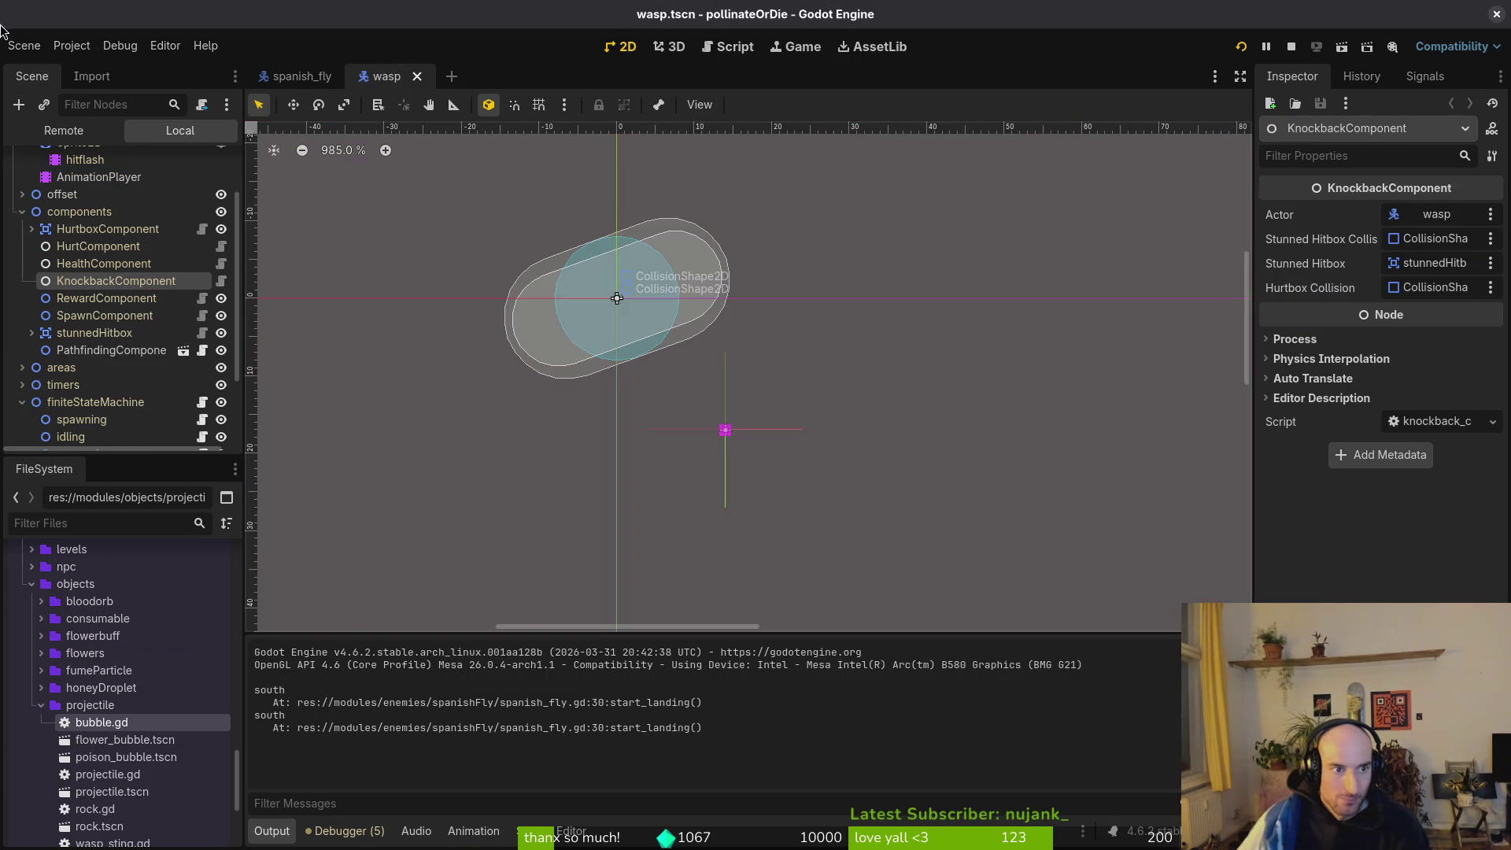
click(32, 333)
click(112, 350)
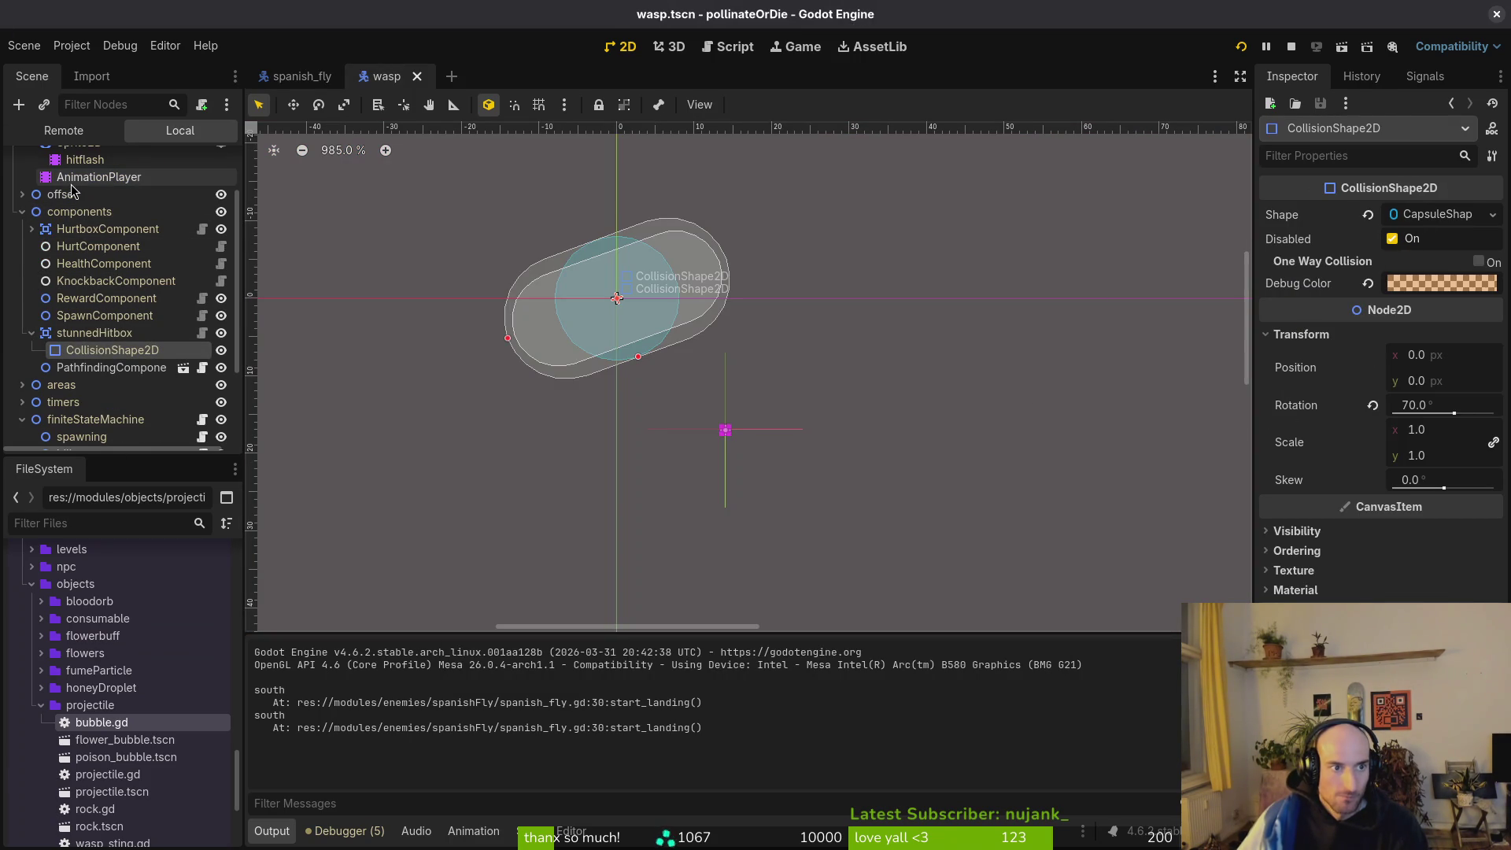
key(alt+Tab)
key(space)
Open wasp.gd in Neovim through the Telescope file finder.
key(f)
key(f)
text(wasp)
key(Return)
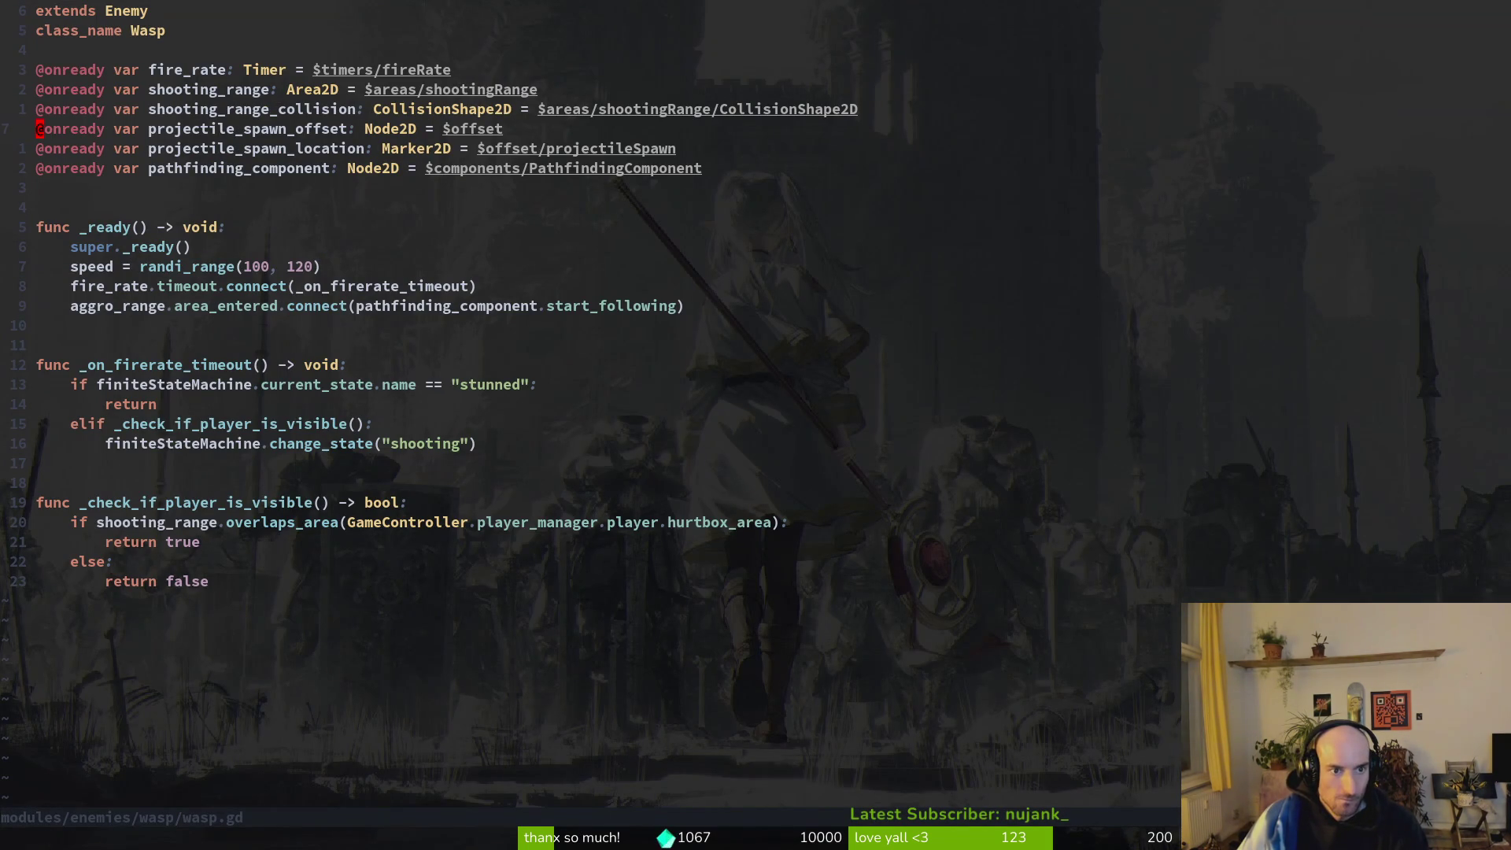
key(space)
key(f)
key(f)
text(idlingste)
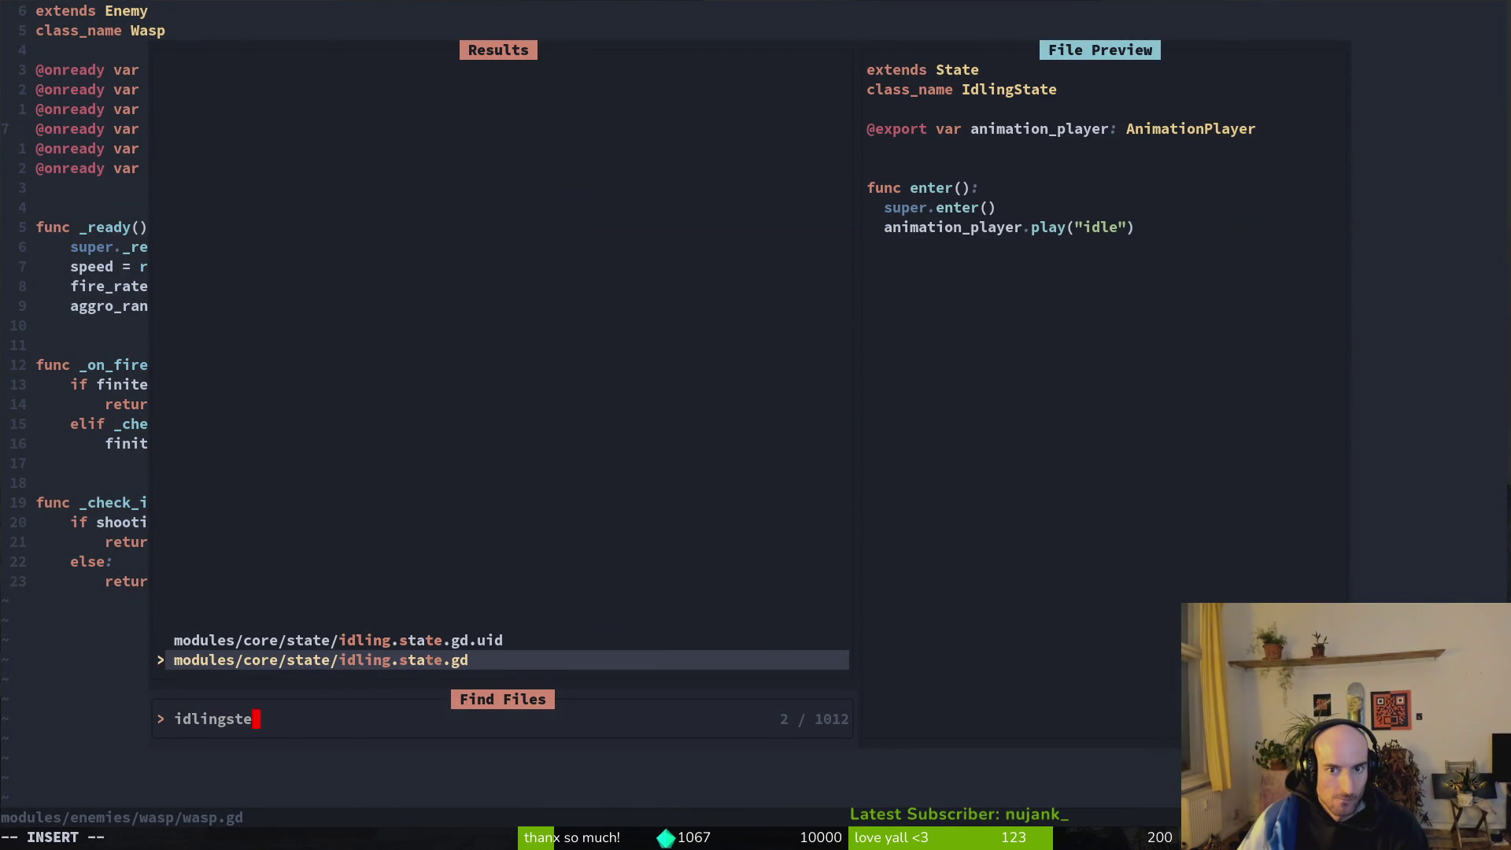
key(Escape)
key(Escape)
Open spawning.state.gd and the wasp's spawning.gd, which delays shooting by 0.66 seconds.
key(space)
key(f)
key(f)
text(spawninsta)
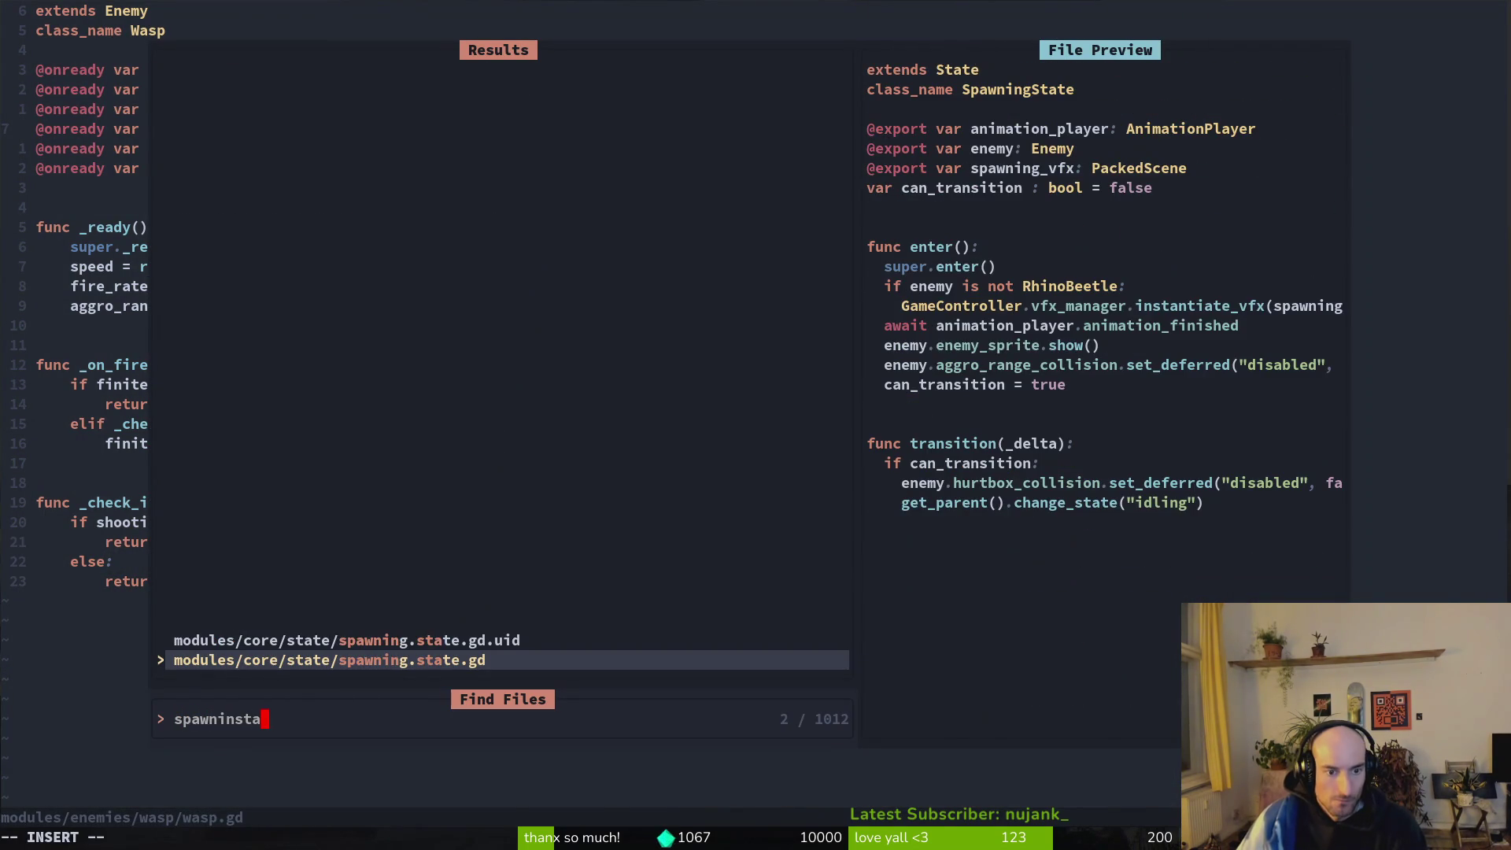
key(Return)
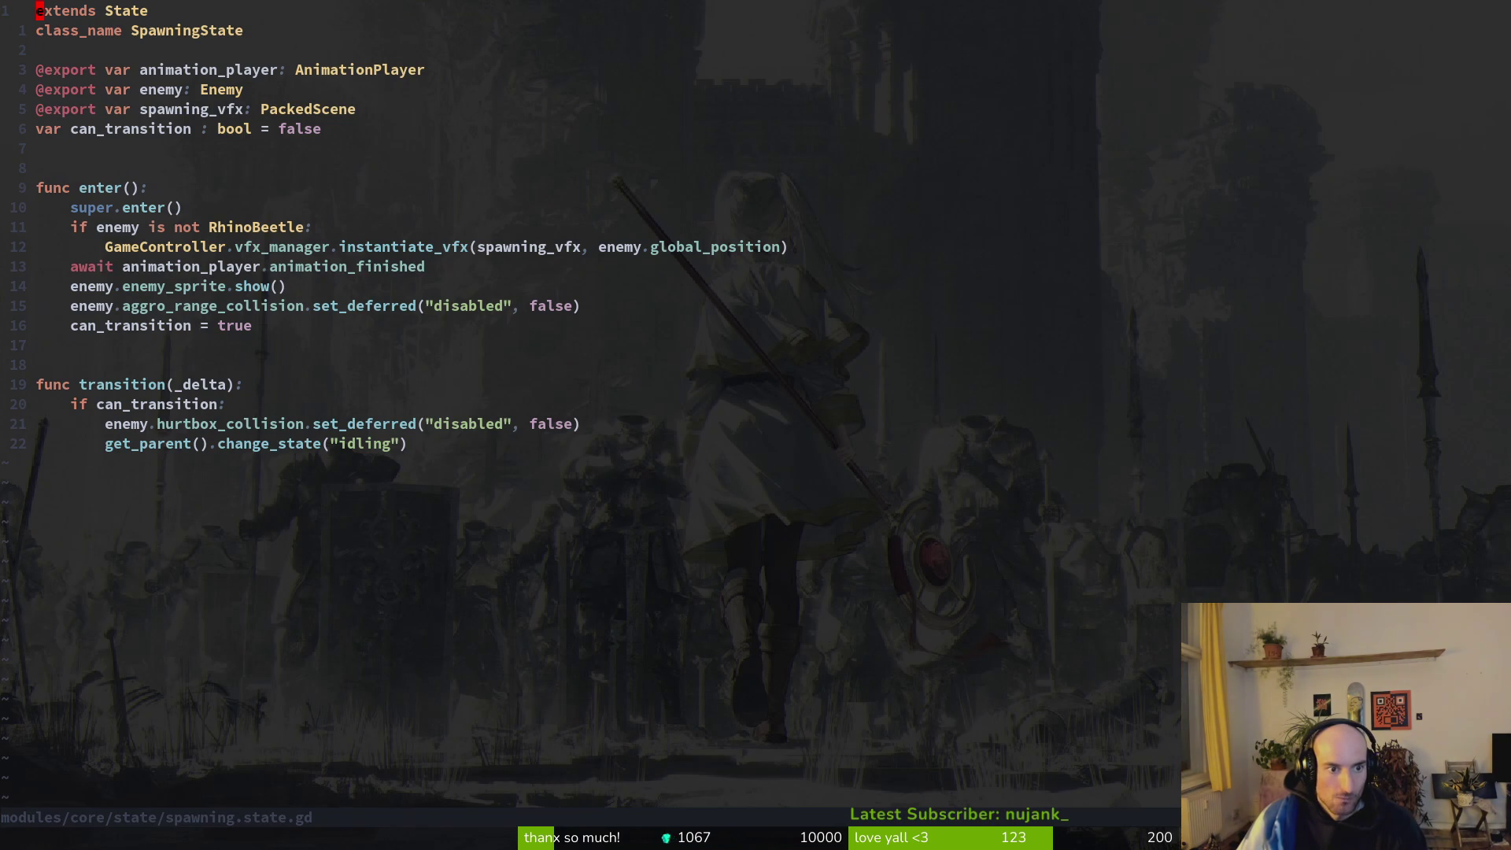
key(space)
key(f)
key(f)
text(wasspawn)
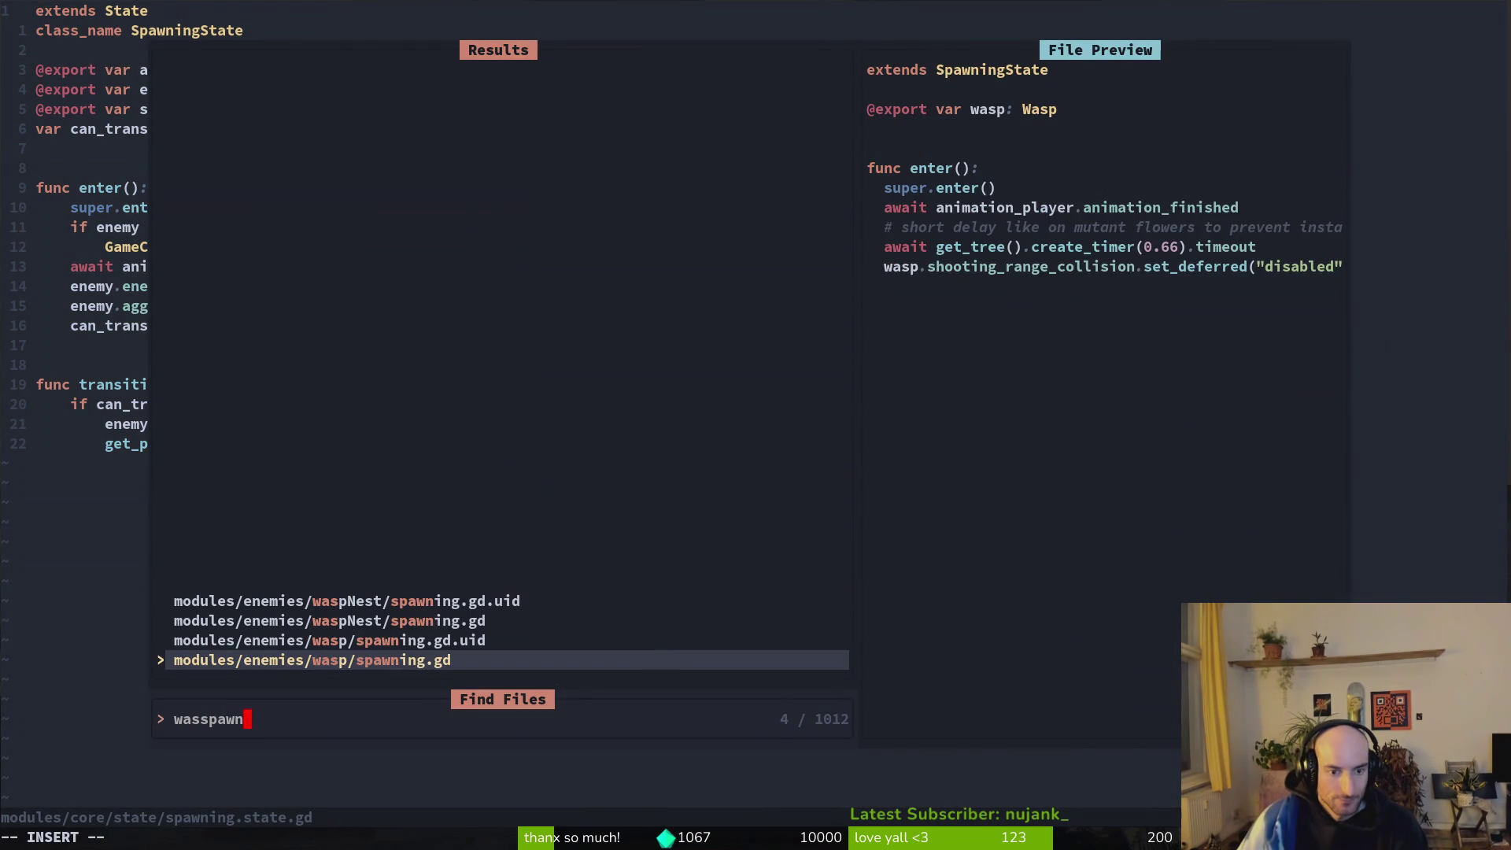
key(Return)
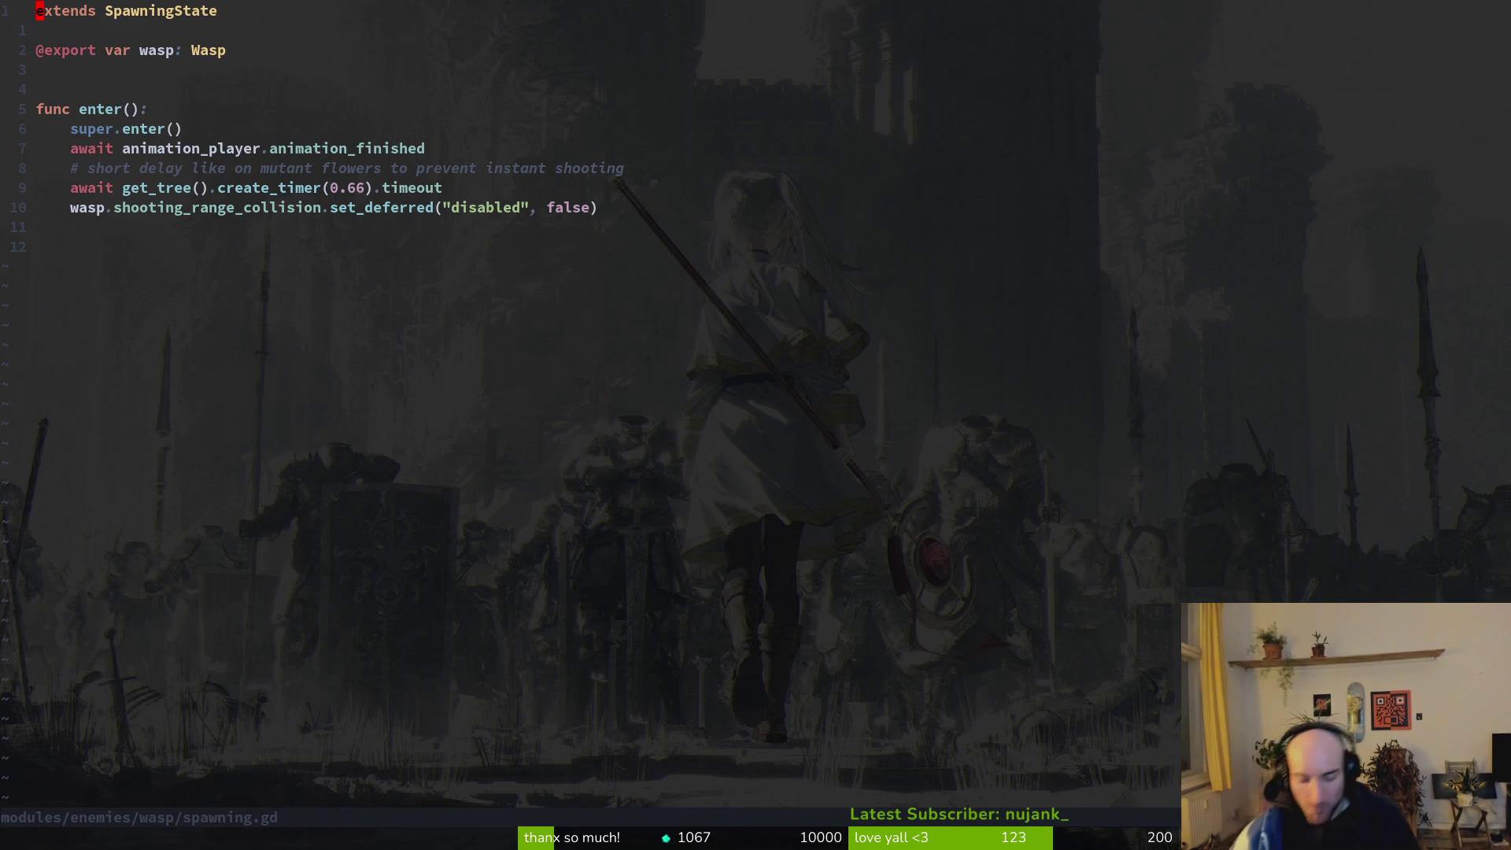
key(alt+Tab)
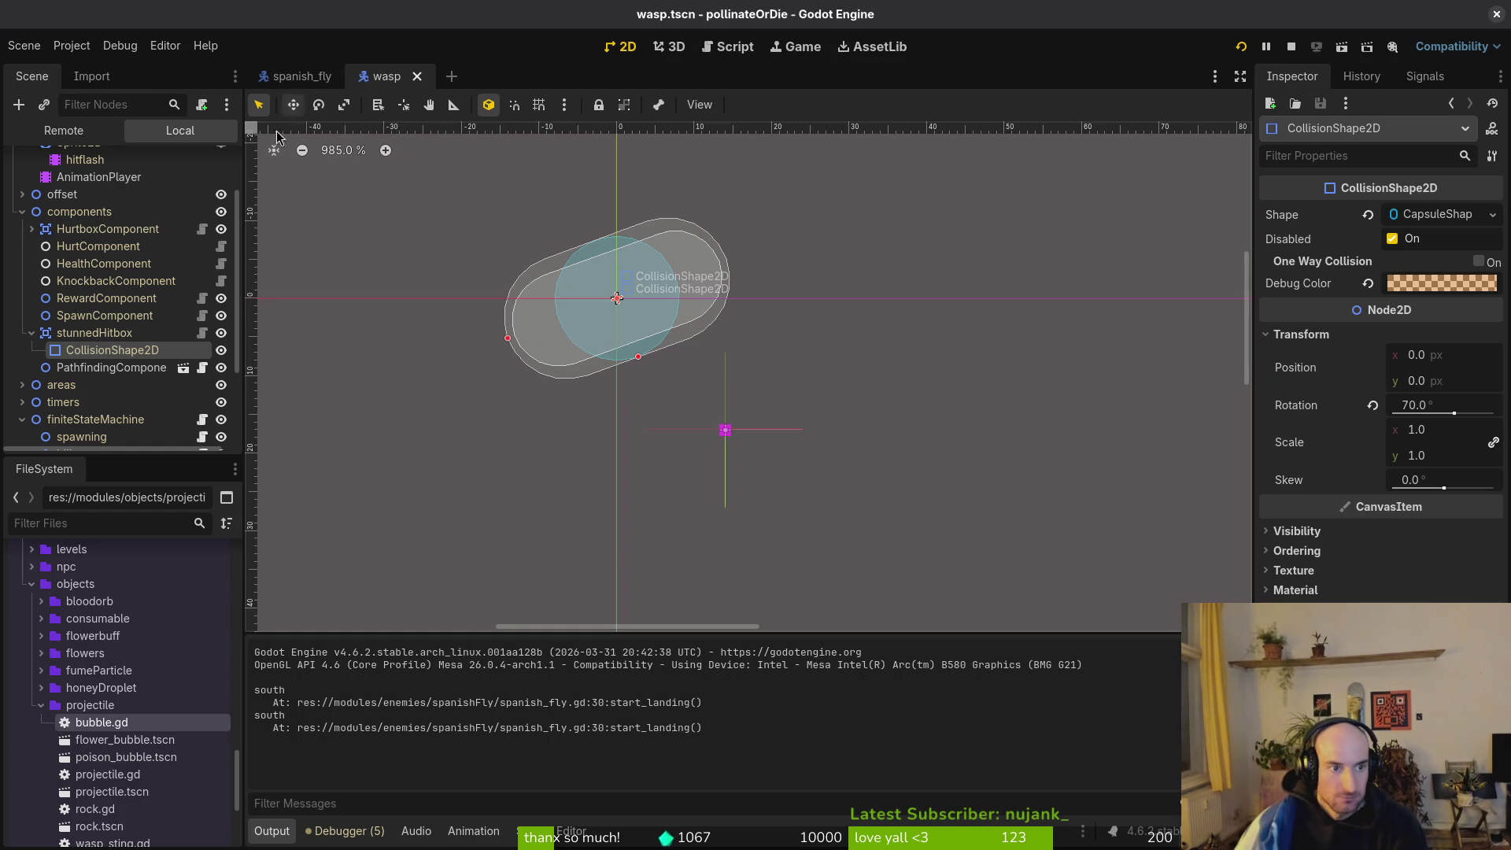
Undo the stunned hitbox capsule enlargement in spanish_fly and save the scene.
scroll(803, 456, down, 5)
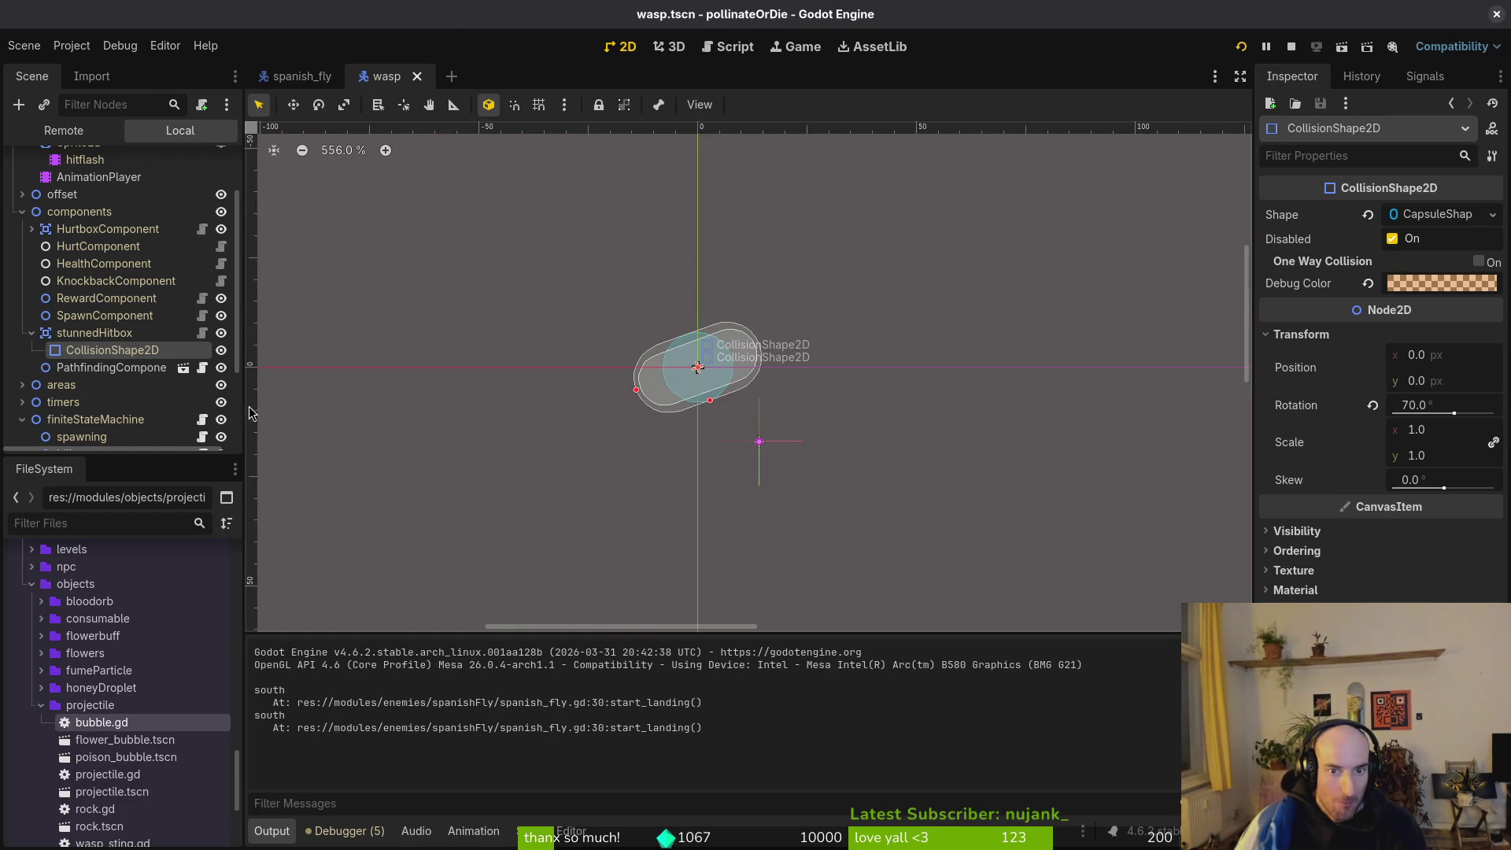
click(302, 77)
key(ctrl+z)
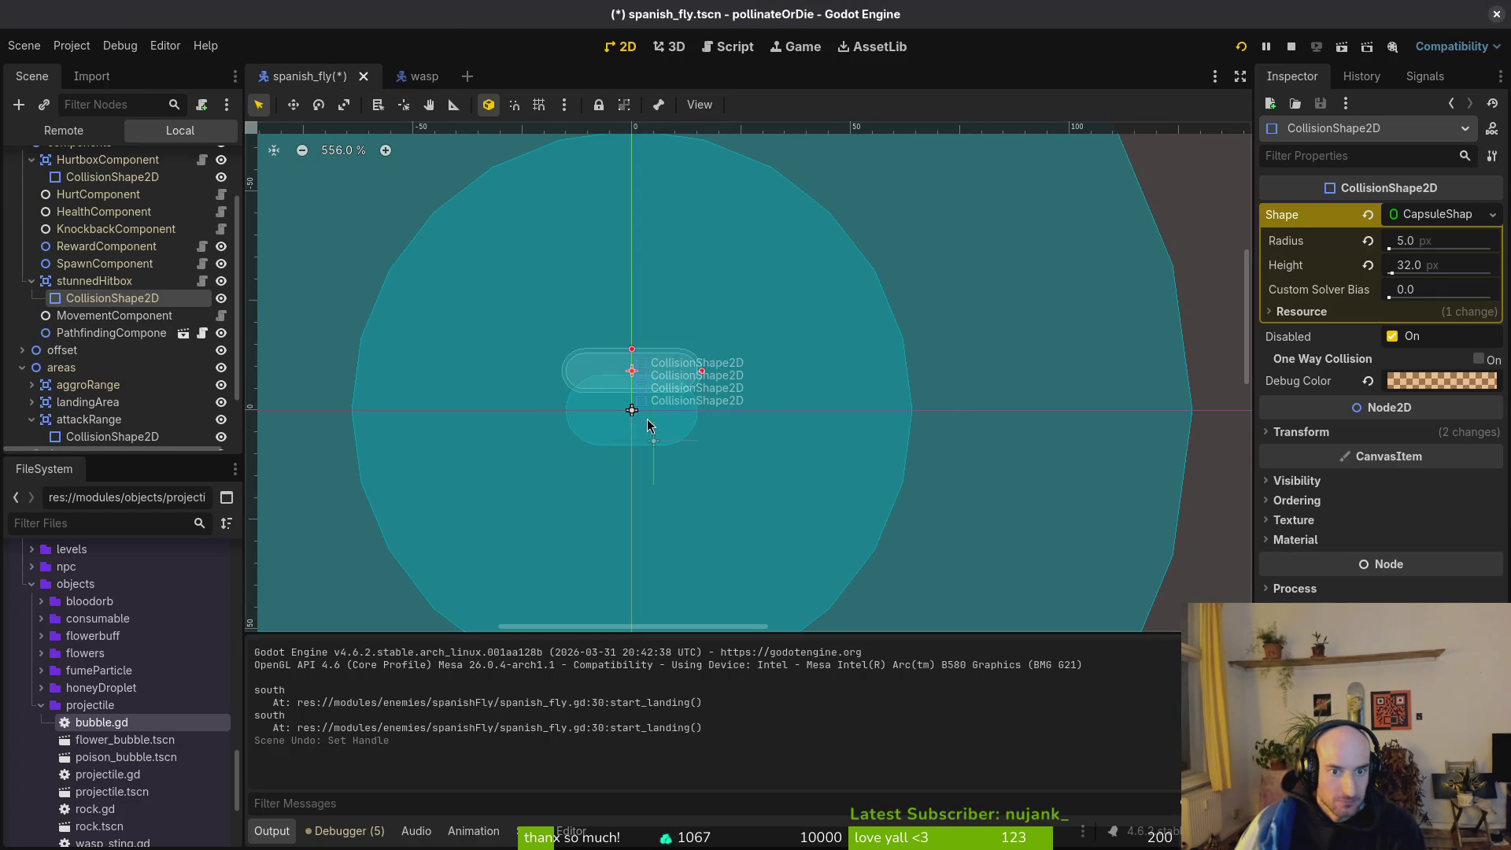
key(ctrl+s)
Inspect the fly's stunnedHitbox and HurtboxComponent collision layers and its radius-4 hurtbox capsule.
click(75, 282)
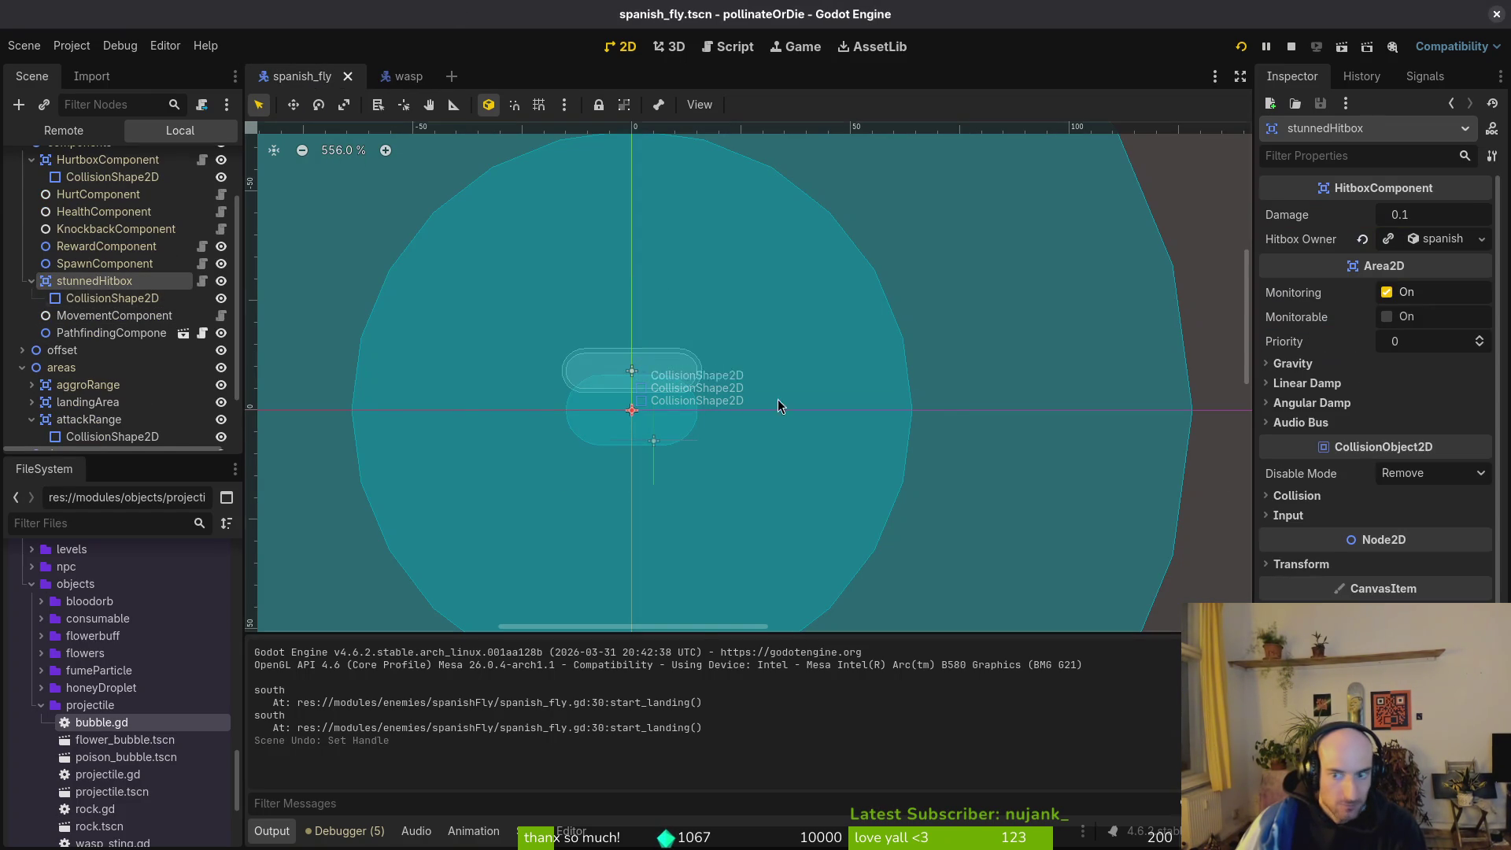
click(1295, 495)
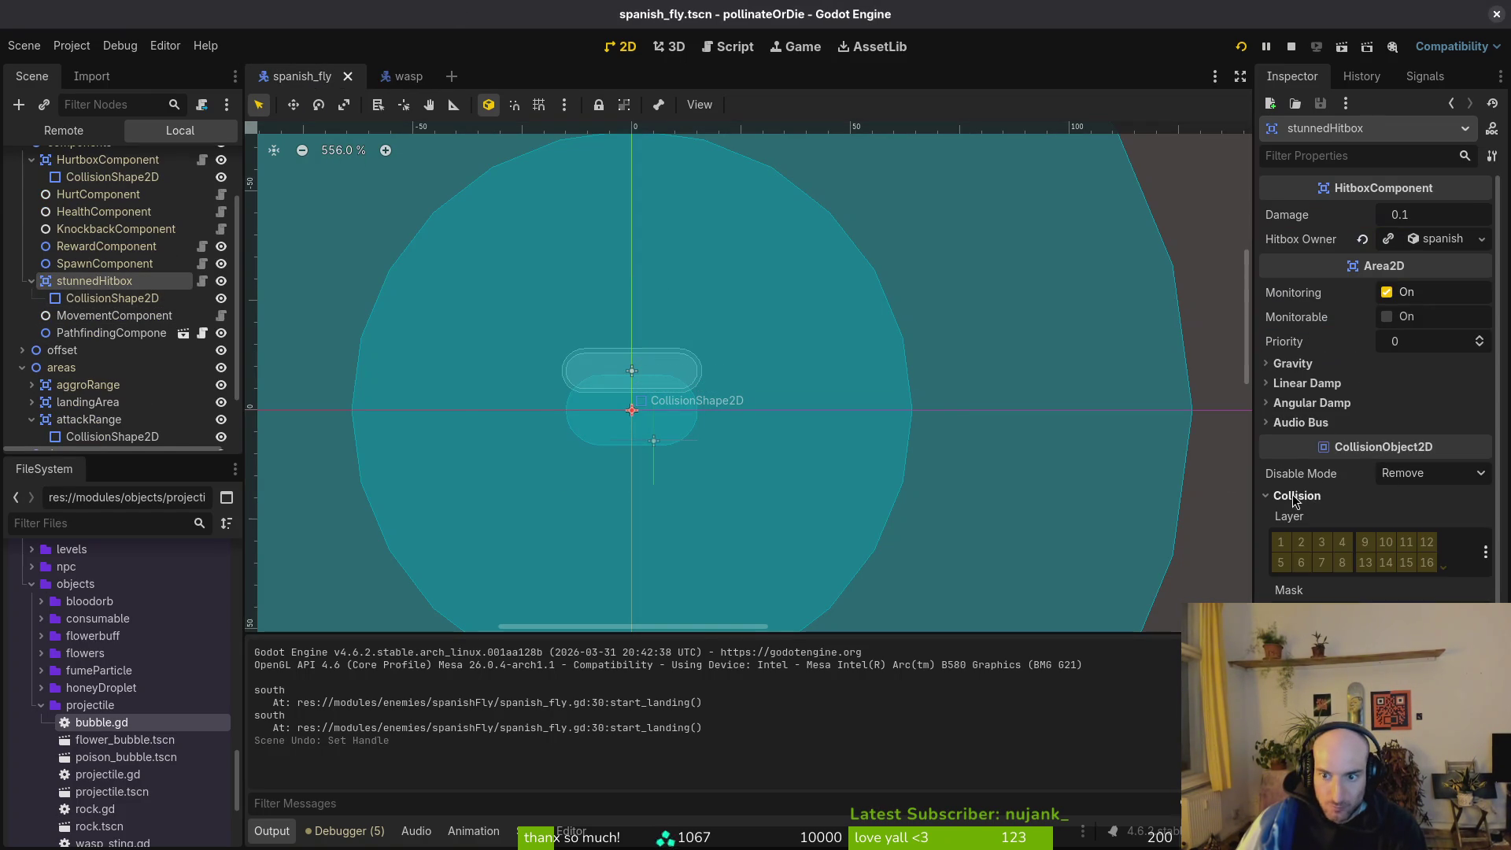
click(31, 281)
scroll(35, 287, up, 2)
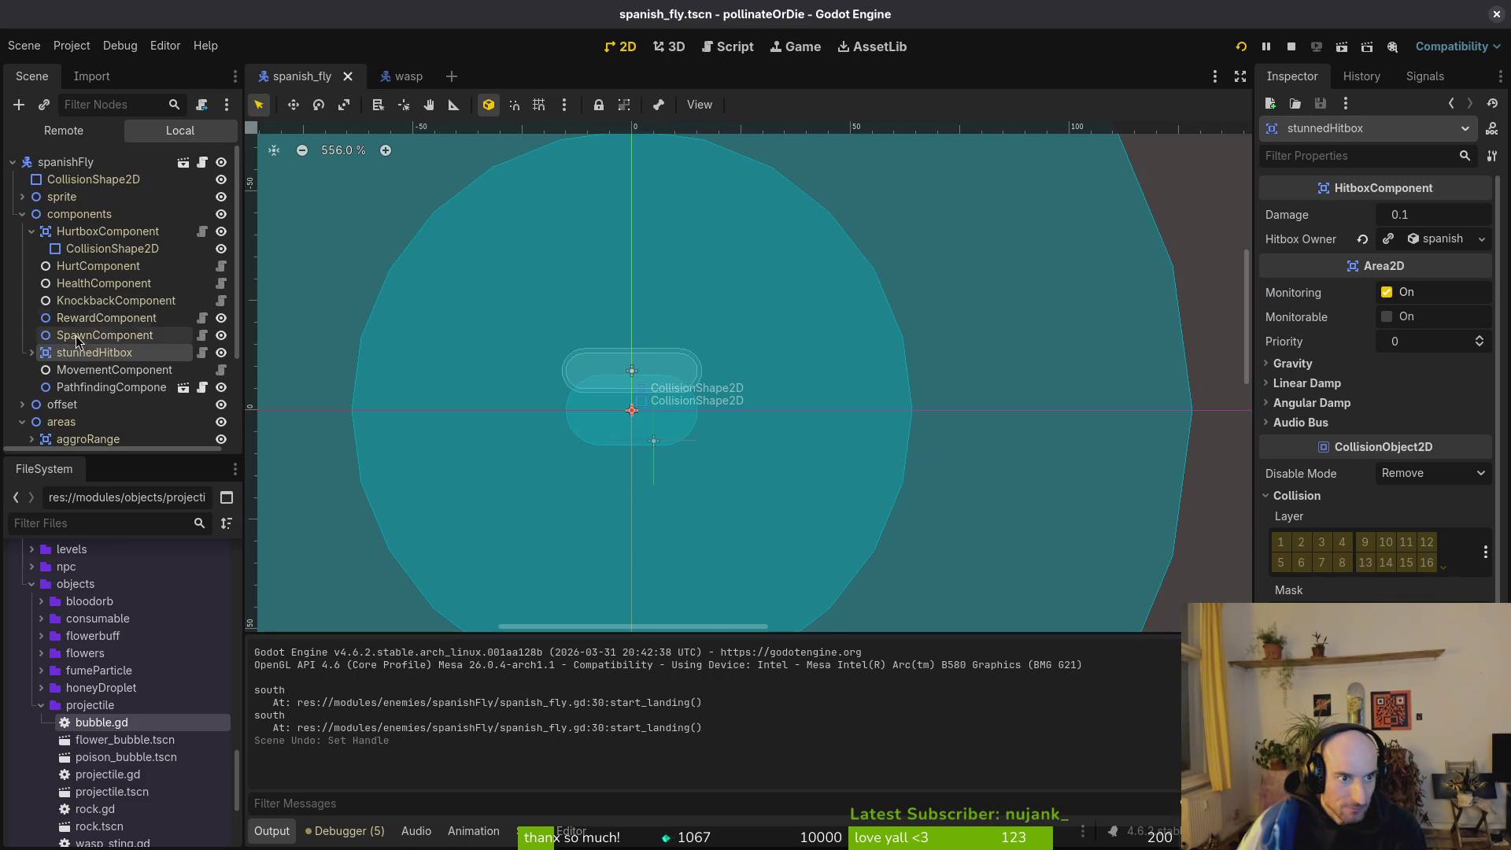
click(32, 230)
click(31, 231)
click(102, 231)
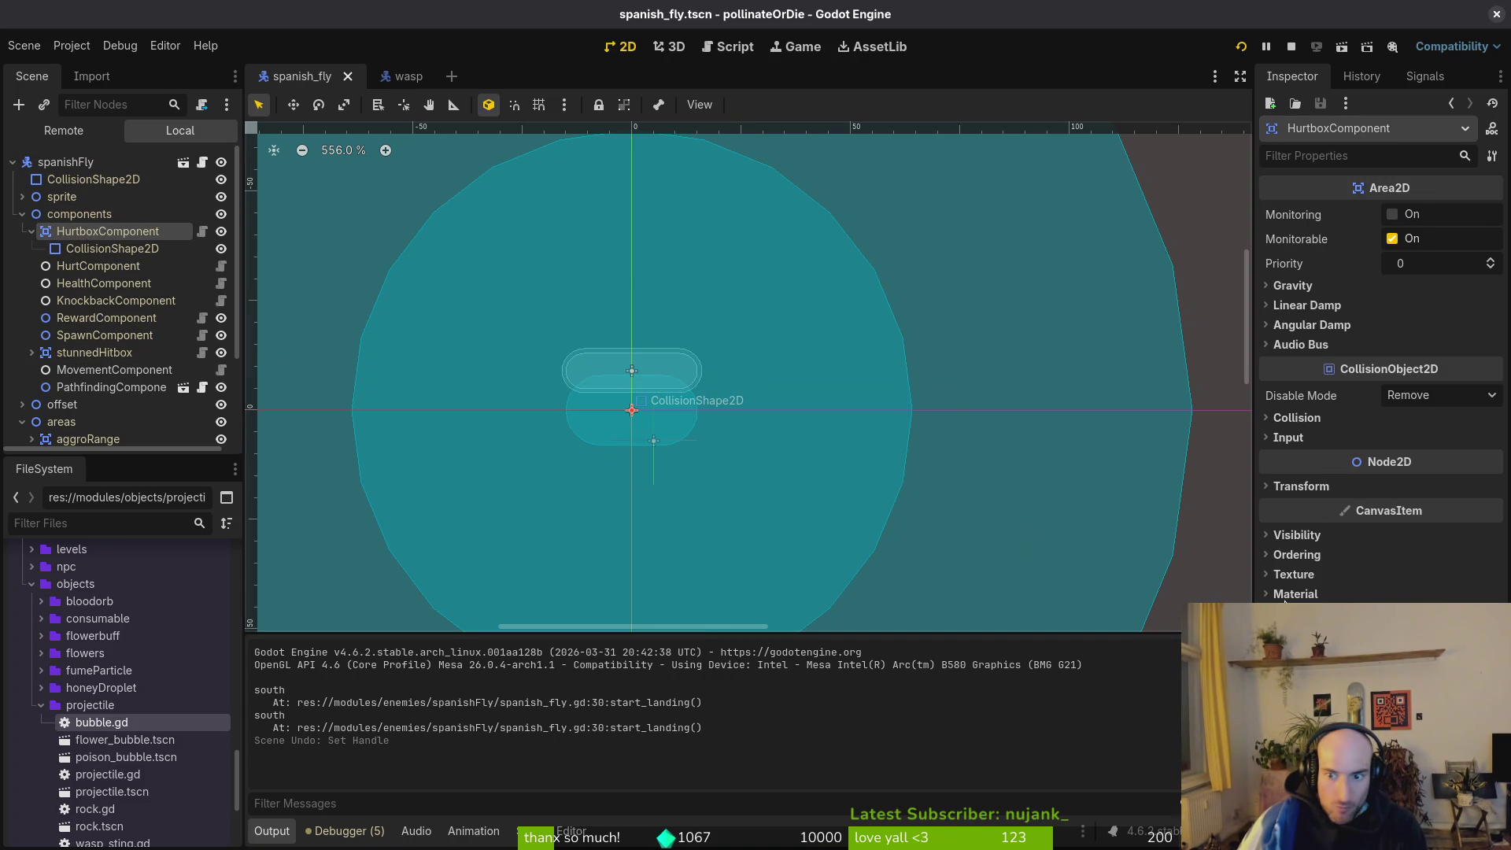
click(1309, 423)
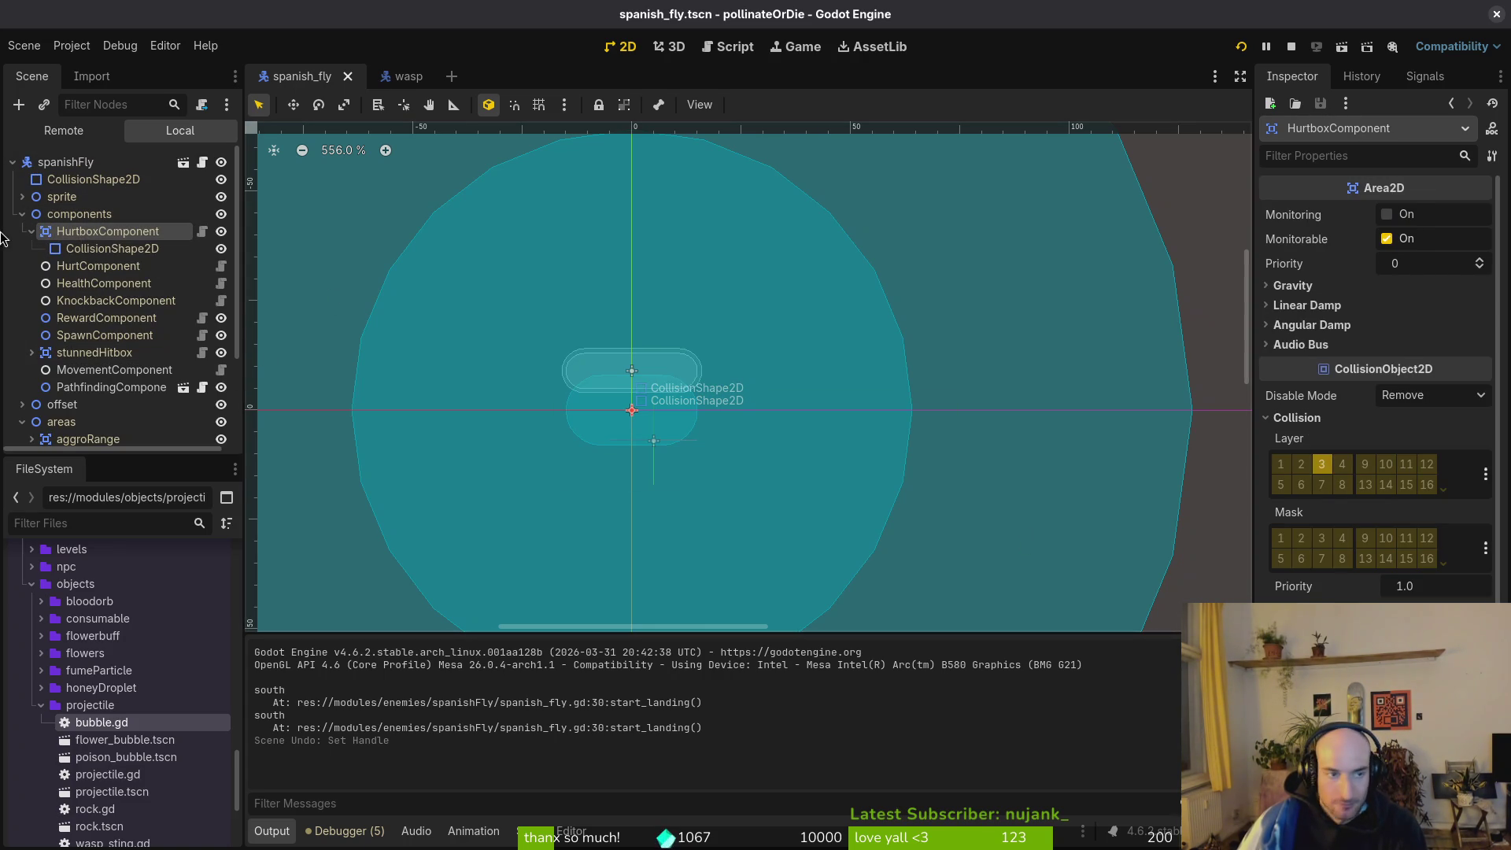
click(86, 250)
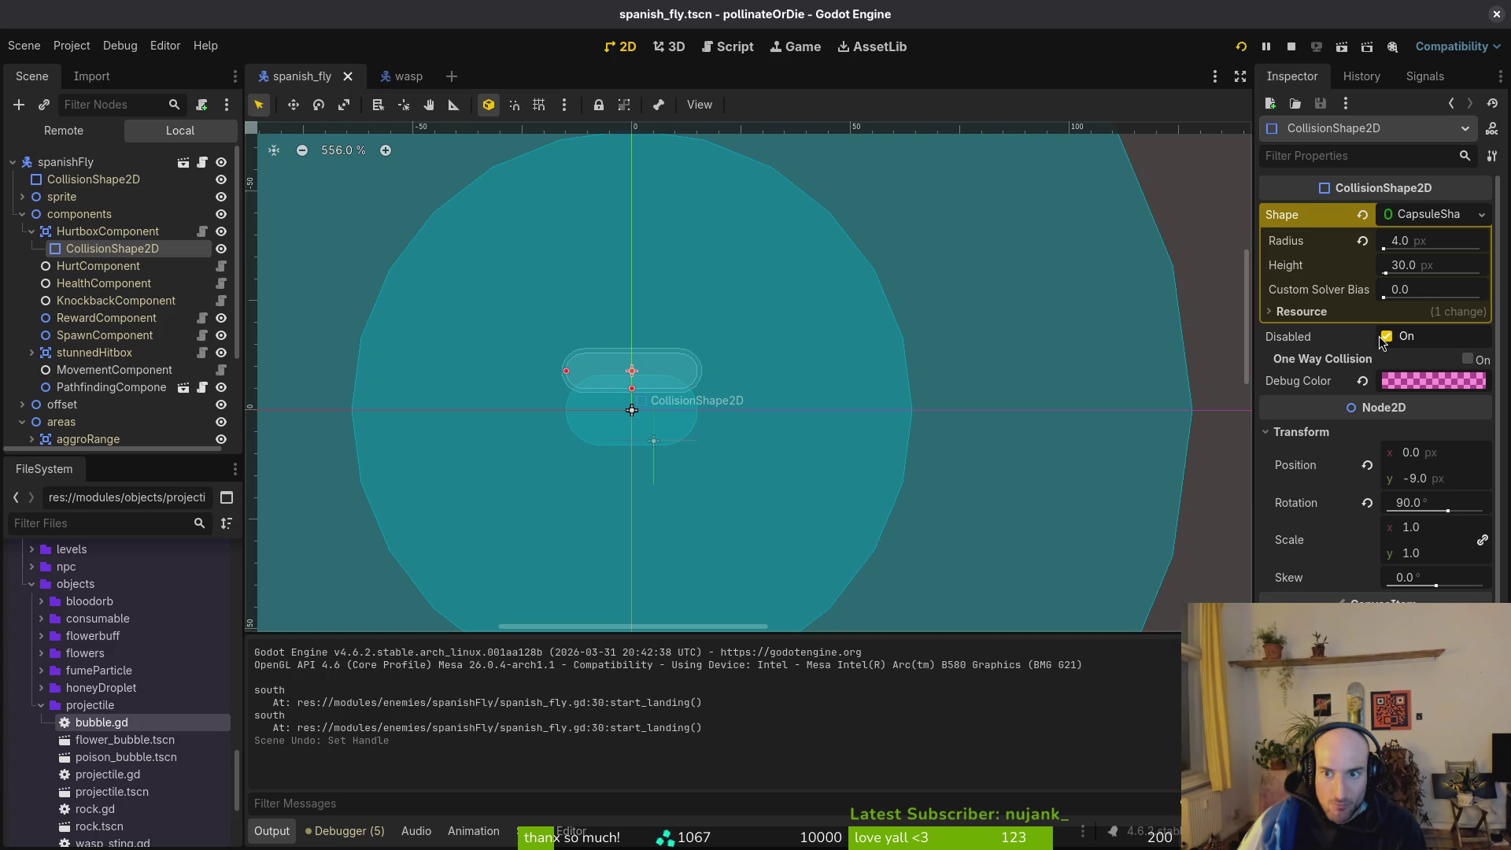
click(31, 230)
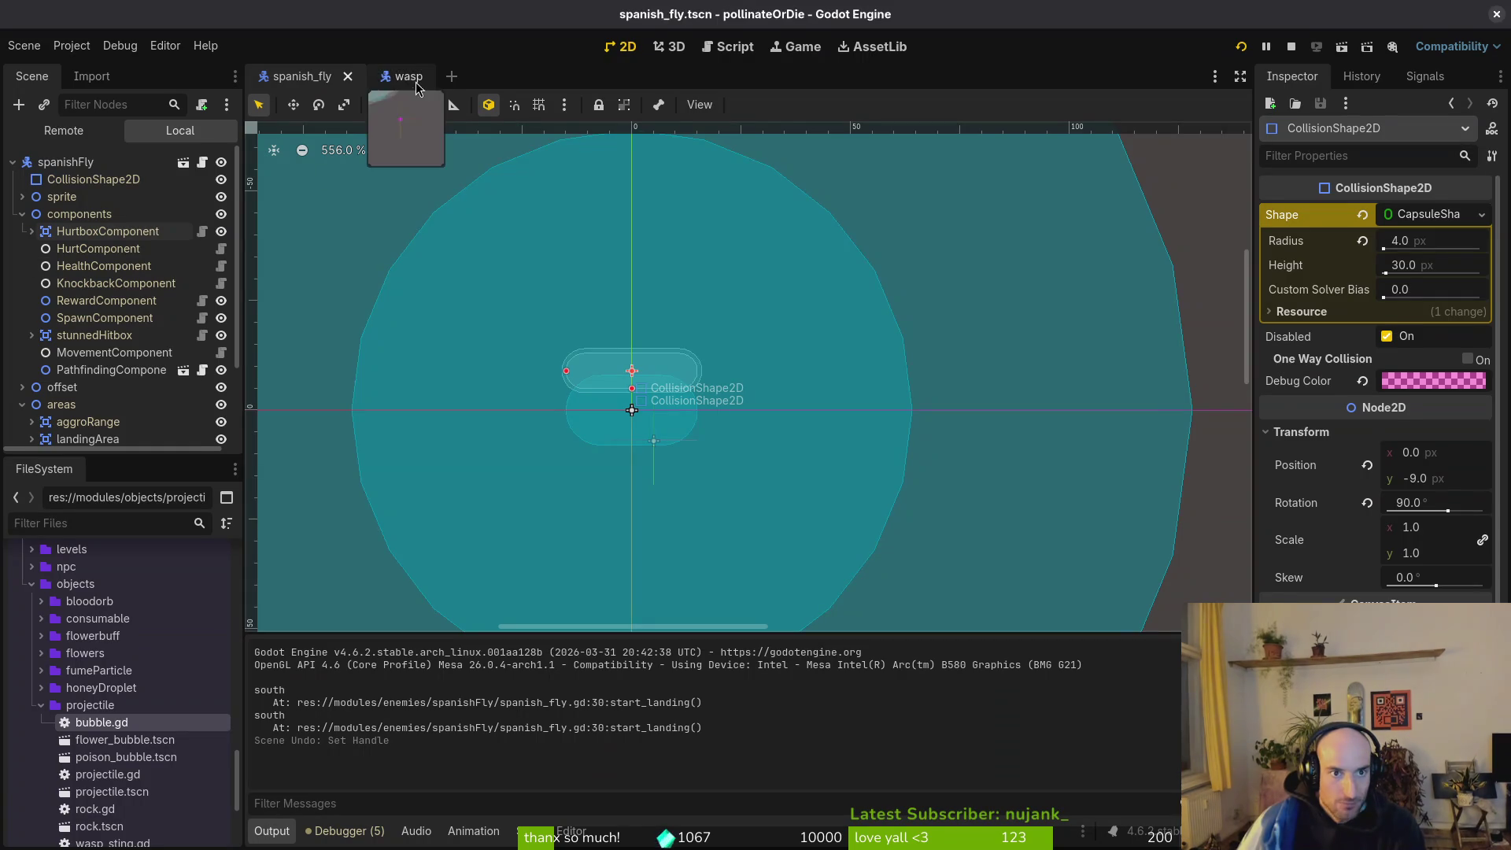
Compare the wasp's HurtboxComponent collision shape against the spanish_fly's.
click(388, 77)
click(31, 229)
click(95, 247)
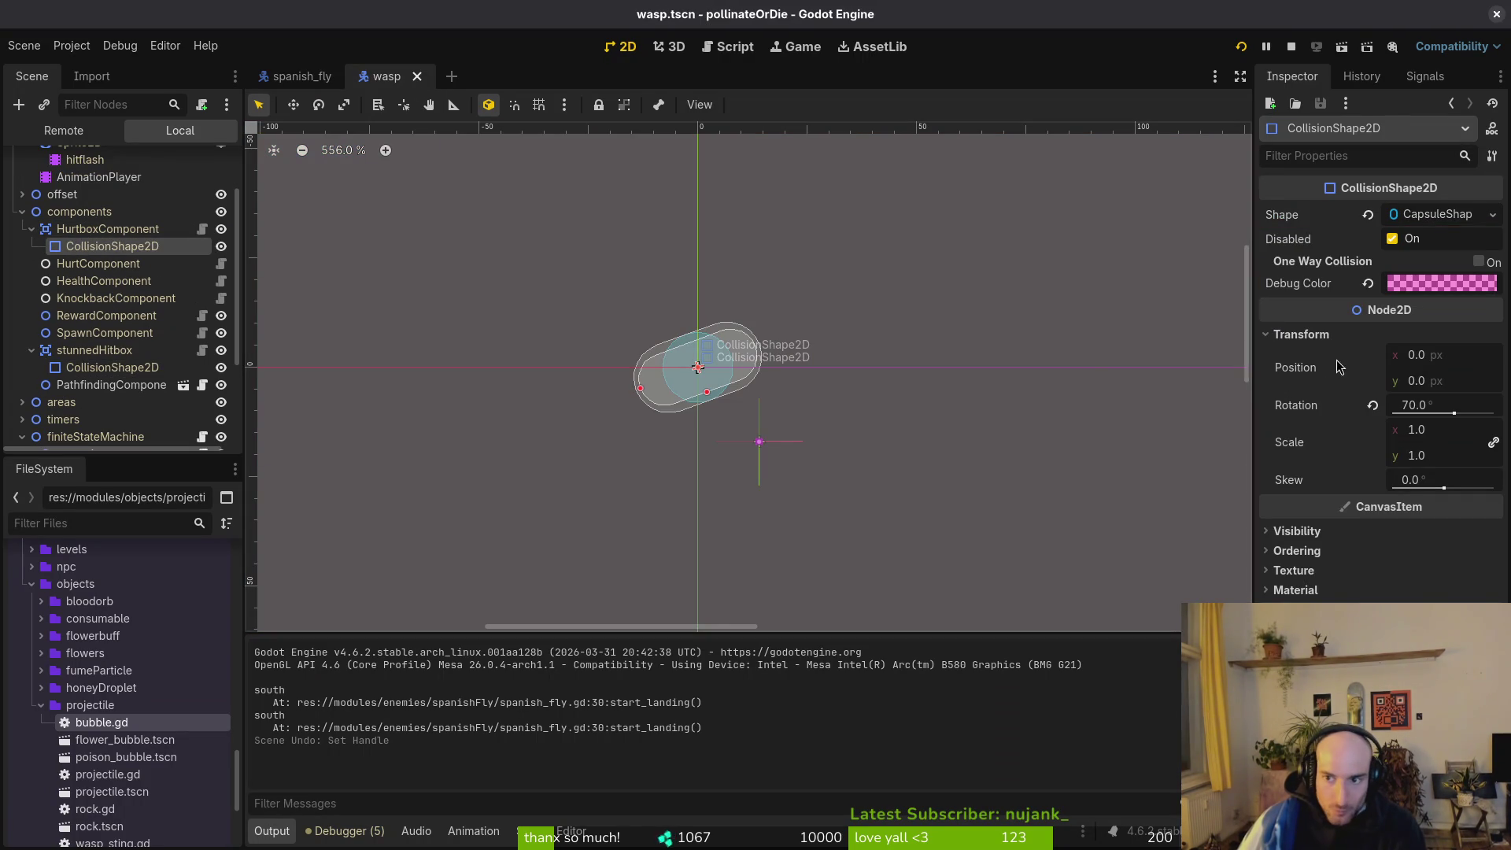
click(94, 229)
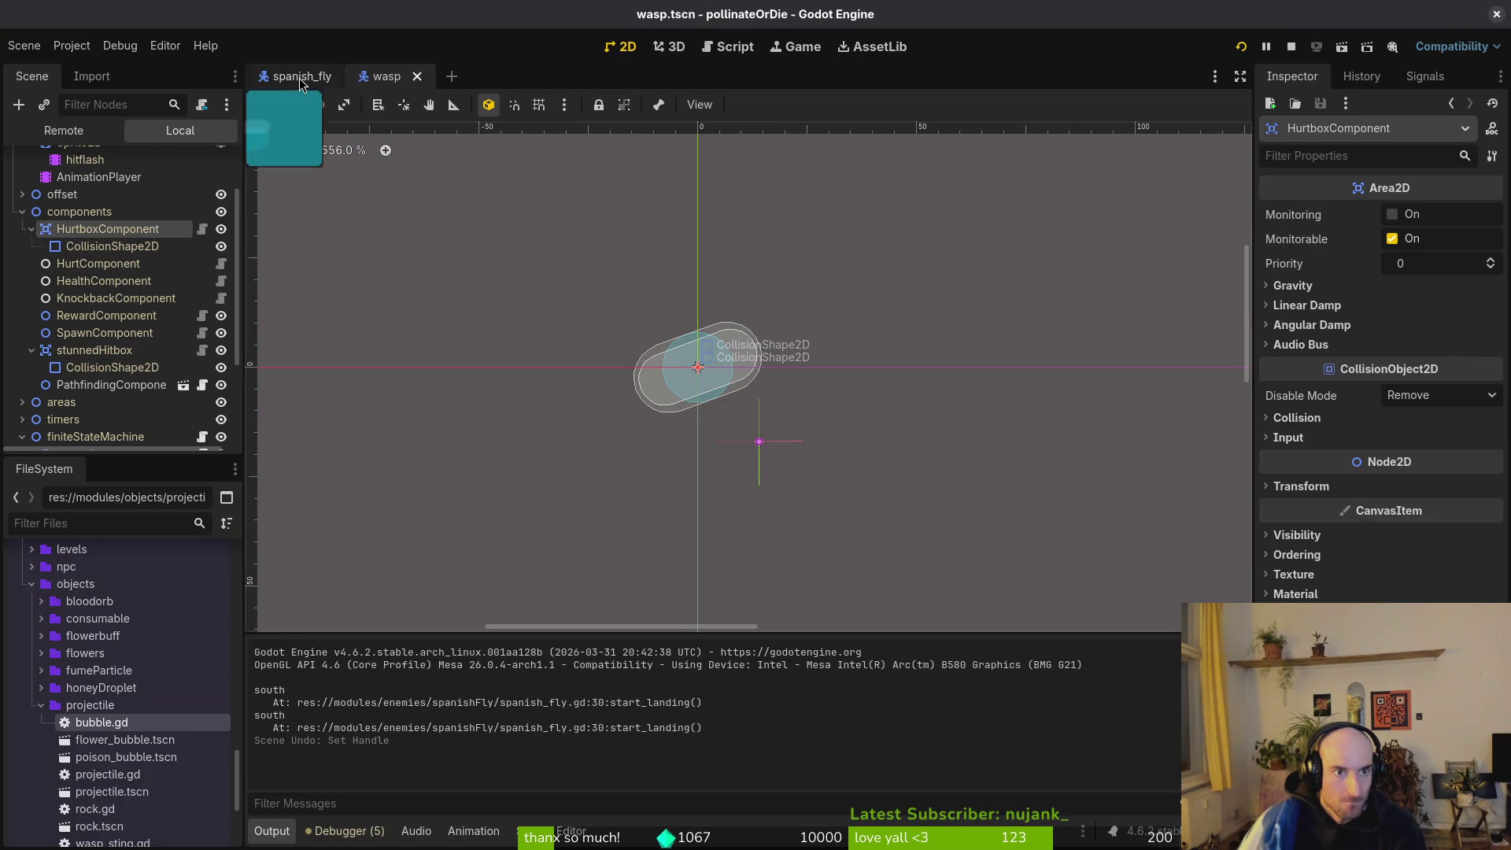
click(302, 76)
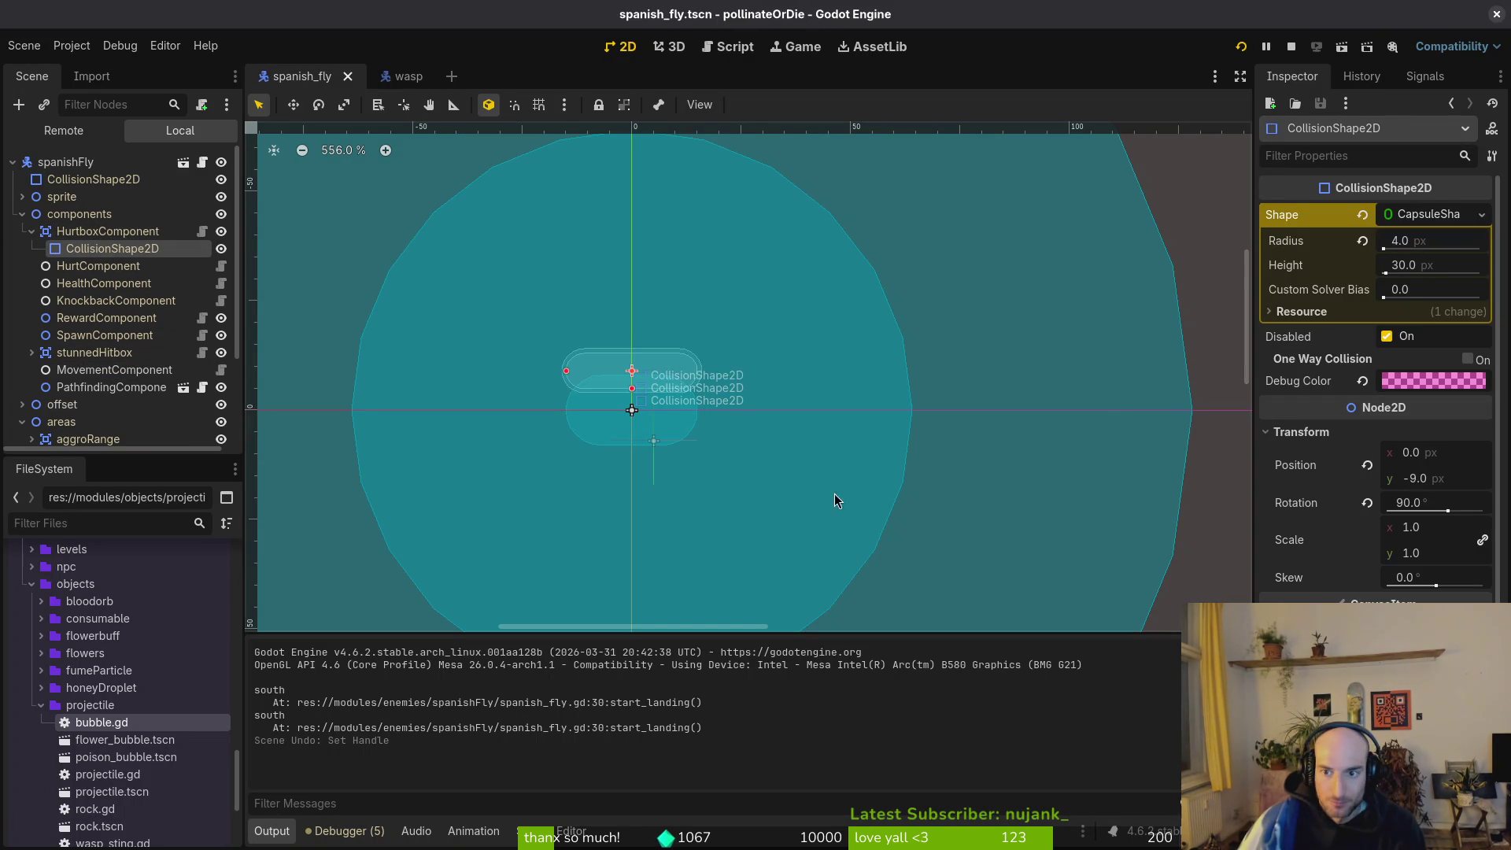
click(415, 78)
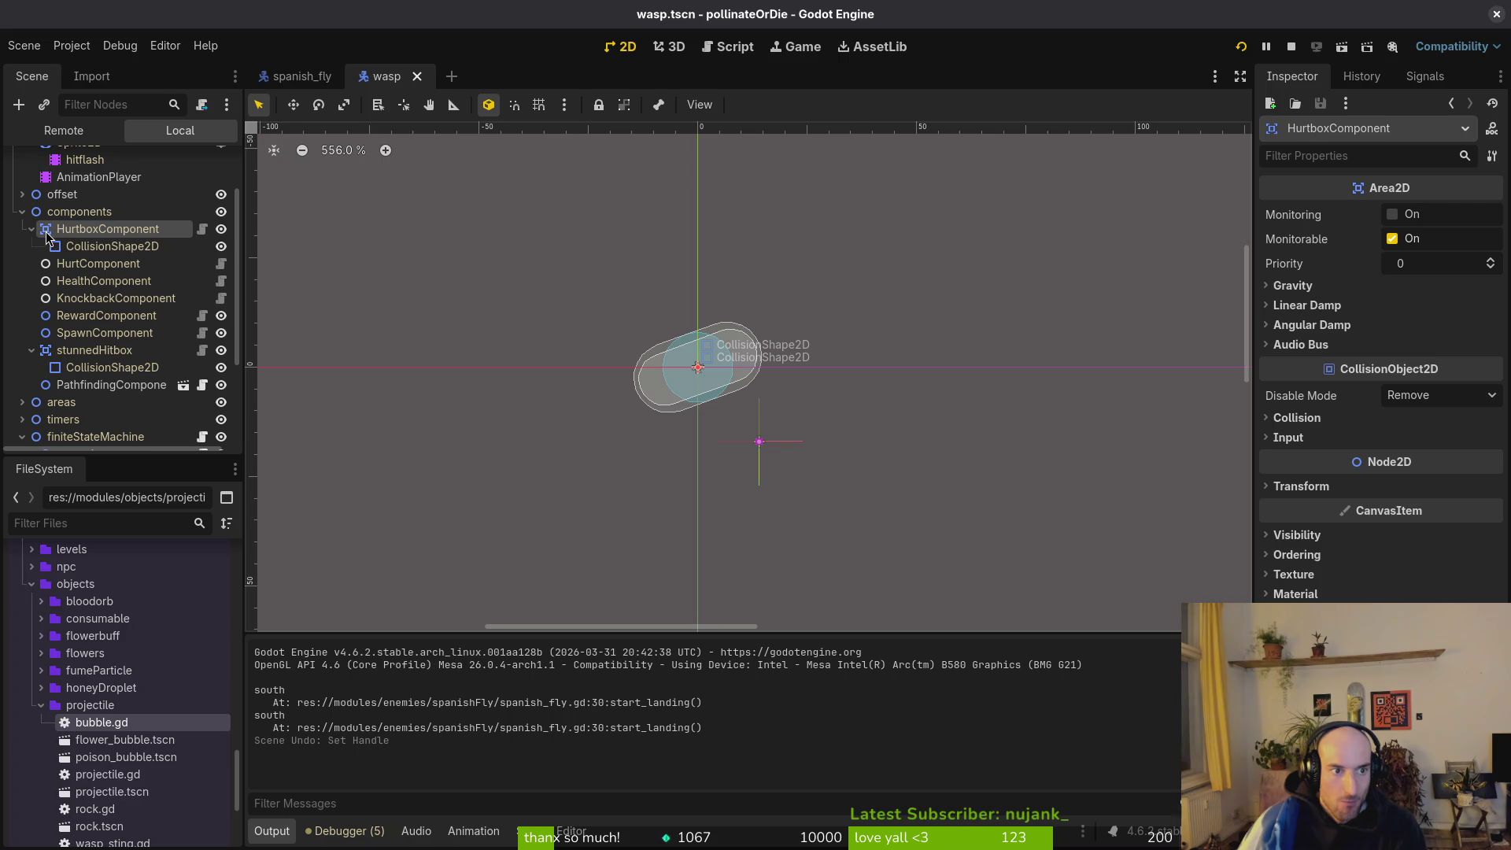
key(alt+Tab)
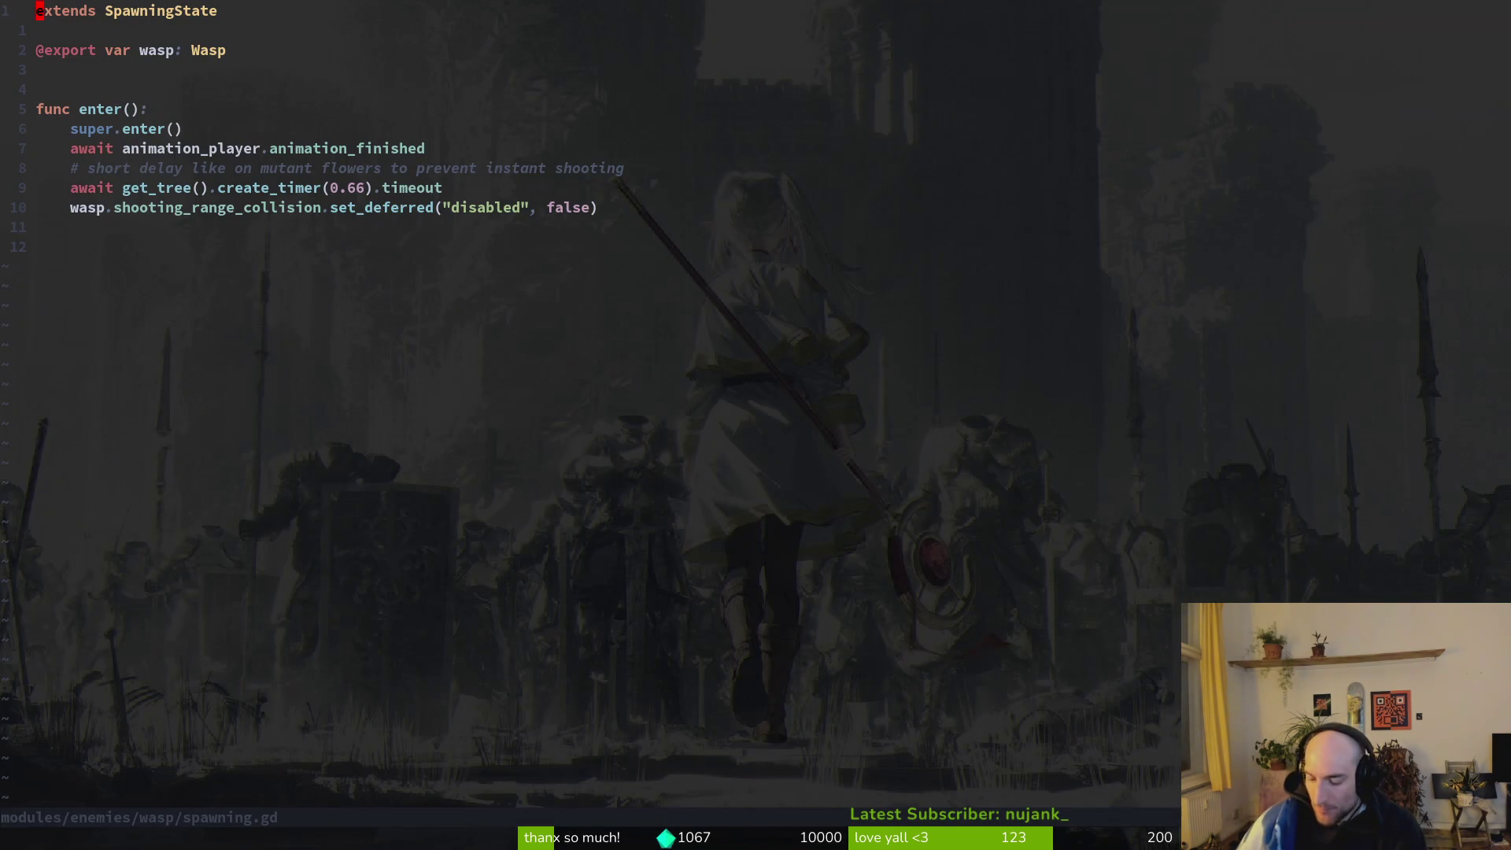
Find the hurtbox_collision re-enable line in spawning.state.gd and save that script.
key(space)
text(psh)
text(box_collii)
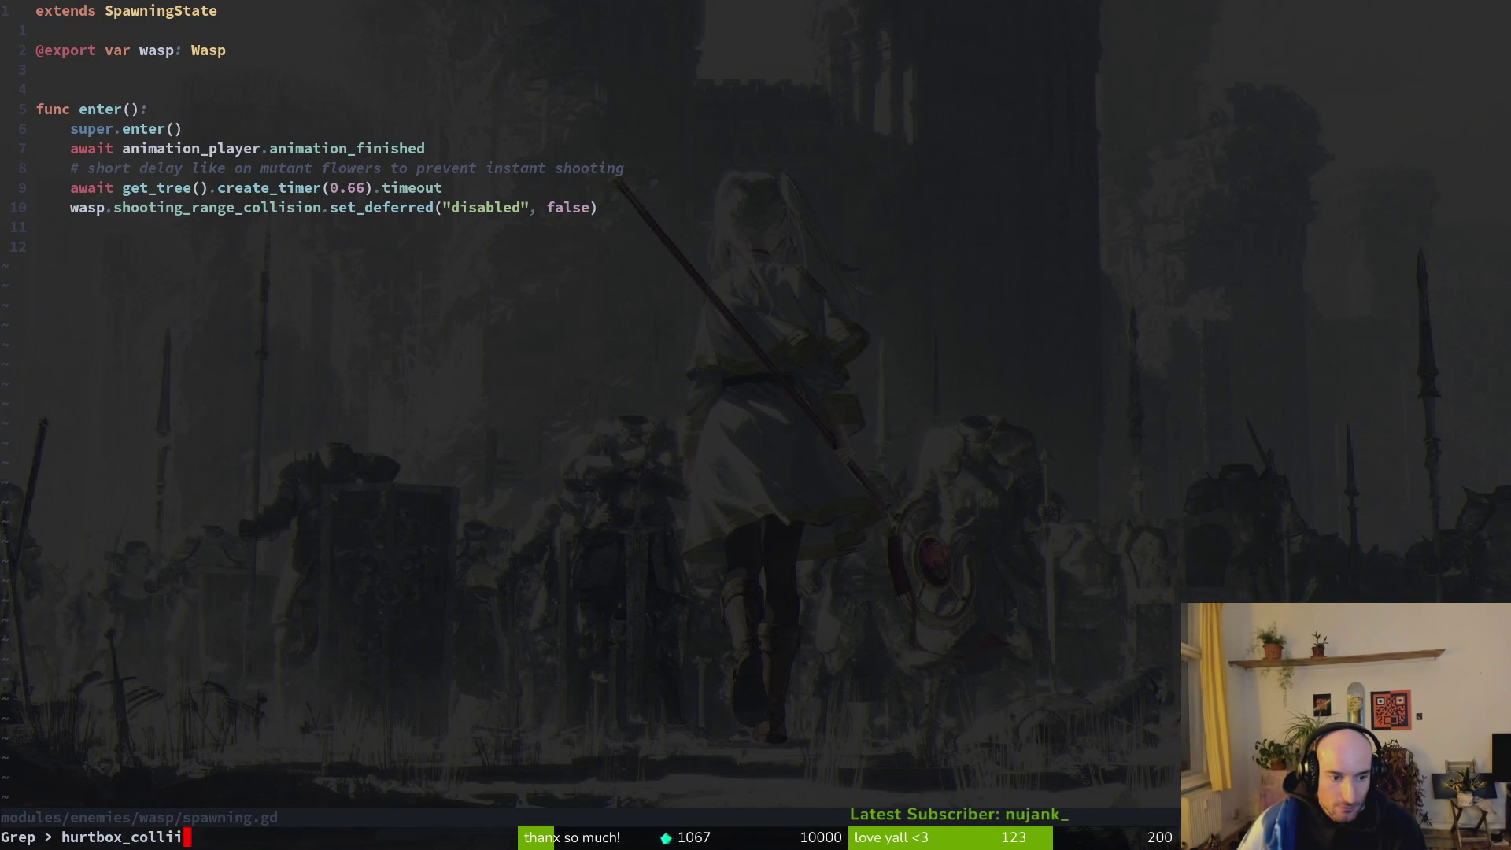
text(on)
key(Return)
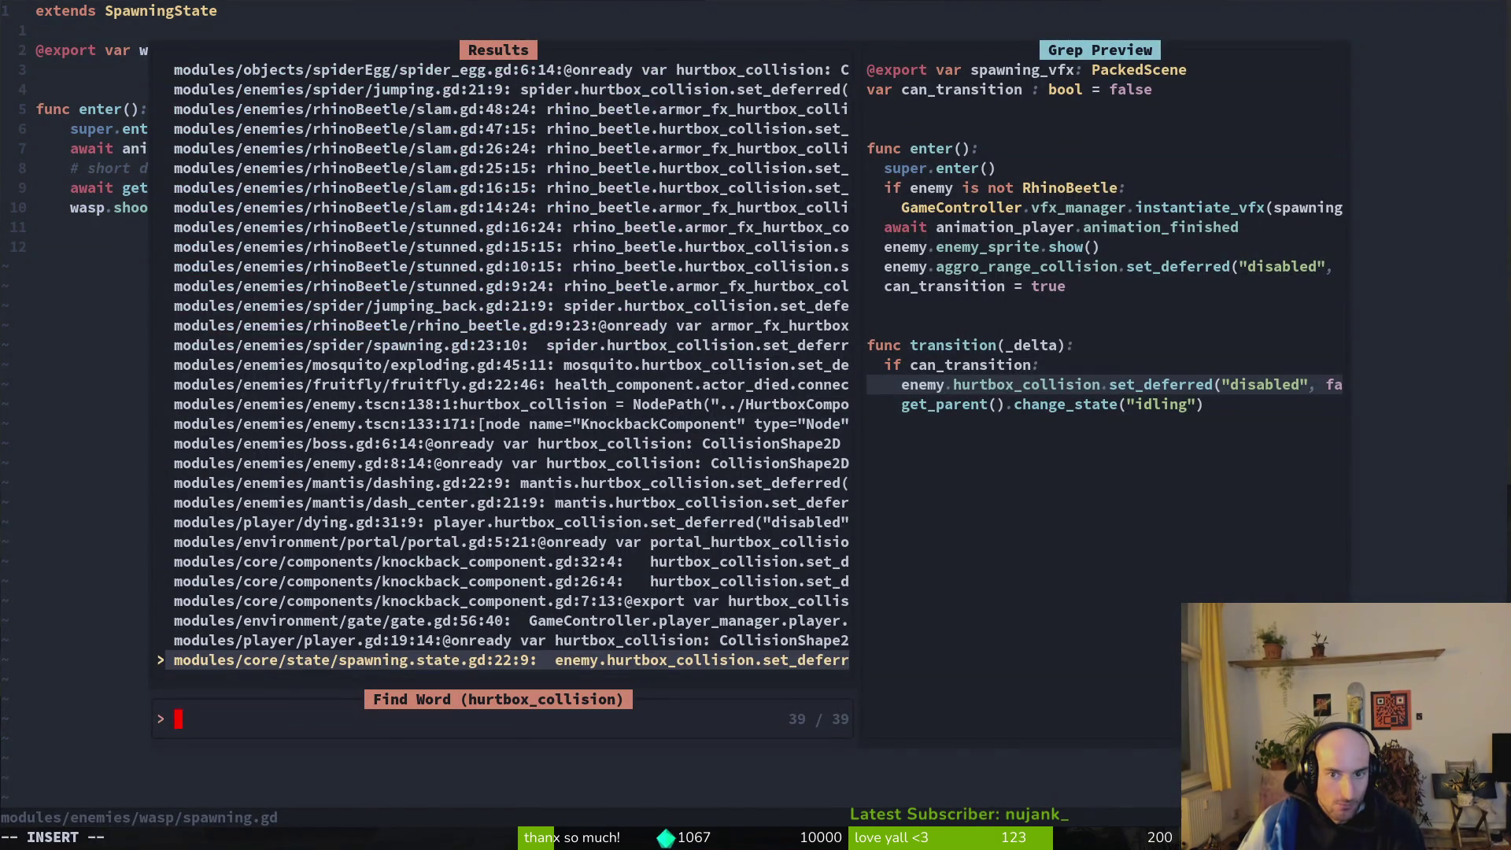
key(Return)
key(shift+v)
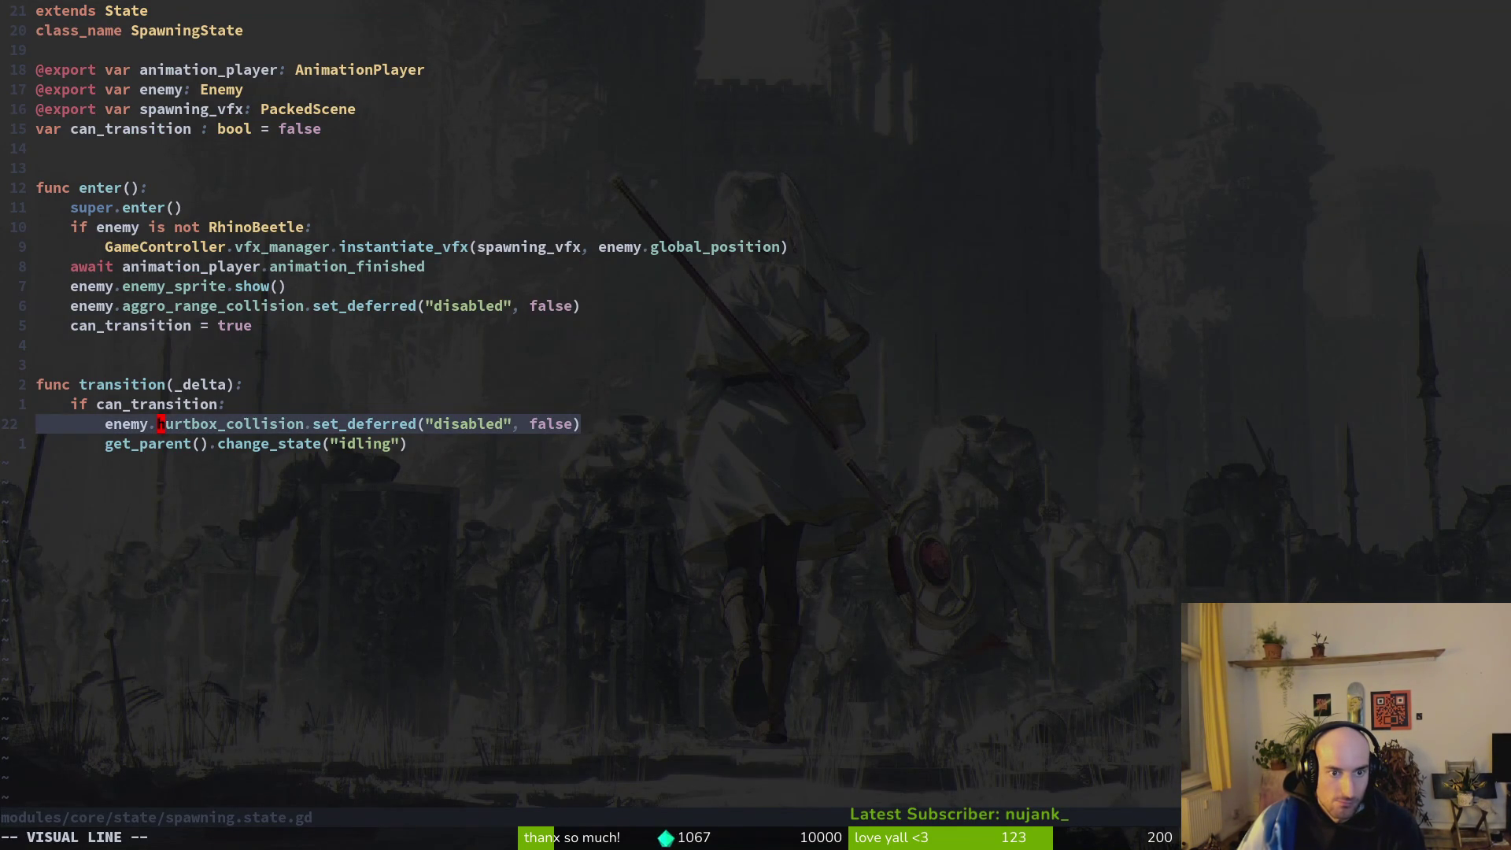
key(Escape)
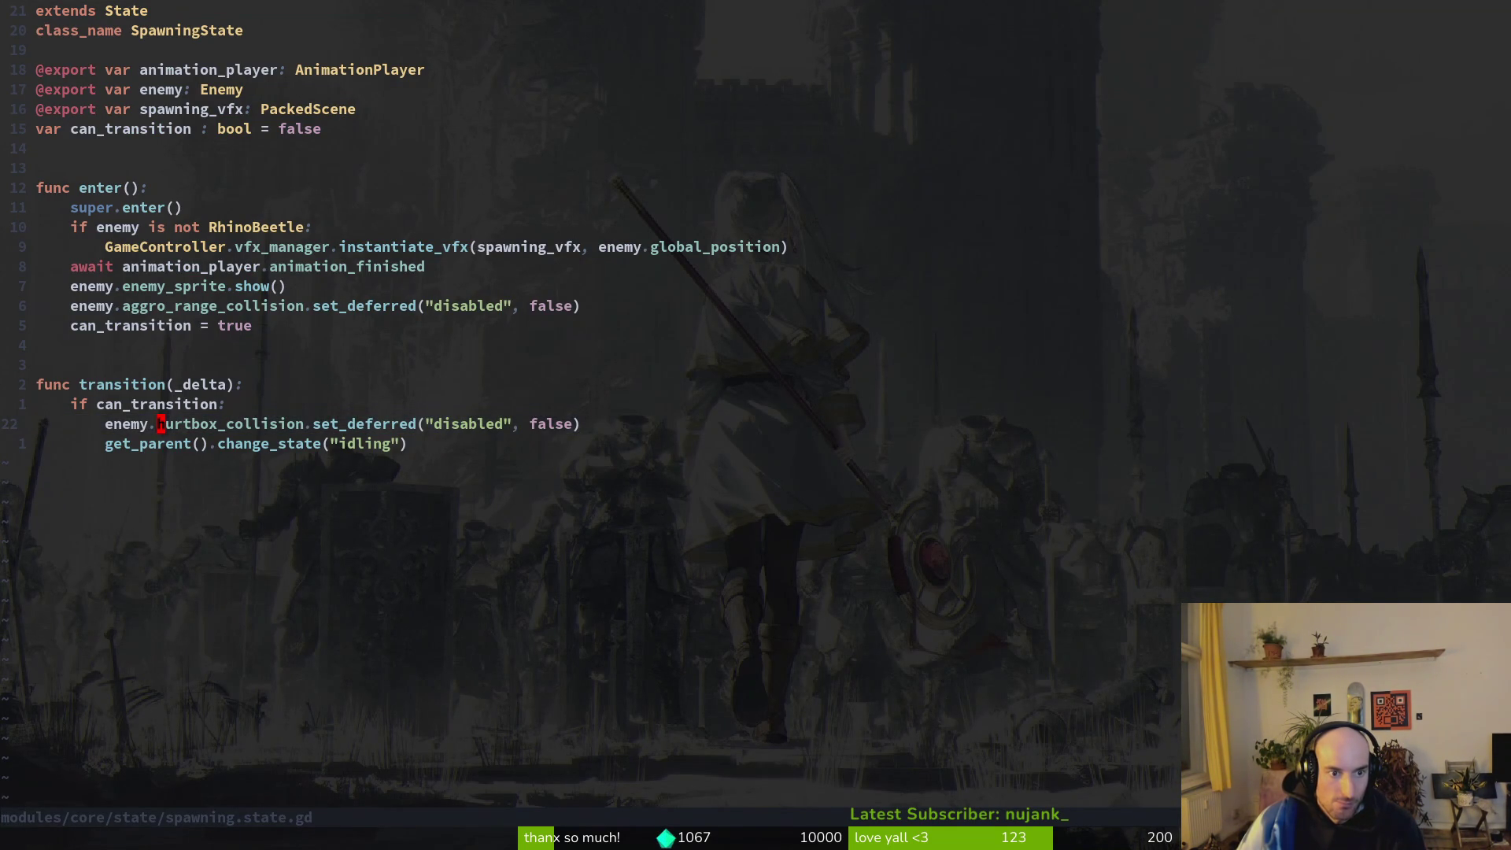
text(:w)
key(Return)
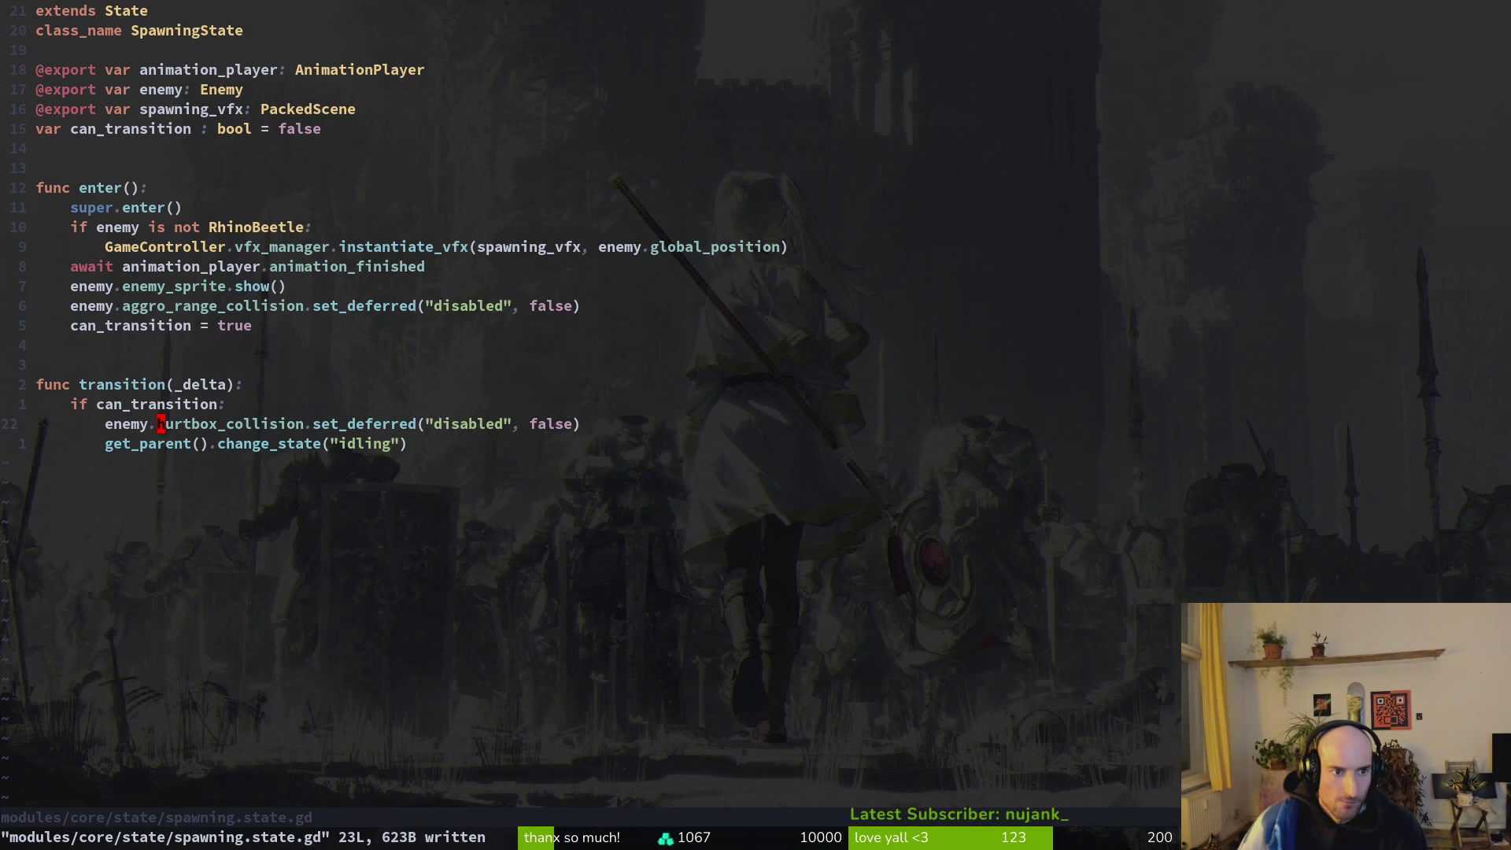
Search the project files for spanish_fly.
key(space)
key(f)
key(f)
text(s)
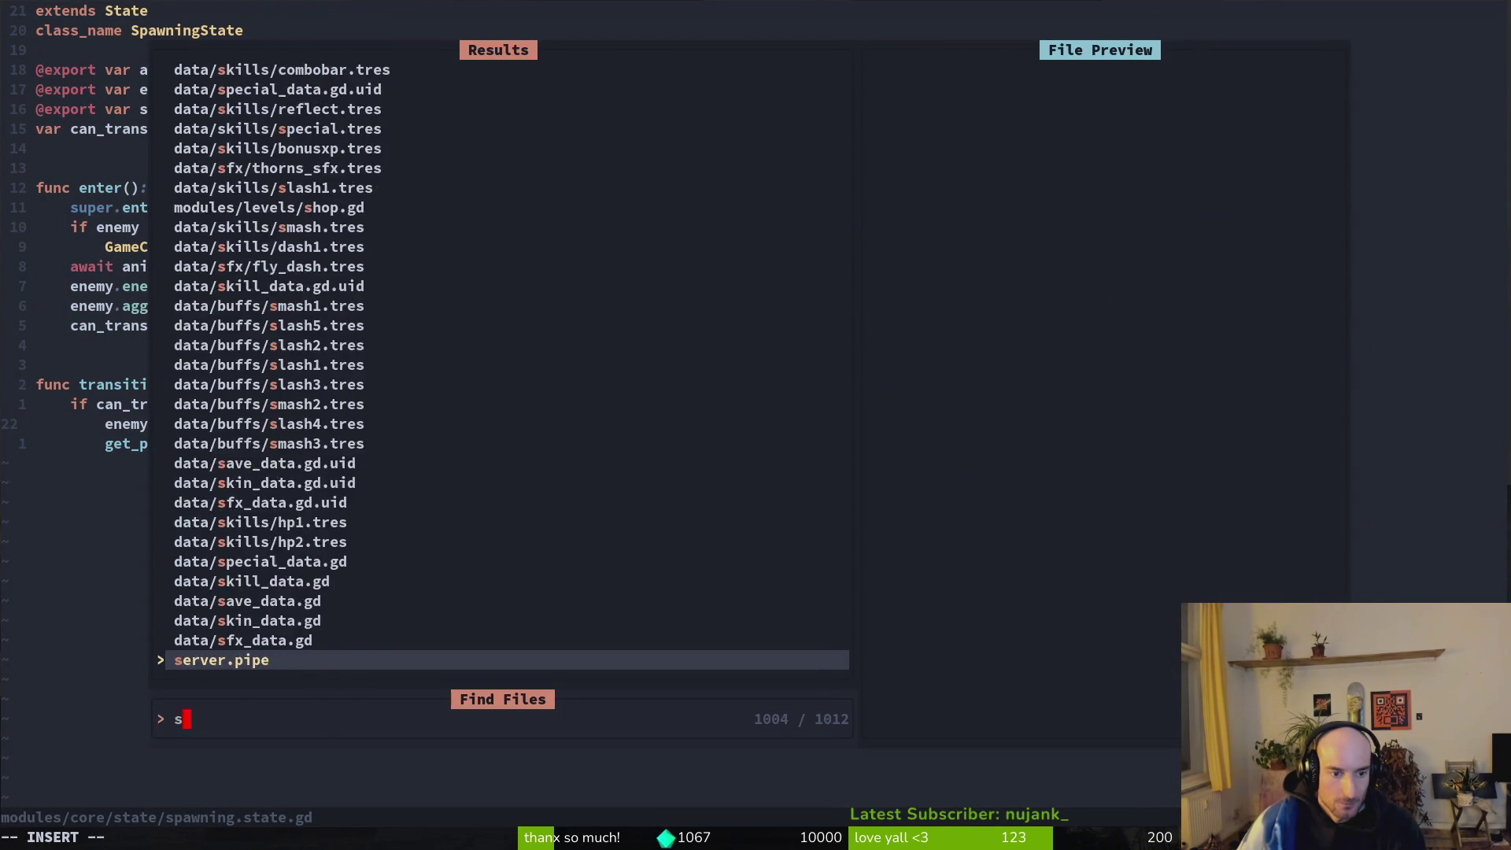
text(panis)
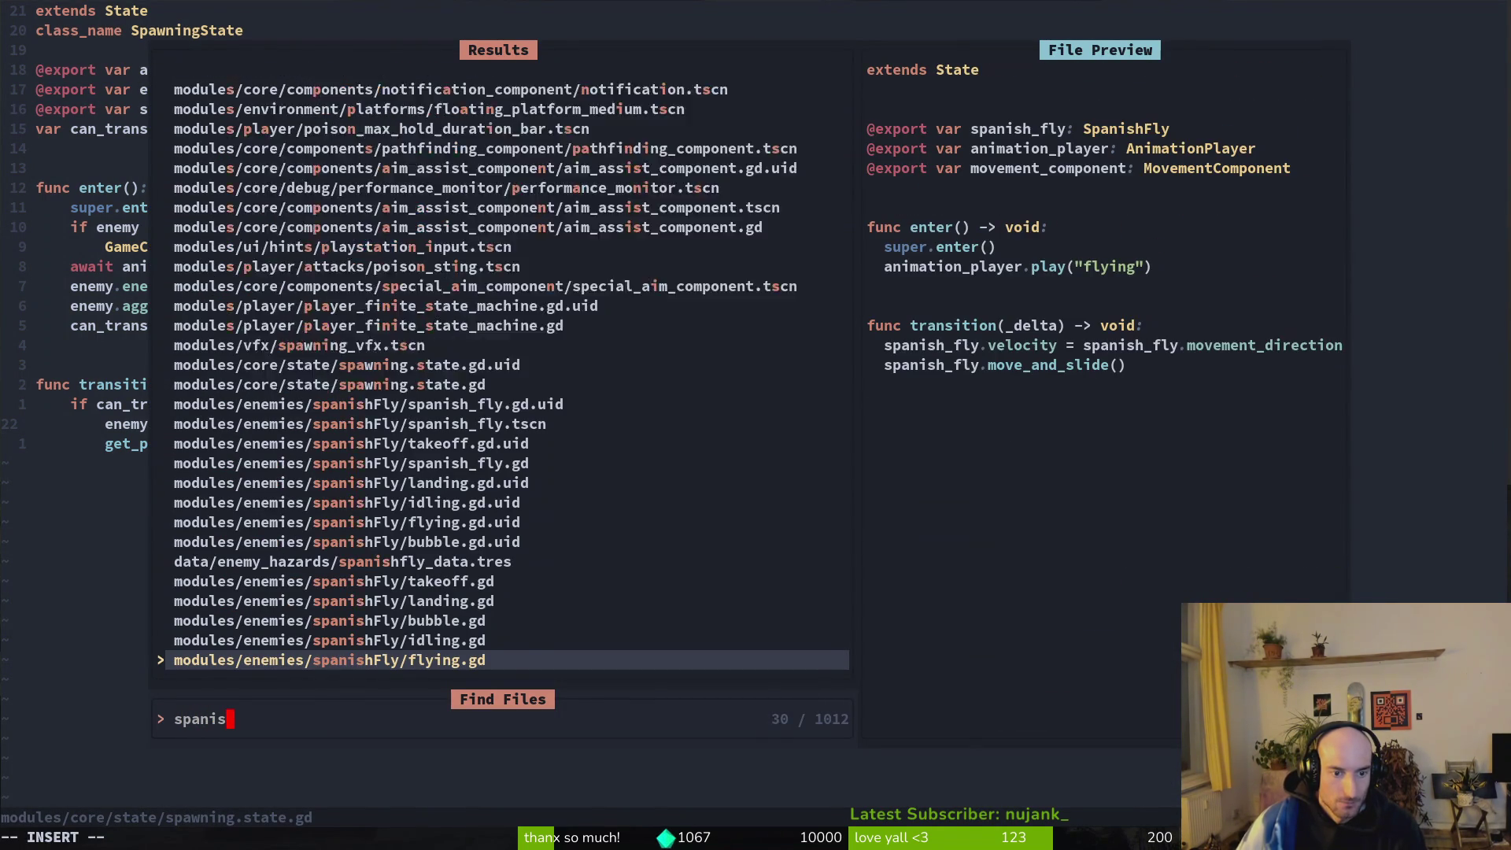
text(h_fly)
key(alt+Tab)
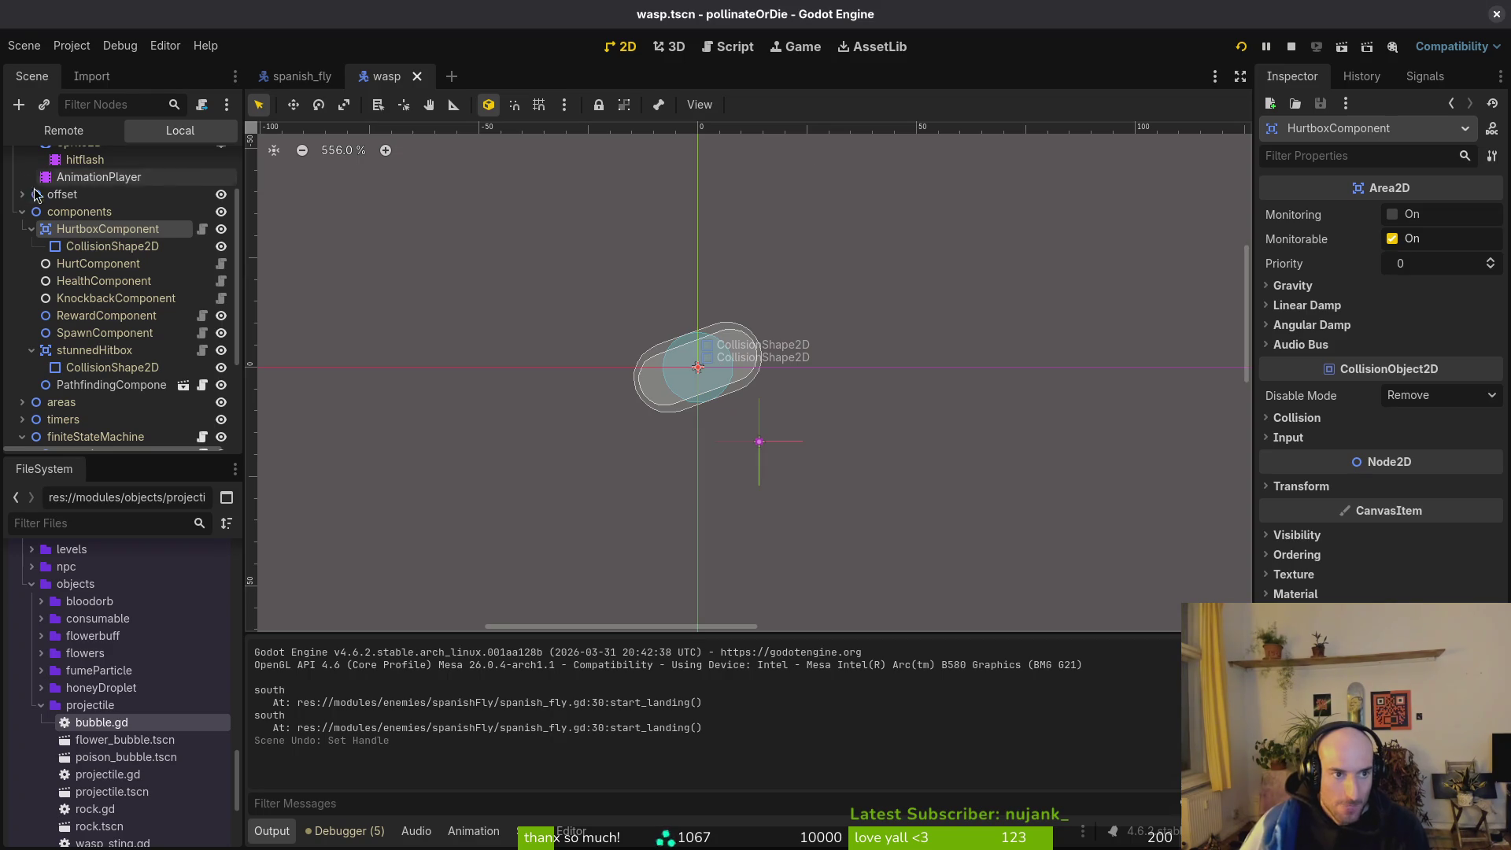
Collapse the wasp's components and finiteStateMachine groups and hide its areas shapes.
click(22, 211)
scroll(84, 290, up, 1)
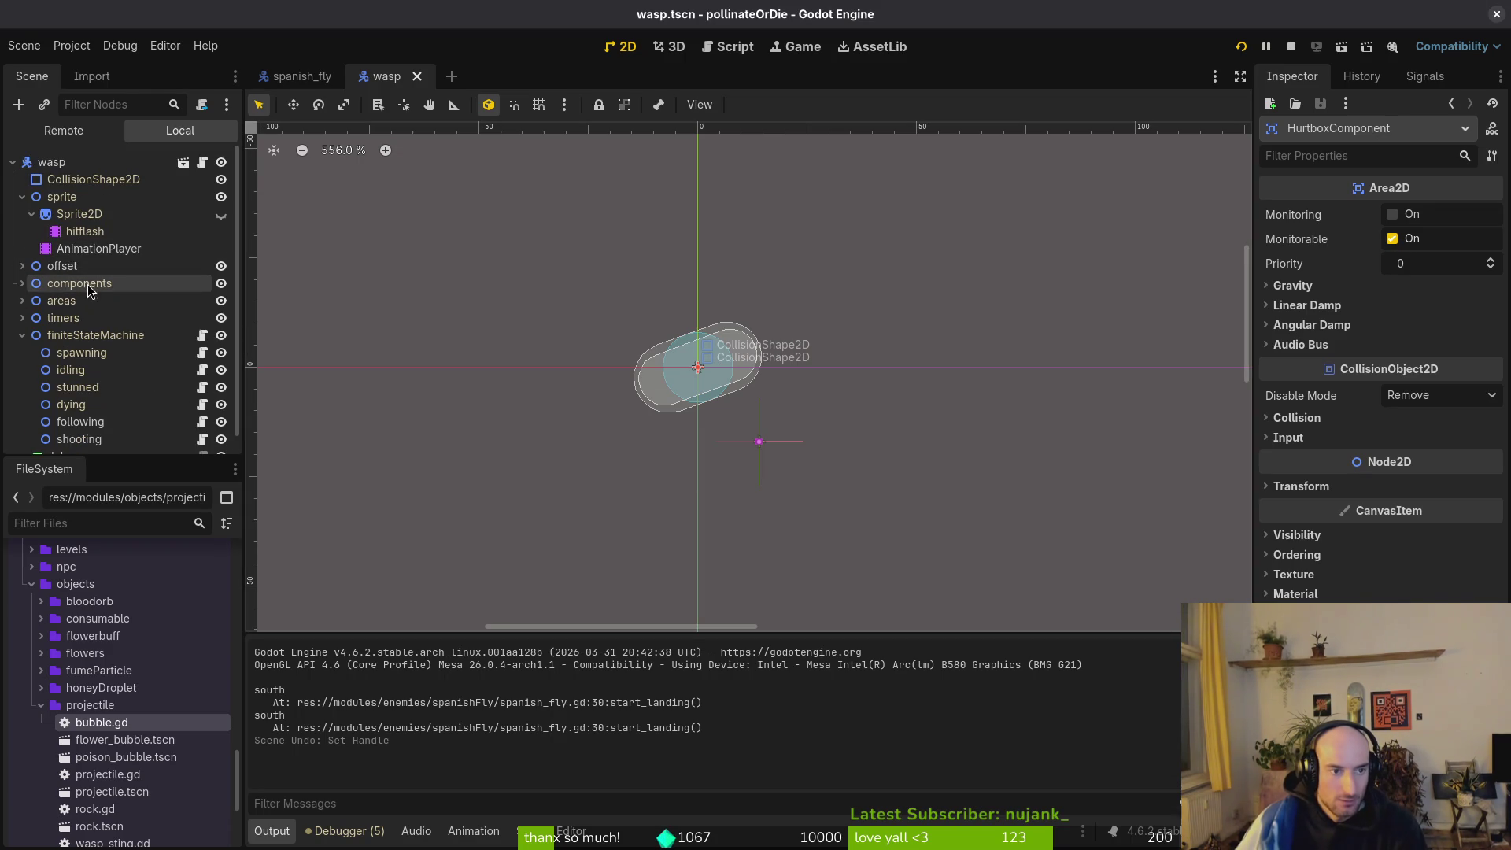
click(22, 336)
click(228, 301)
click(824, 369)
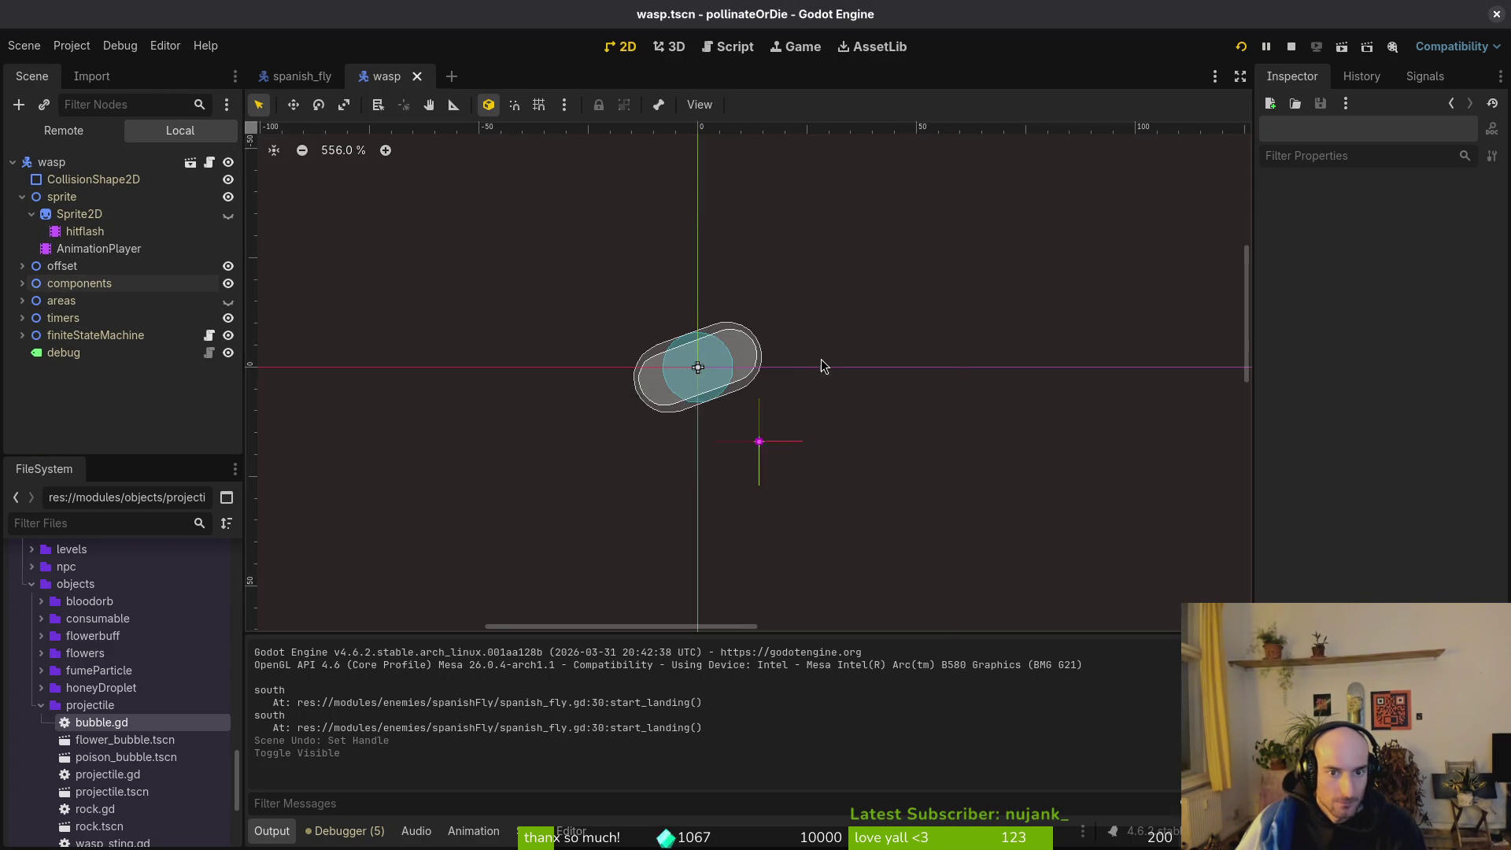
scroll(824, 369, down, 3)
Restart the running game, stop it, then make the wasp's areas visible again.
click(1291, 46)
click(1241, 47)
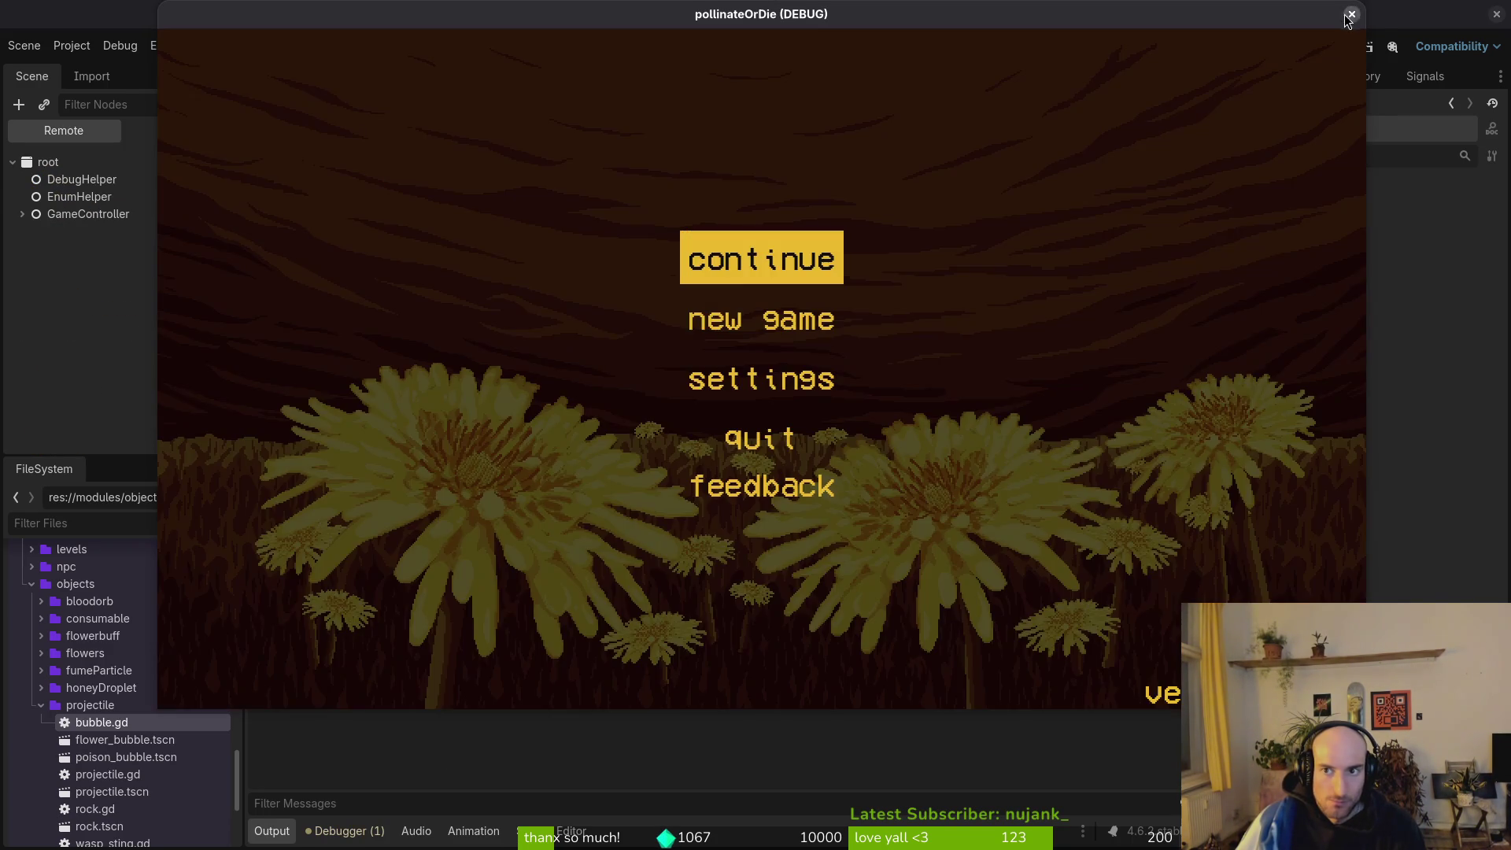
click(1356, 15)
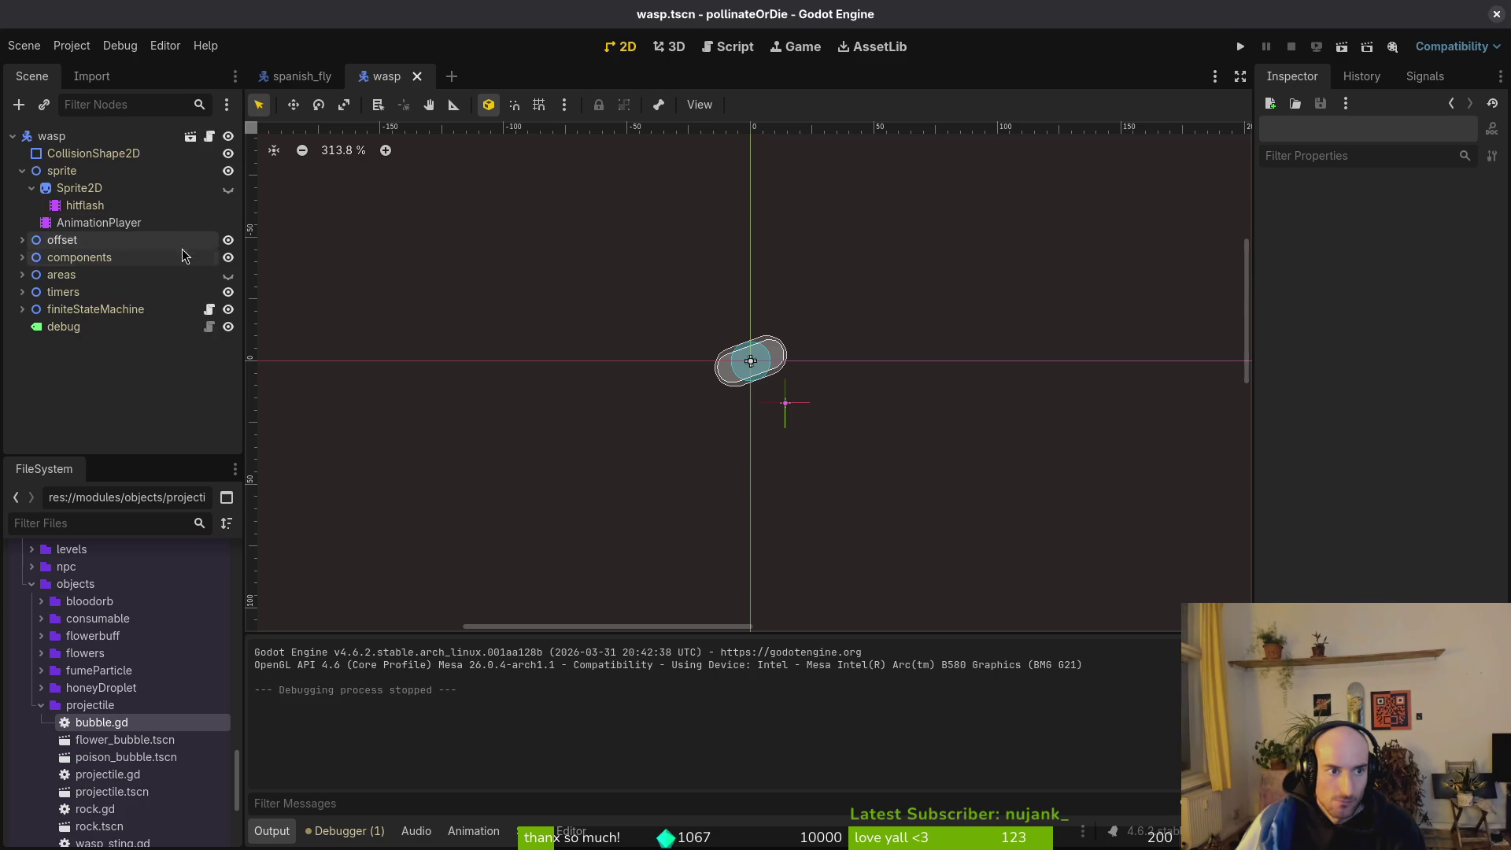
click(228, 275)
In spanish_fly, hide the large areas shapes, save the scene, and run the game.
click(301, 77)
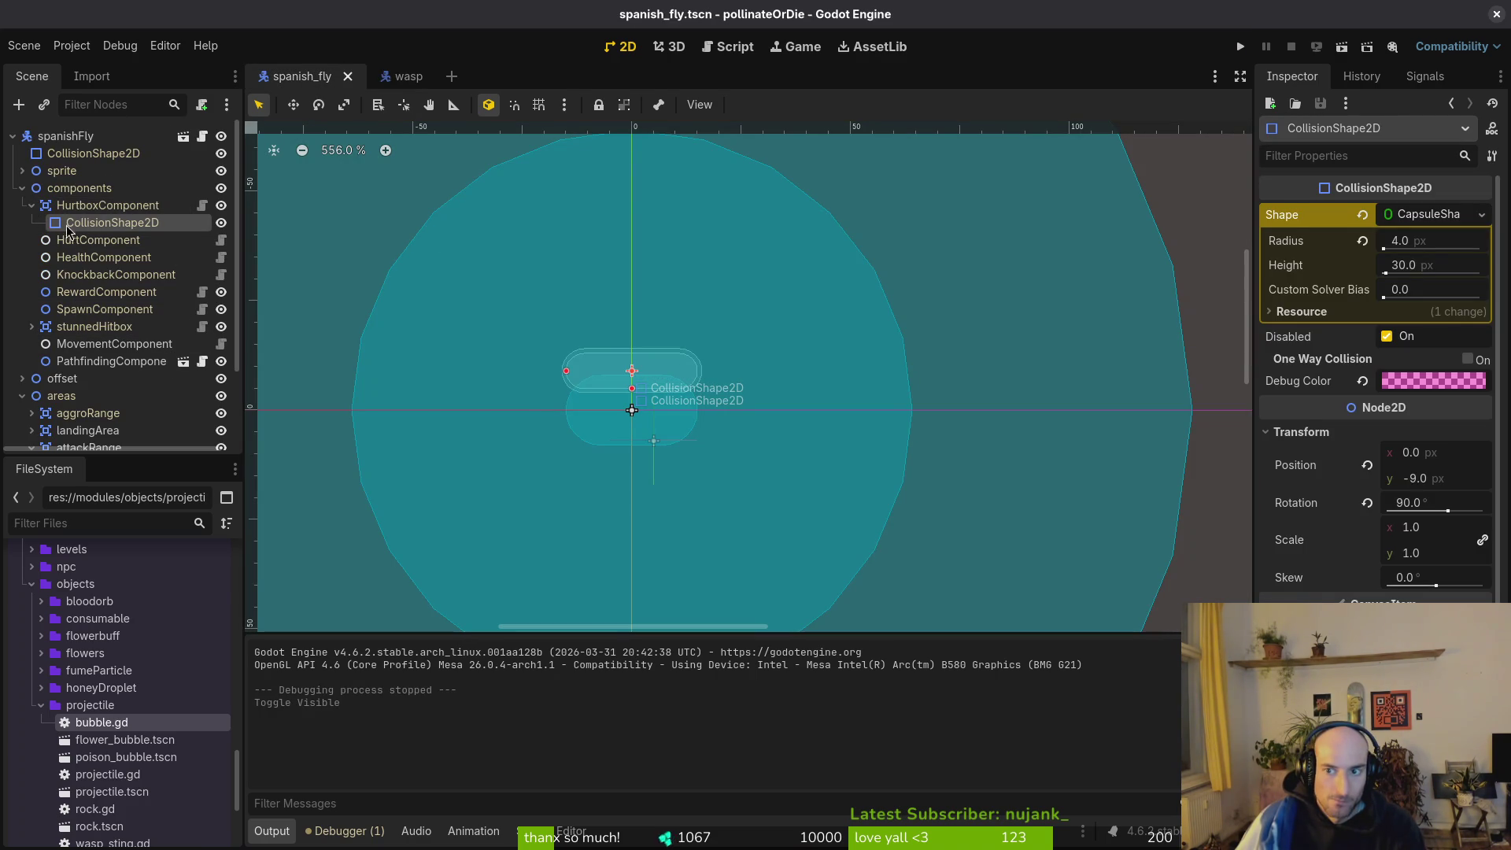
click(22, 188)
click(22, 223)
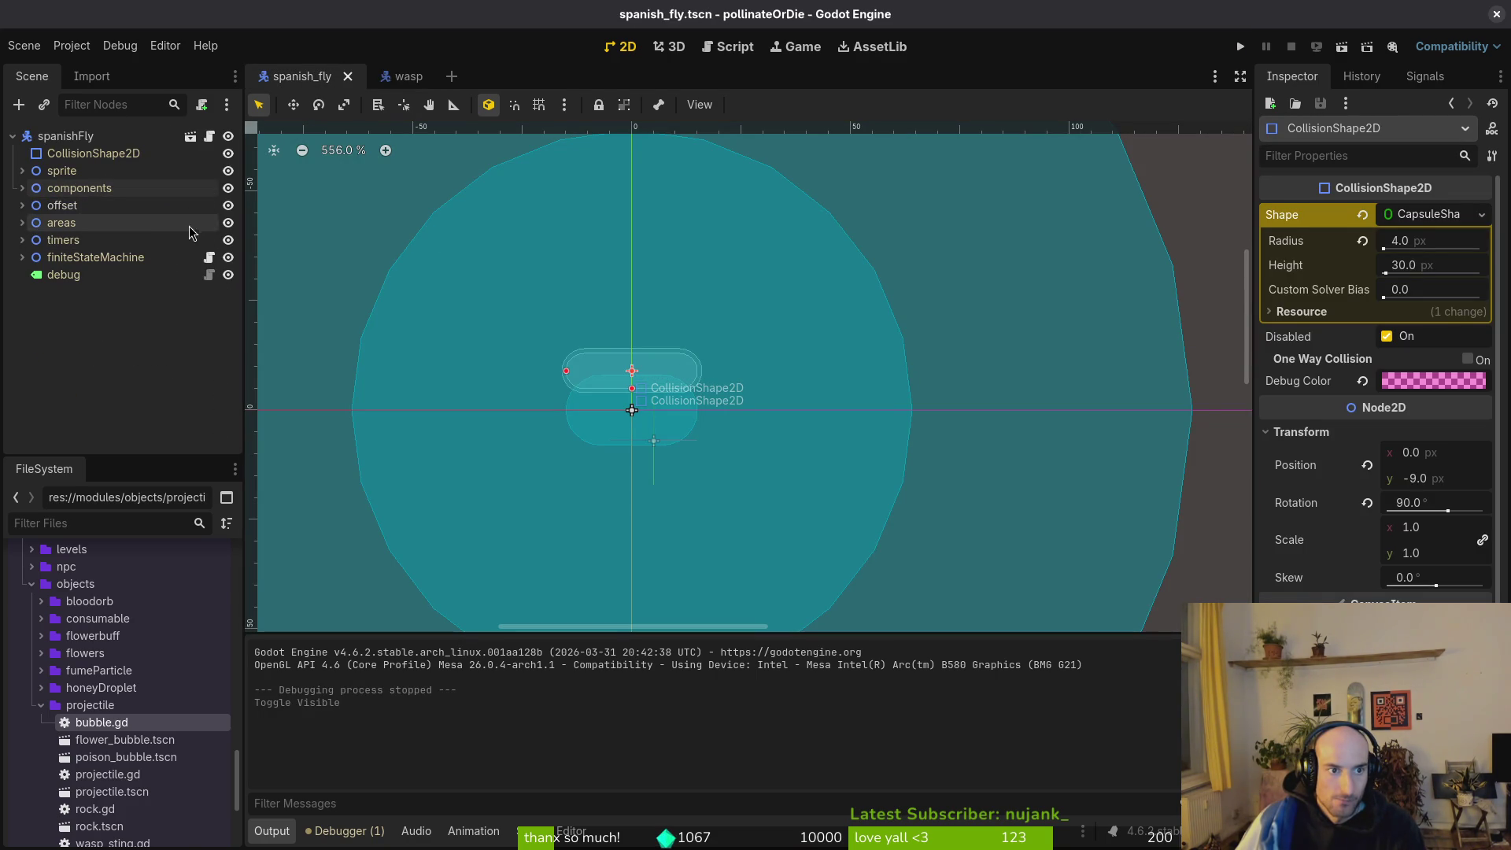
click(229, 223)
key(ctrl+s)
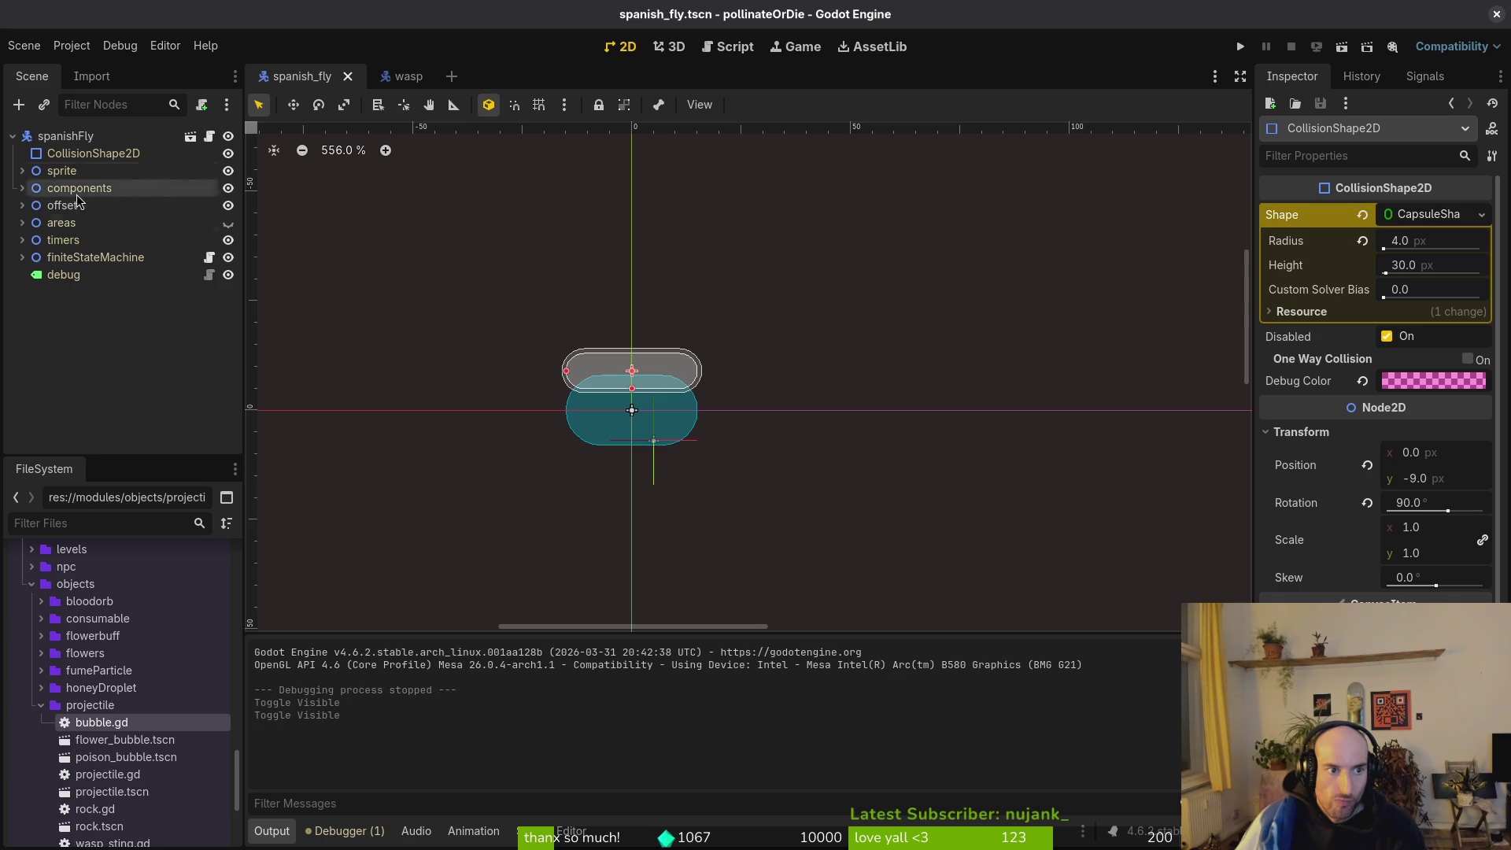
click(67, 136)
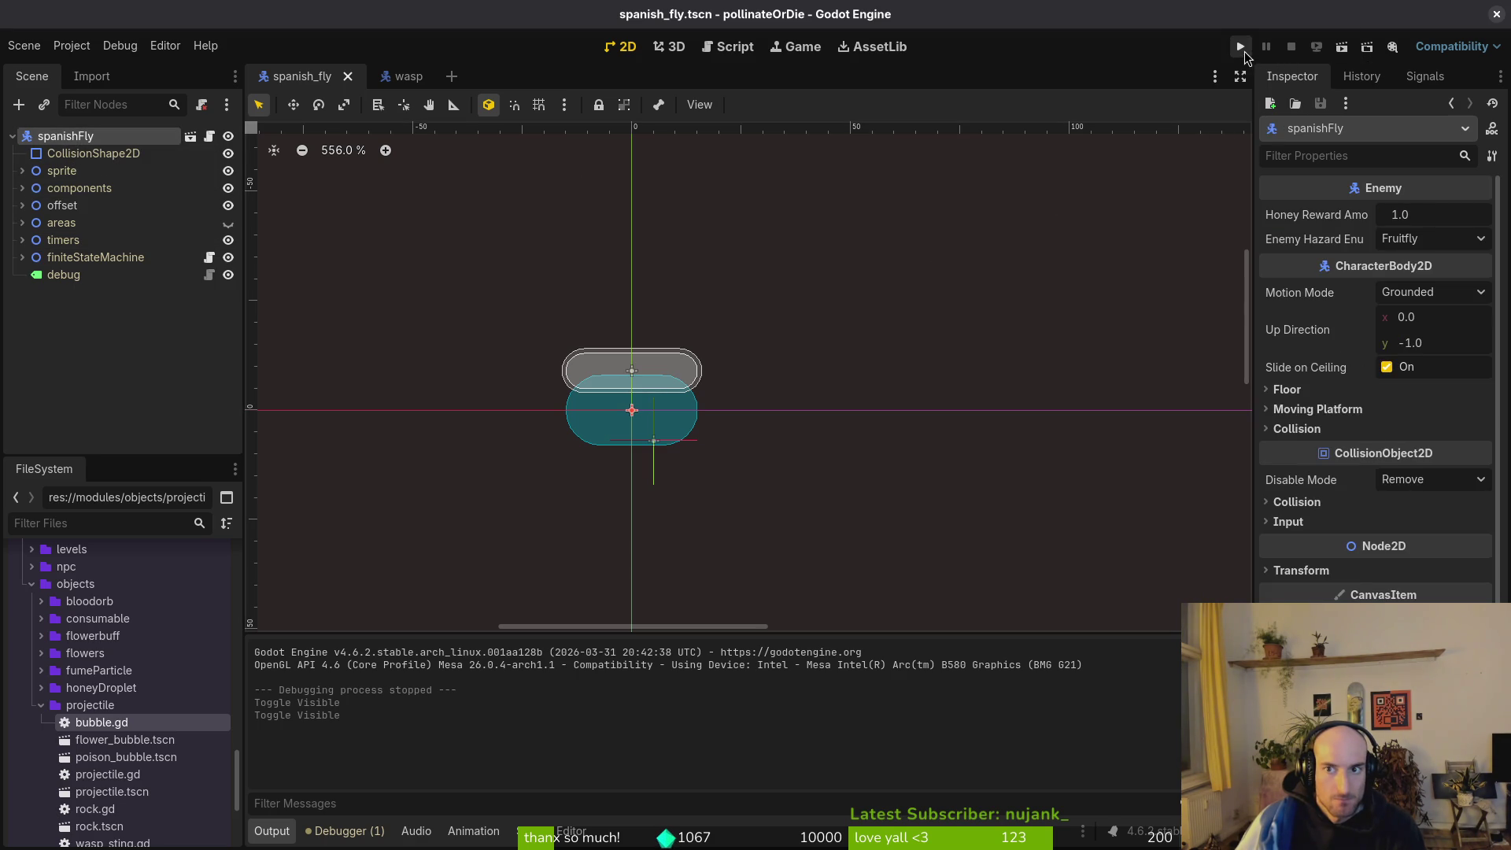
click(1241, 47)
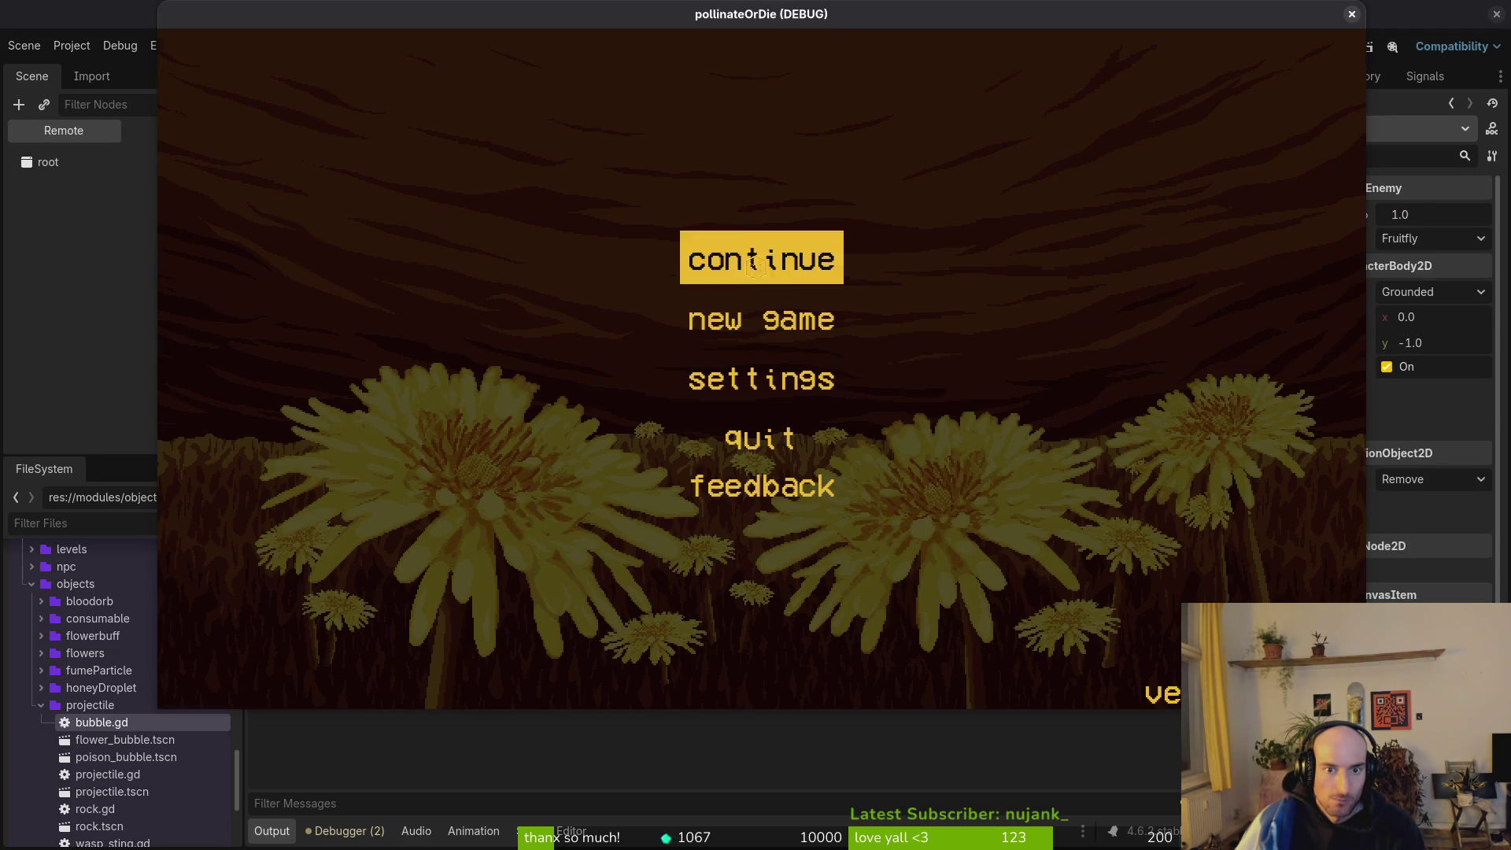
Continue the saved game and turn on collision display in the debugging menu.
click(754, 262)
key(Escape)
click(731, 311)
key(Down)
key(Down)
key(Escape)
Slash the top-left enemy, close the game, and return to spawning.state.gd in Neovim.
key(Left)
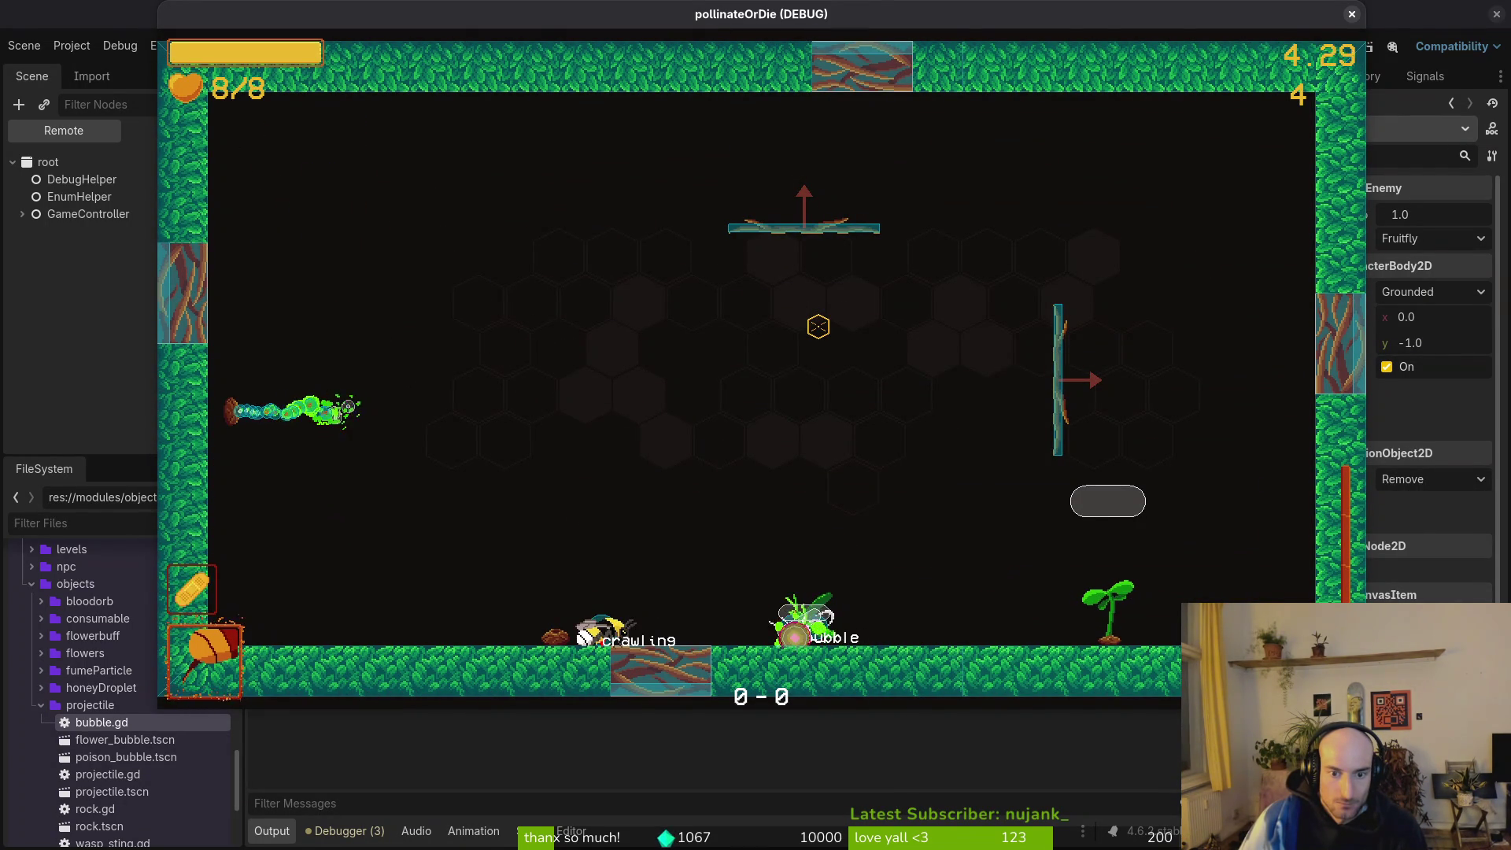
key(Escape)
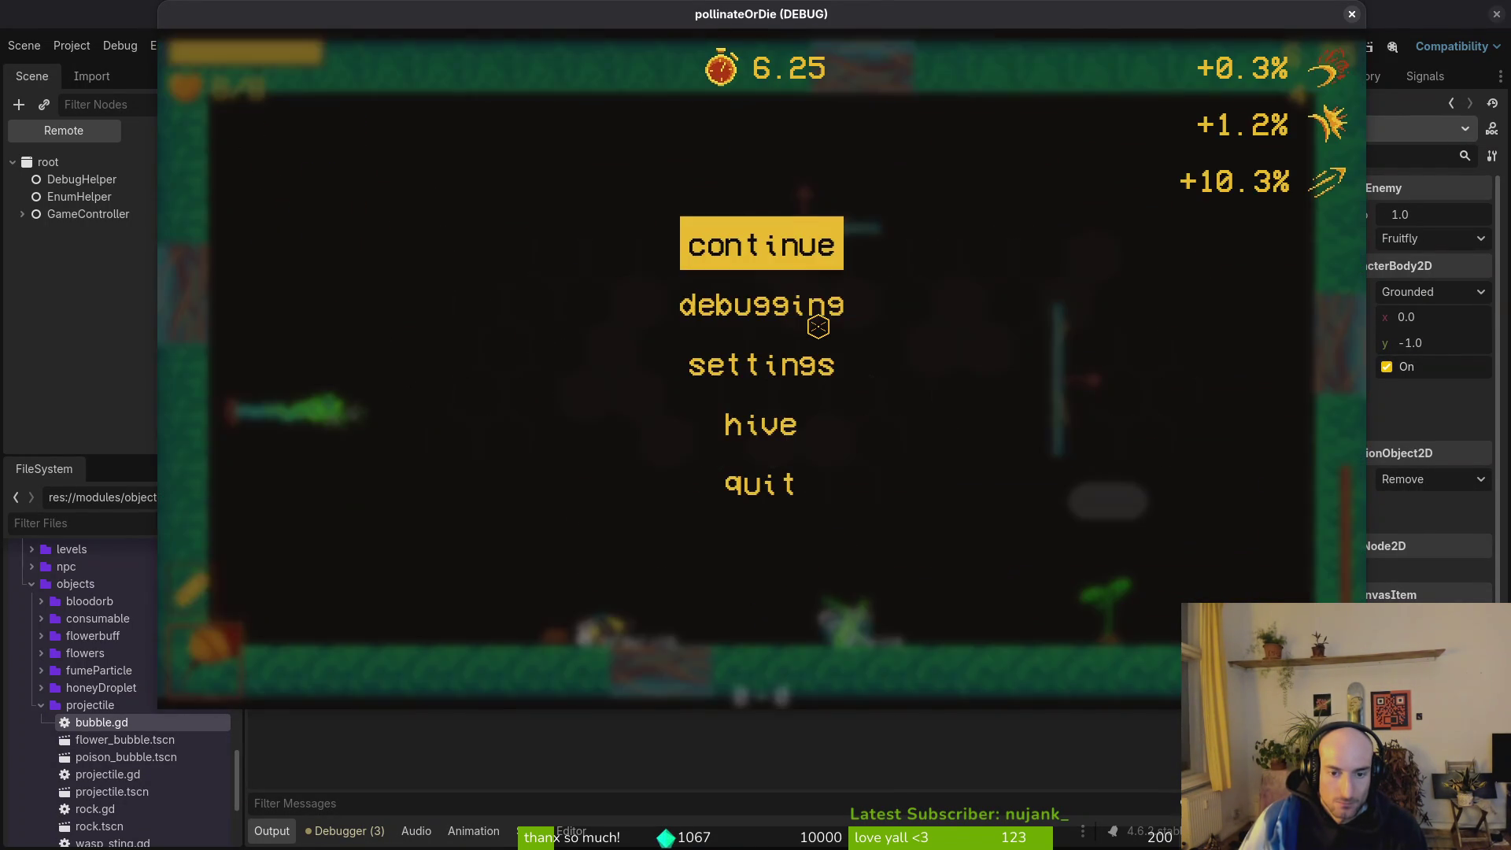
key(F8)
key(alt+Tab)
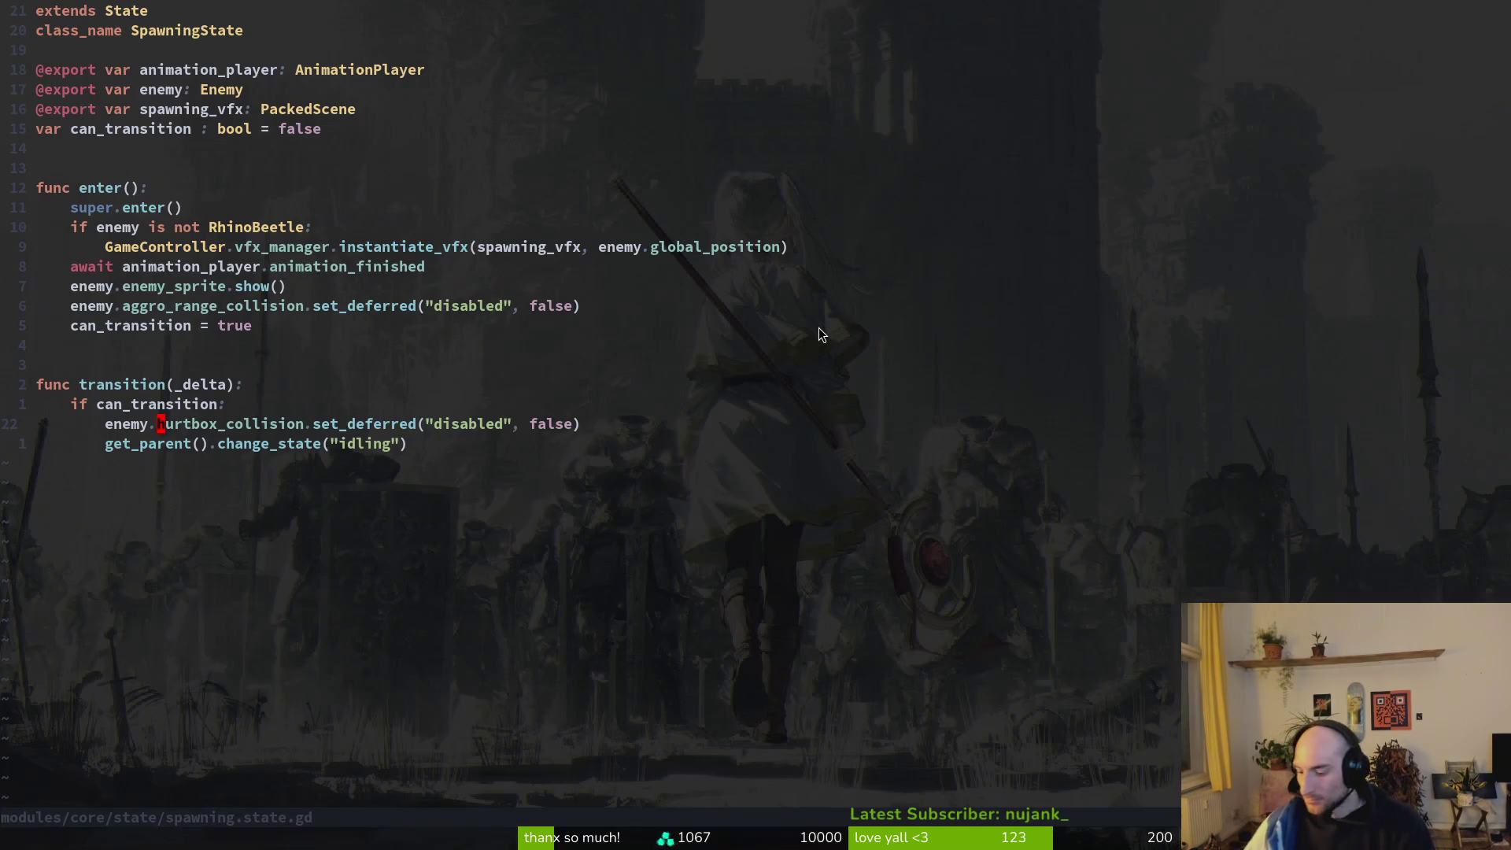
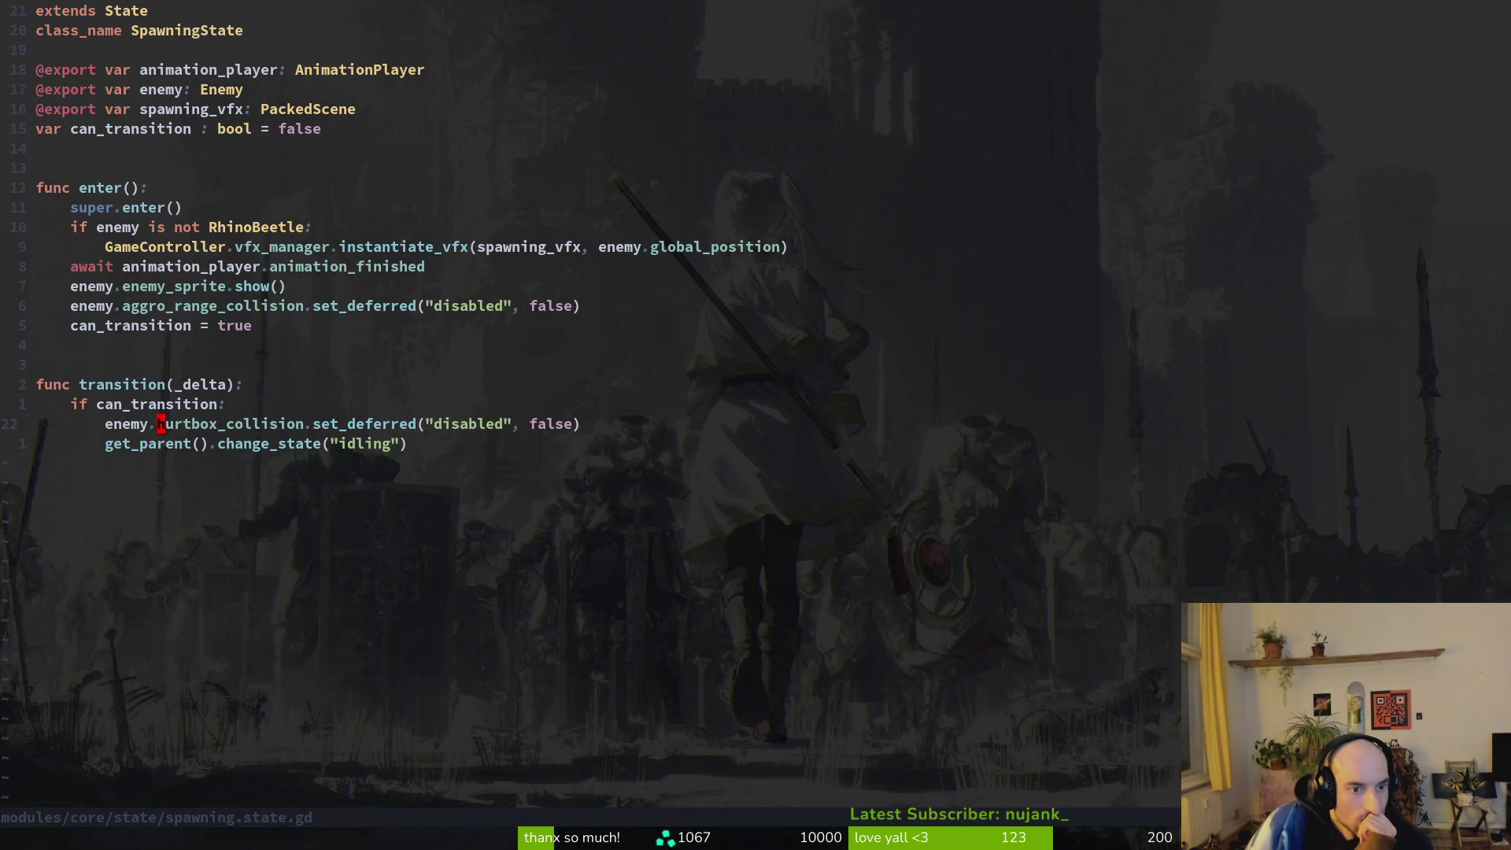
Try a file-finder search for 'spfly', then undo a stray inserted line.
key(shift+v)
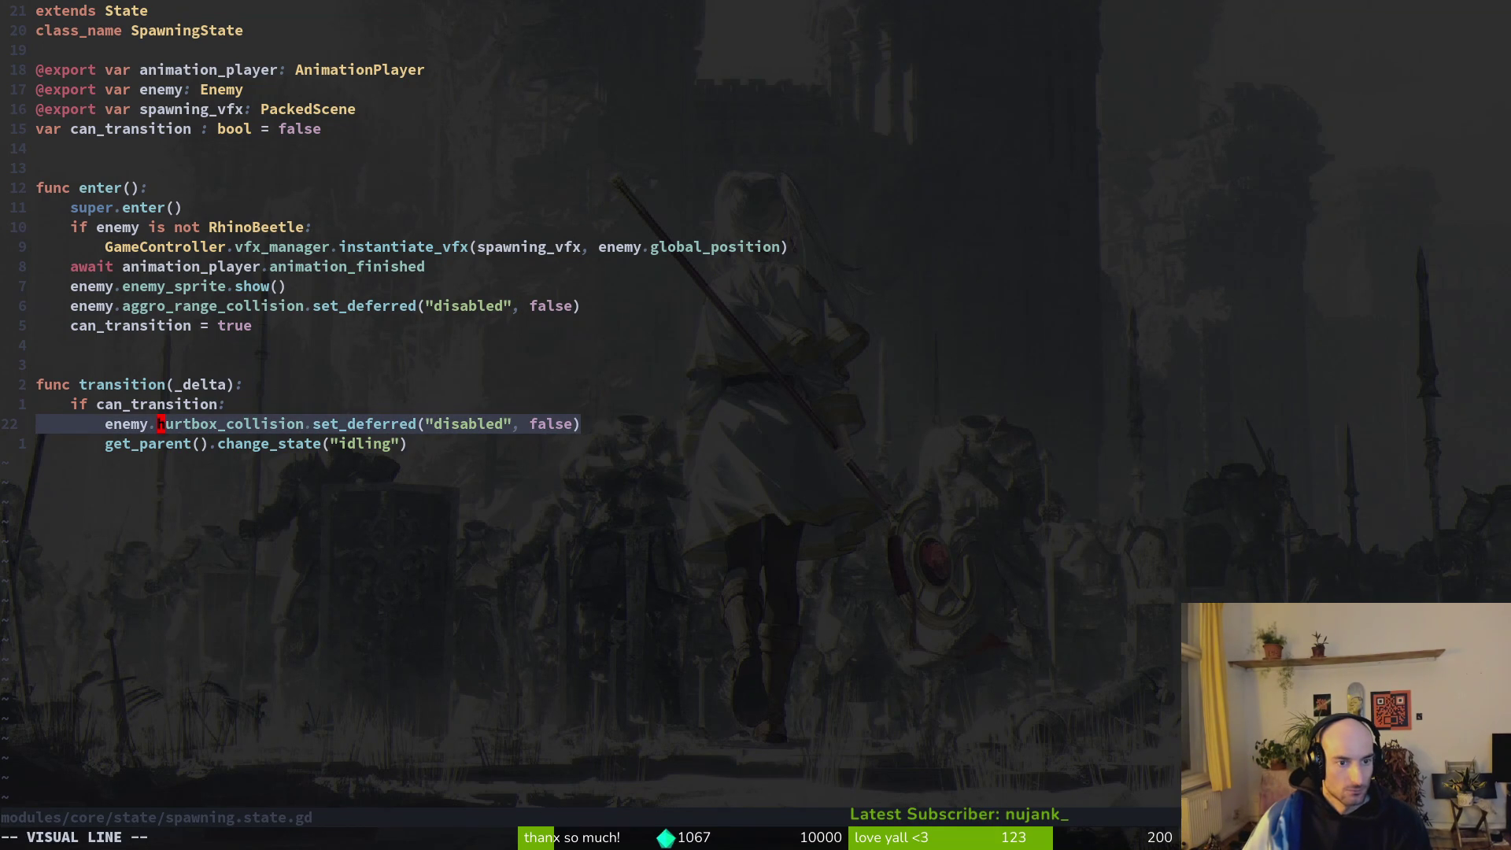
key(Escape)
key(space)
key(f)
key(f)
text(spfly)
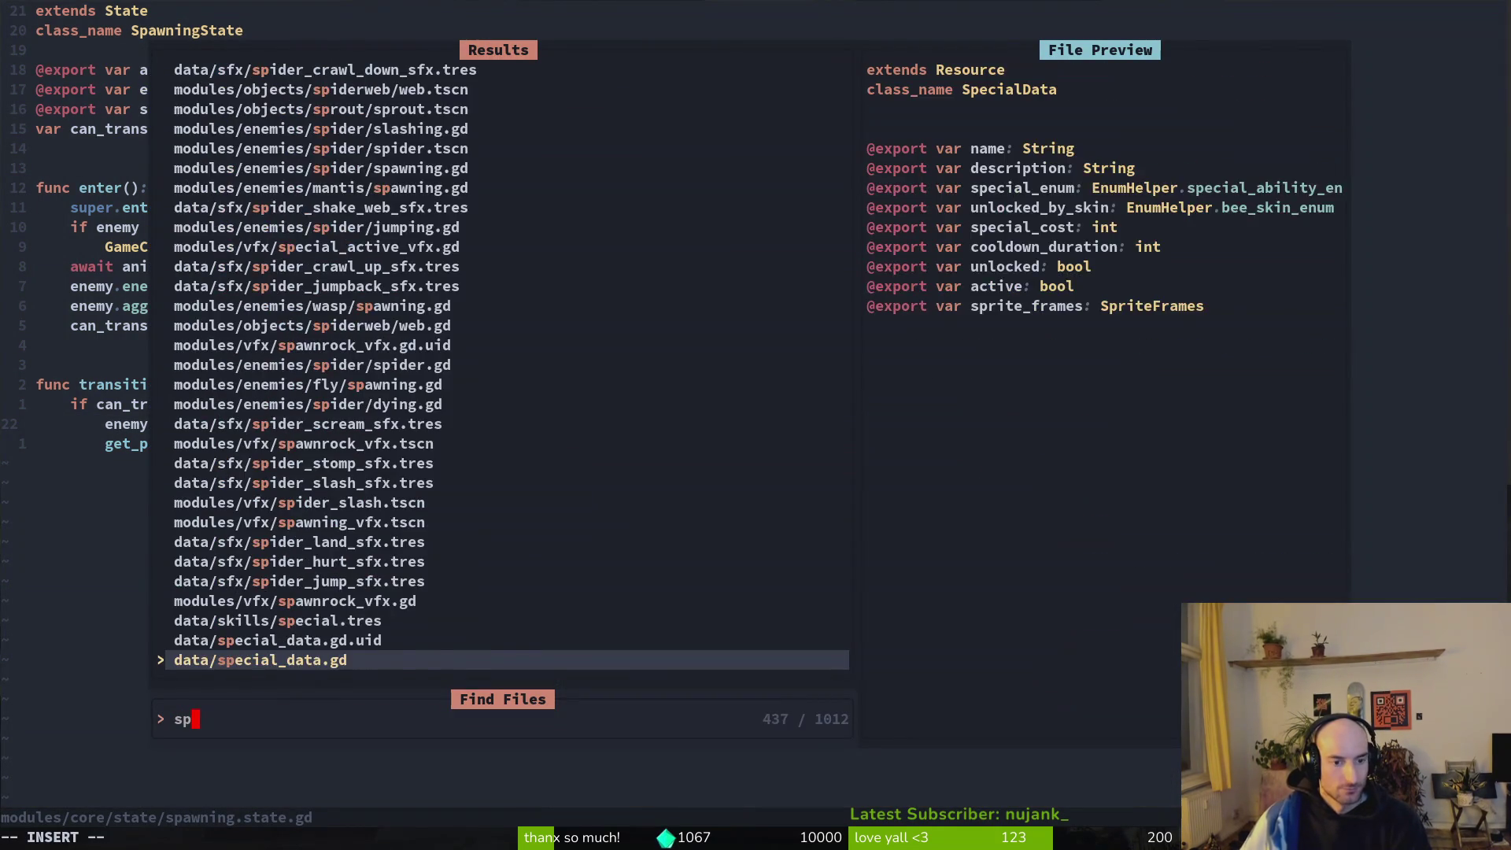
key(Escape)
text(oa)
key(Escape)
key(u)
Search files for 'spflyu' and open flying.gd.uid from the spanishFly module.
key(space)
key(f)
key(f)
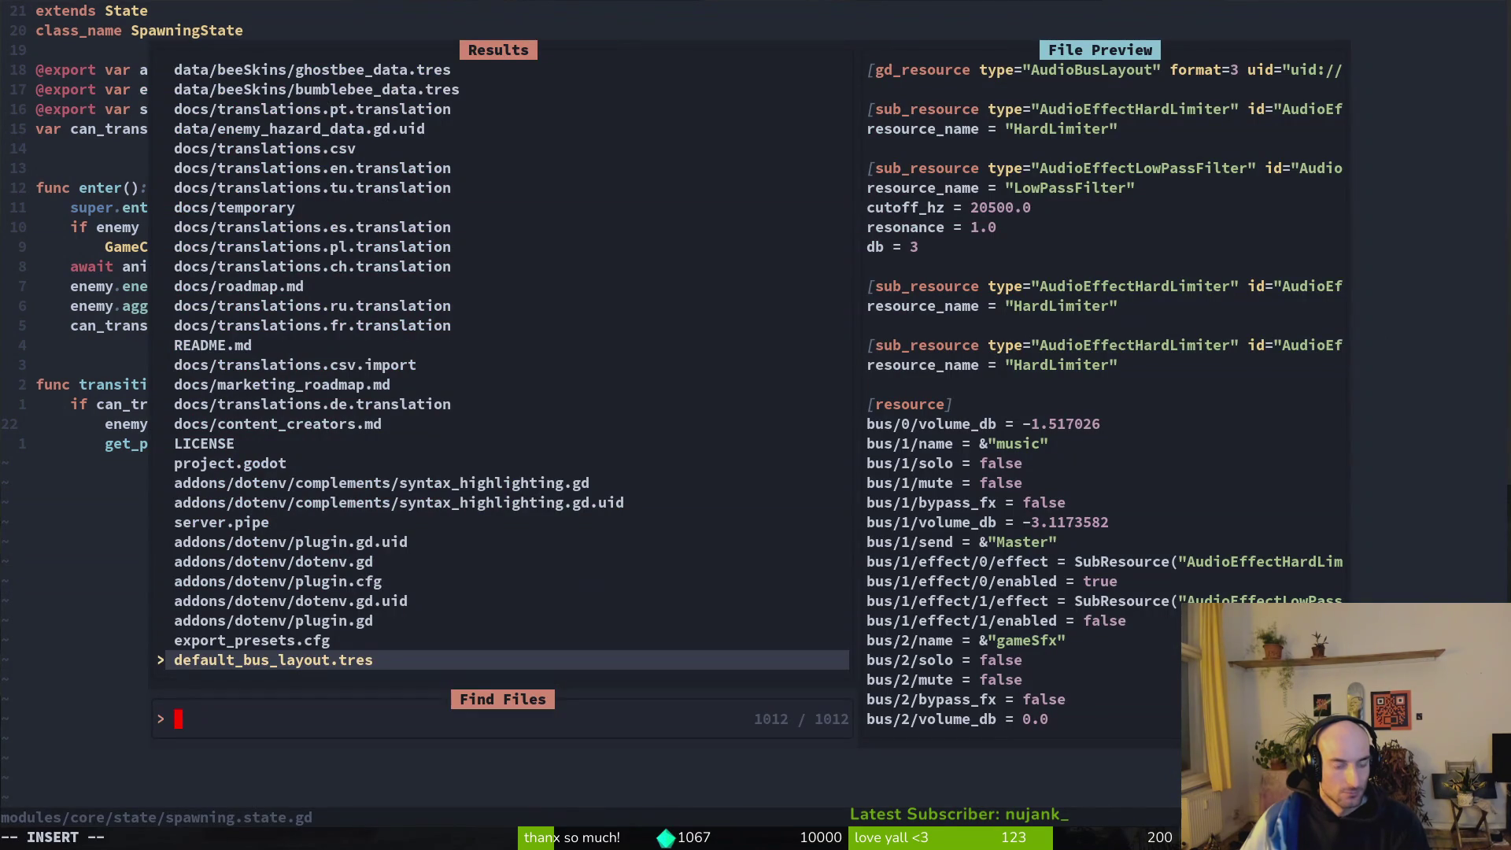
text(spflyu)
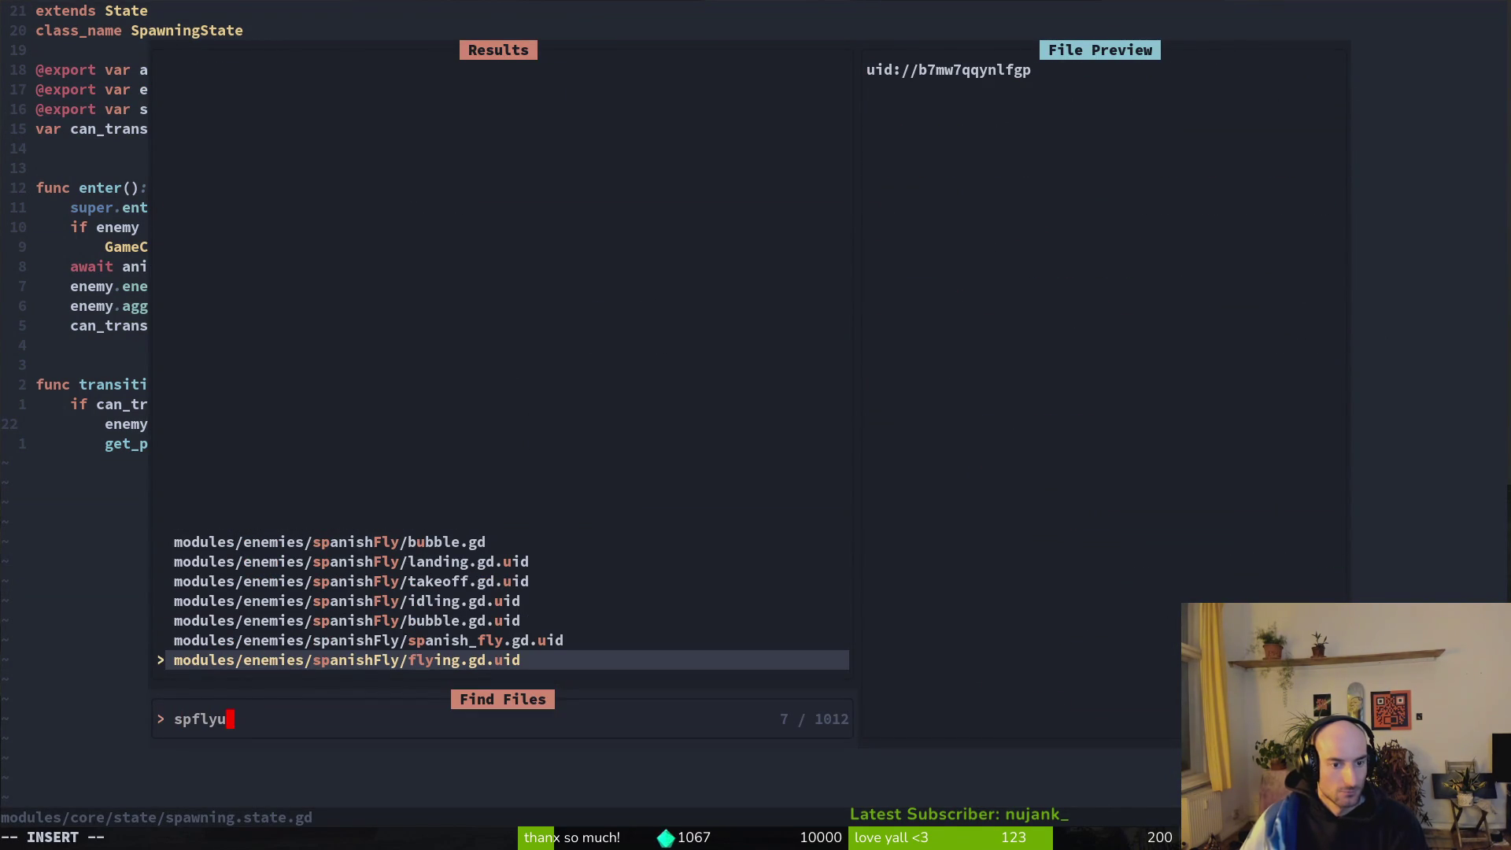
key(ctrl+p)
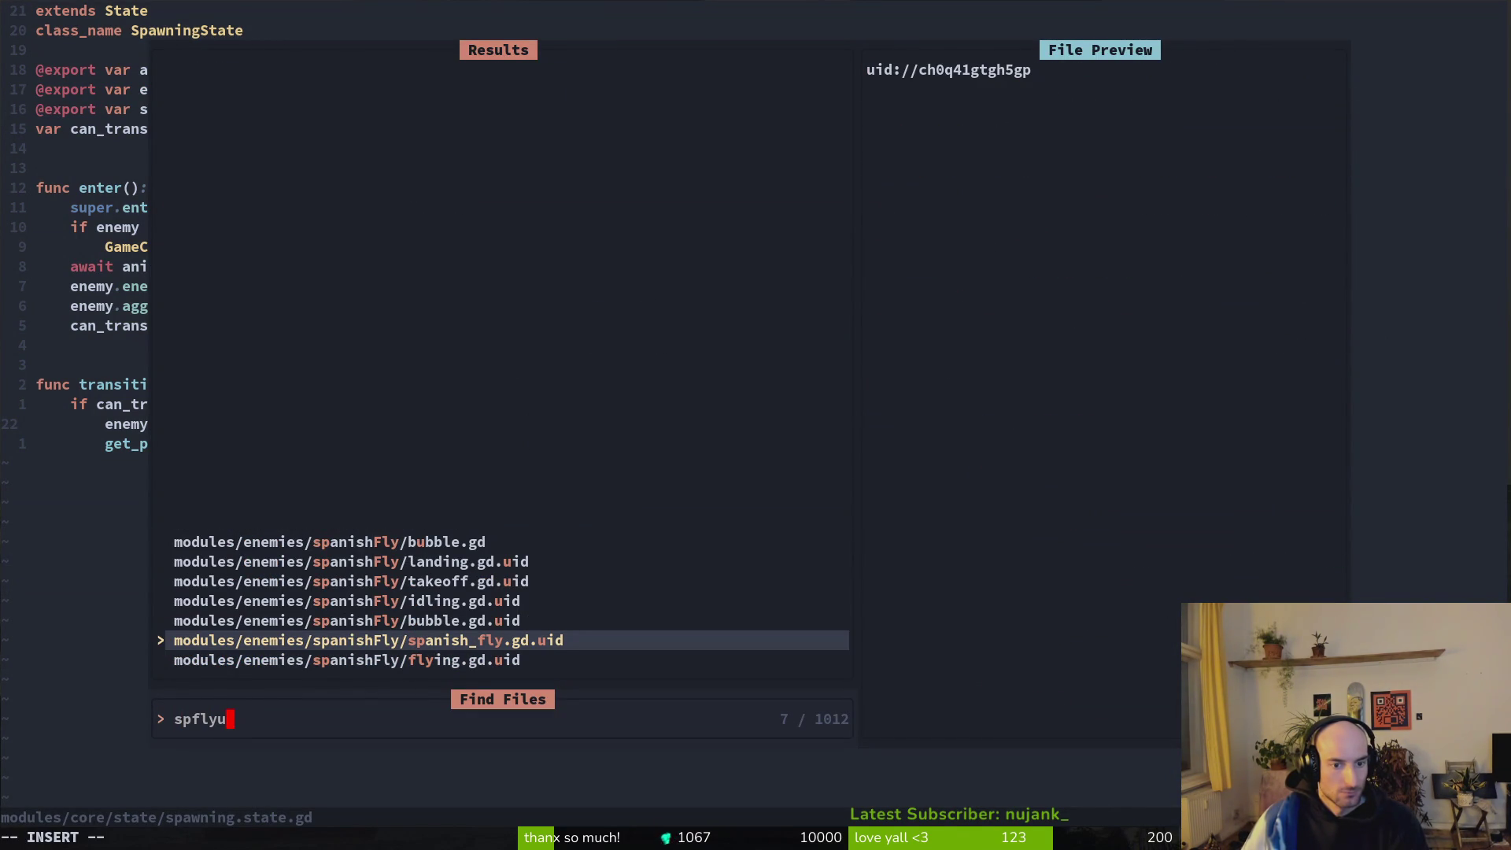
key(ctrl+n)
key(Return)
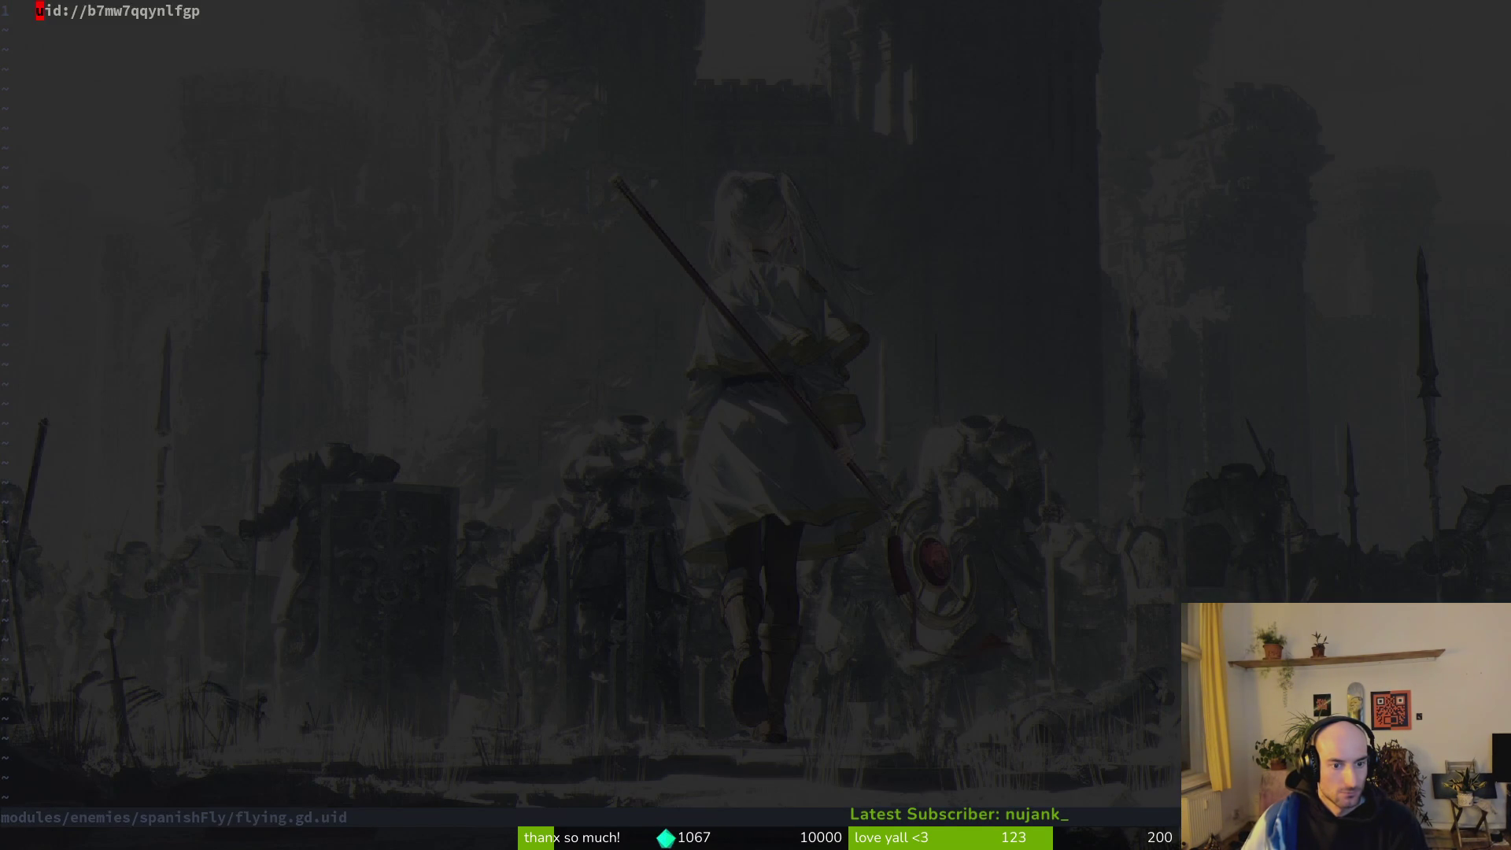
Open spanish_fly.gd from the spanishFly folder listing and page through its code.
key(minus)
key(j)
key(j)
key(j)
key(G)
key(k)
key(k)
key(k)
key(k)
key(Return)
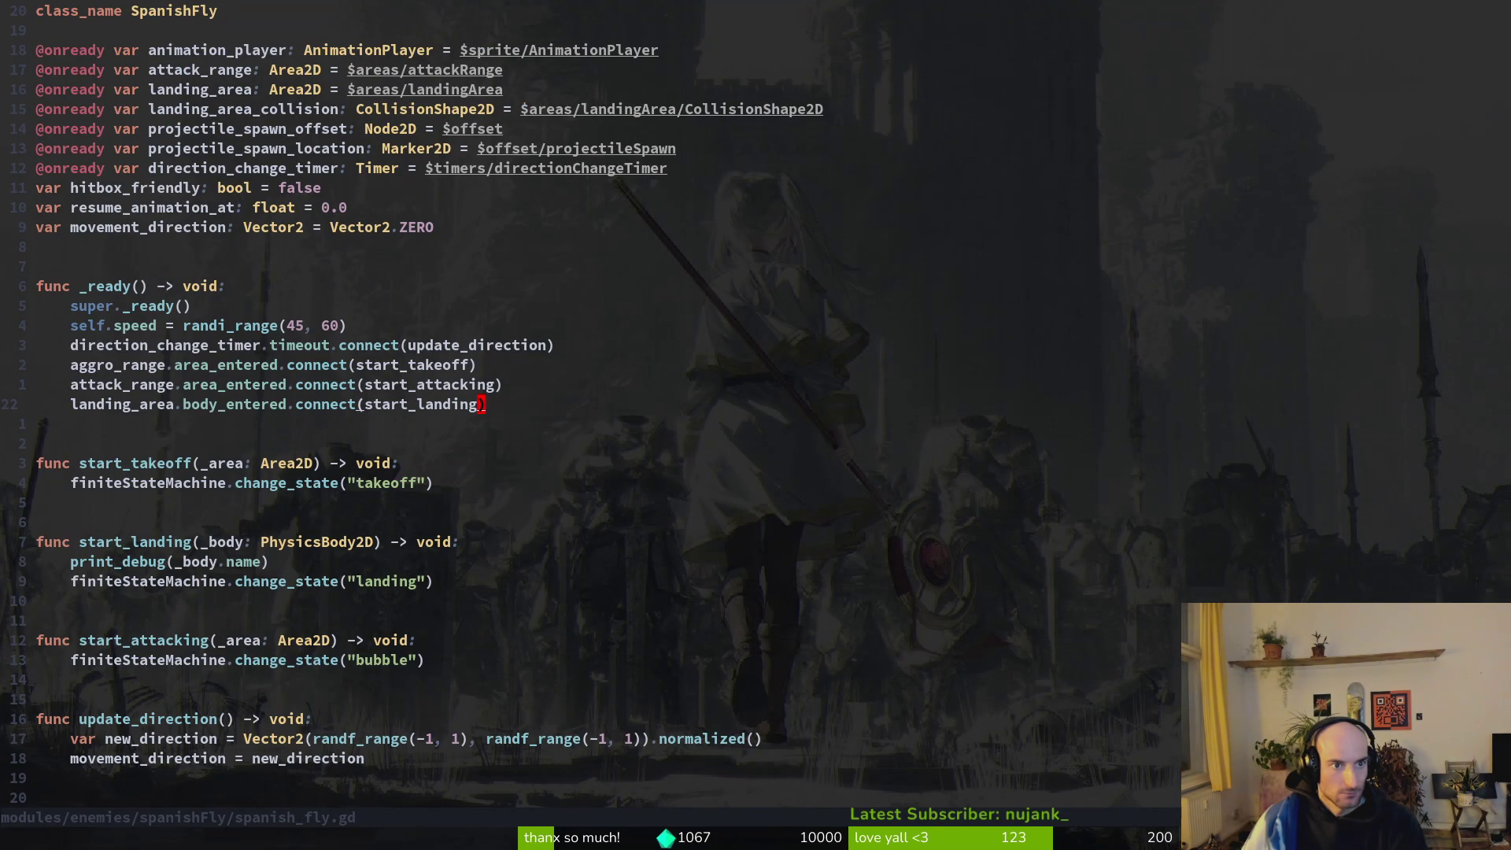
key(ctrl+d)
key(ctrl+u)
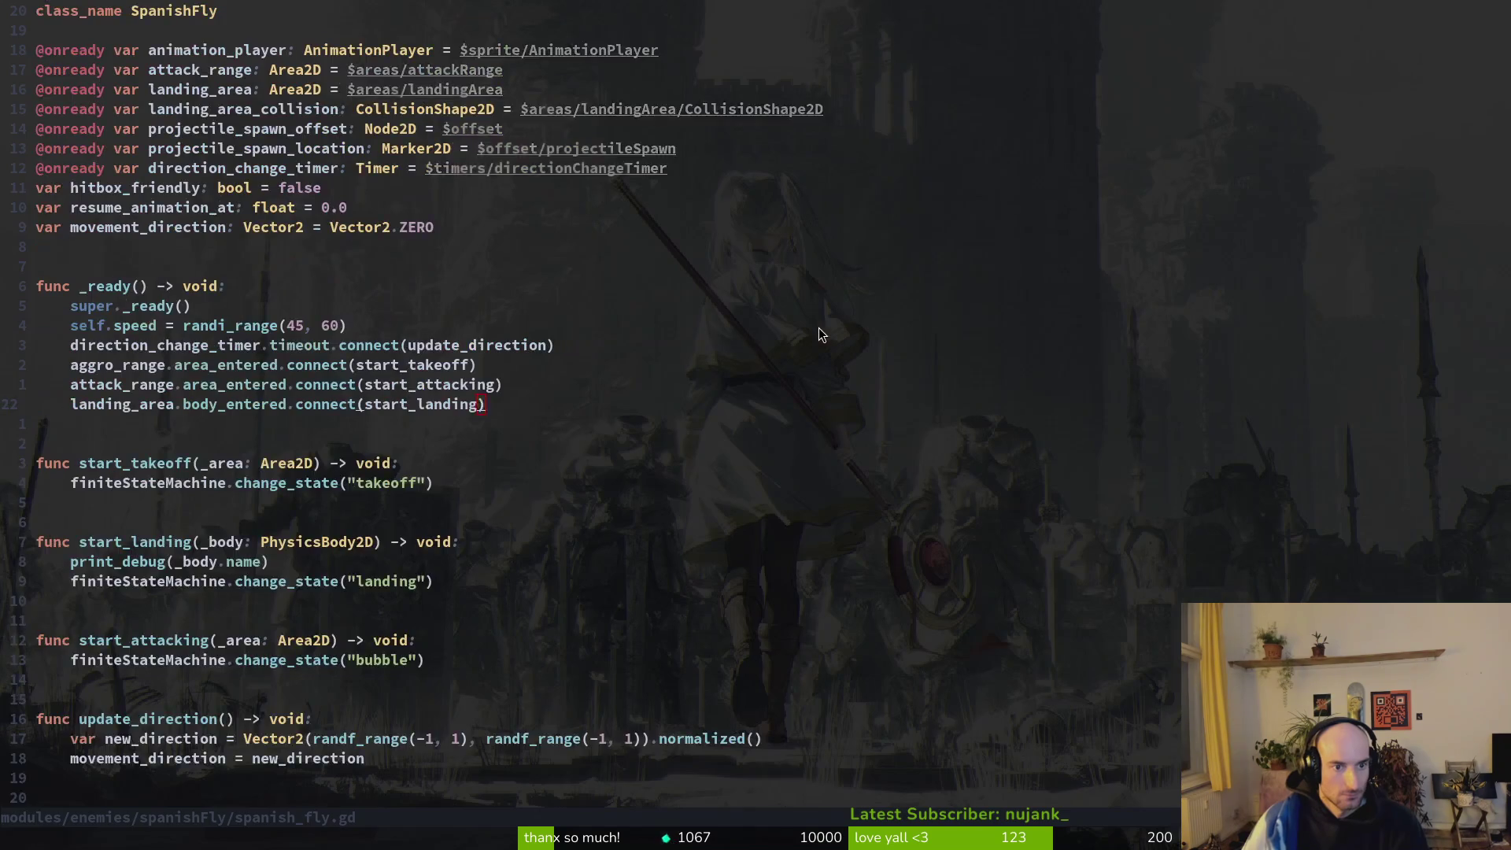
key(alt+Tab)
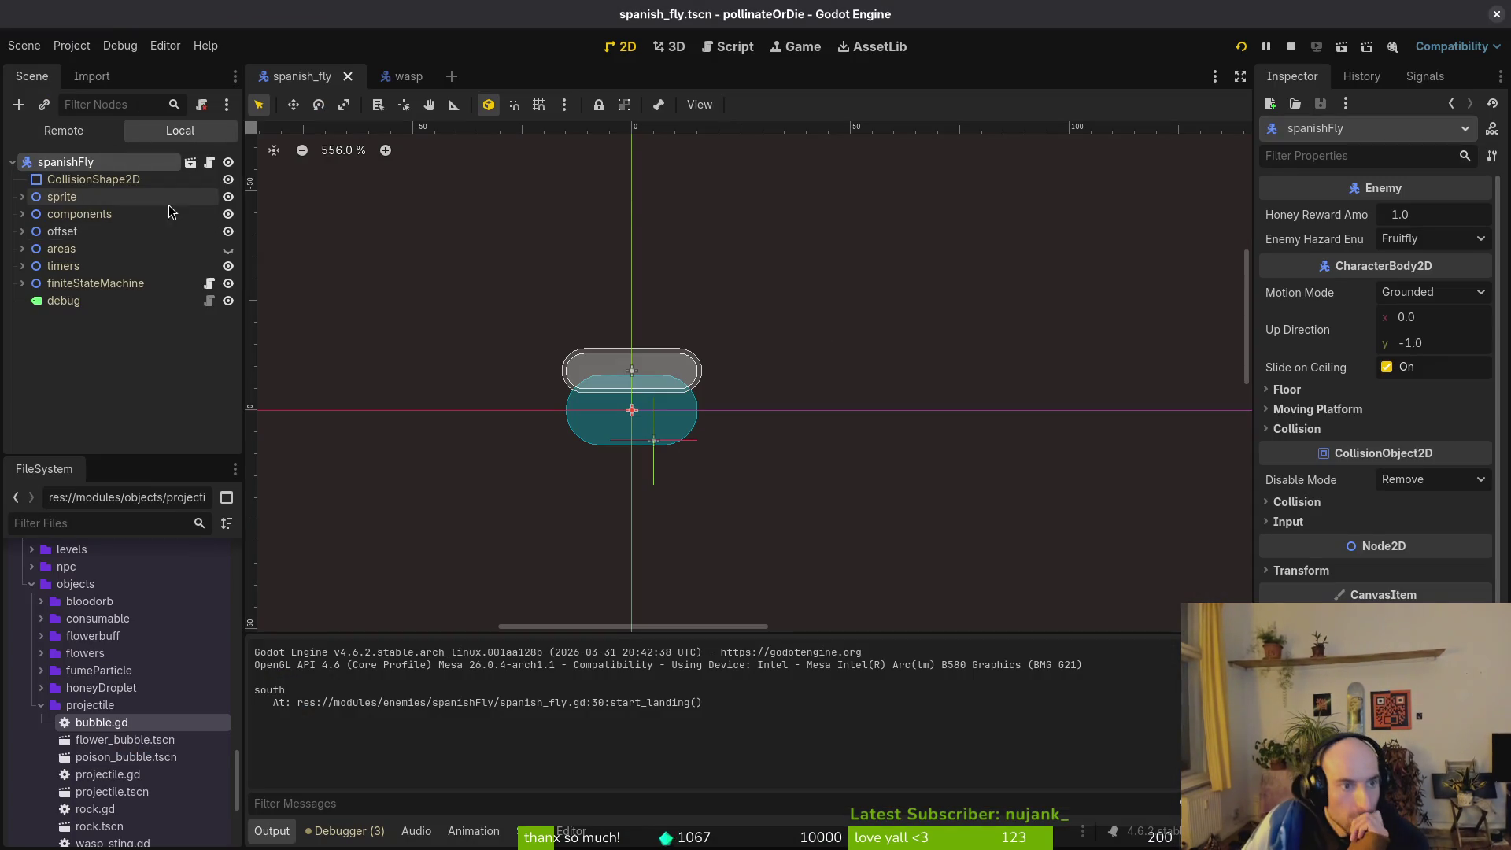
Inspect each finiteStateMachine state: spawning, idling, stunned, dying, takeoff, flying, bubble, landing.
click(22, 283)
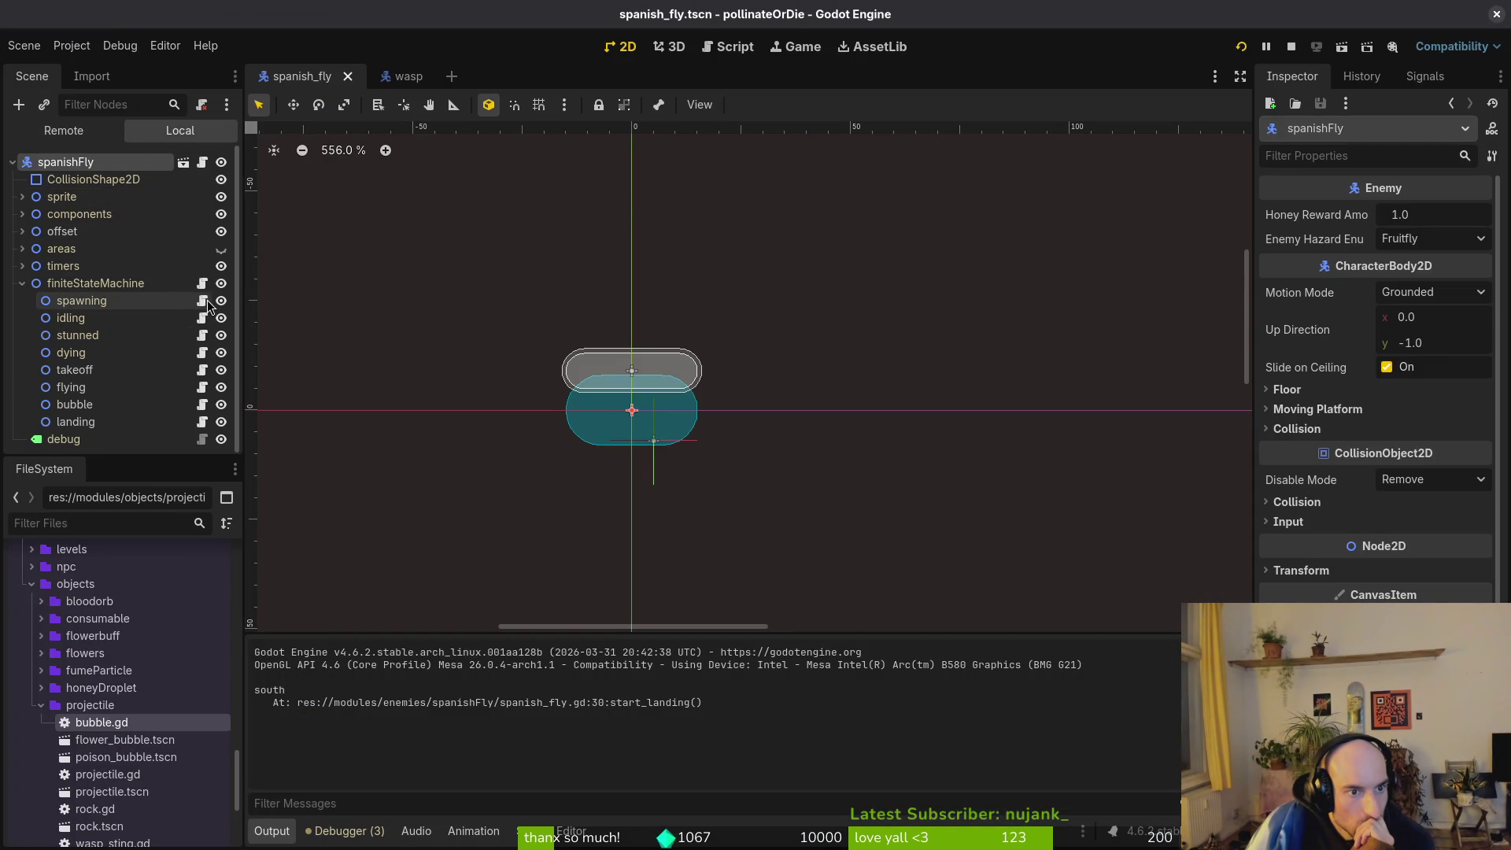
click(78, 299)
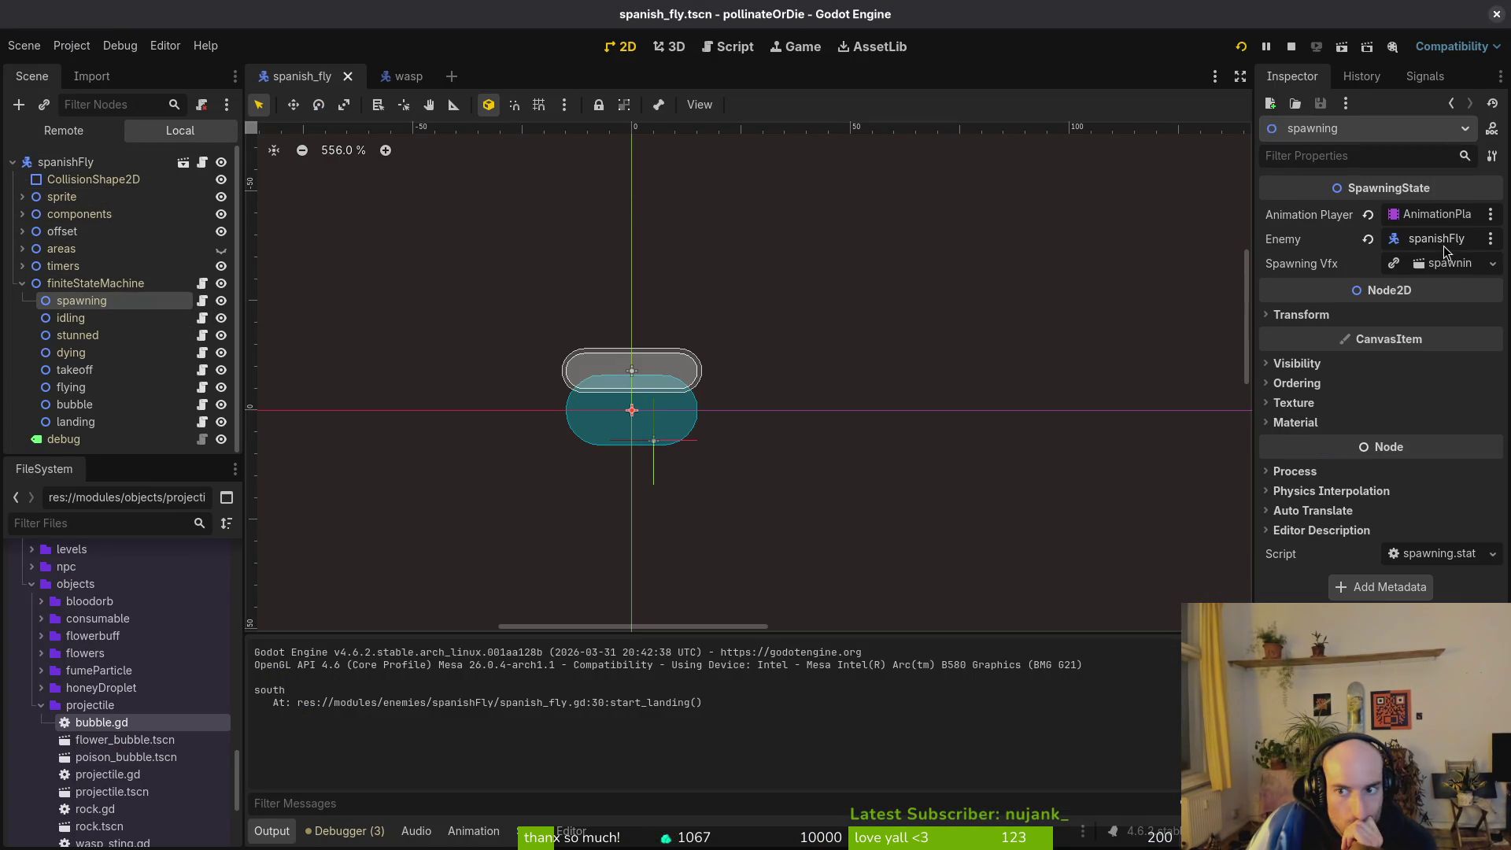
click(103, 320)
click(79, 337)
click(87, 354)
click(87, 370)
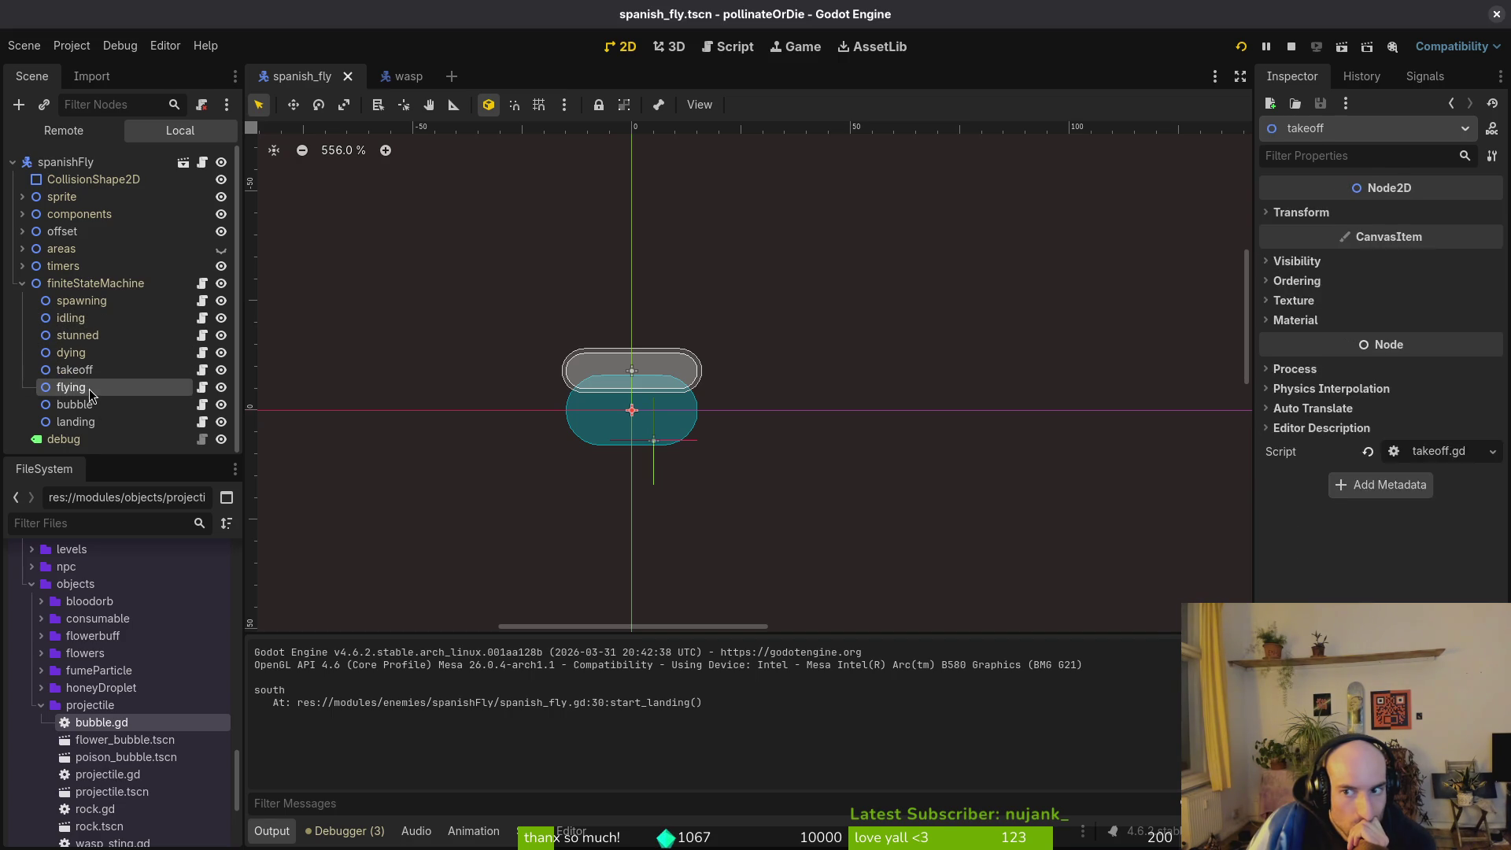
click(86, 387)
click(87, 405)
click(87, 423)
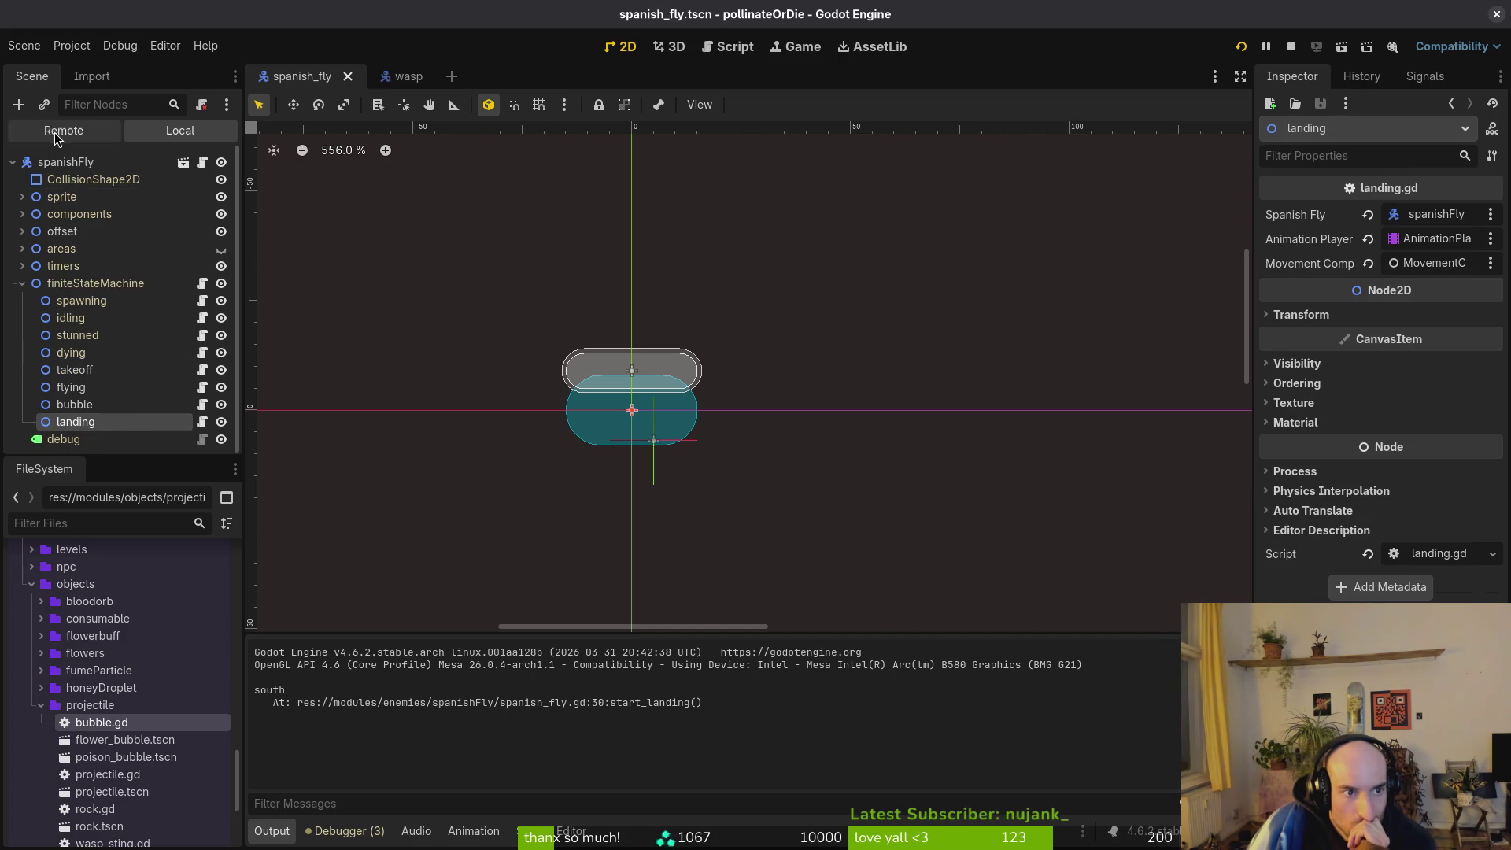
click(66, 163)
Expand components and inspect Health, Knockback and Reward components, settling on KnockbackComponent.
click(22, 283)
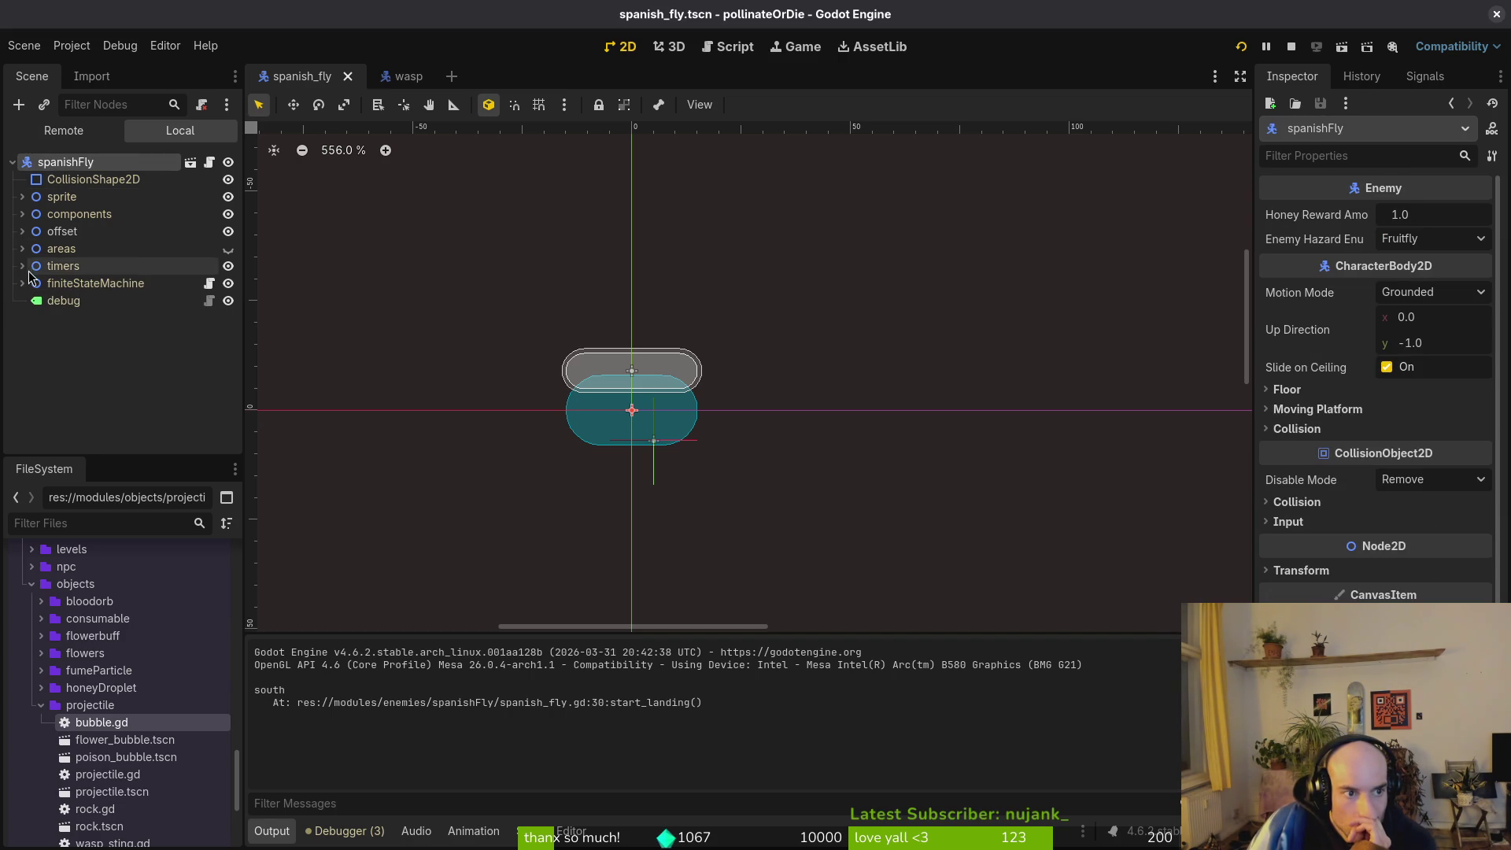
click(21, 214)
click(86, 283)
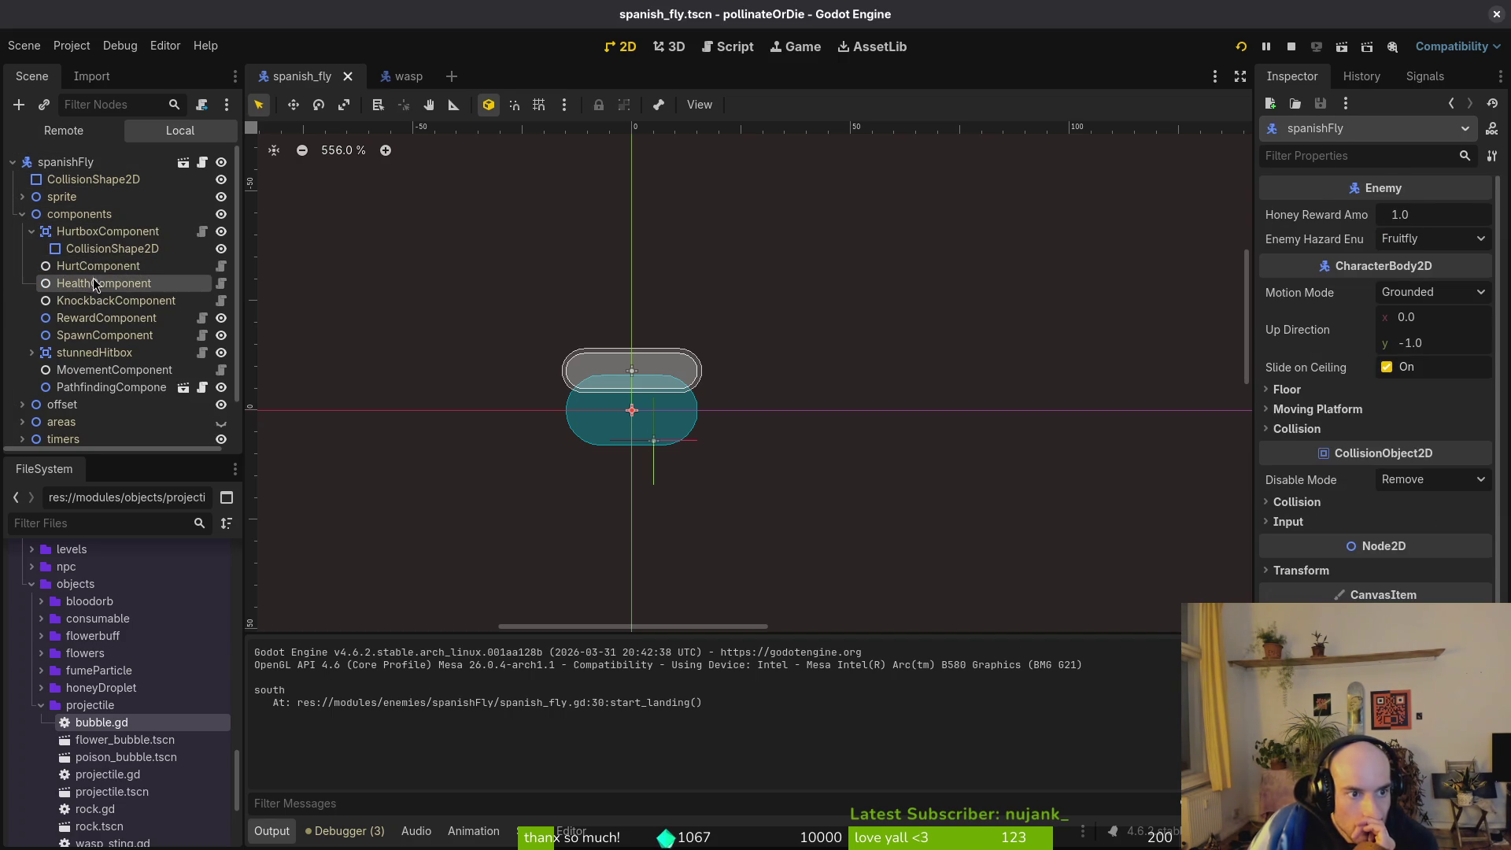
click(87, 301)
click(87, 318)
key(Up)
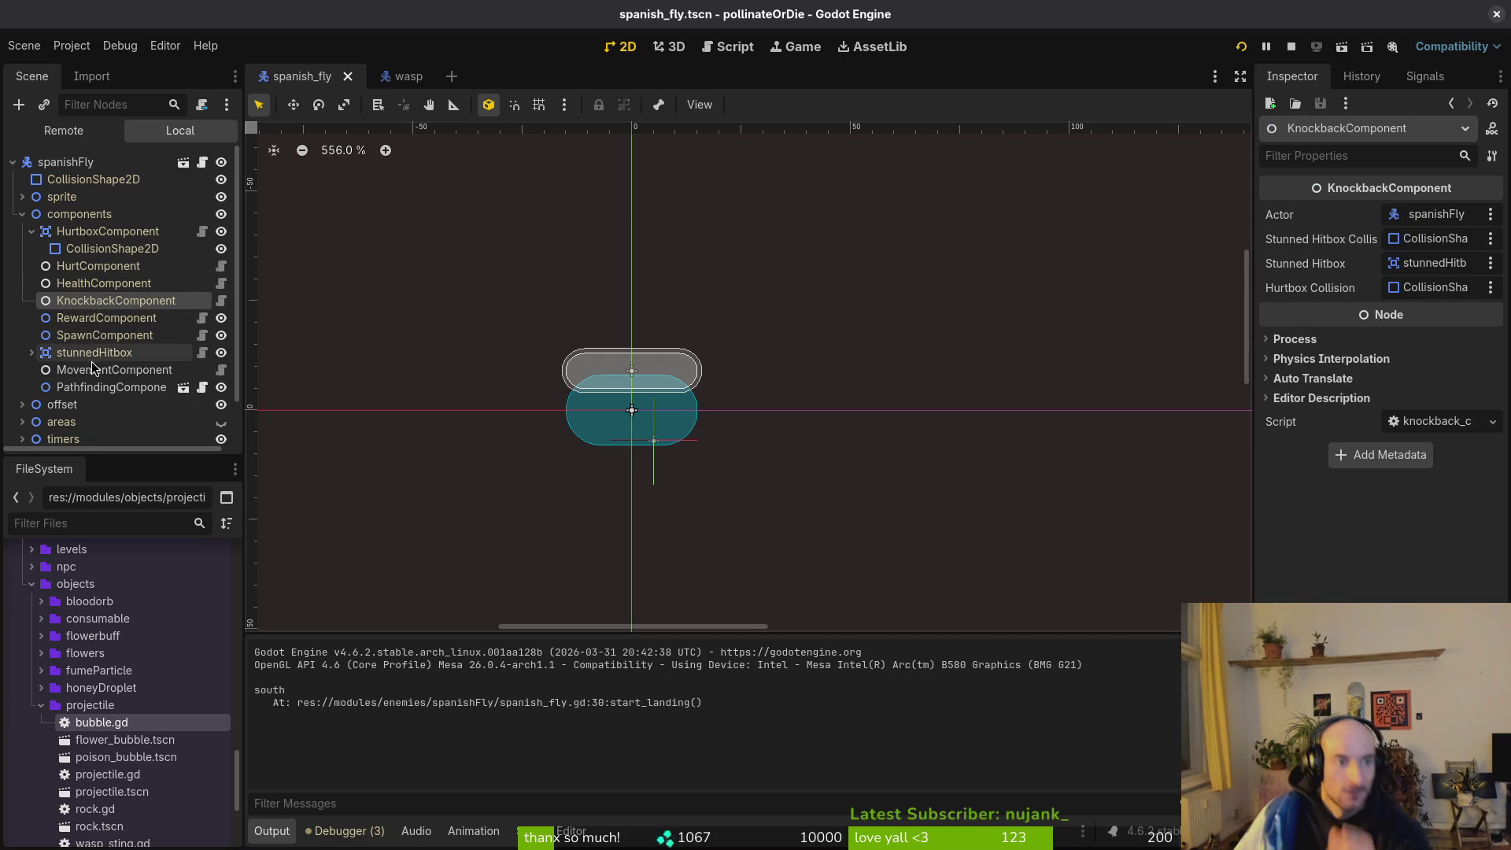
key(alt+Tab)
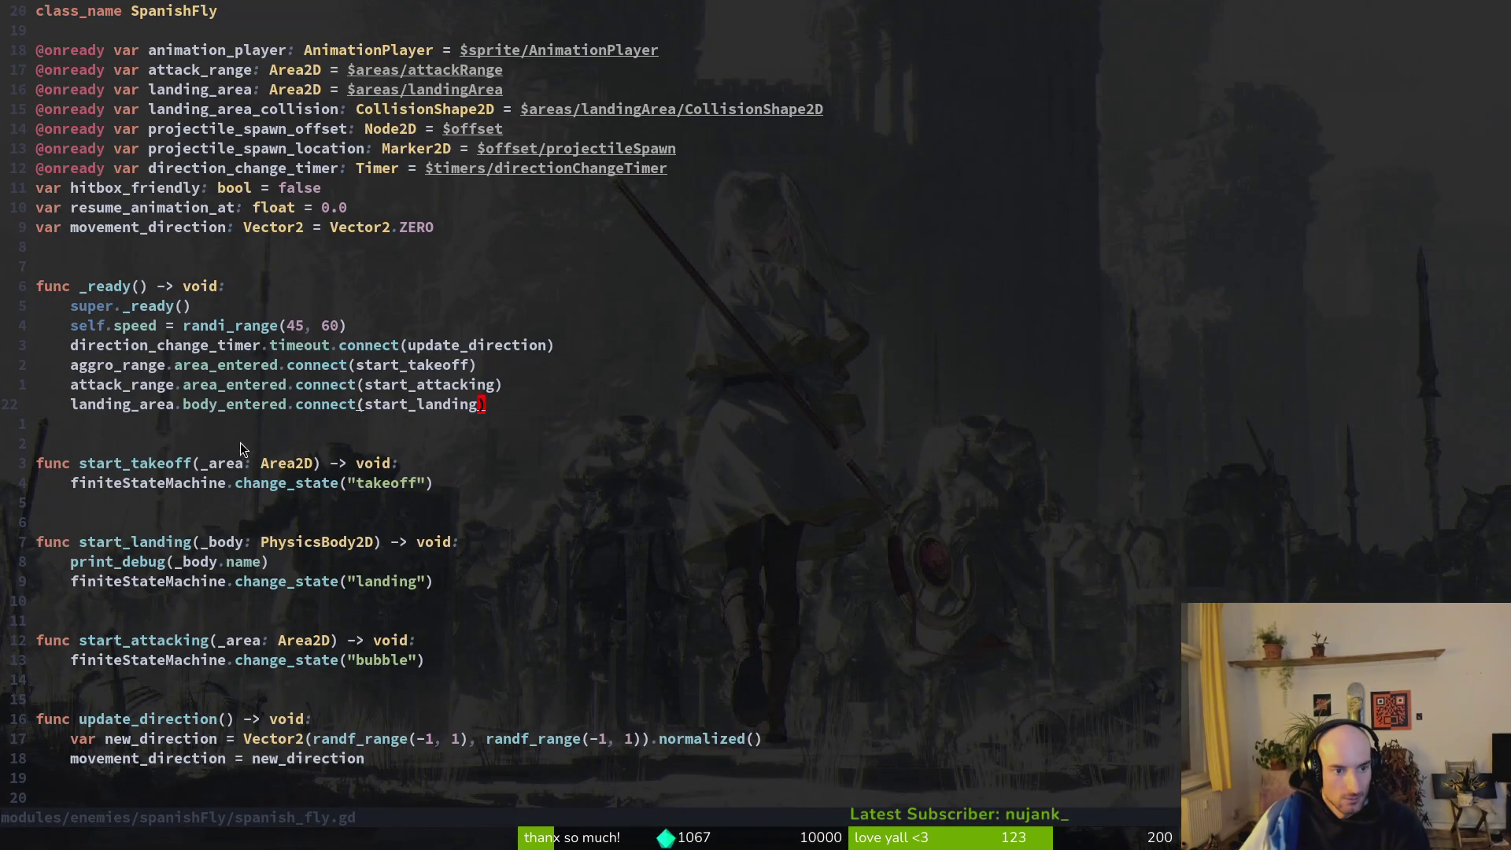
Live-grep hurtbox_collision and preview matches in dash_center.gd, dashing.gd, enemy.gd and fruitfly.gd.
key(minus)
key(Return)
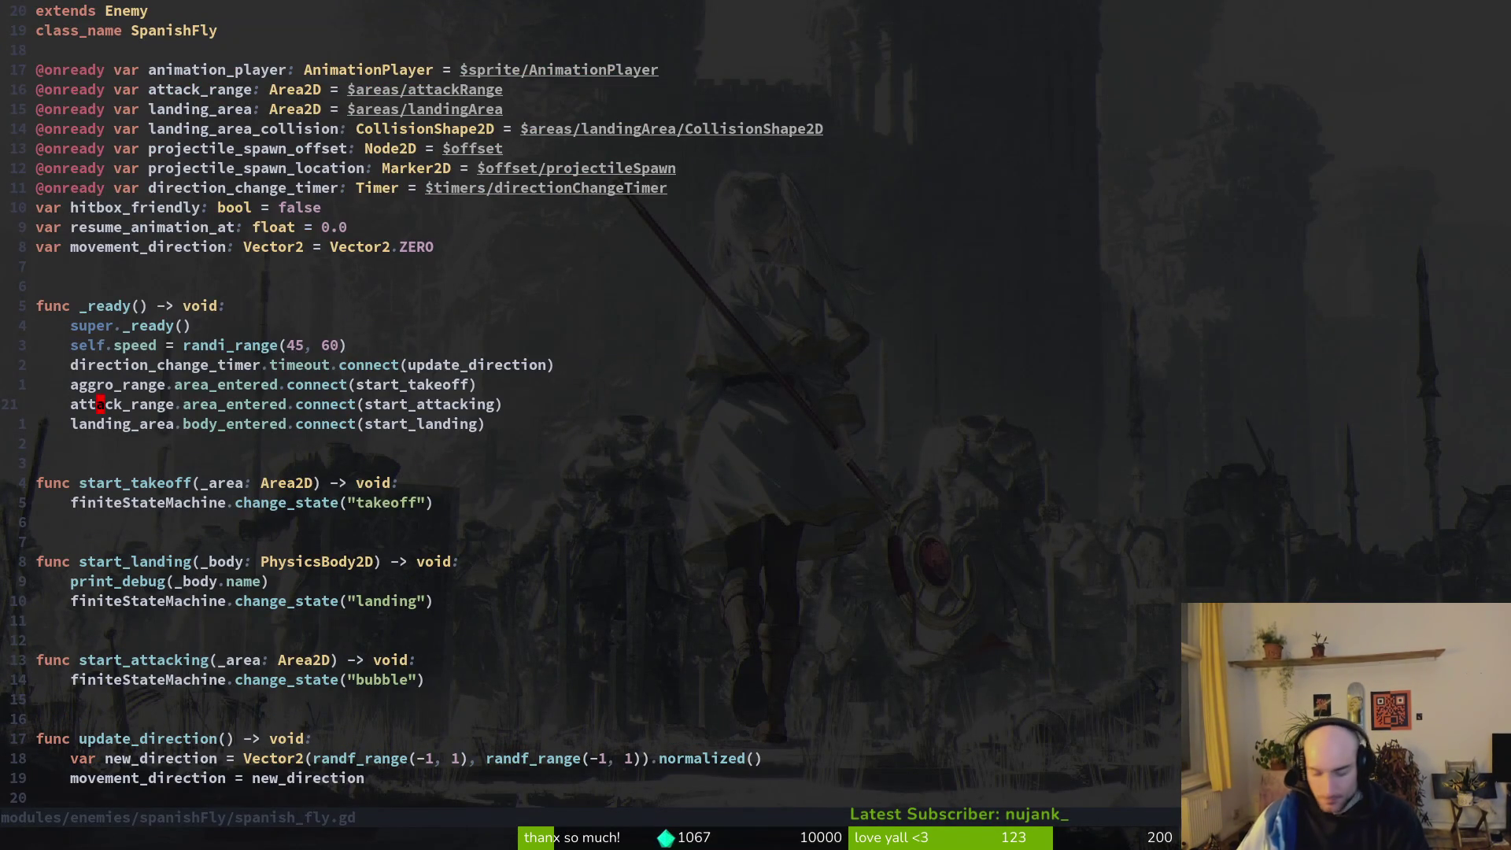
key(space)
text(fghurtbox_)
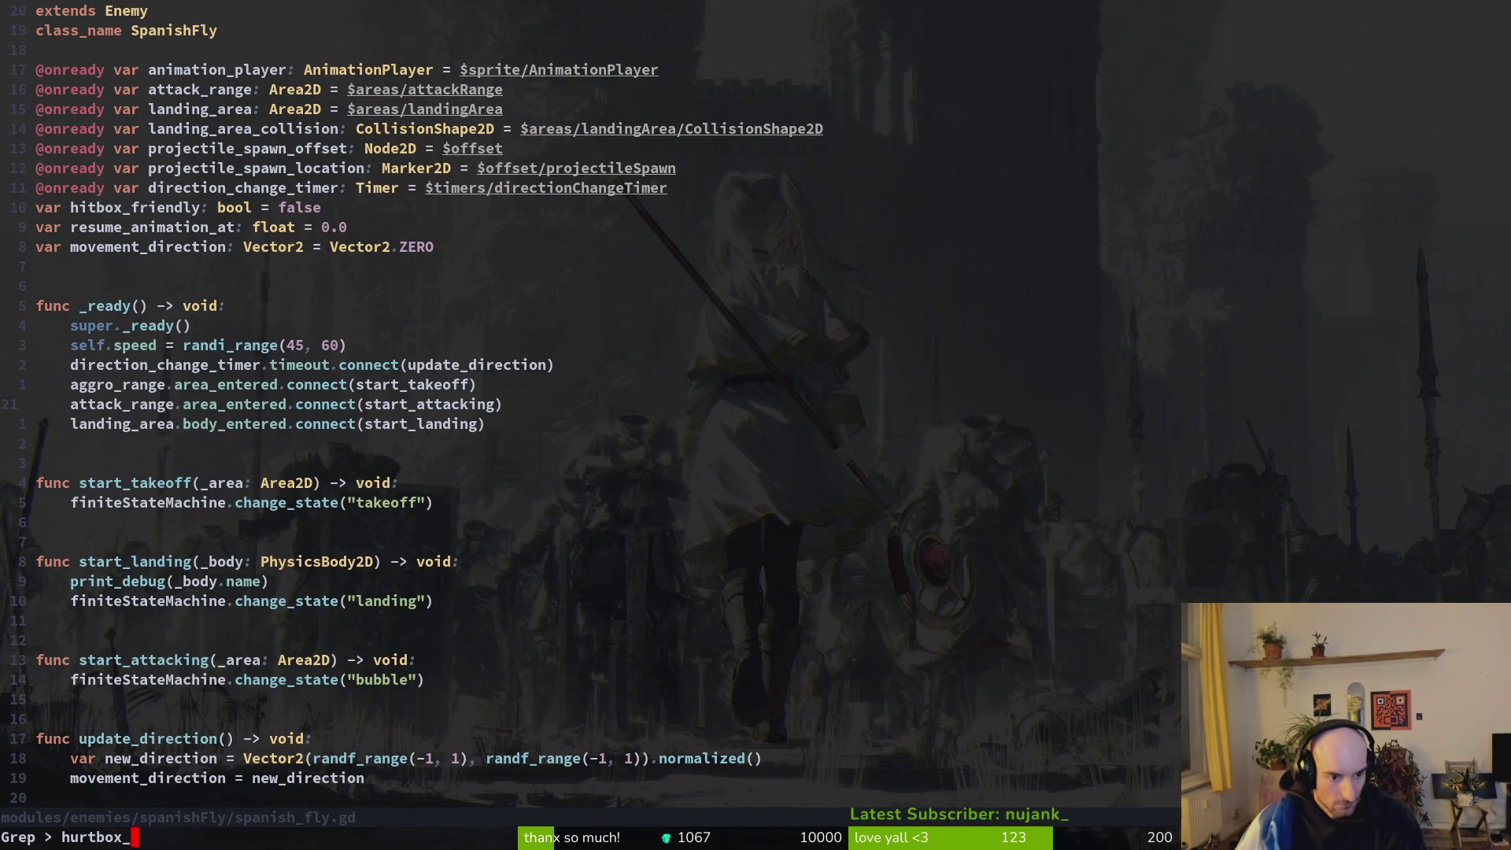
text(ision)
key(Return)
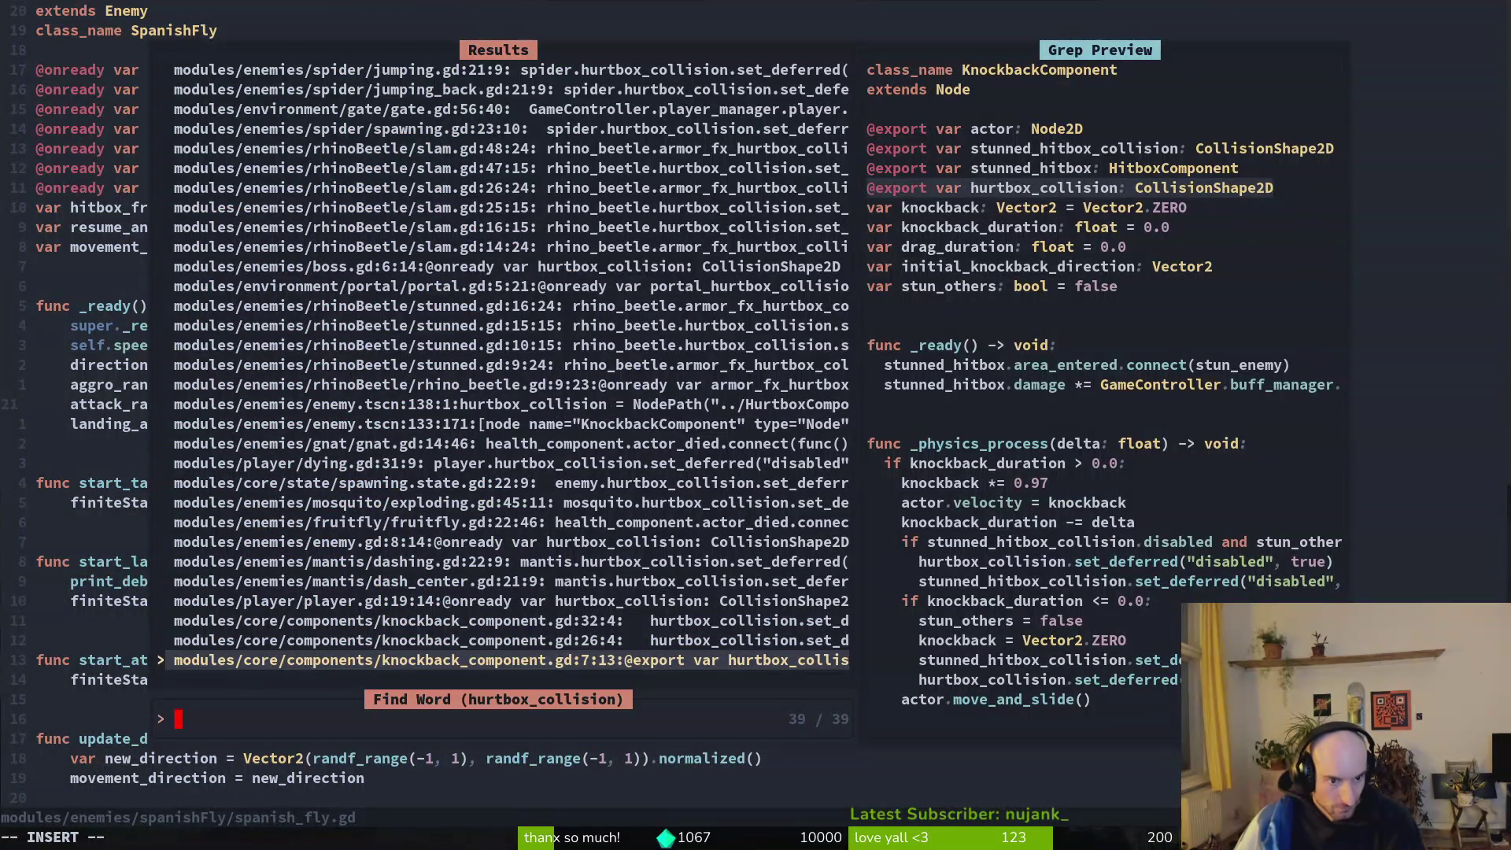
key(Up)
key(Up)
key(Up)
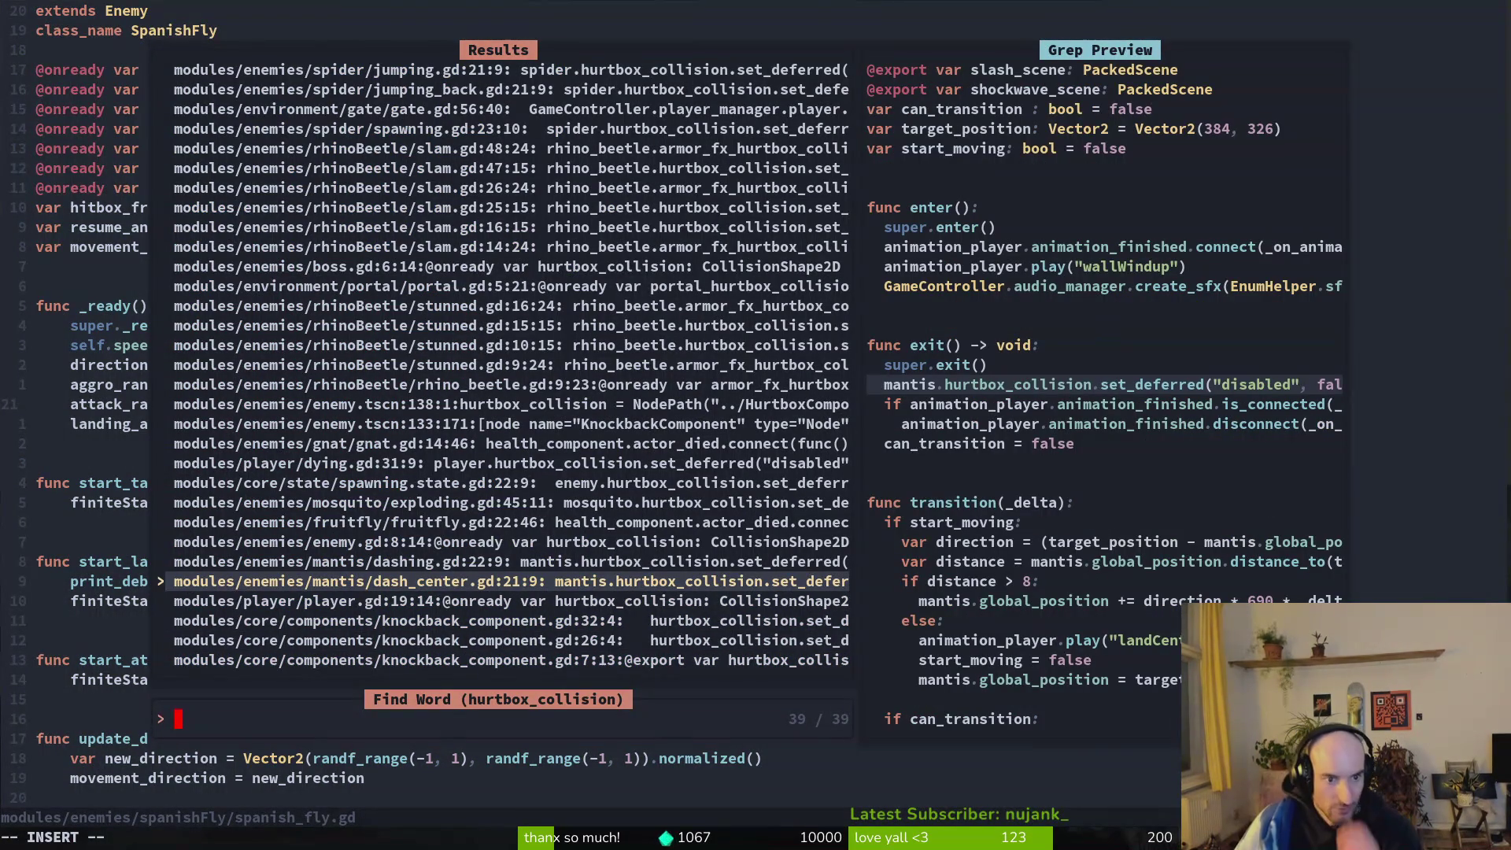
key(Up)
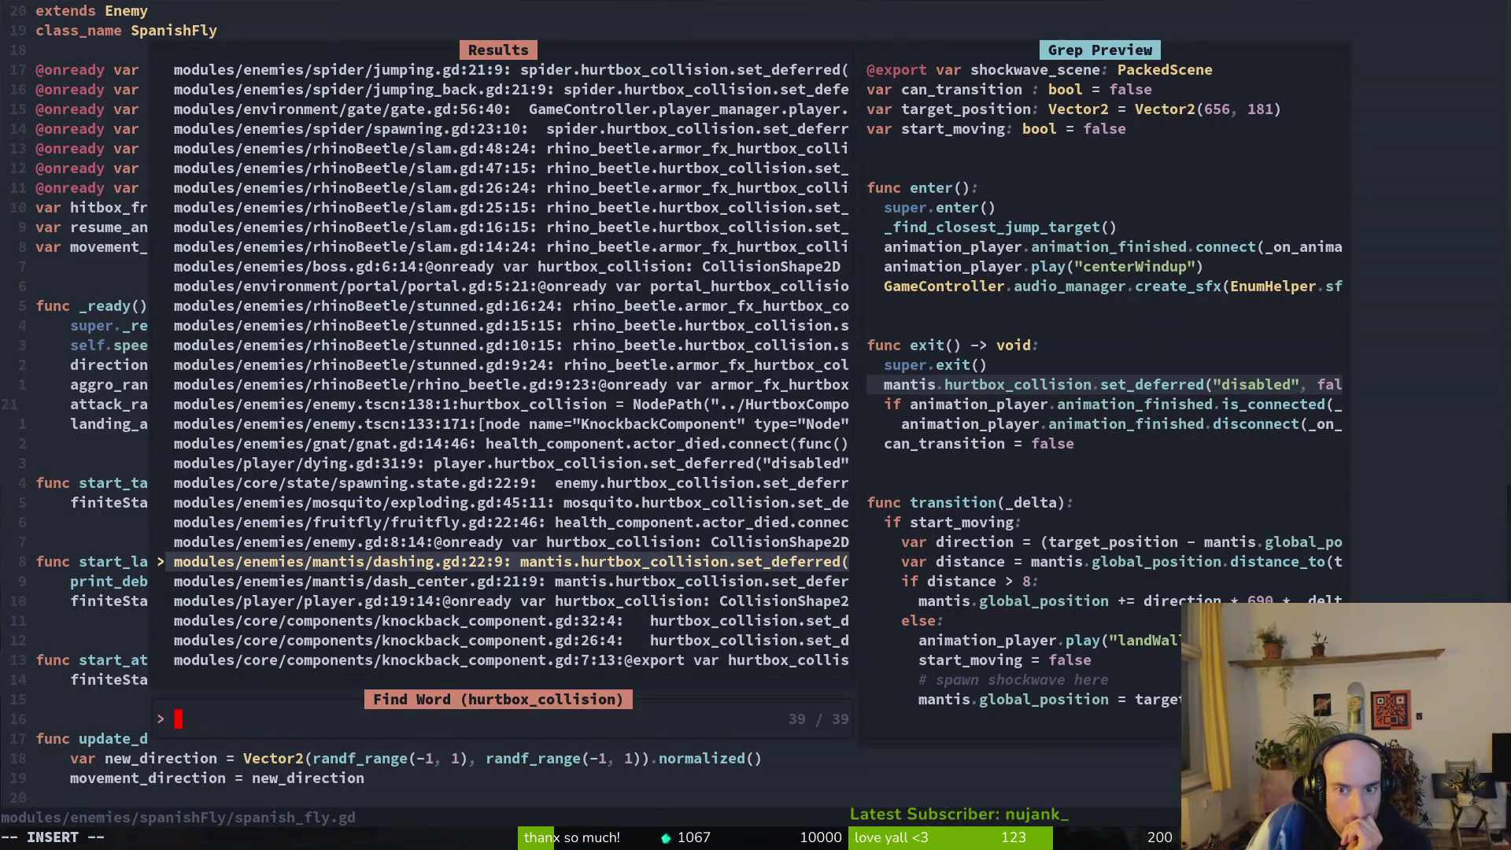
key(Up)
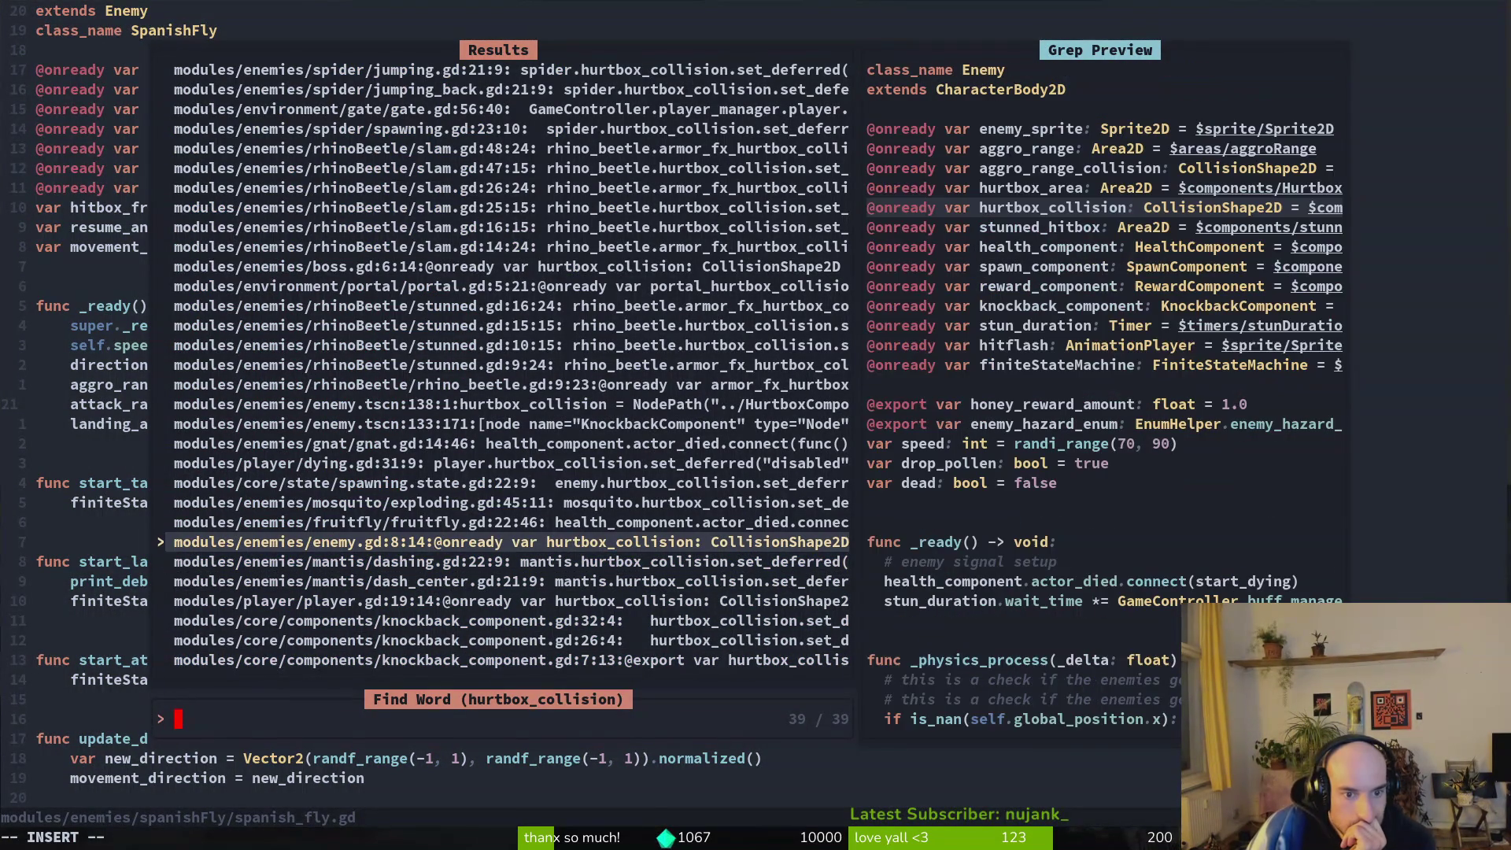
key(Up)
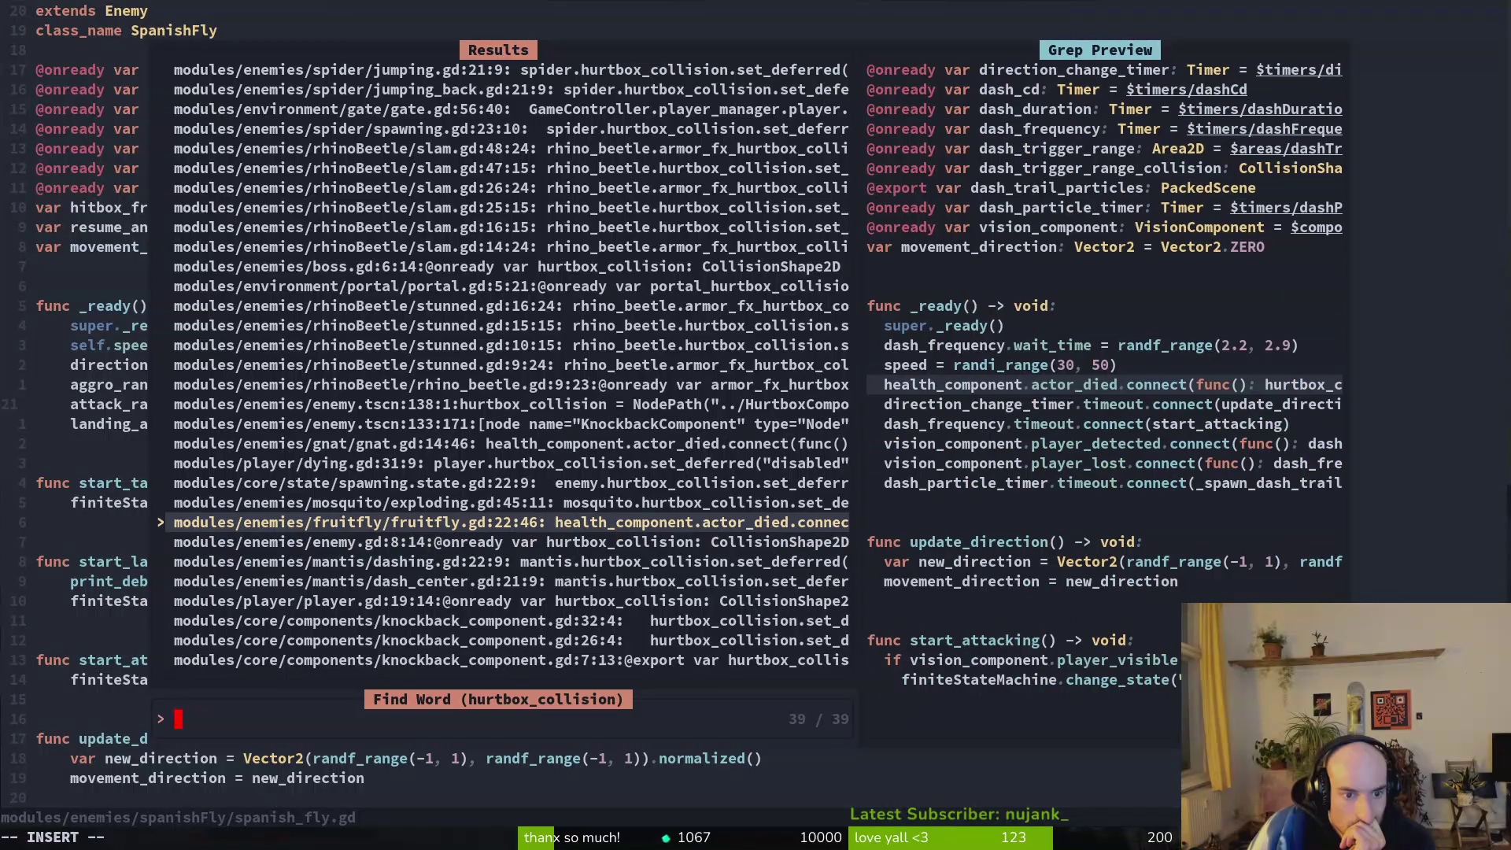
key(Up)
key(Up)
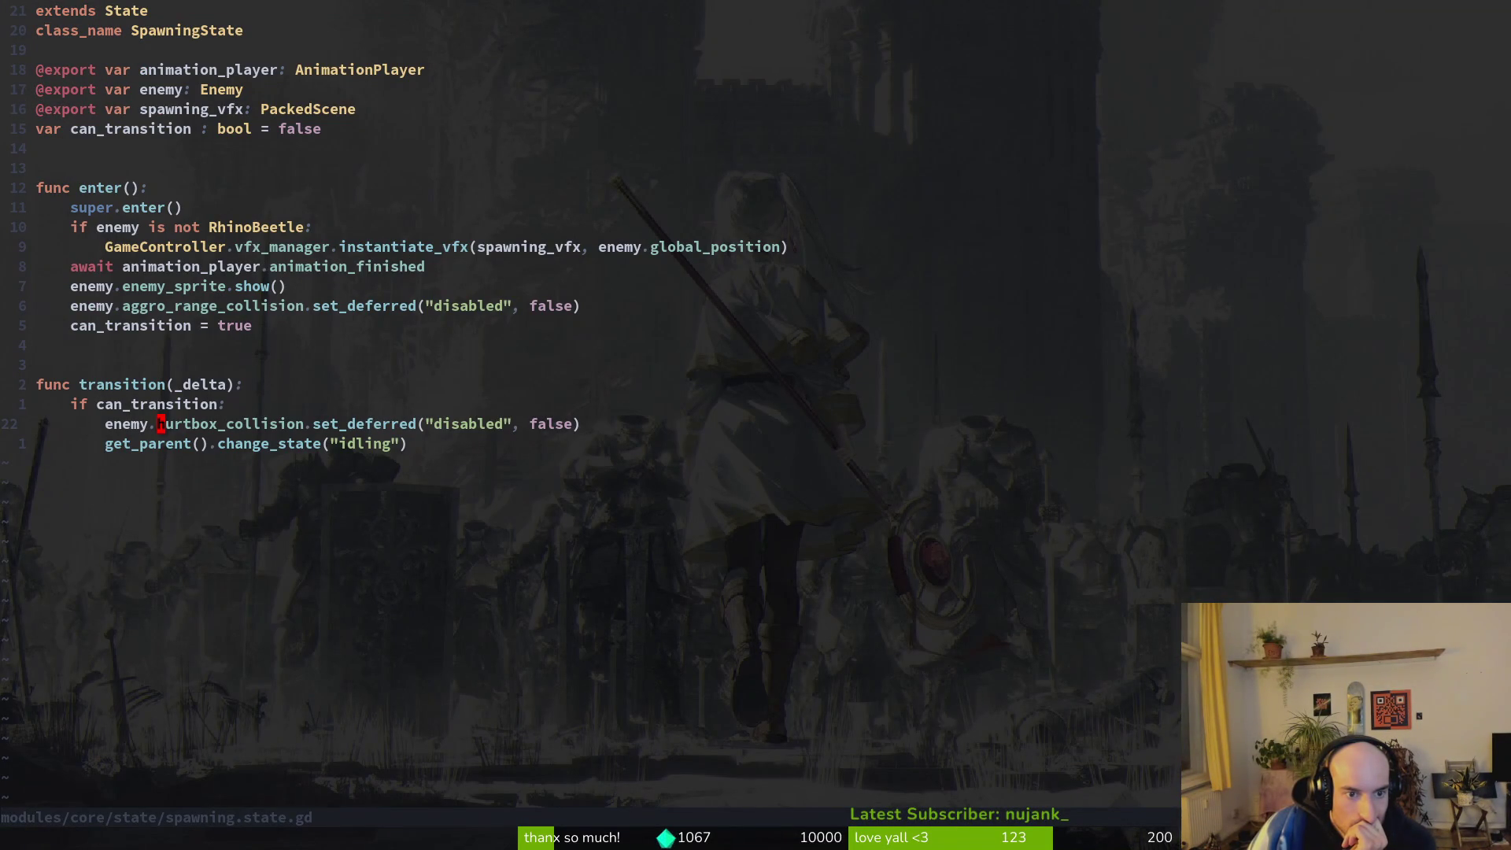
Search the copied hurtbox_collision word, open spawning.state.gd at its match, and save it.
key(e)
key(y)
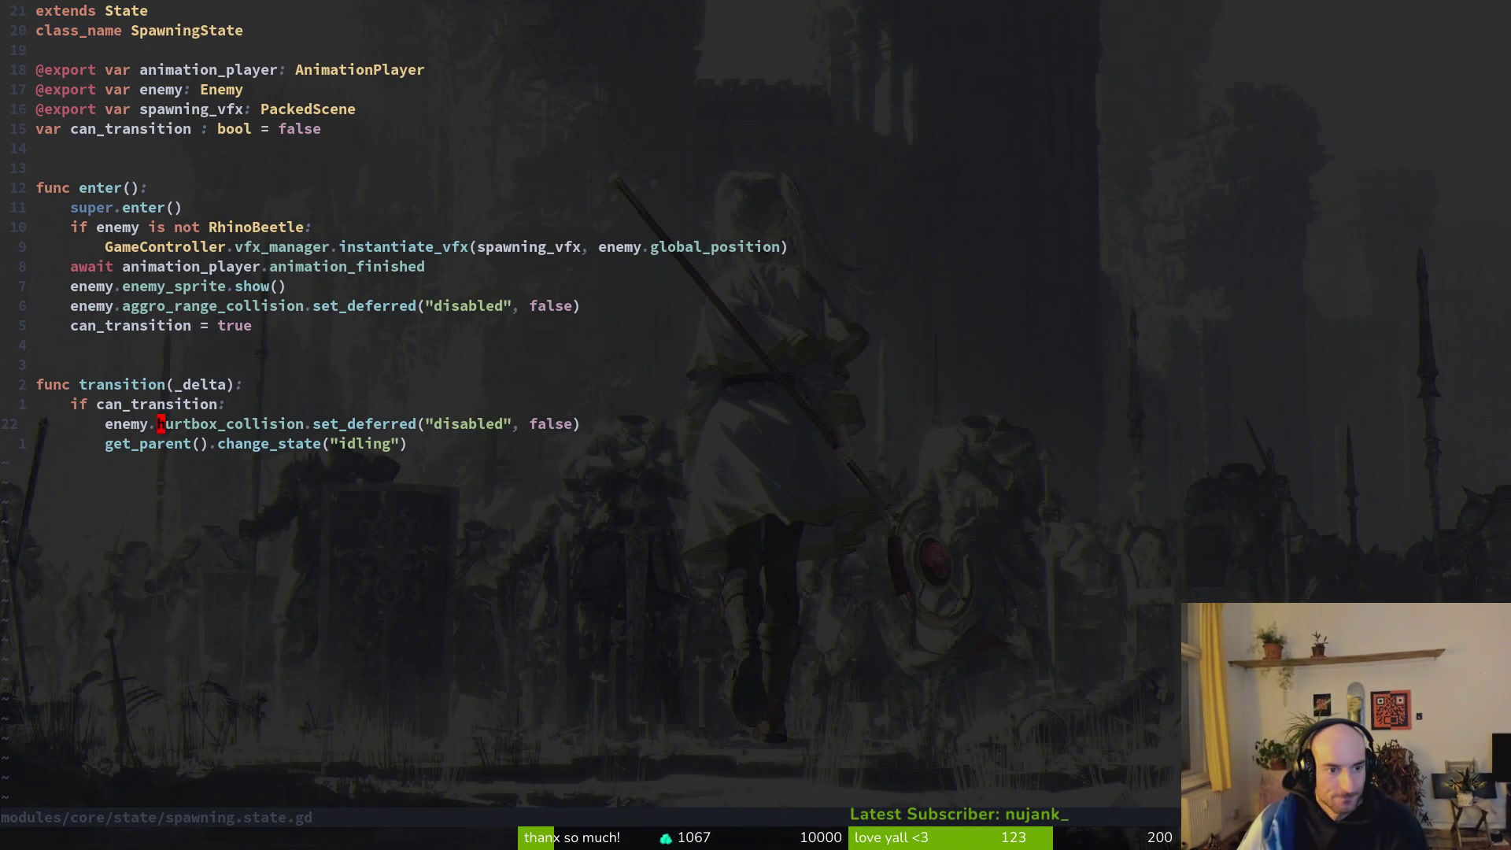
key(Return)
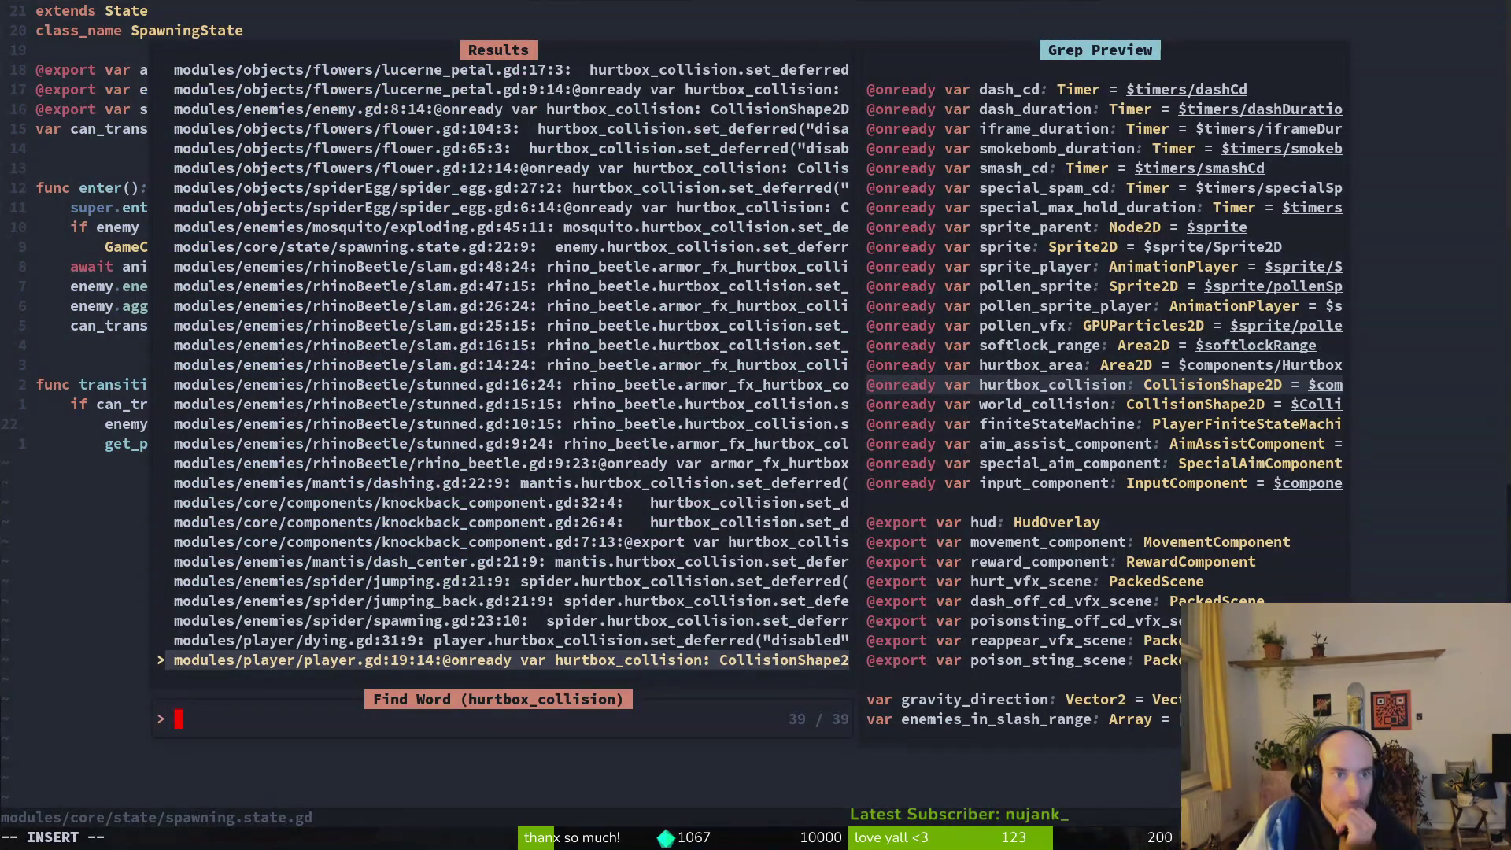
key(Up)
key(Up)
key(Up)
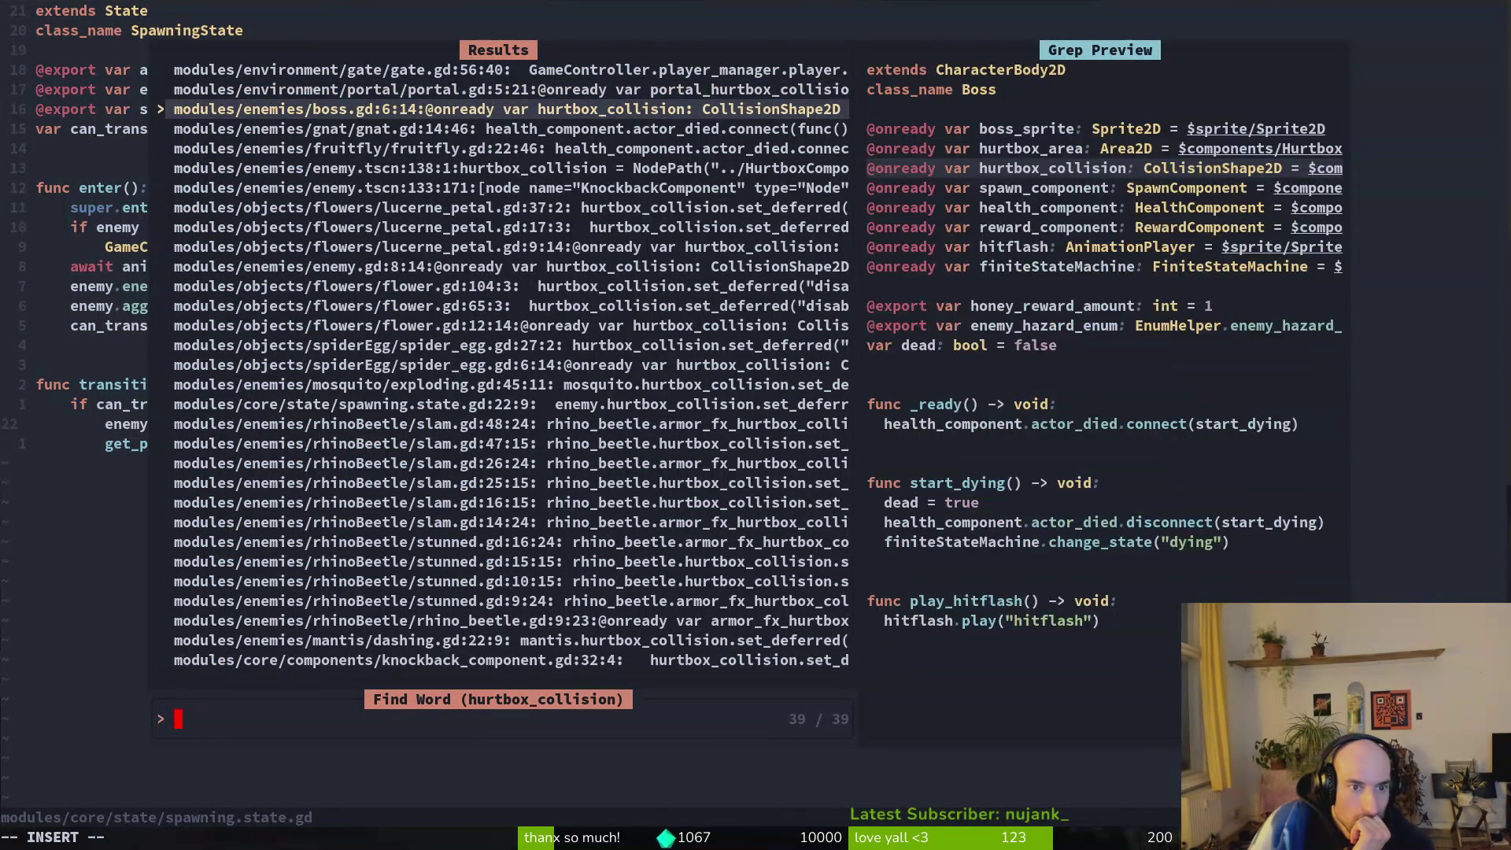
key(Down)
key(Down)
key(Down)
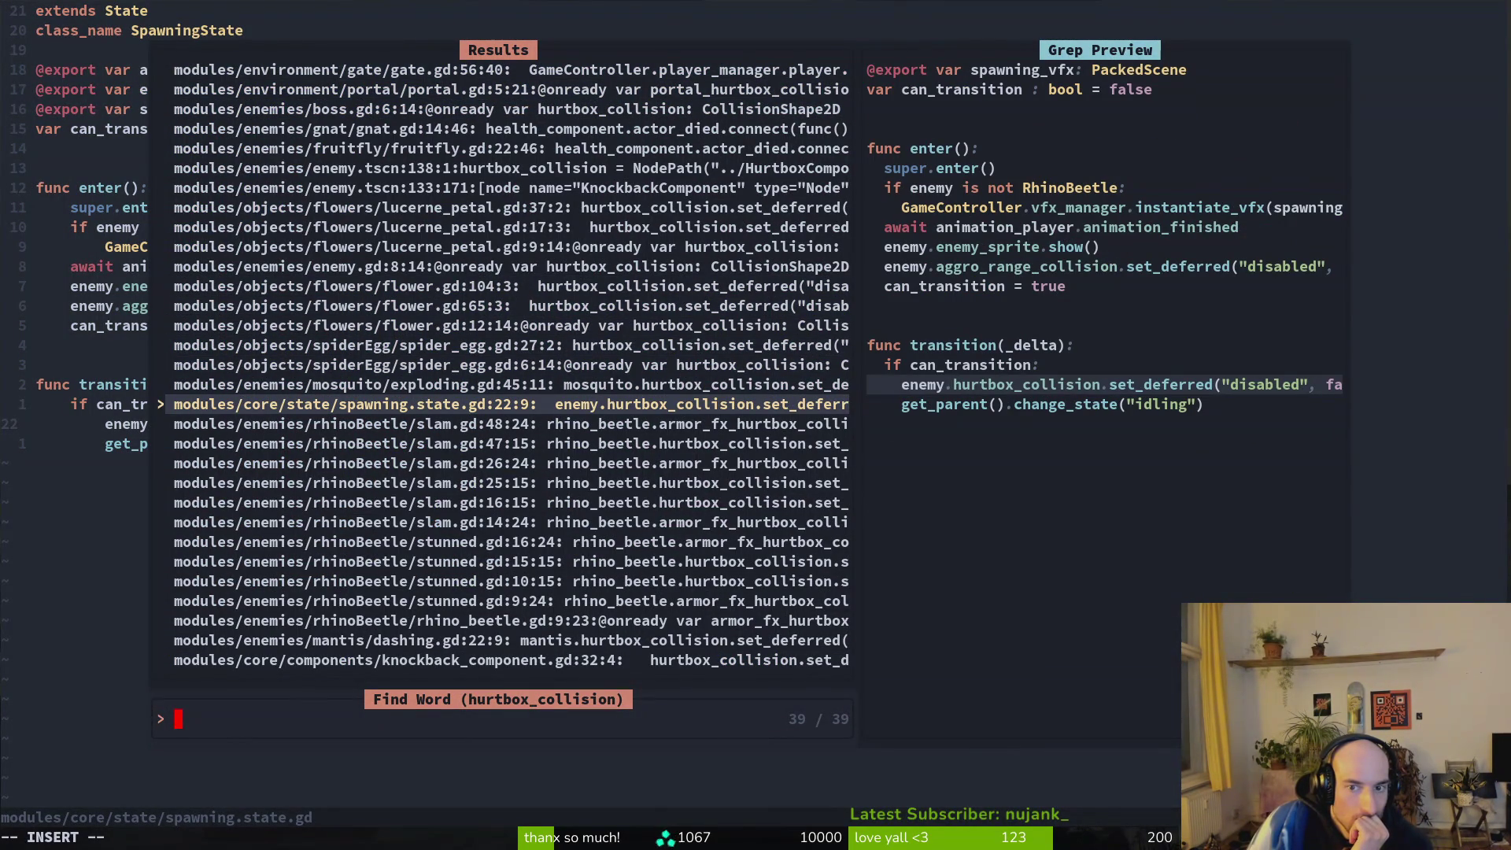
key(Escape)
key(Return)
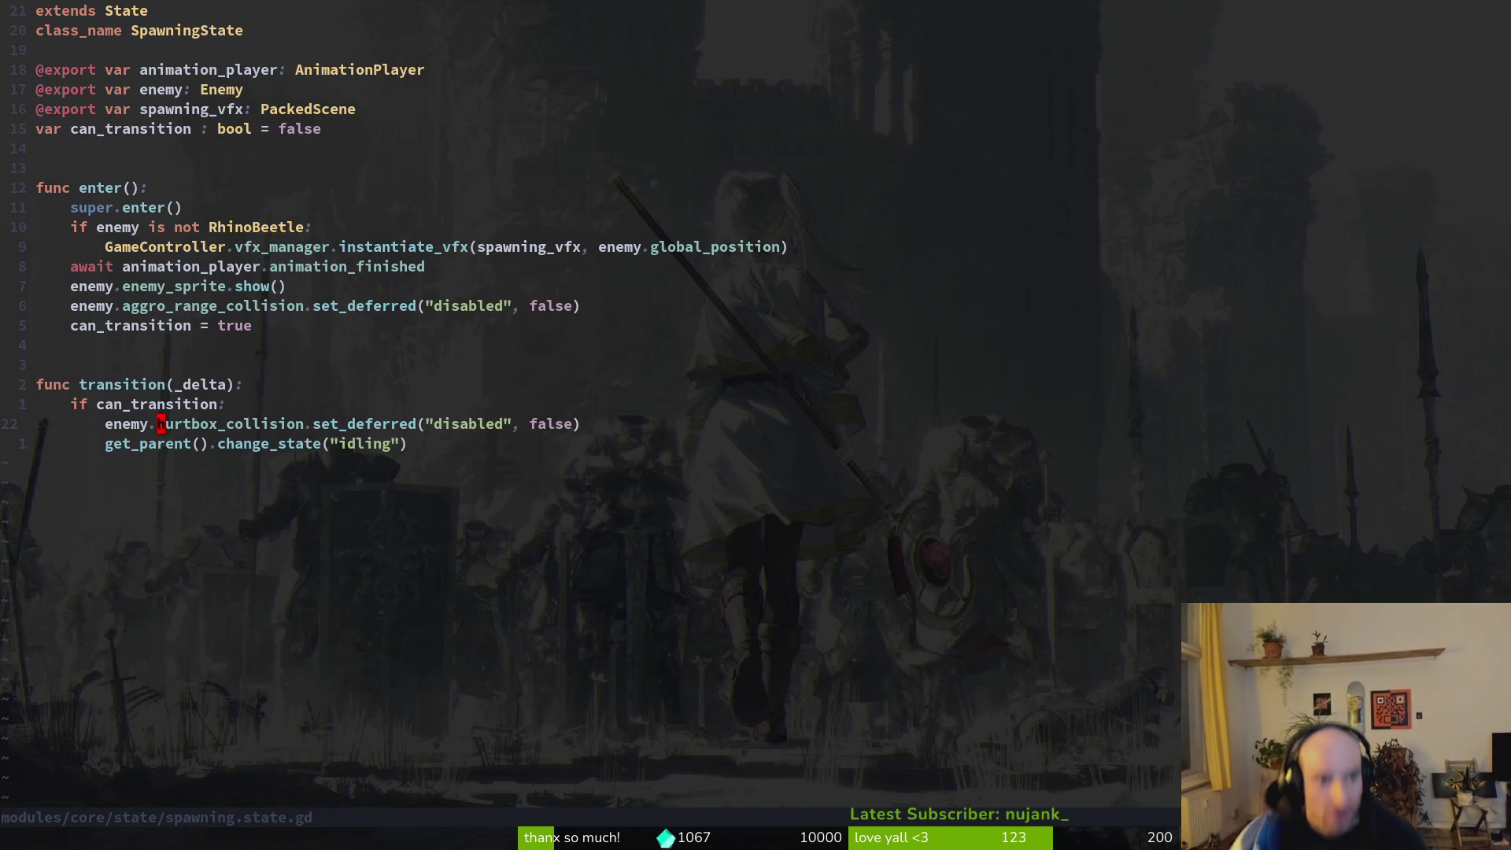
text(:w)
key(Return)
Glance at the Godot editor, then return to spawning.state.gd in Neovim.
key(alt+Tab)
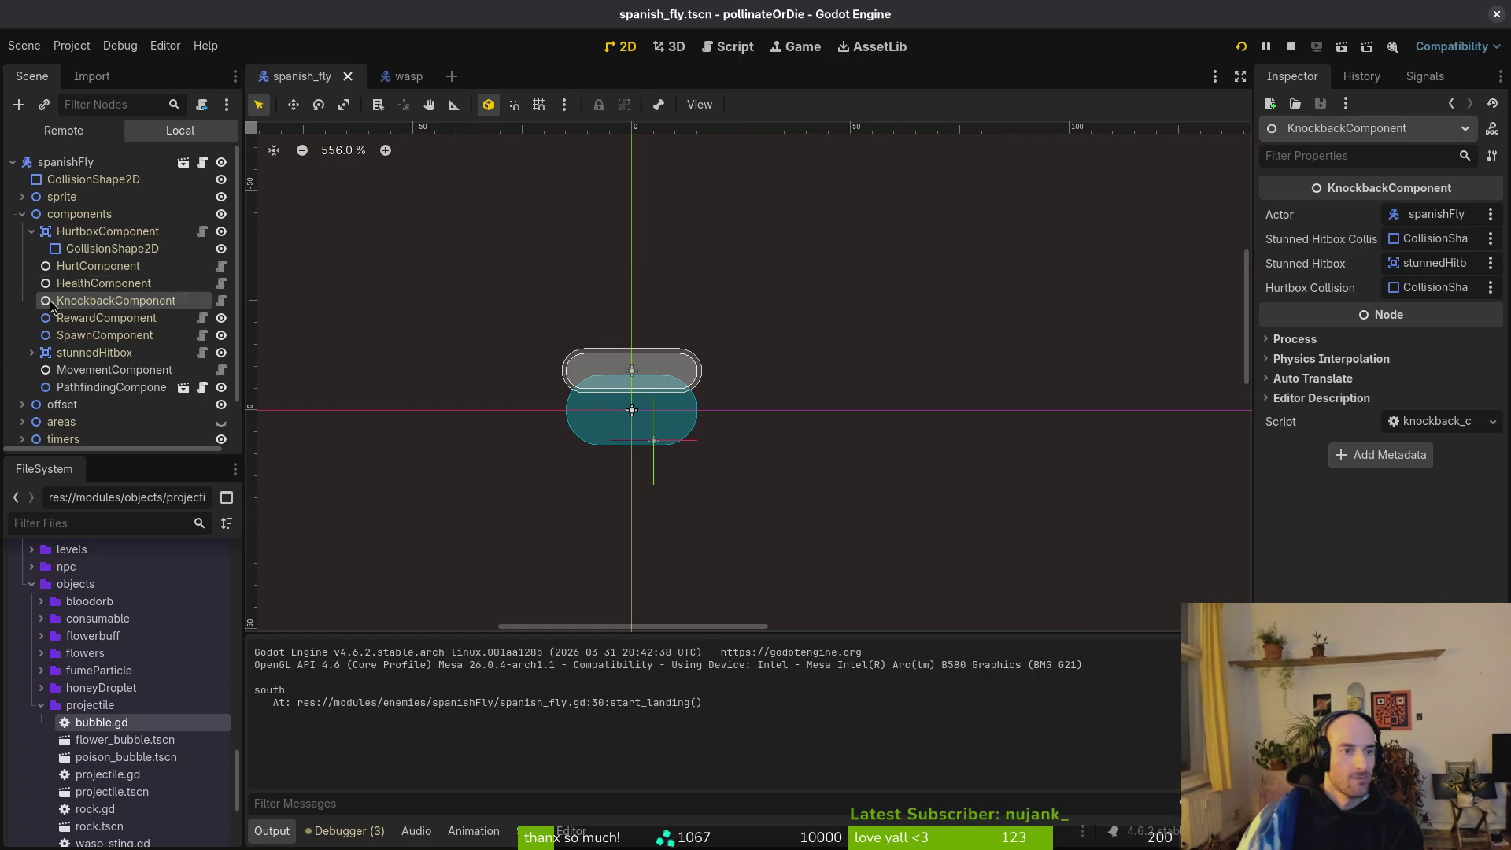
scroll(118, 378, down, 2)
scroll(103, 315, up, 2)
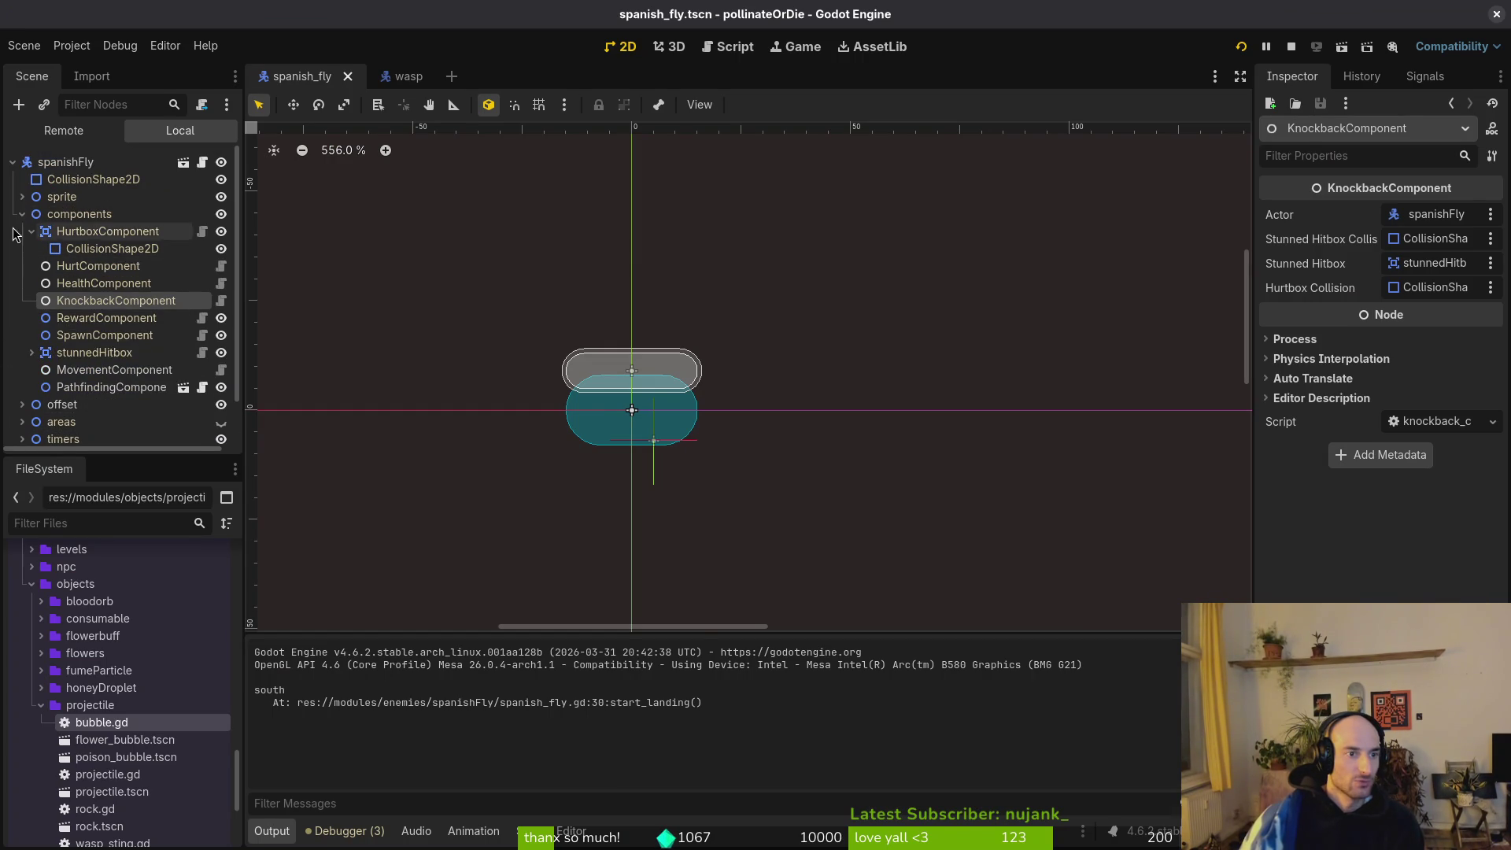
key(alt+Tab)
Insert a print_debug("yo") line above the hurtbox_collision line, save, and run the game.
key(shift+o)
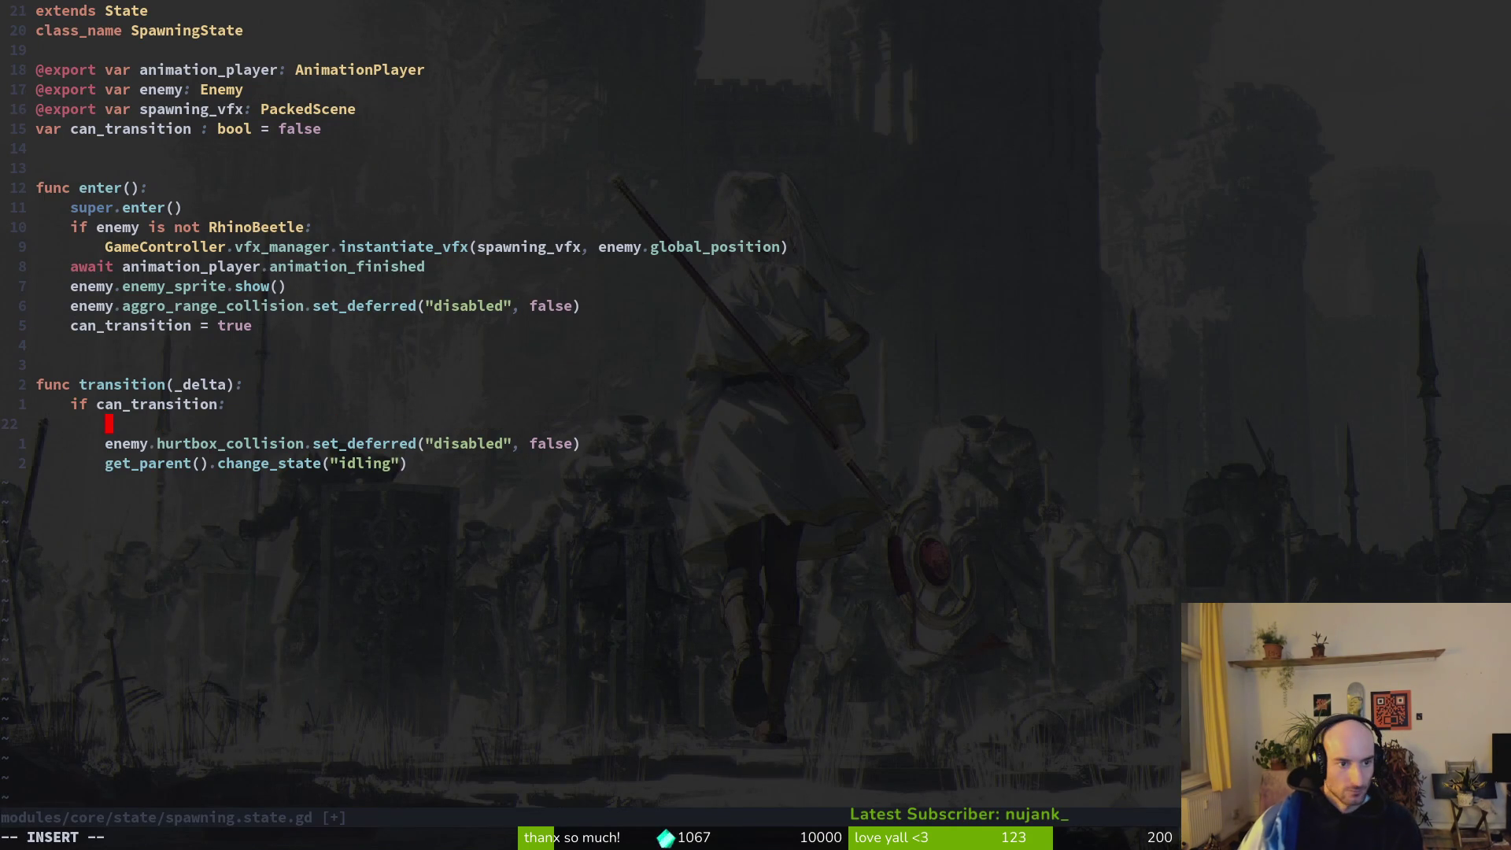
text(print)
key(ctrl+n)
key(Return)
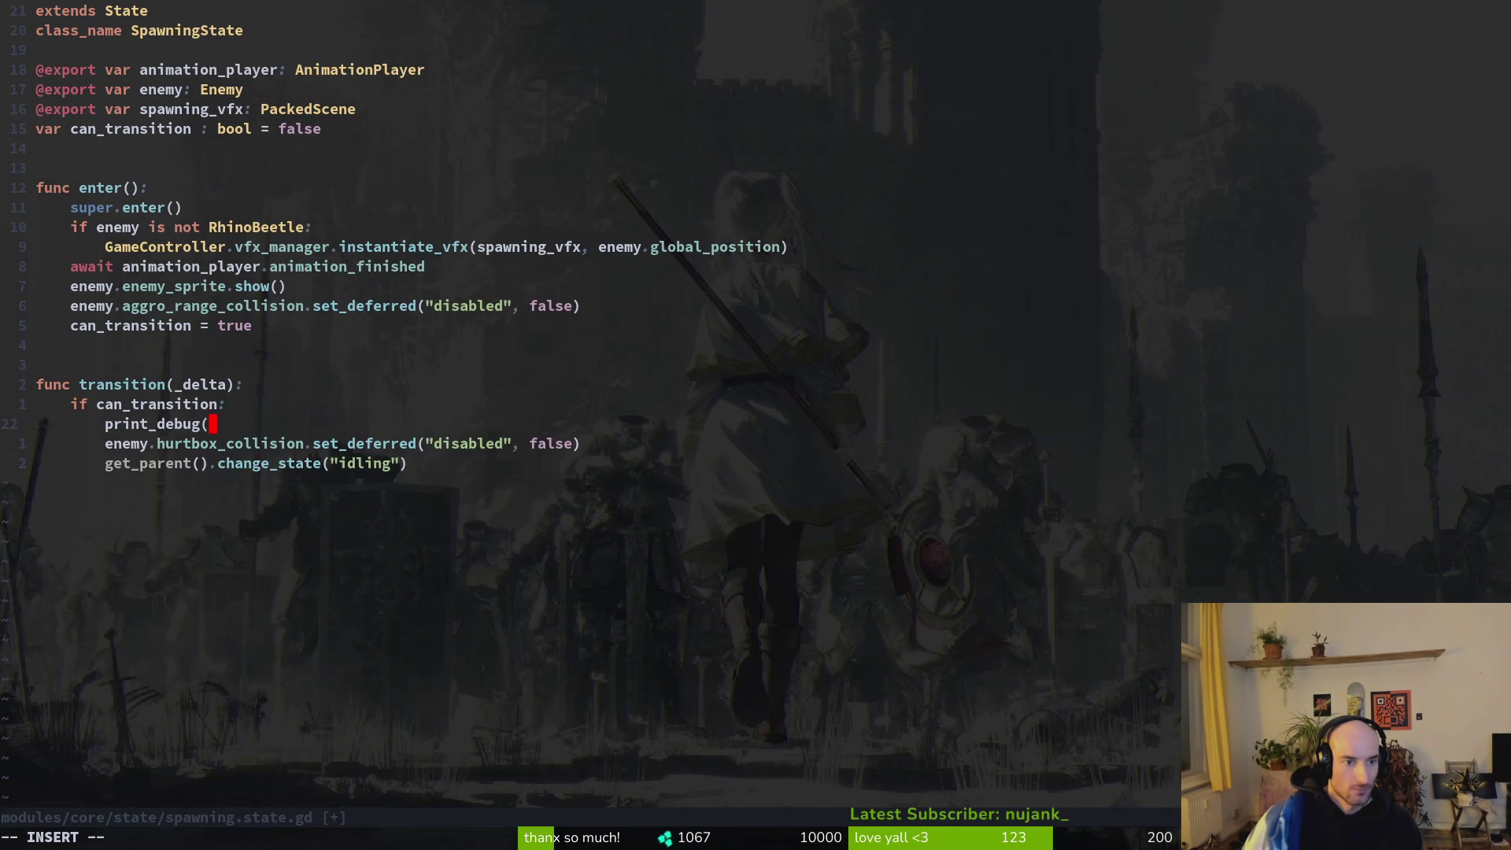
text())
key(Escape)
text(:w)
key(Return)
key(alt+Tab)
key(F5)
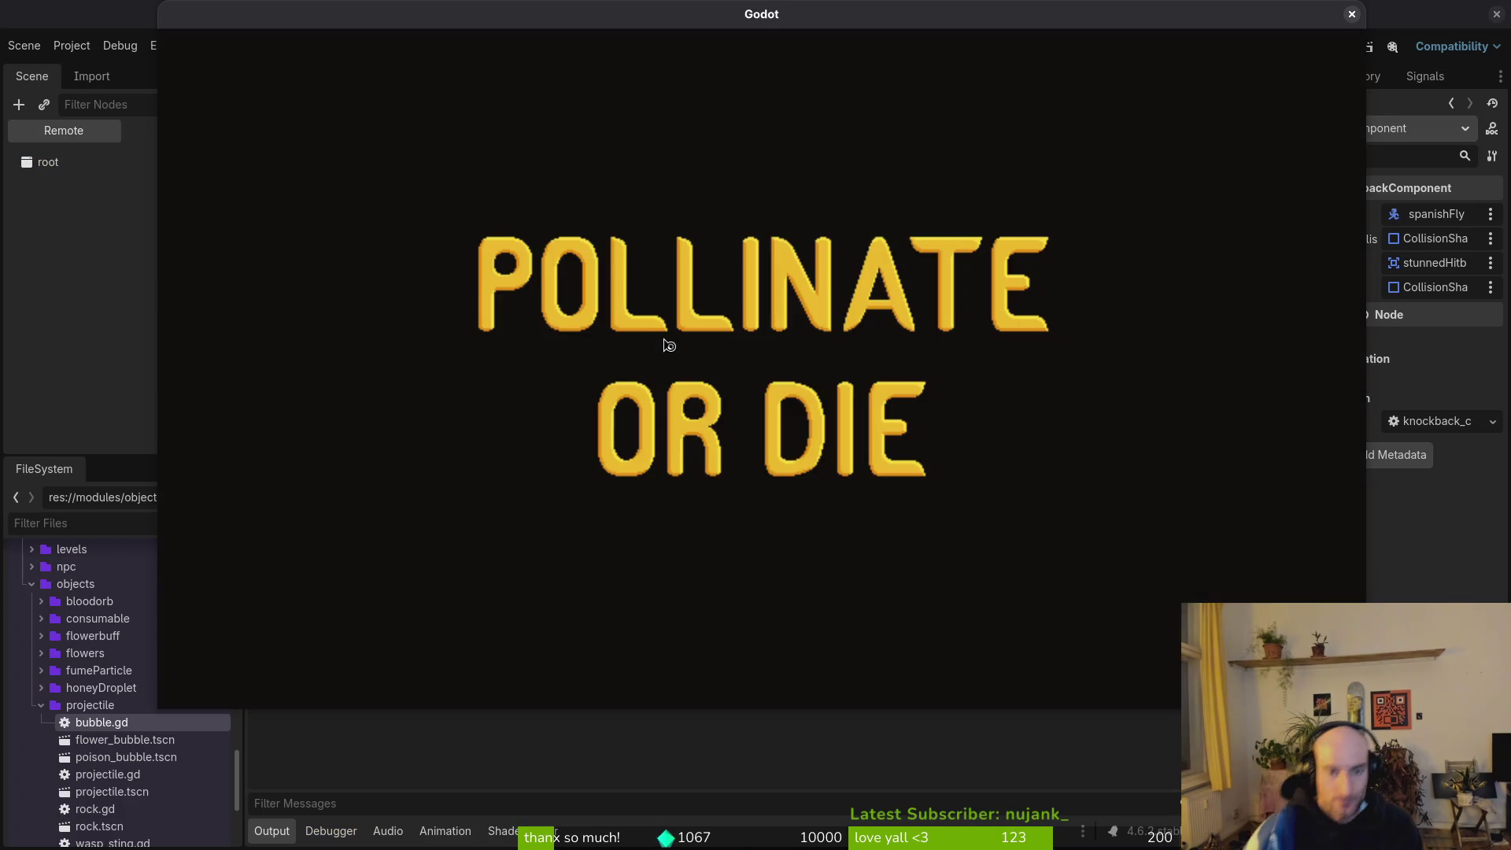
Play into the green level and check the editor's Output for the 'yo' print.
key(Return)
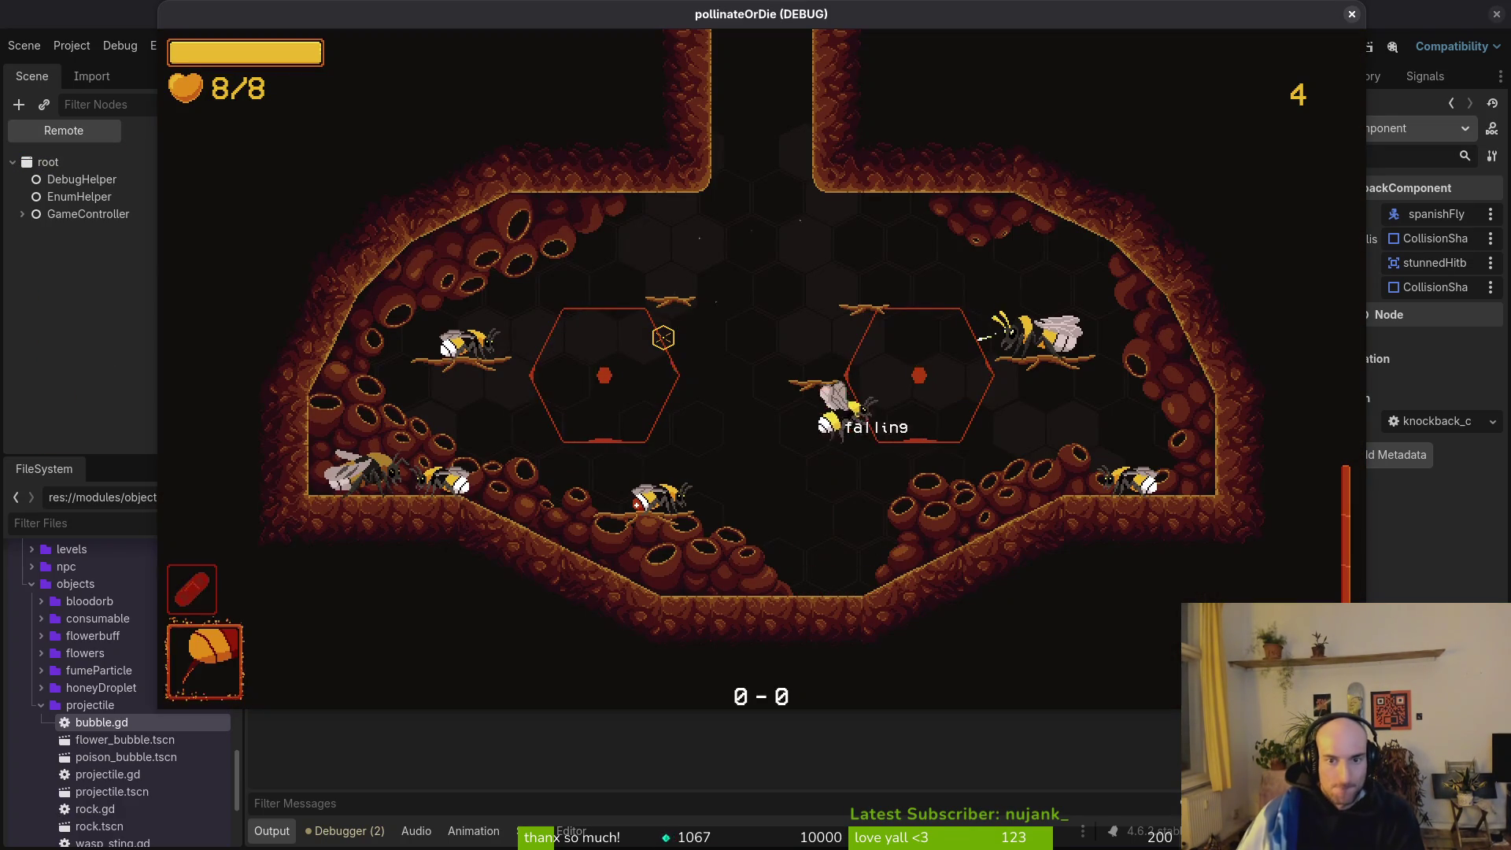
key(Escape)
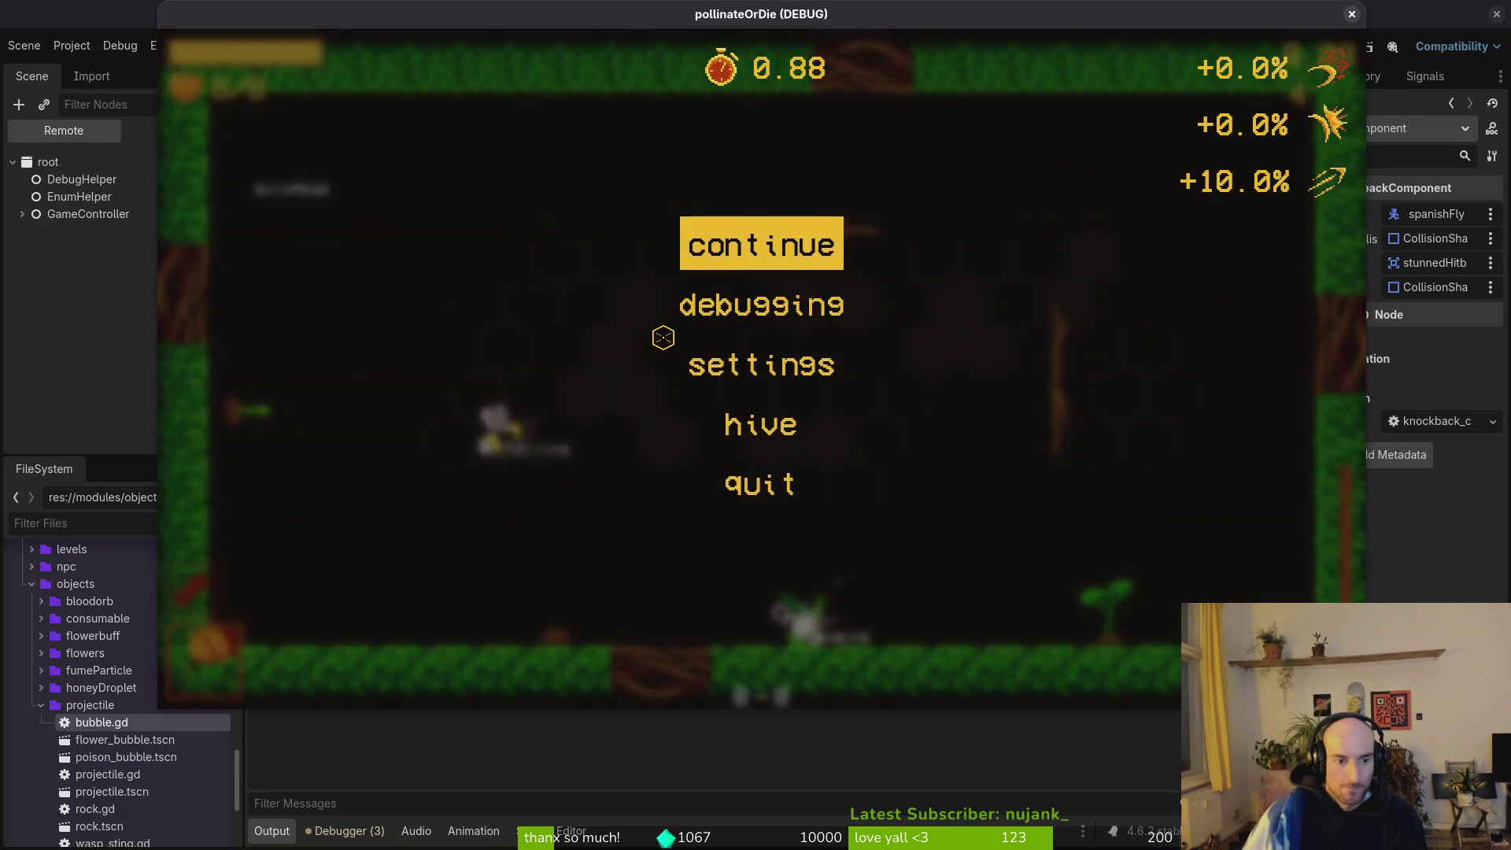
key(alt+Tab)
key(alt+Tab)
key(alt+Tab)
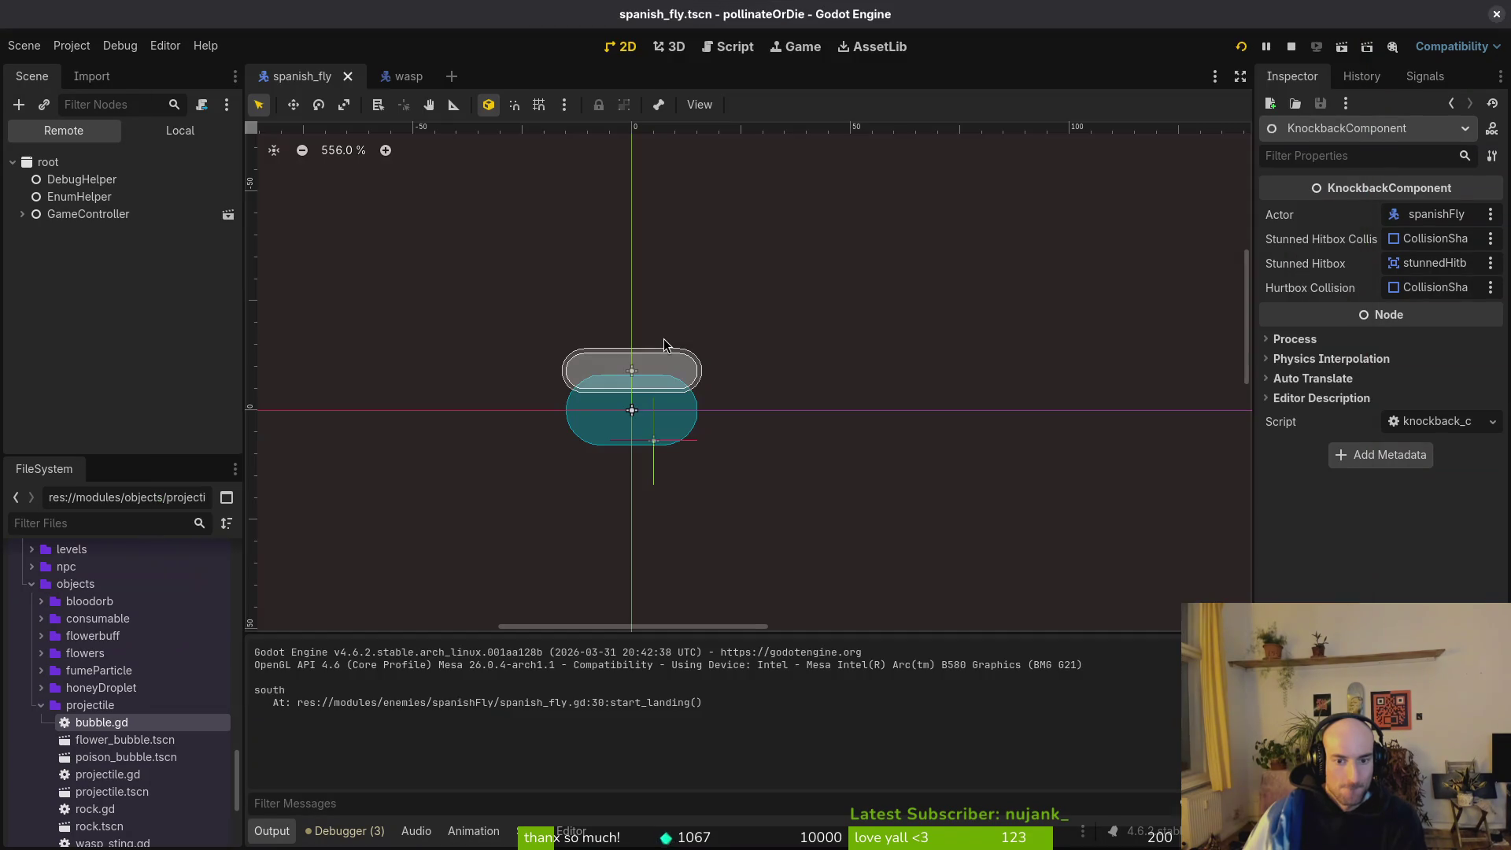
key(alt+Tab)
key(alt+Tab)
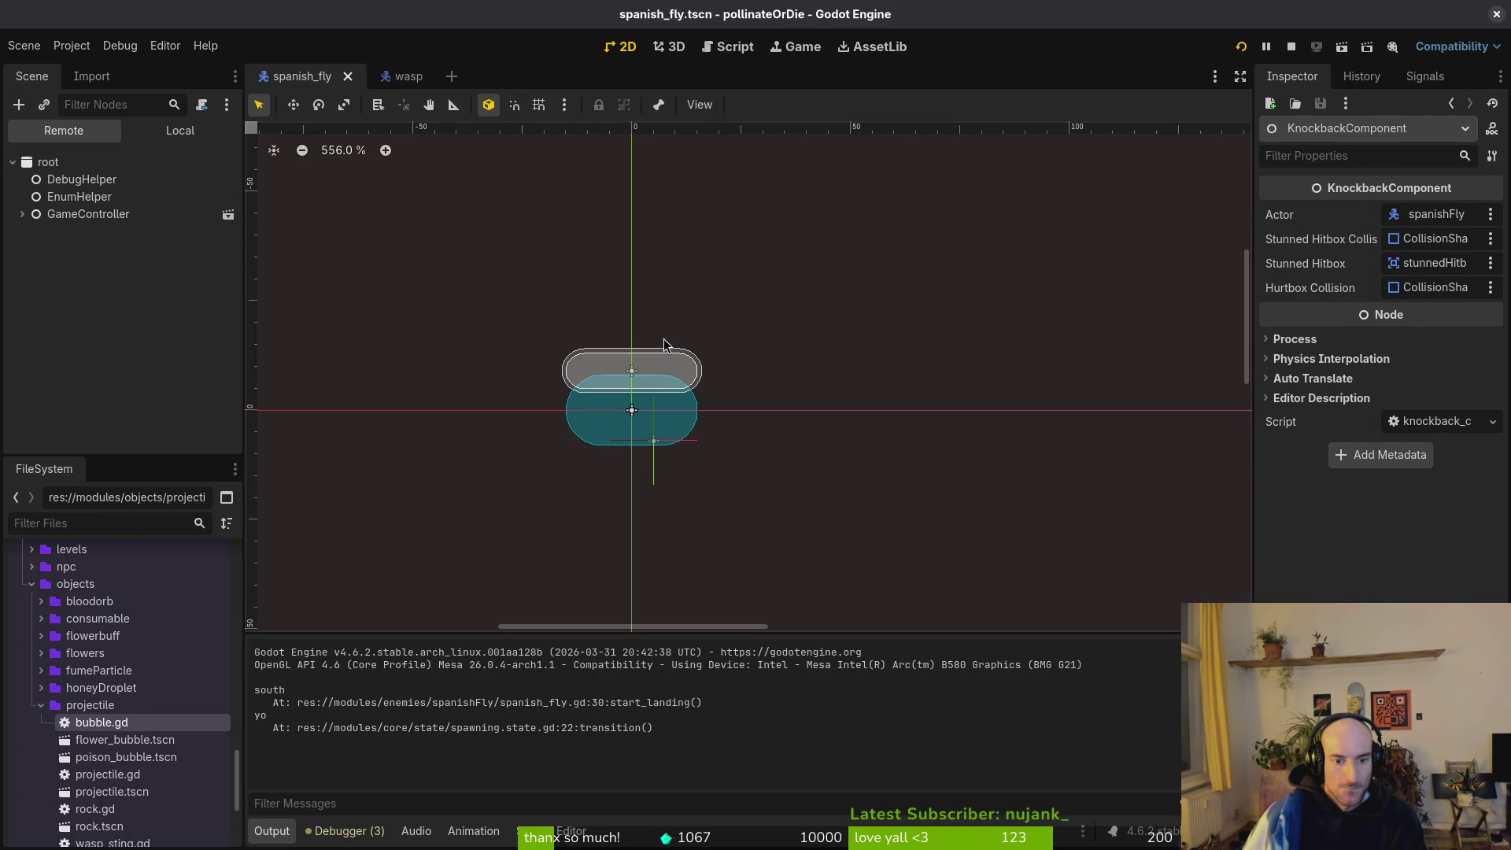
key(alt+Tab)
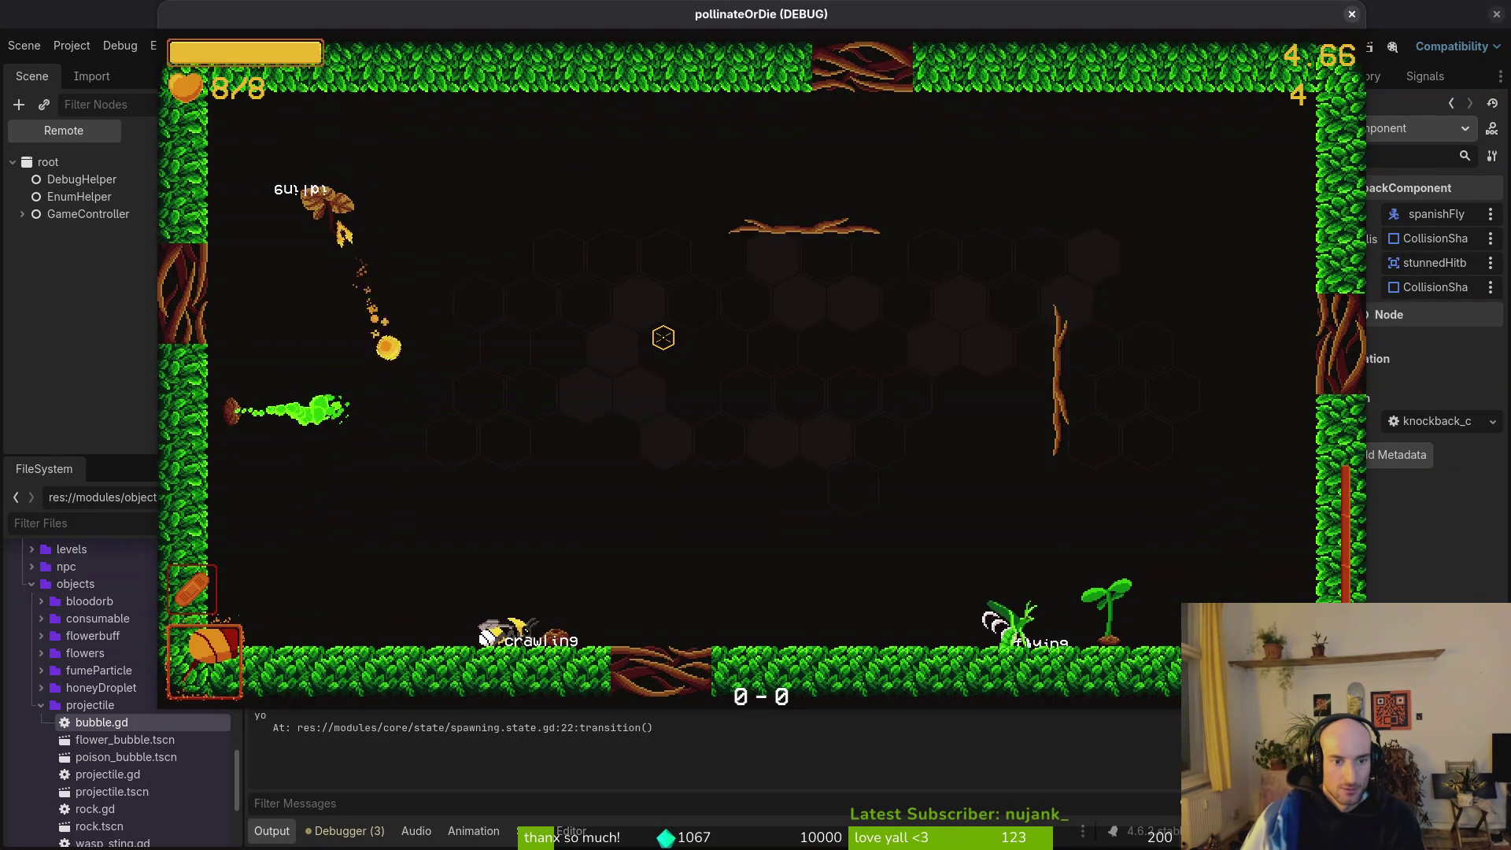
Pause and resume the game, then start a Quick Open scene search in the editor.
key(Escape)
key(Escape)
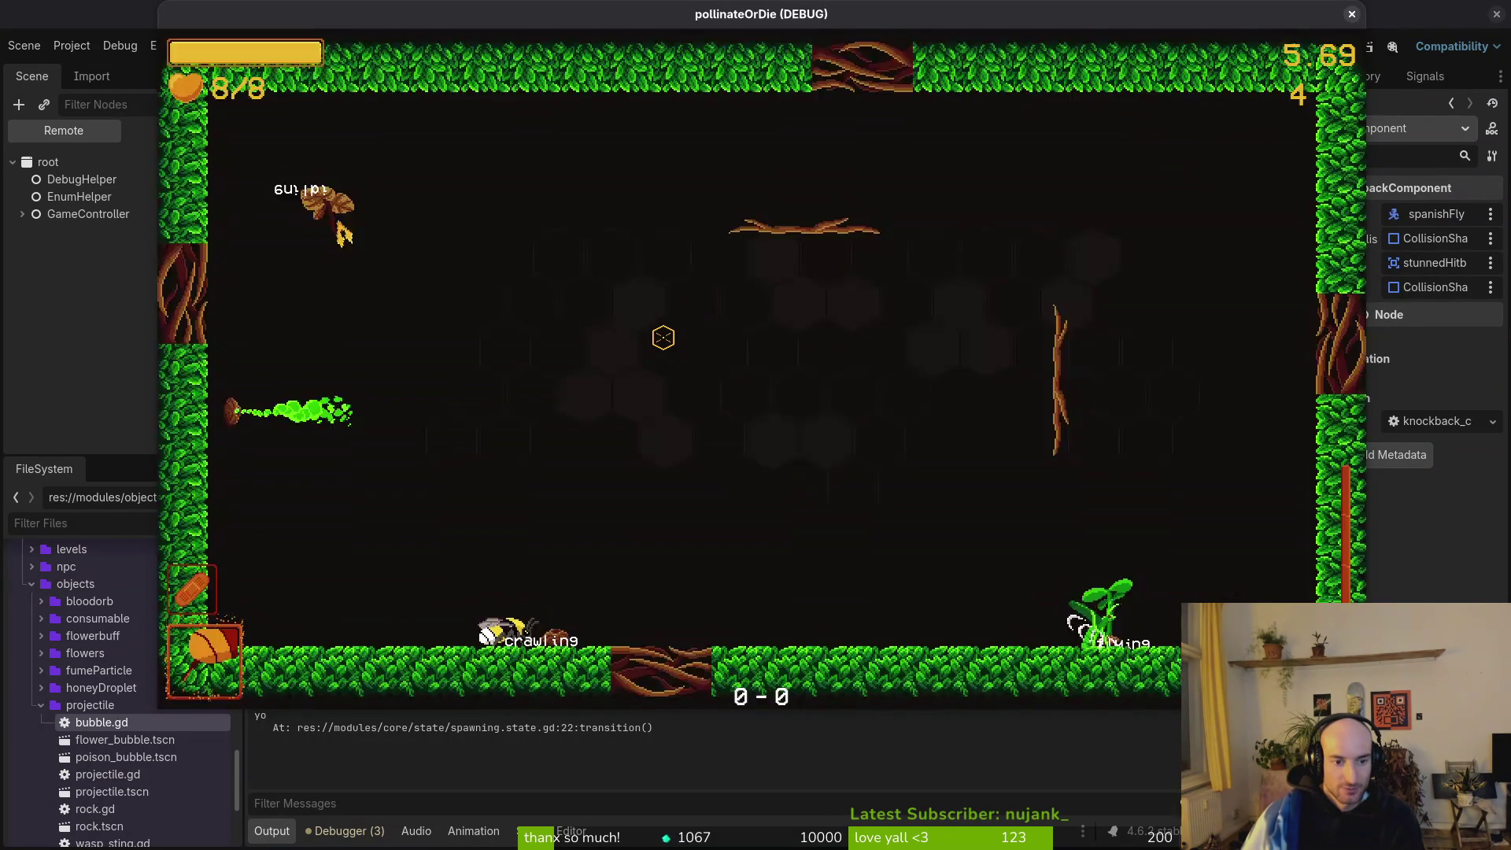
key(alt+Tab)
key(shift+alt+o)
Open devlevel.tscn, delete wave1's enemySpawnMarker7, then save and relaunch the game.
text(bloo)
key(Escape)
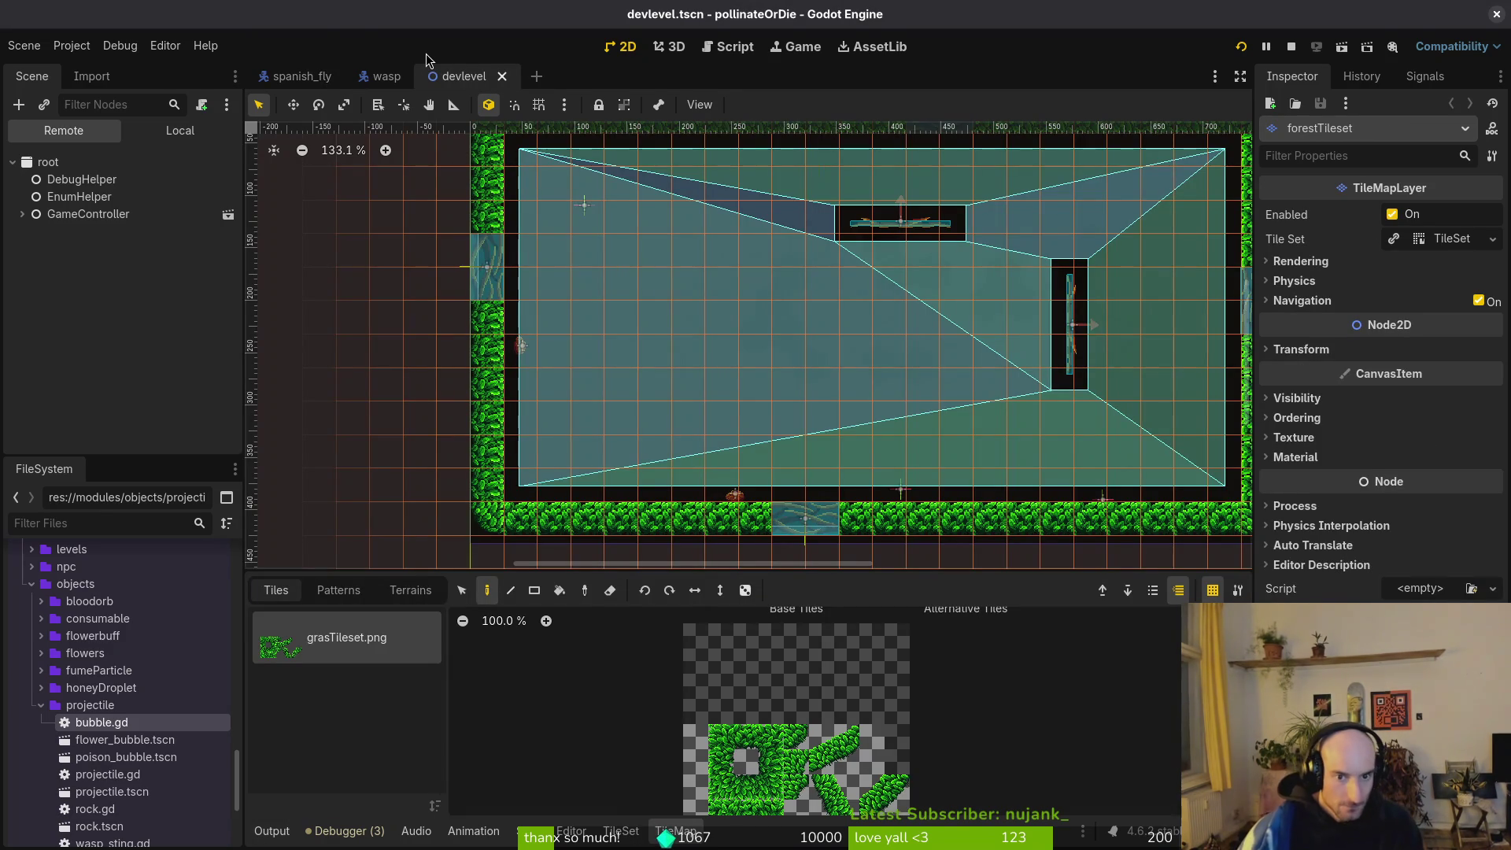
click(180, 131)
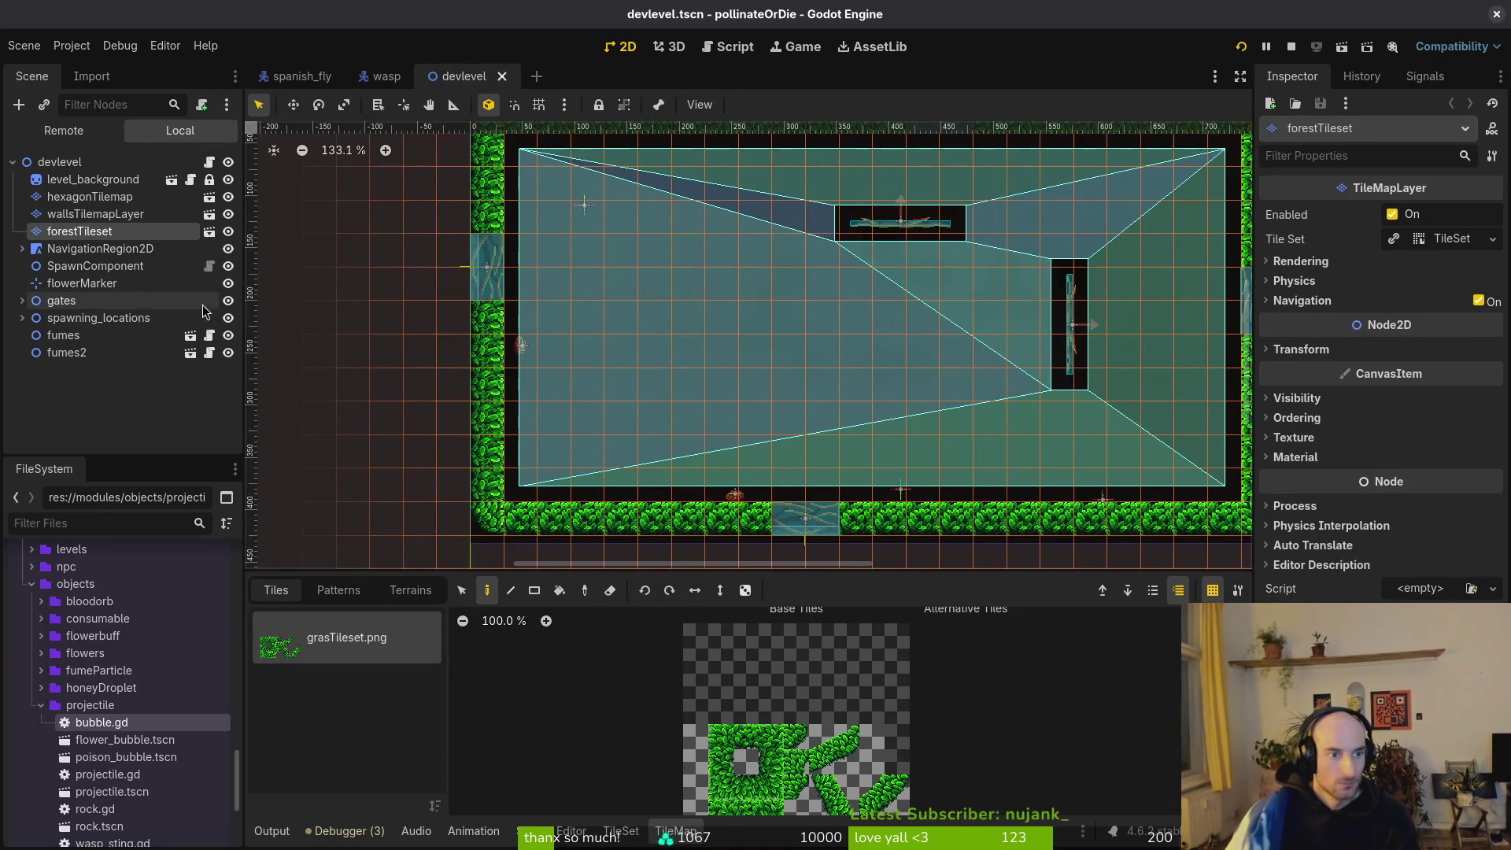
click(83, 318)
click(22, 318)
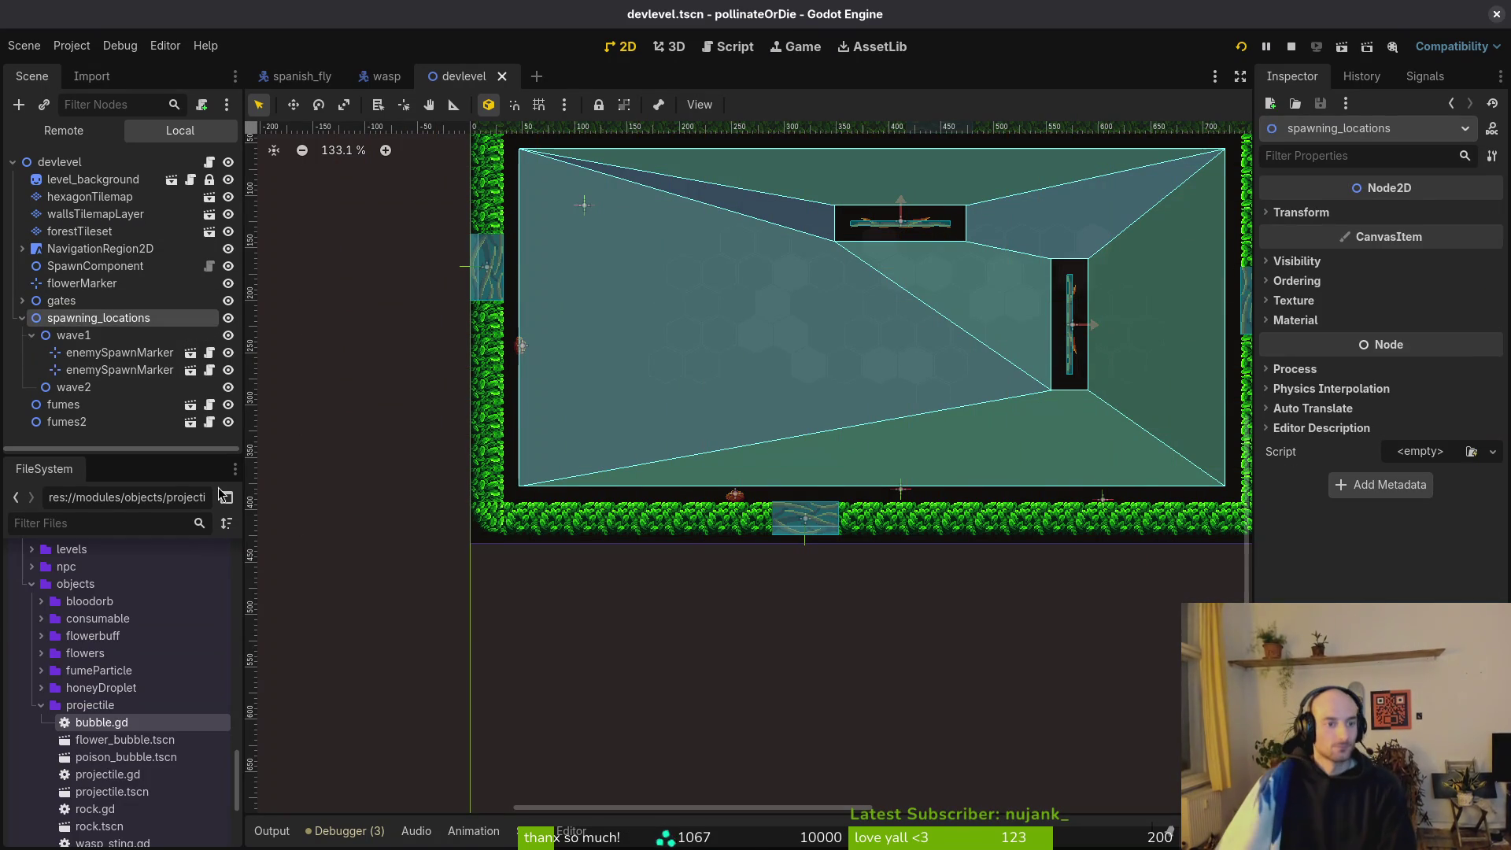
click(110, 370)
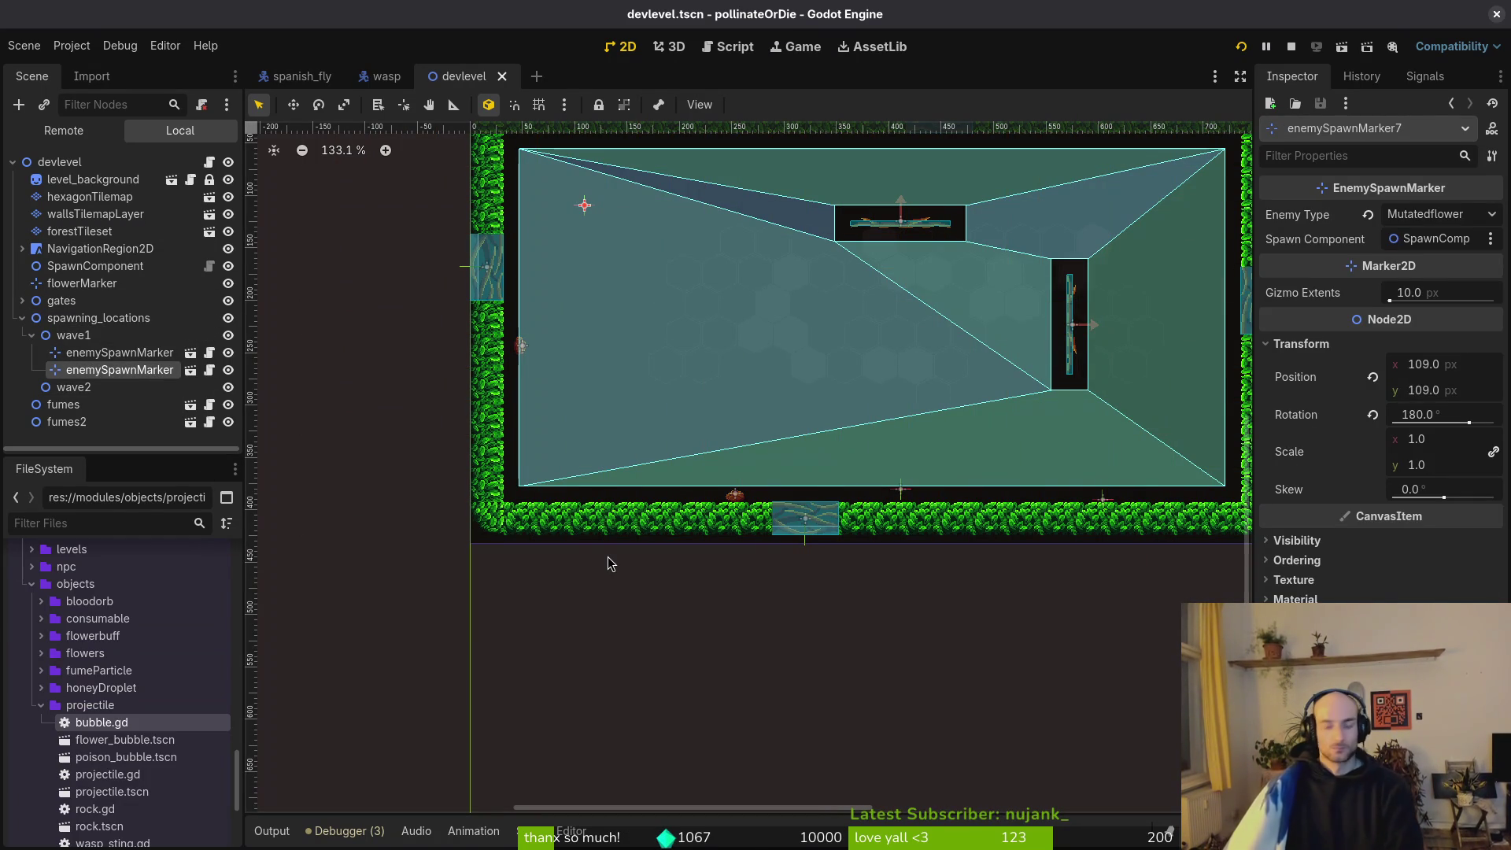
key(Delete)
key(Return)
key(F5)
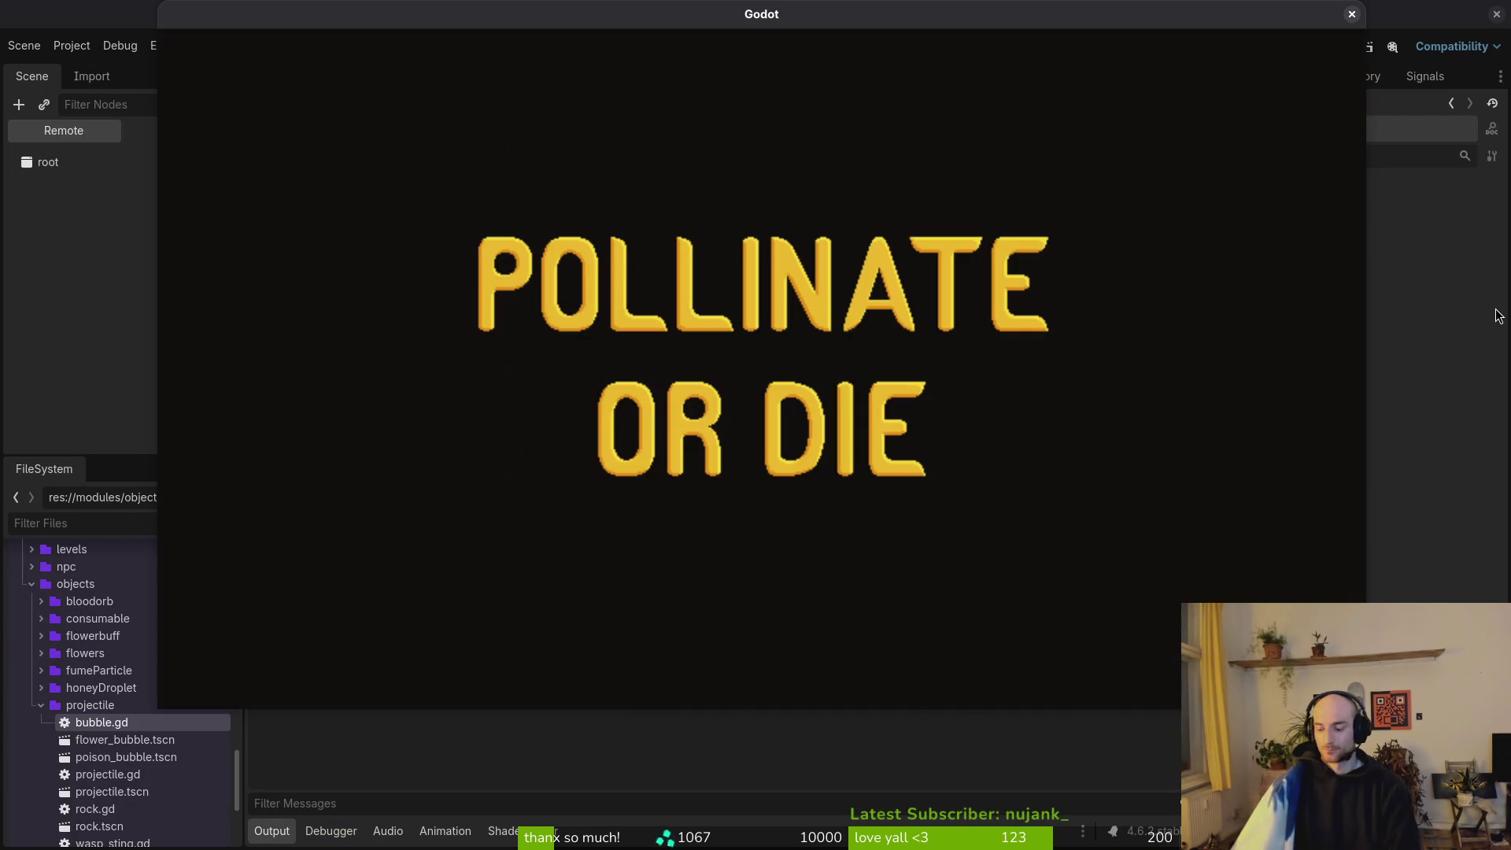
Start gameplay from the title menu, pause in the green level, then stop the game.
key(Return)
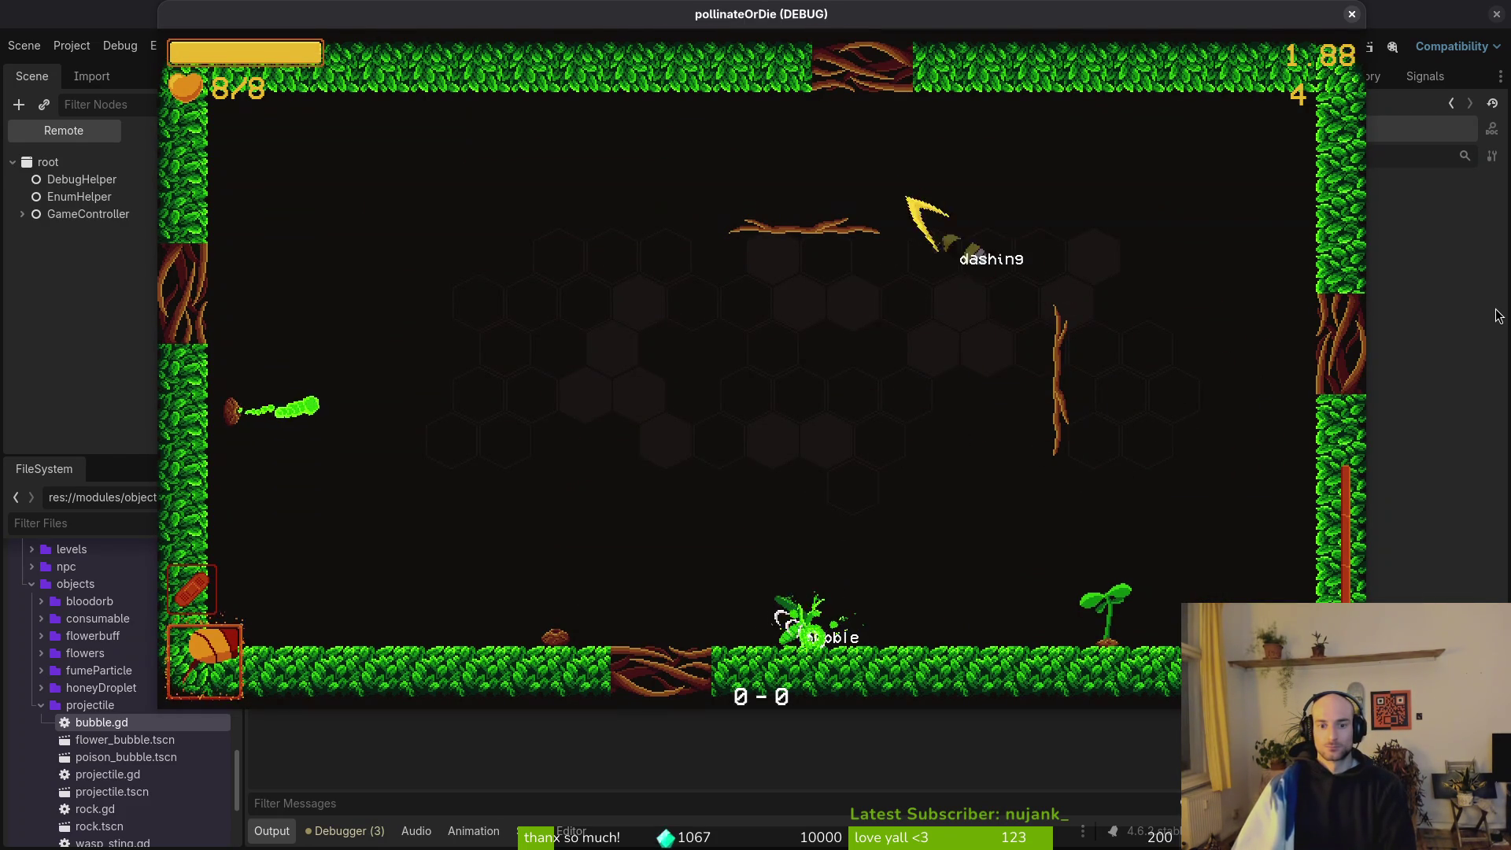
key(Escape)
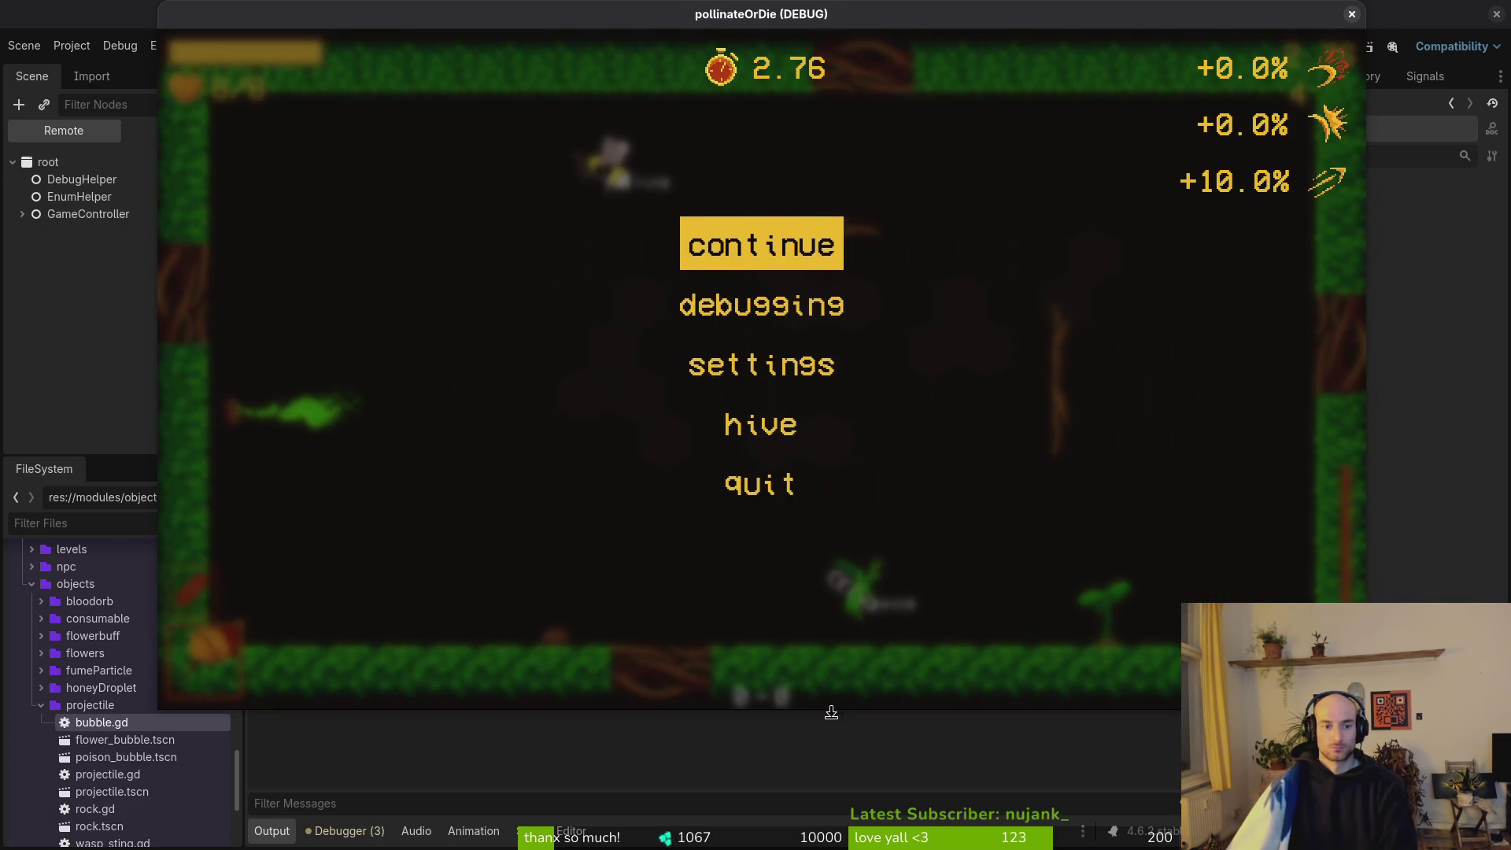
key(F8)
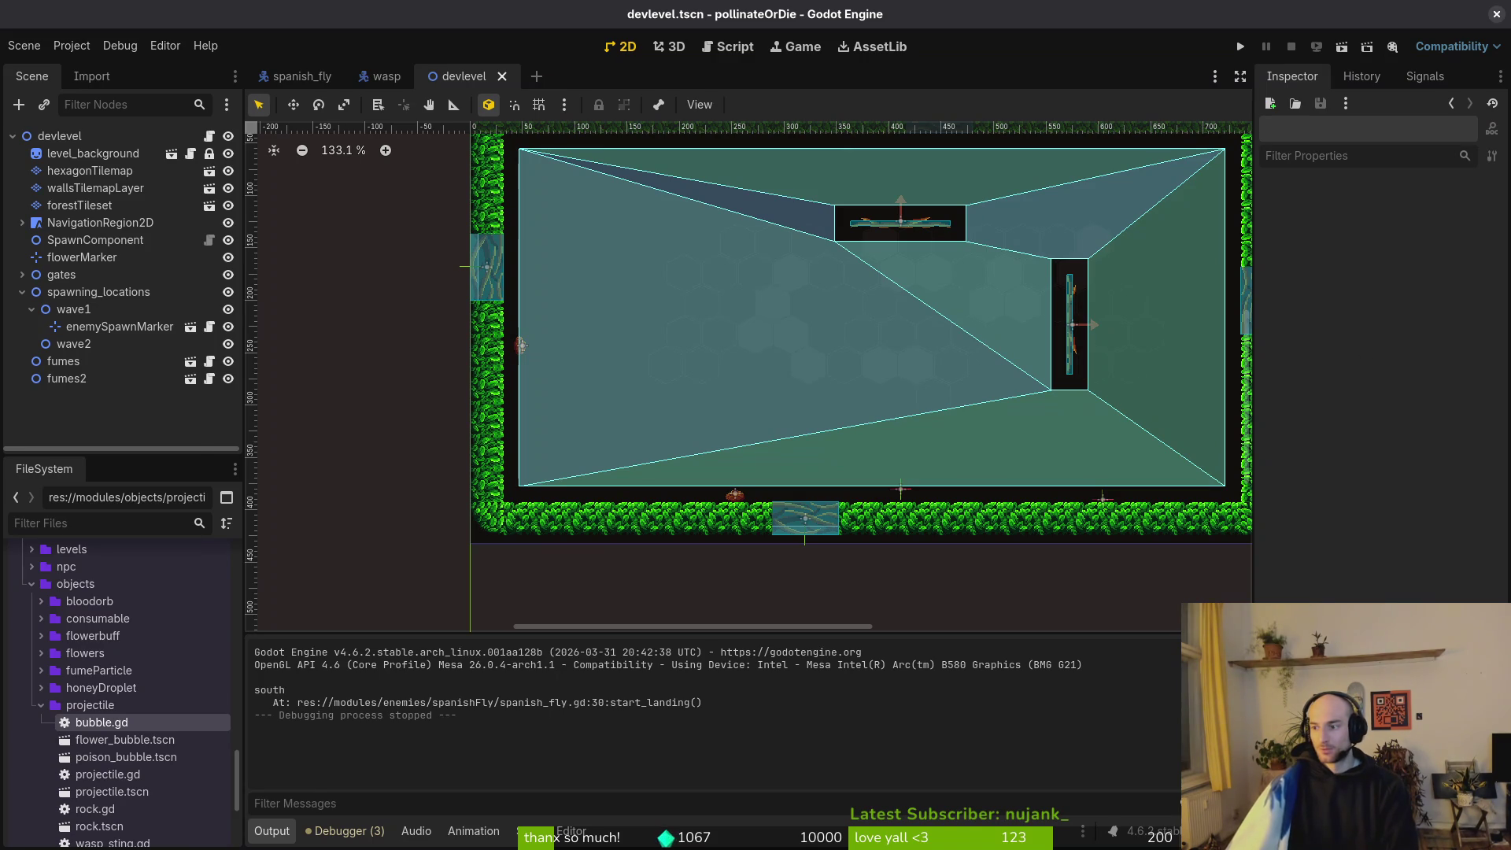
Open spanish_fly.gd in Neovim, then open the spanish_fly scene in Godot.
key(alt+Tab)
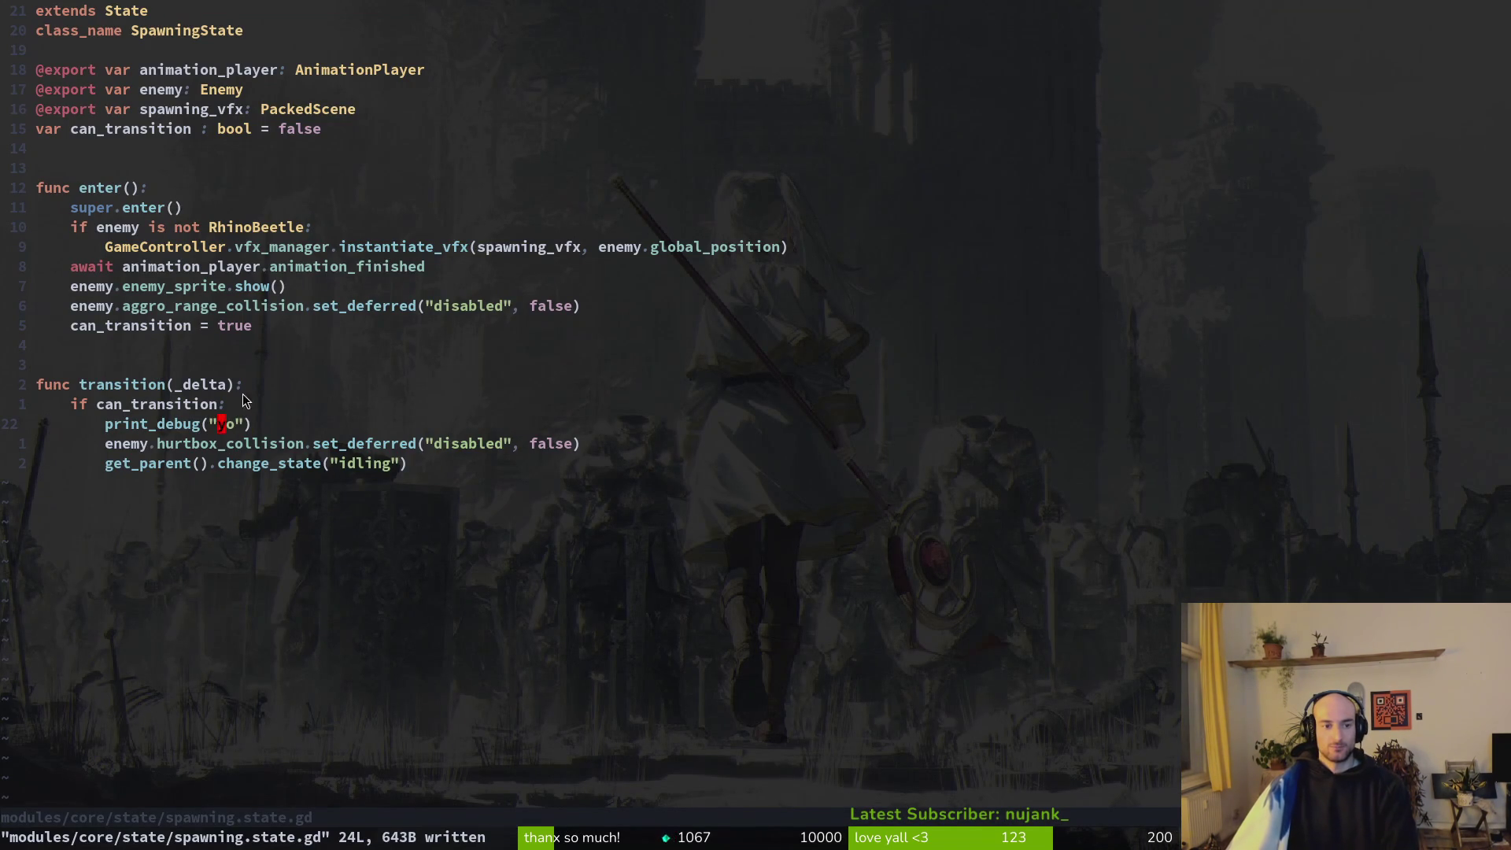
key(ctrl+6)
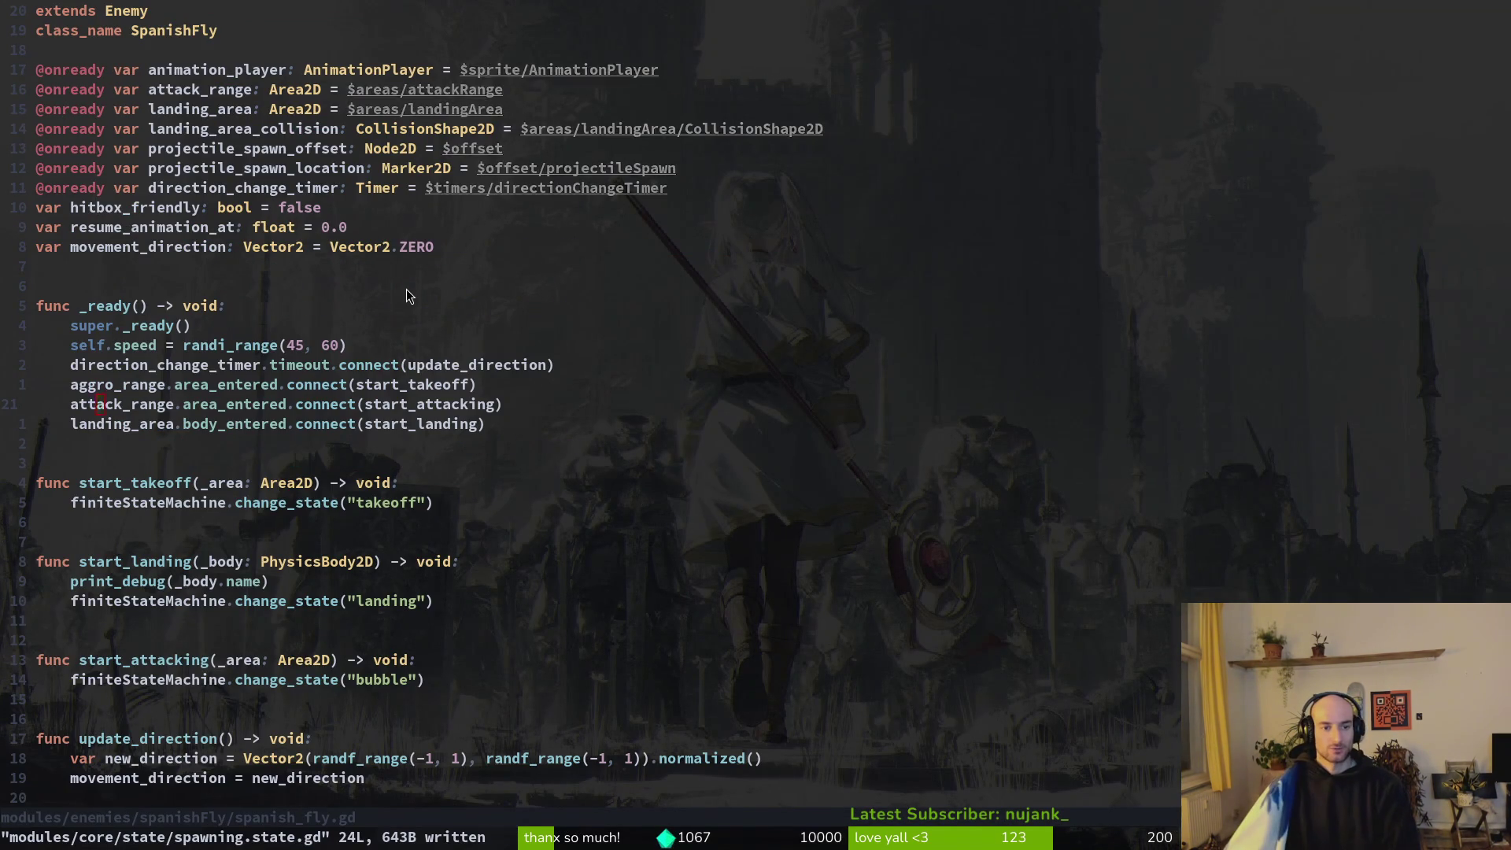
key(alt+Tab)
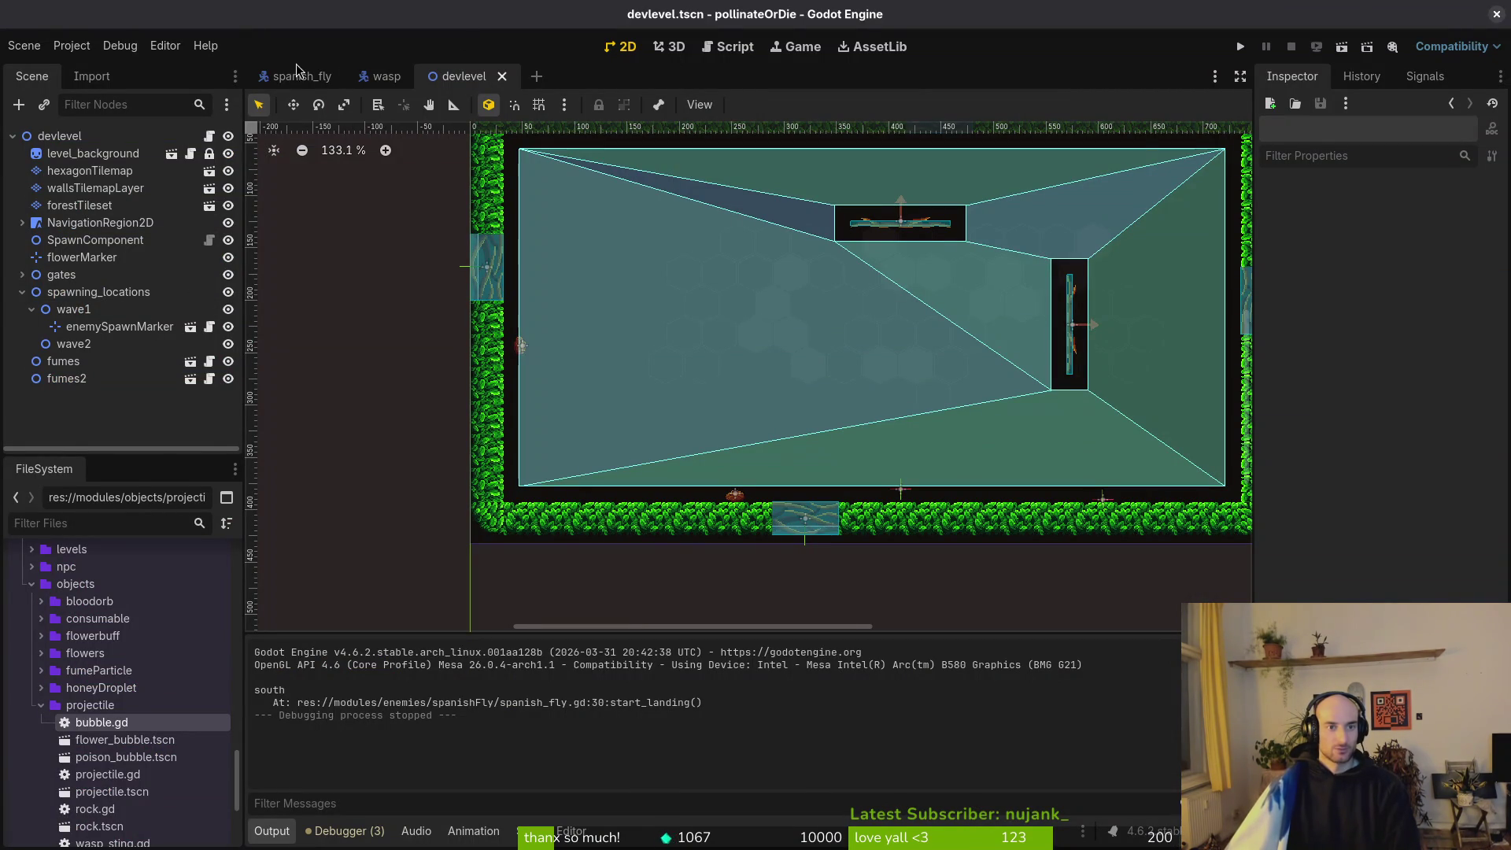
click(298, 76)
Show the fly's area shapes, disable landingArea's collision shape, and save the scene.
click(221, 394)
scroll(598, 417, down, 10)
click(22, 394)
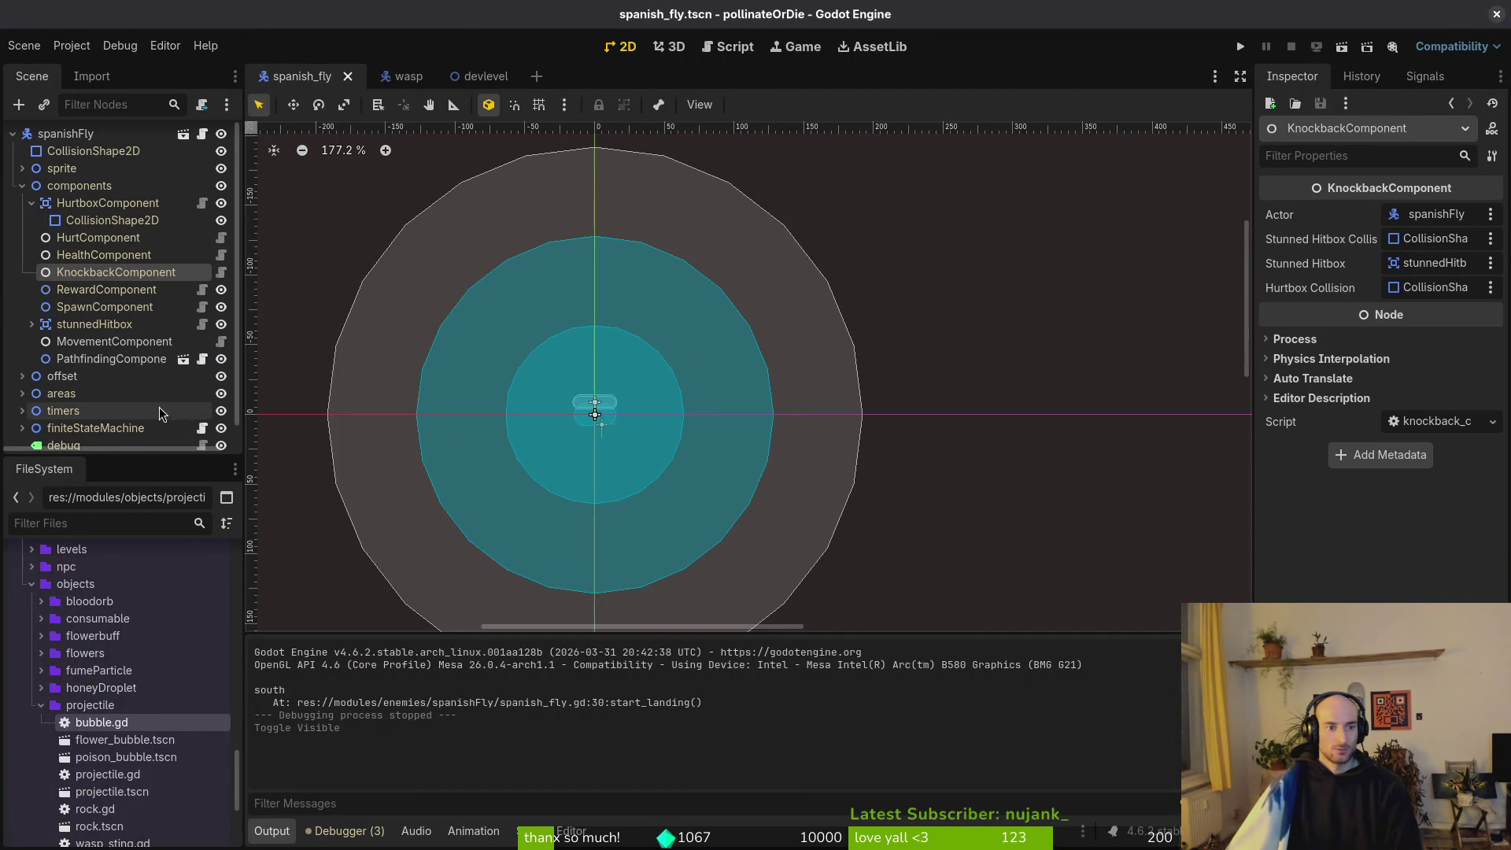
scroll(59, 433, down, 2)
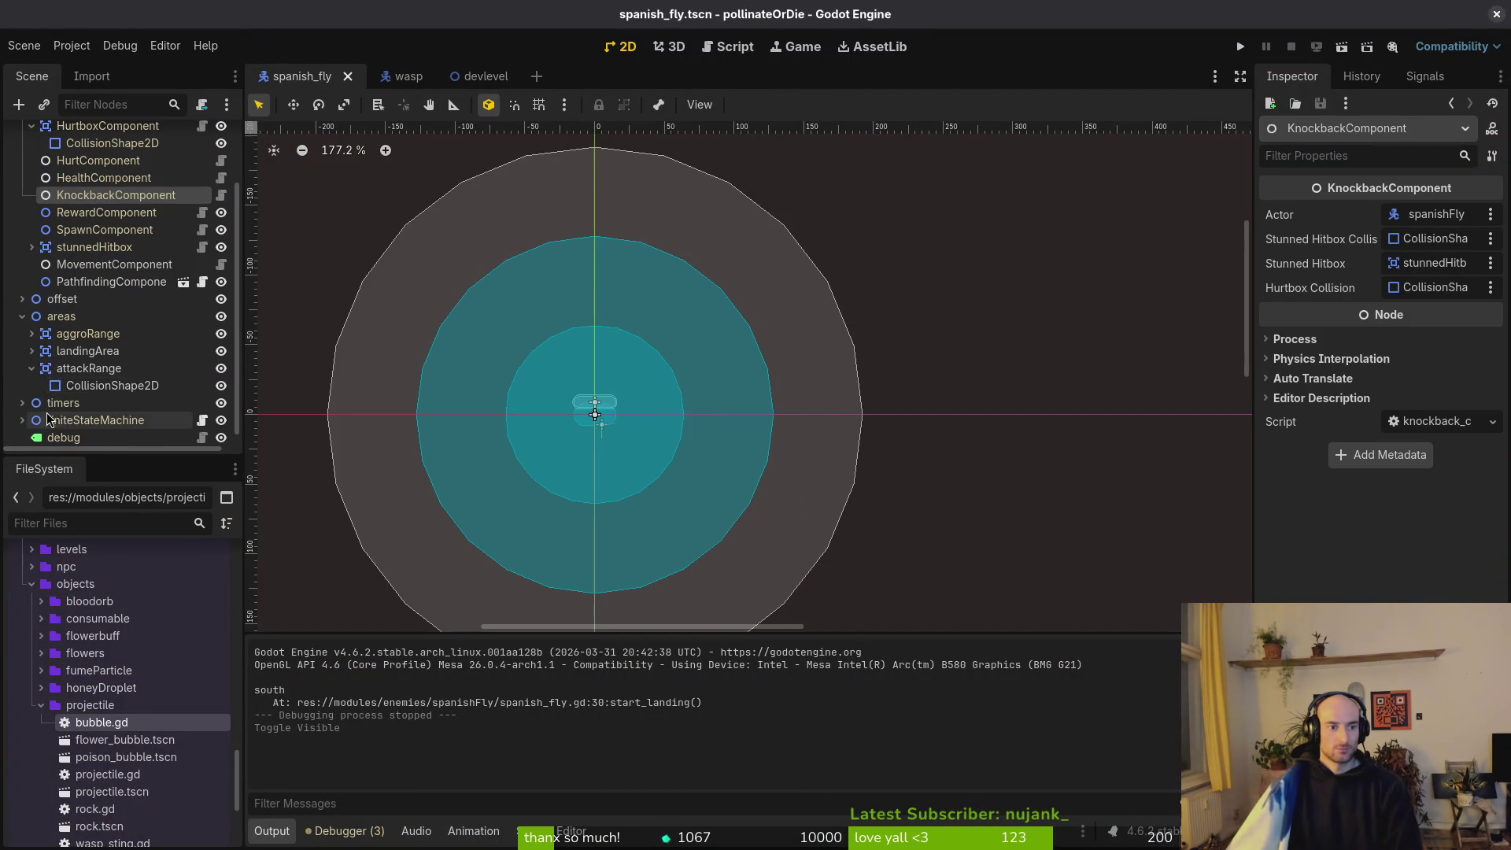
click(32, 333)
click(29, 368)
click(111, 385)
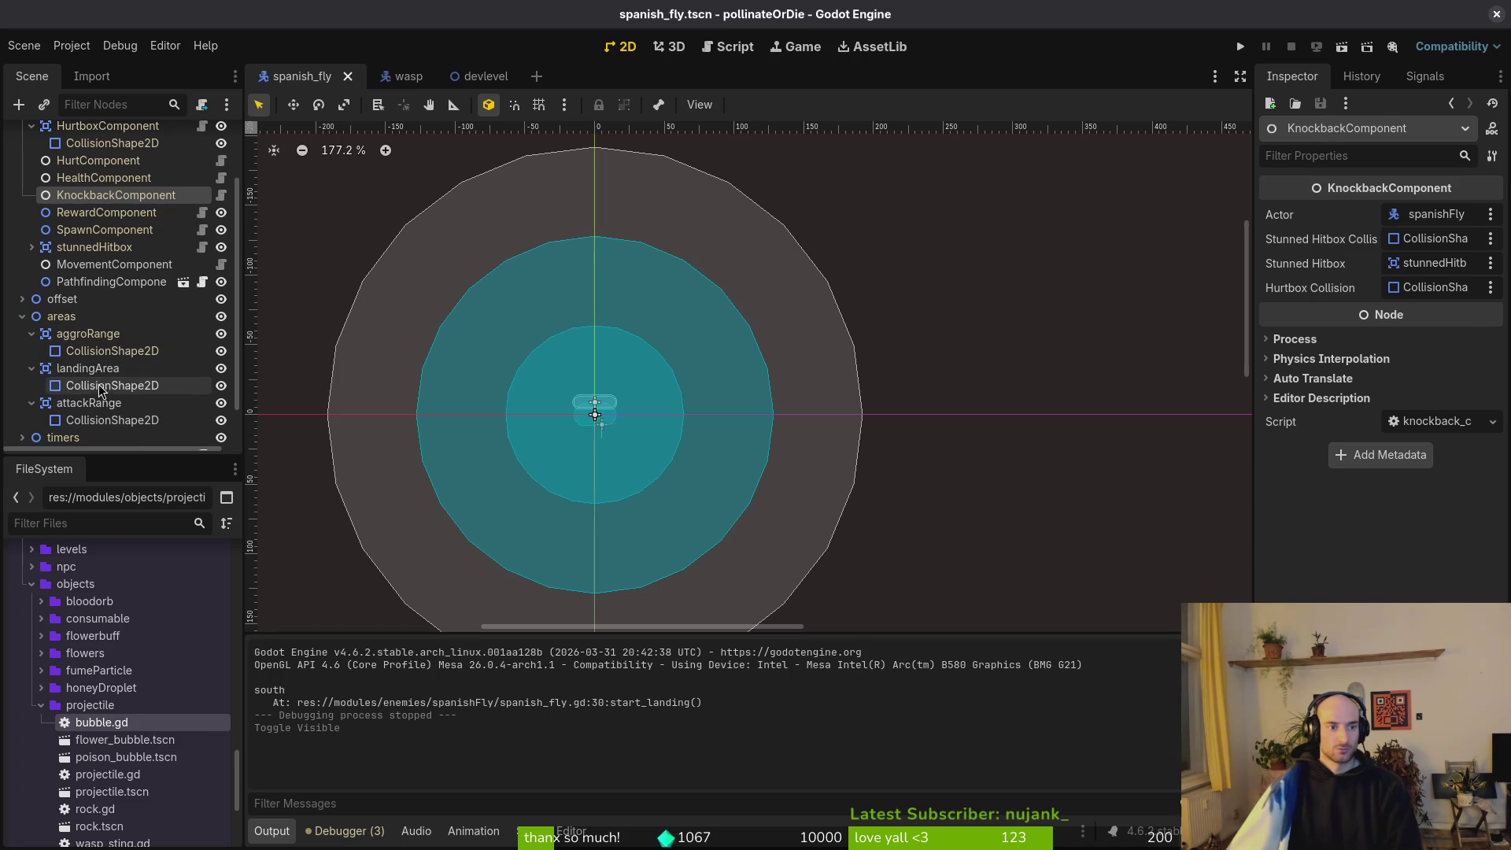
click(1392, 312)
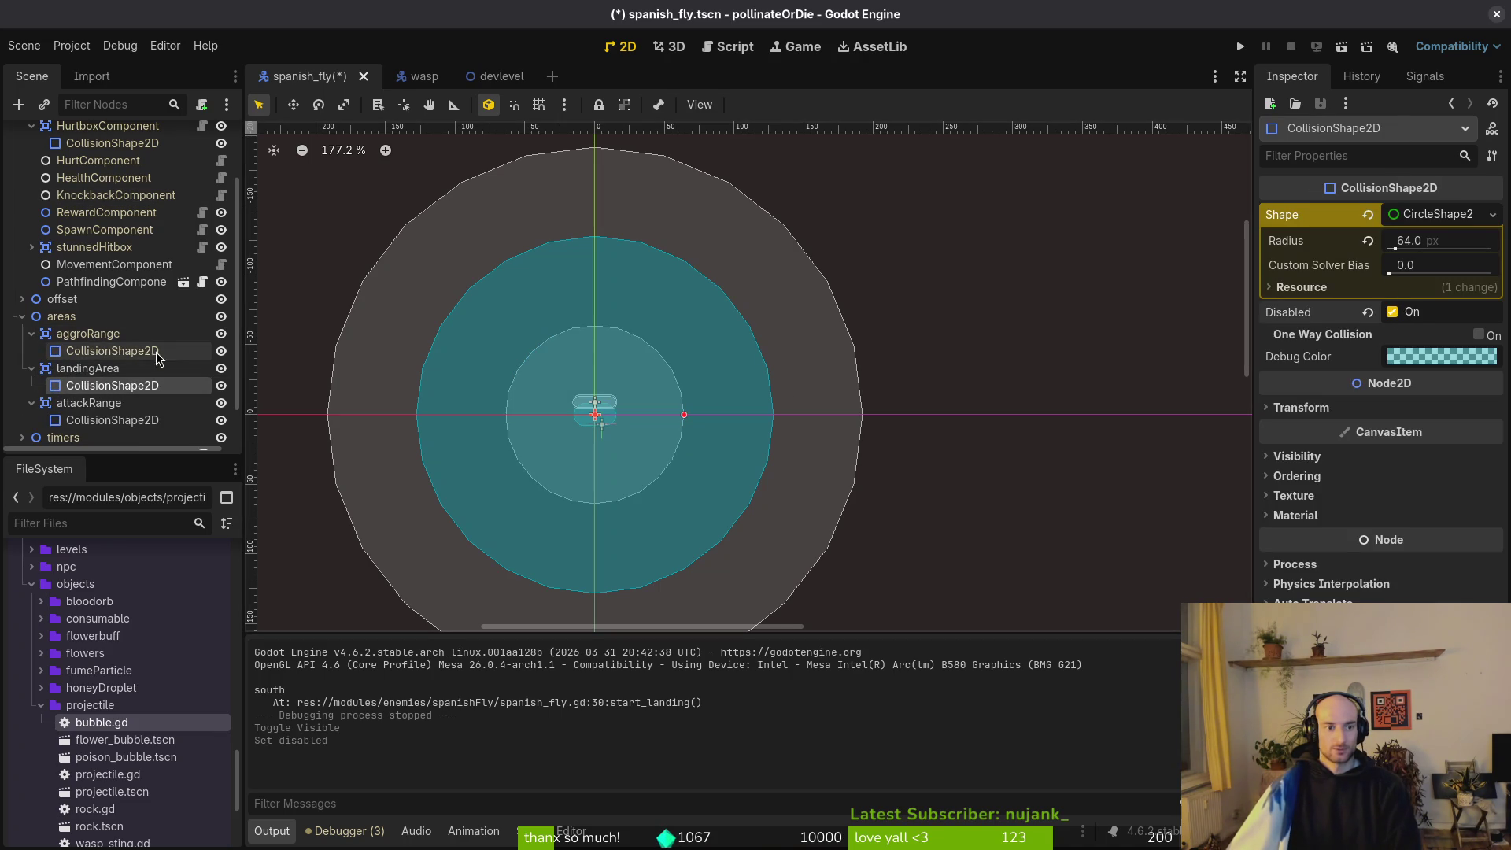
click(112, 350)
click(1392, 312)
key(ctrl+s)
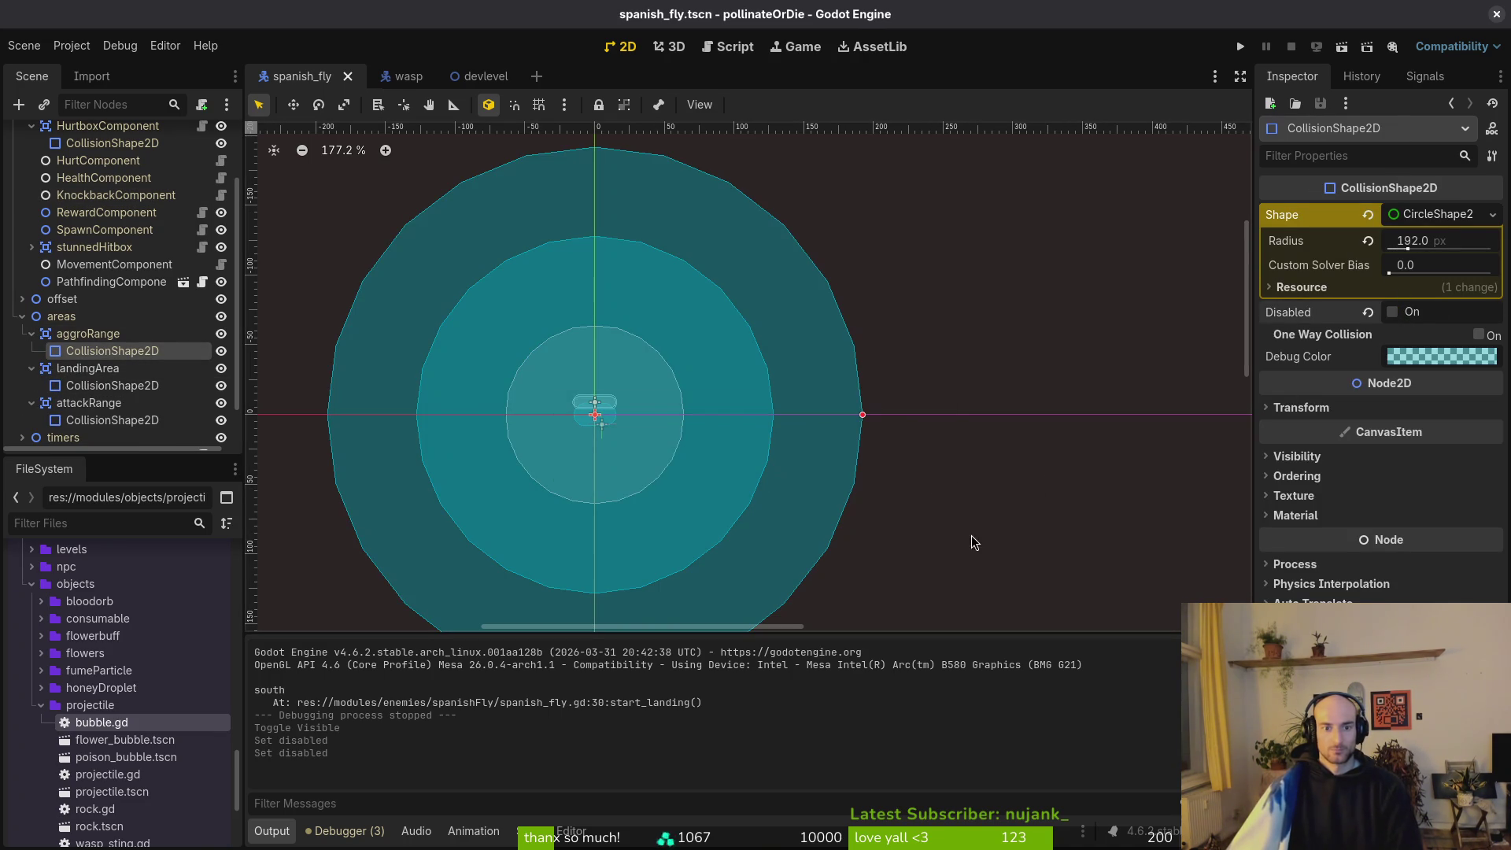
Disable the aggroRange and attackRange collision shapes and save the scene again.
click(1392, 313)
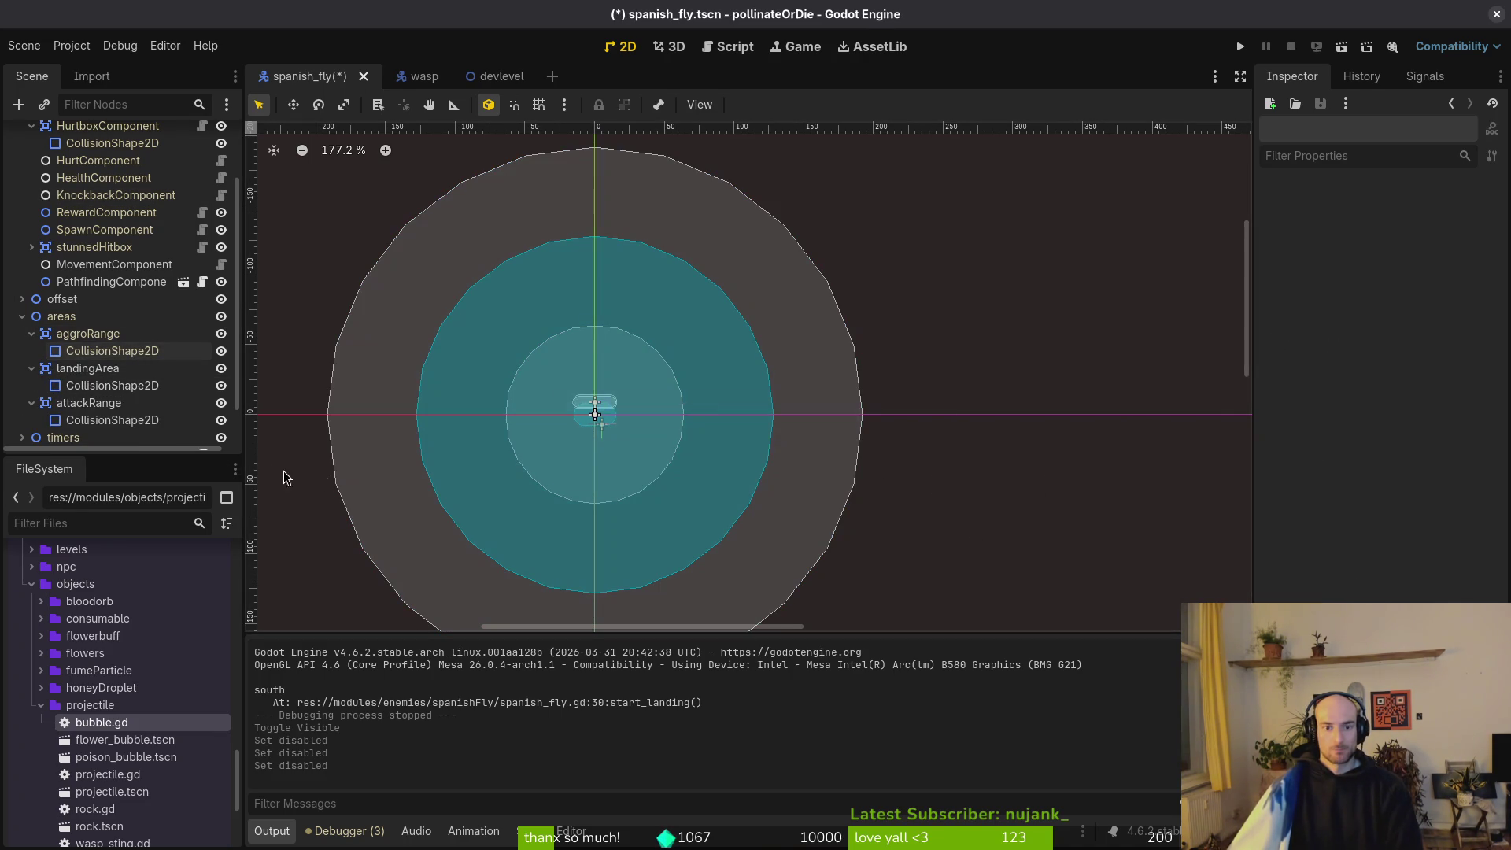
click(112, 419)
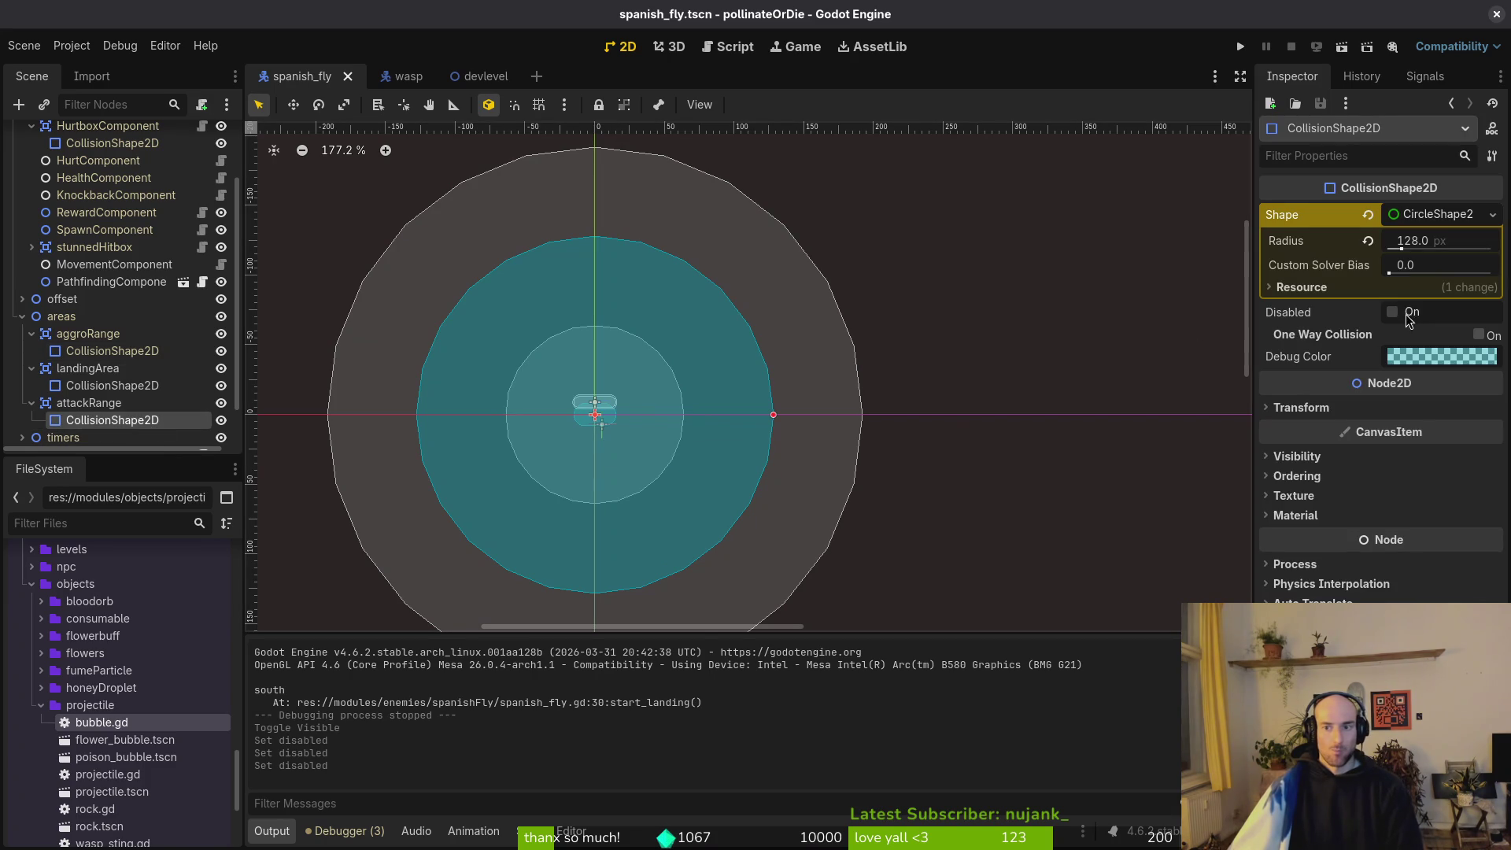
click(1392, 312)
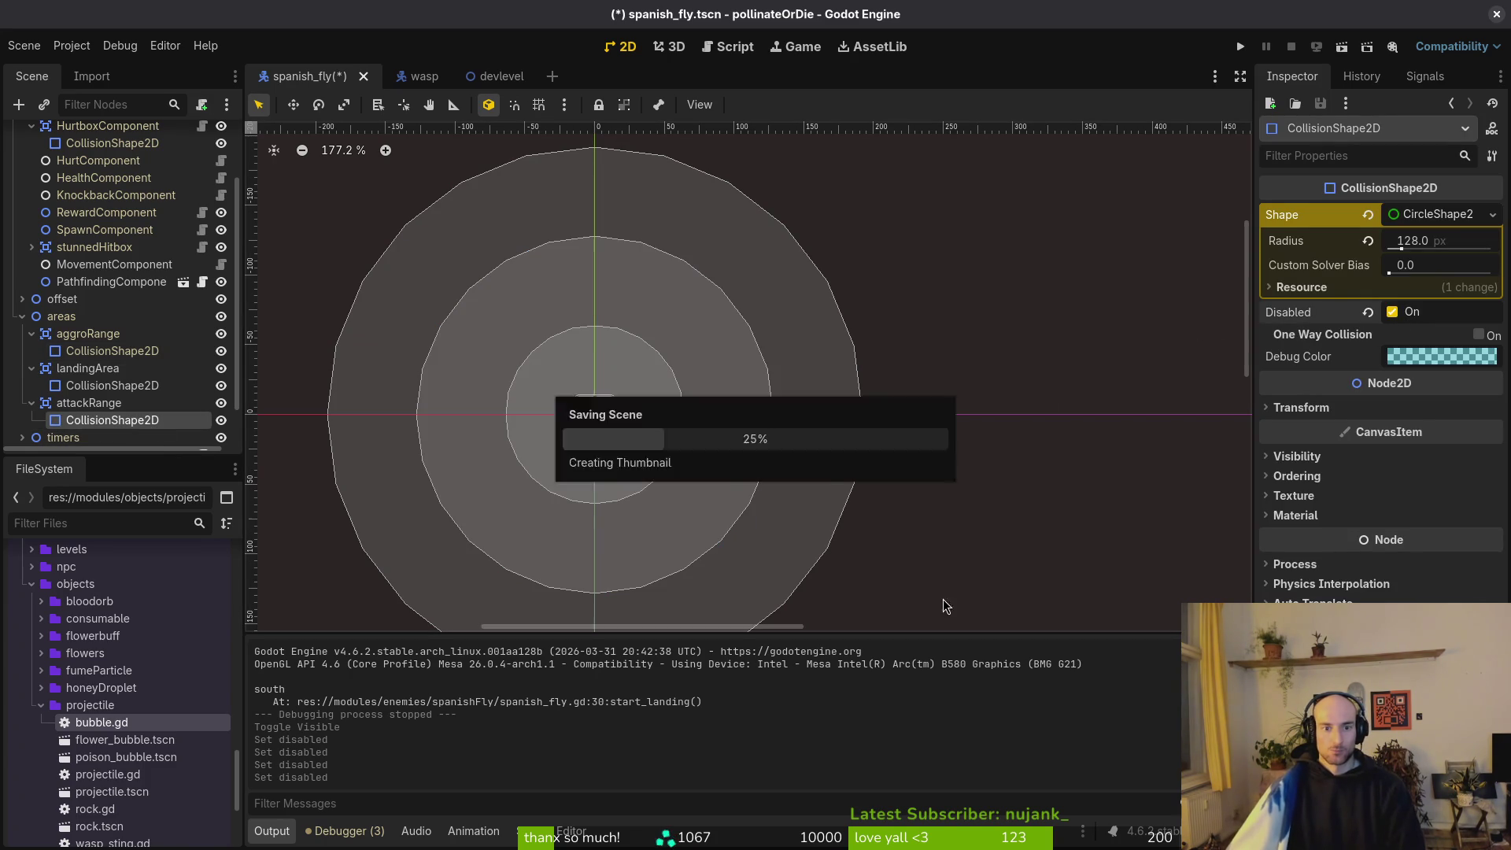
key(ctrl+s)
Save spanish_fly.gd in Neovim with :w.
key(alt+Tab)
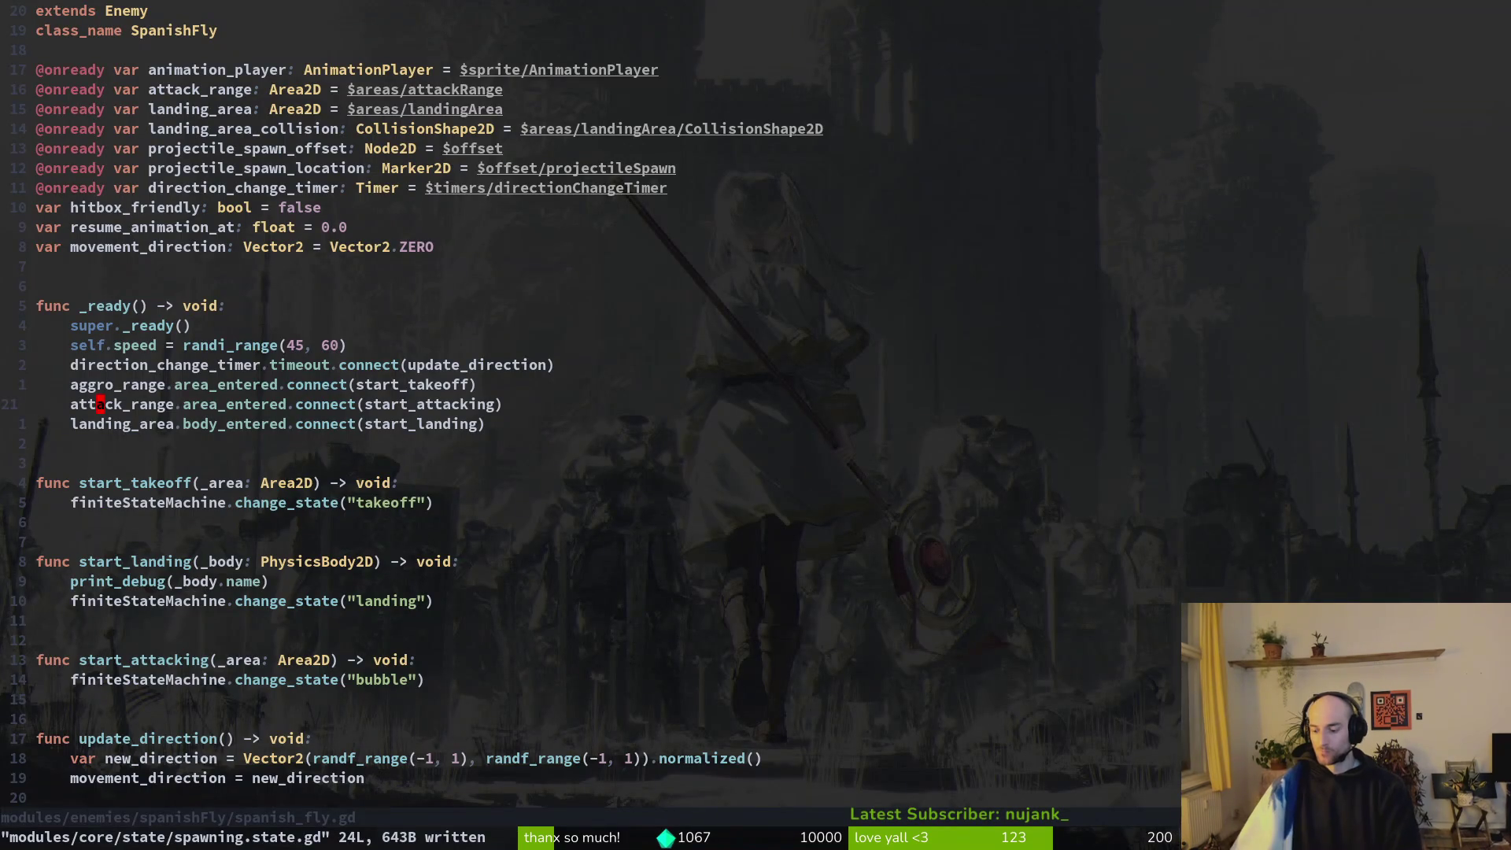
text(:w)
key(Return)
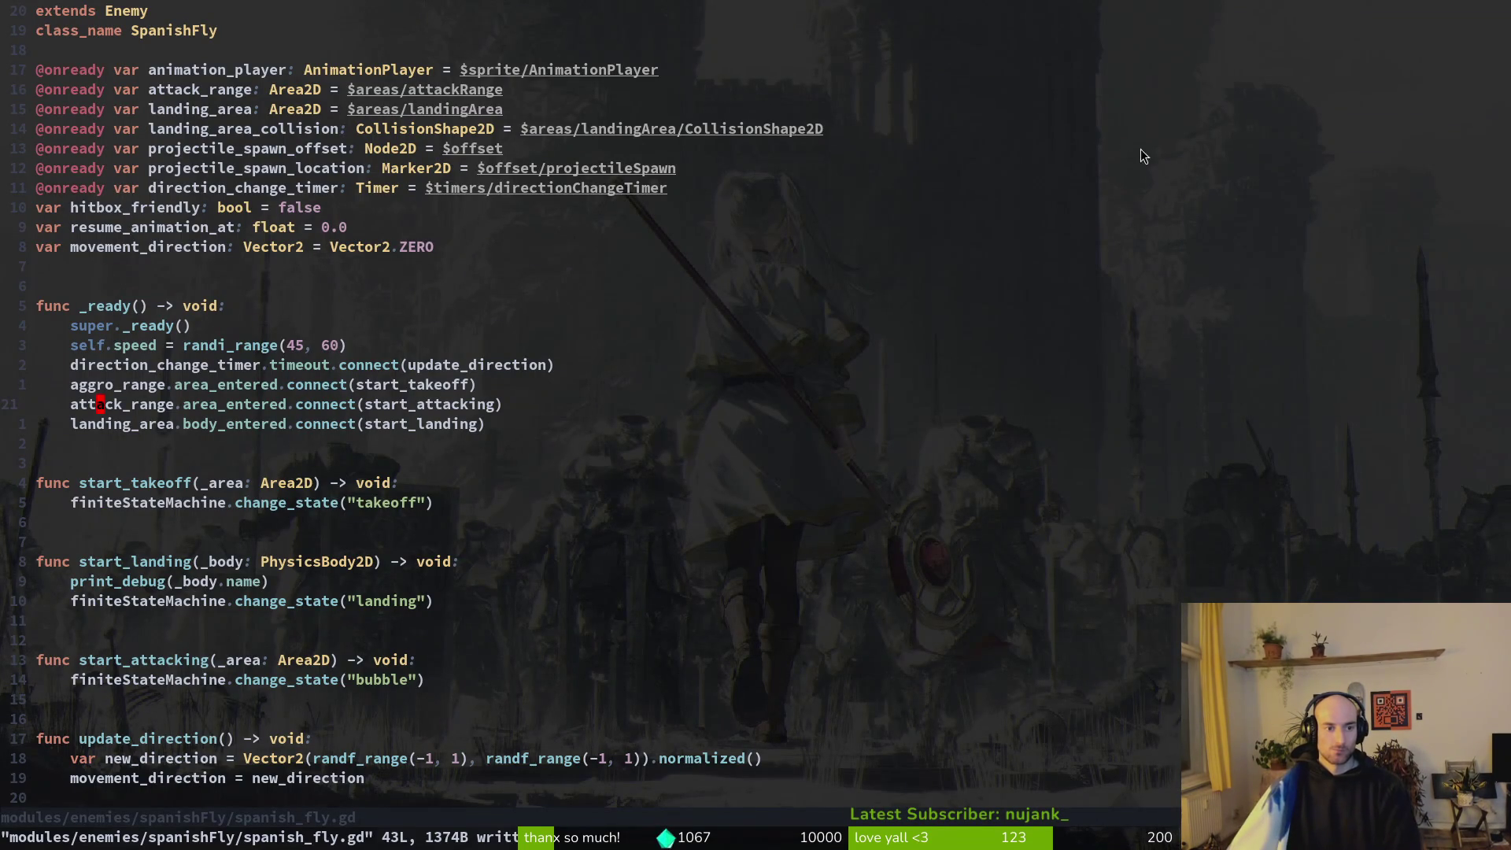
key(alt+Tab)
Attach a new spawning.gd script to the spawning state under finiteStateMachine.
scroll(78, 330, down, 1)
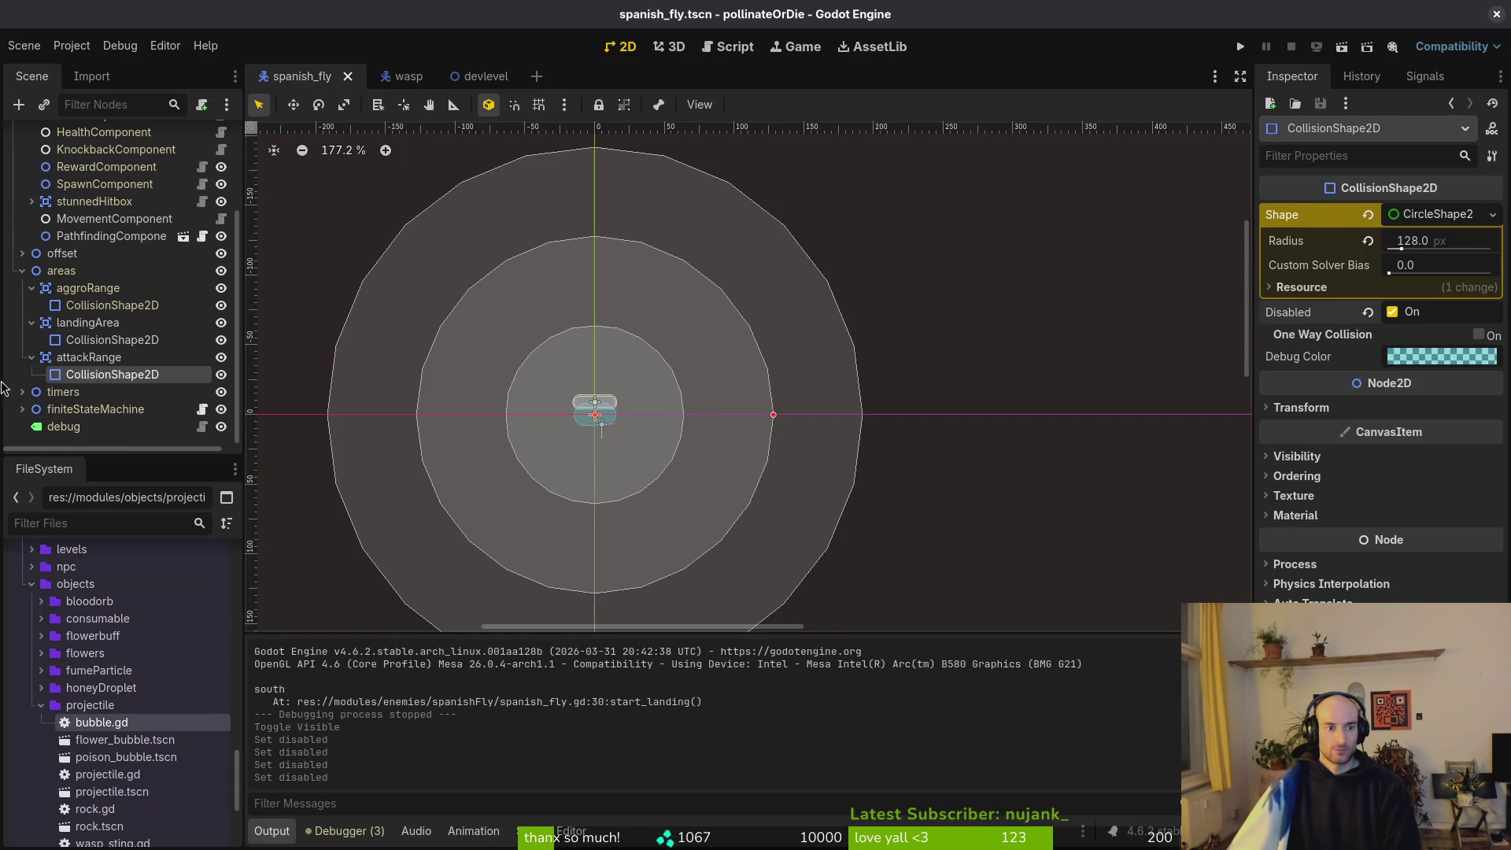
click(22, 408)
click(79, 425)
right_click(86, 426)
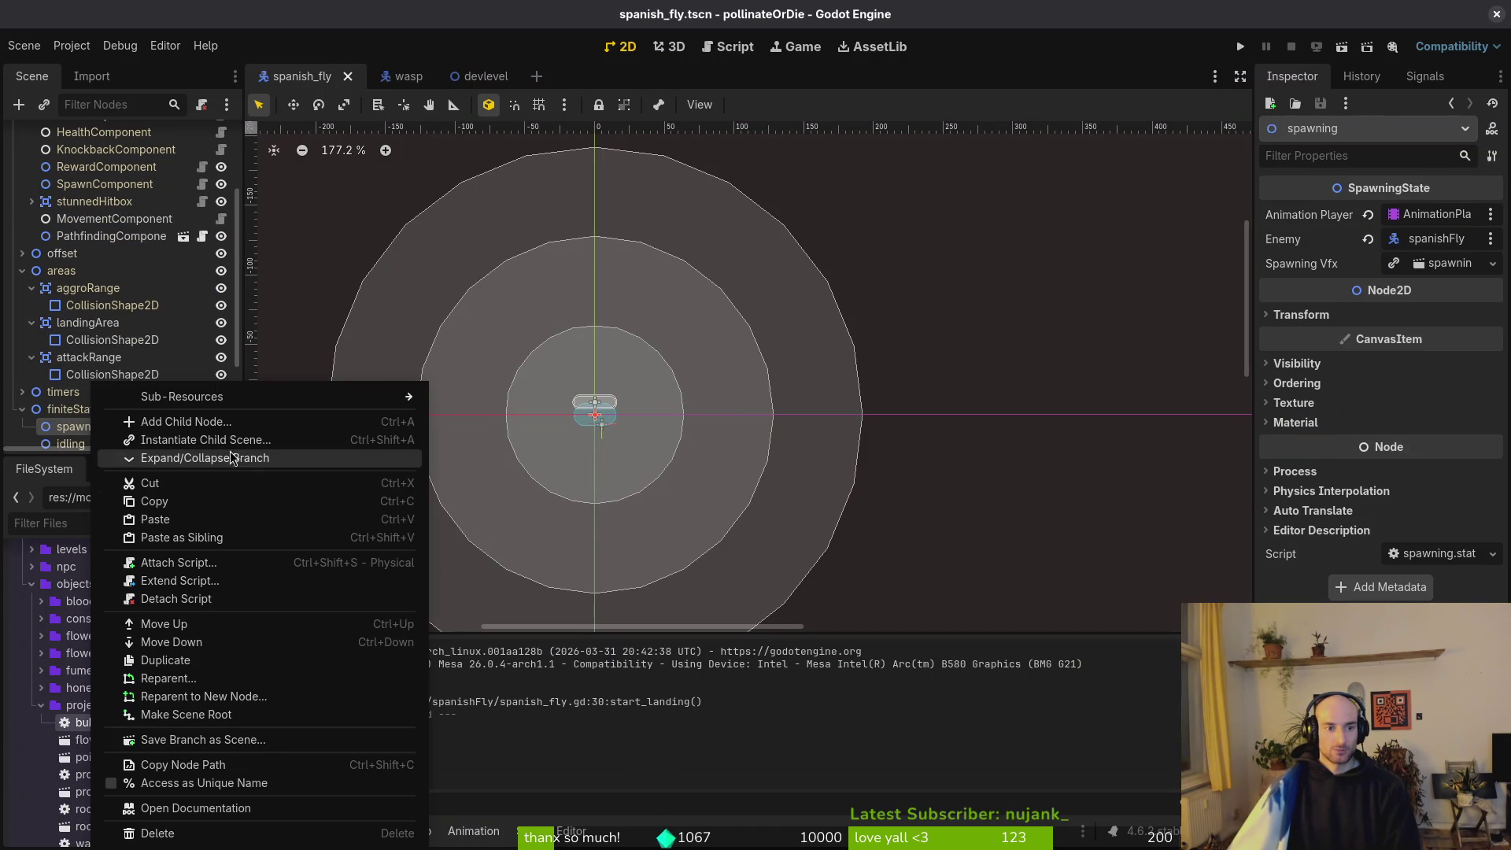
click(179, 562)
click(822, 546)
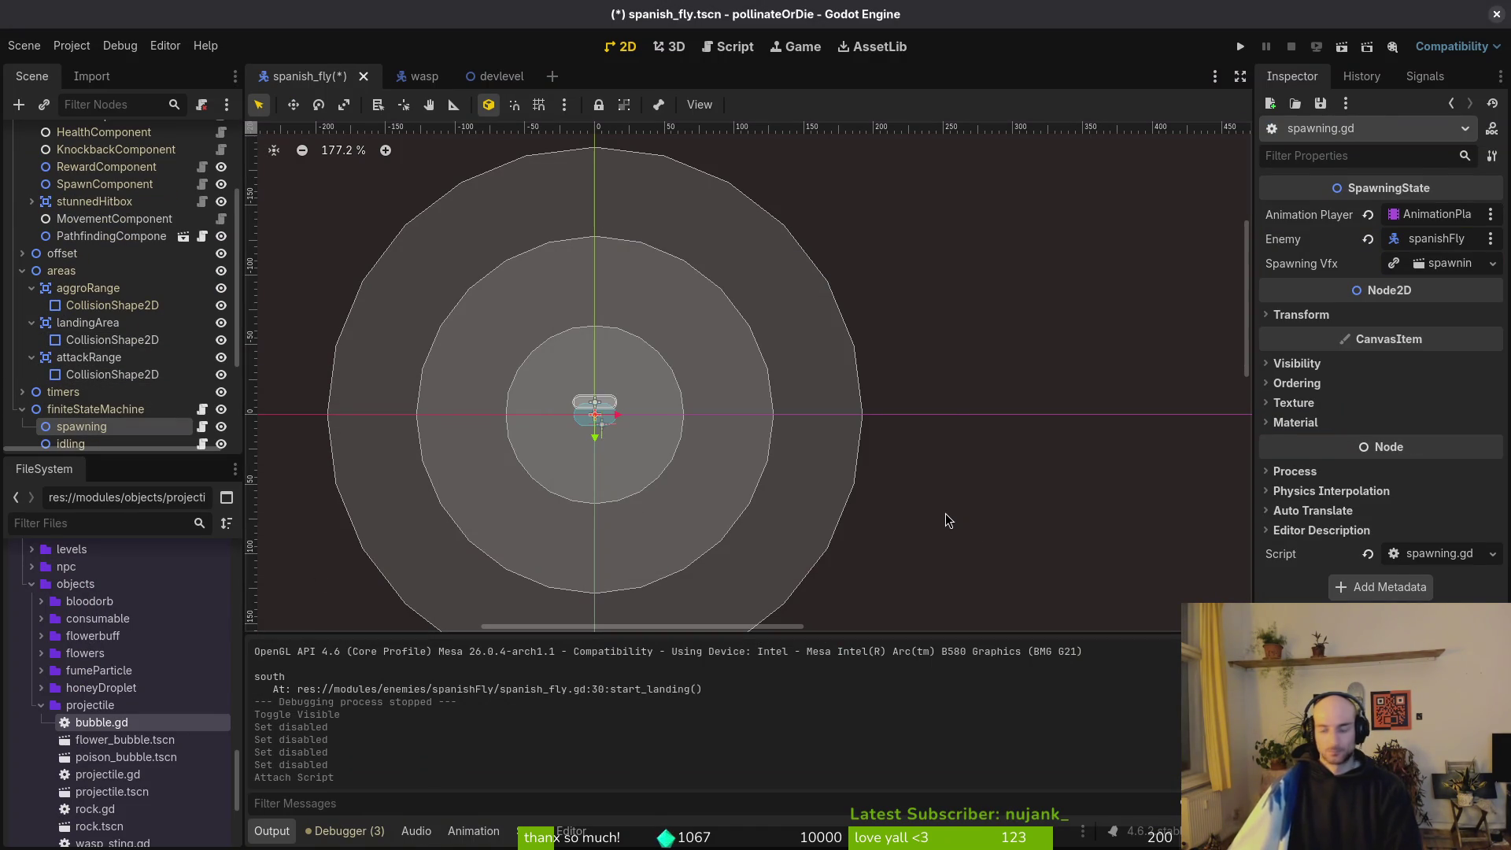
key(alt+Tab)
key(space)
Open the wasp's spawning.gd and yank its entire contents.
key(f)
key(f)
text(wass)
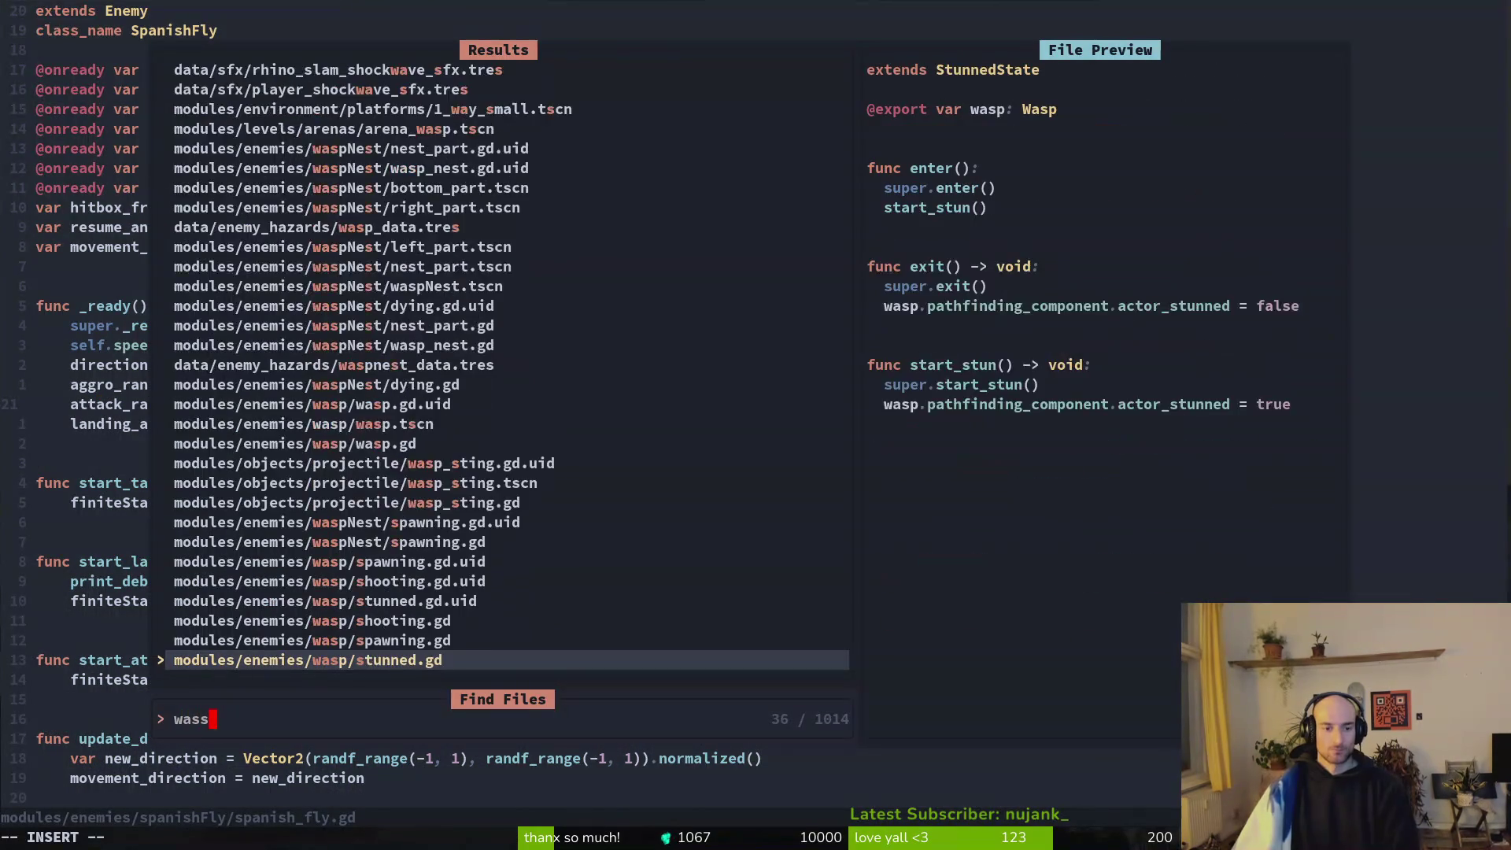
text(p)
key(Return)
key(V)
key(G)
key(y)
key(ctrl+s)
Glance at the spider's spawning.gd, then open the spanish fly's spawning.gd.
key(space)
key(f)
key(f)
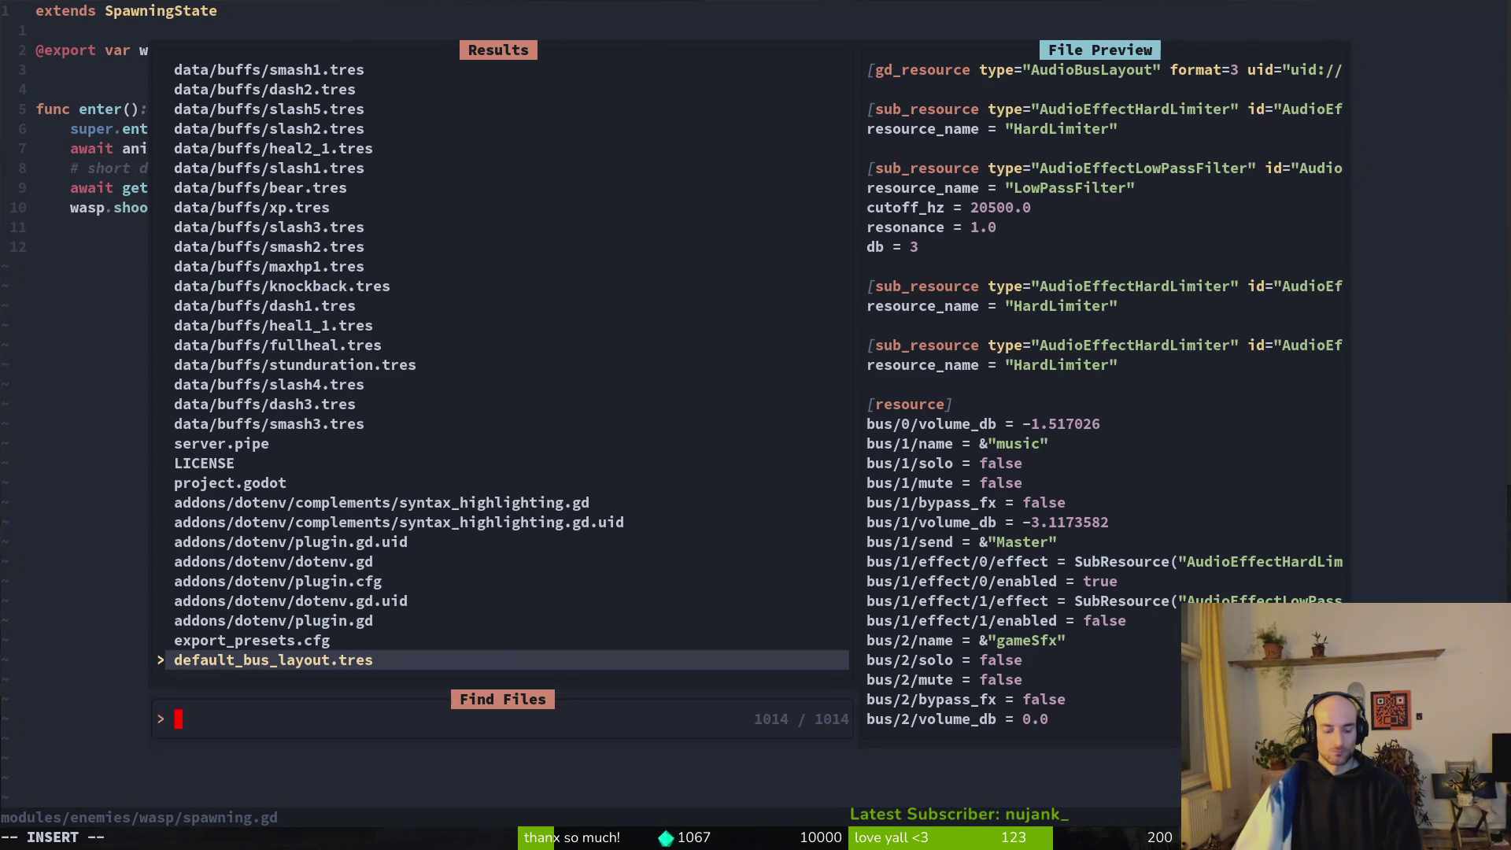
text(spispaw)
key(Return)
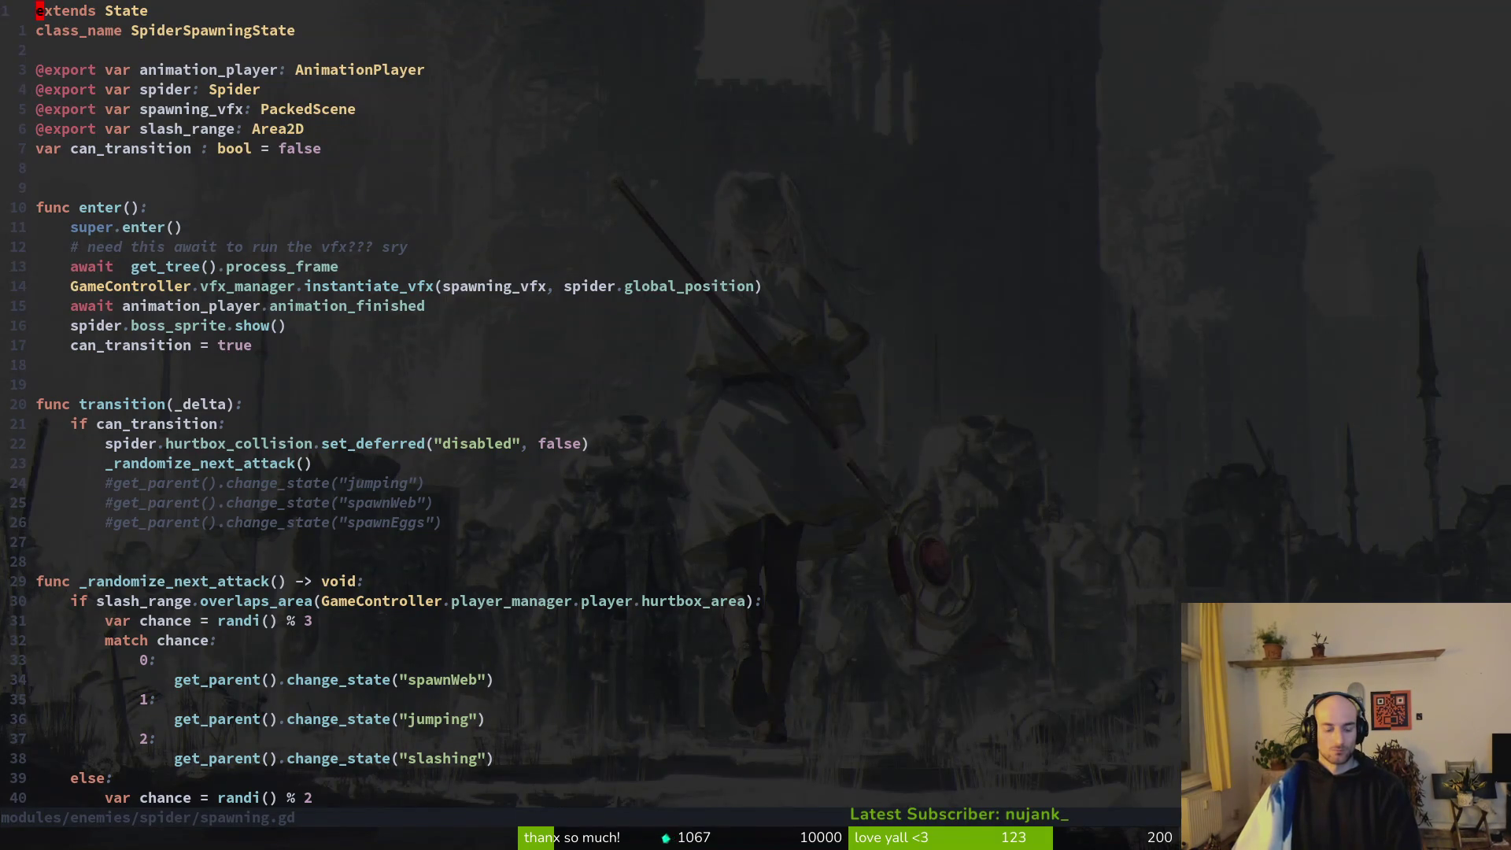
key(space)
key(f)
key(f)
text(spawnsp)
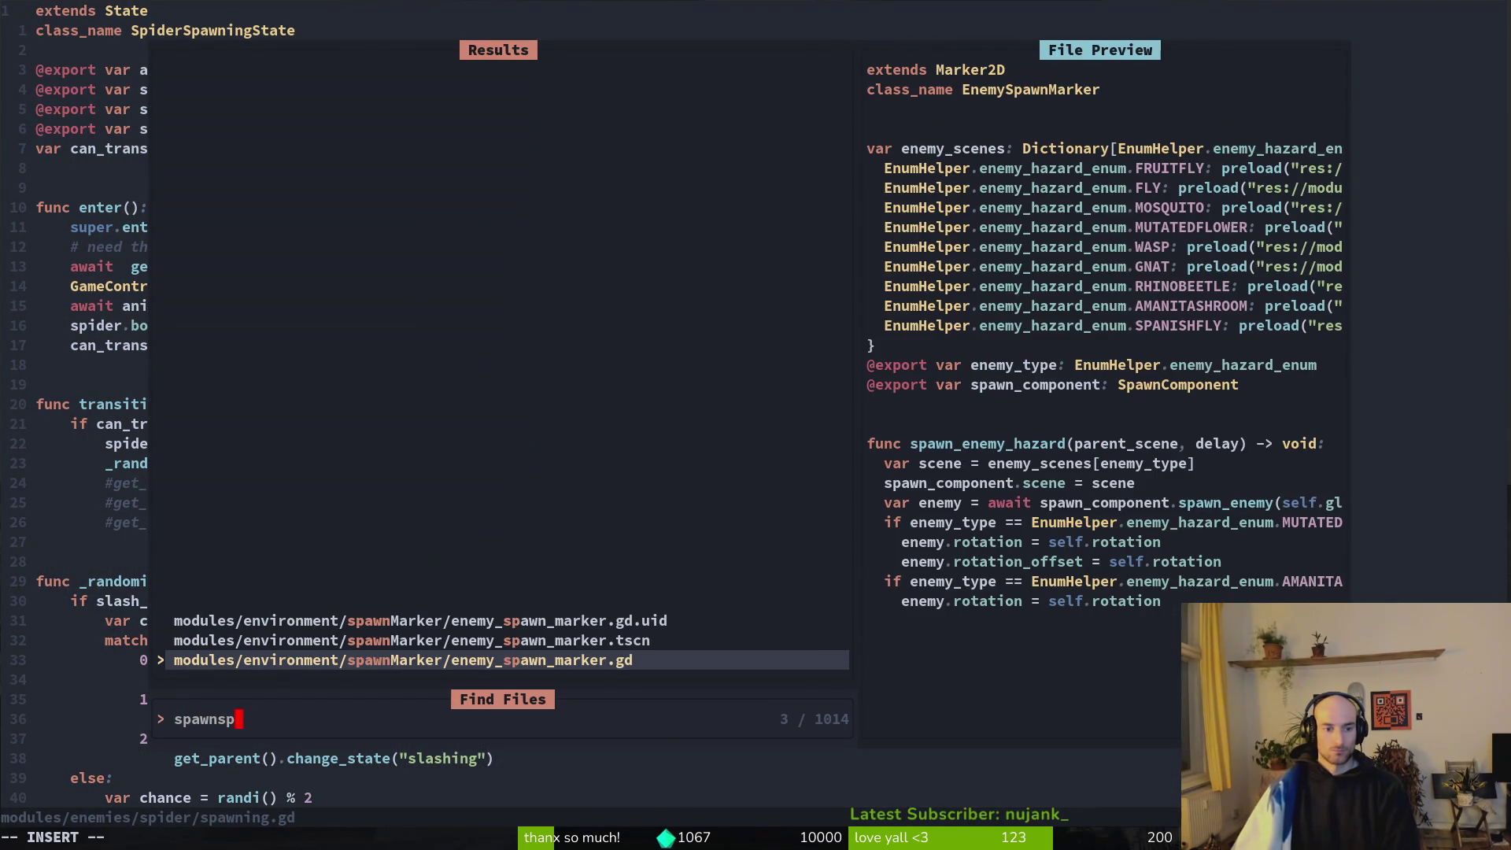
key(BackSpace)
key(BackSpace)
key(BackSpace)
text(spani)
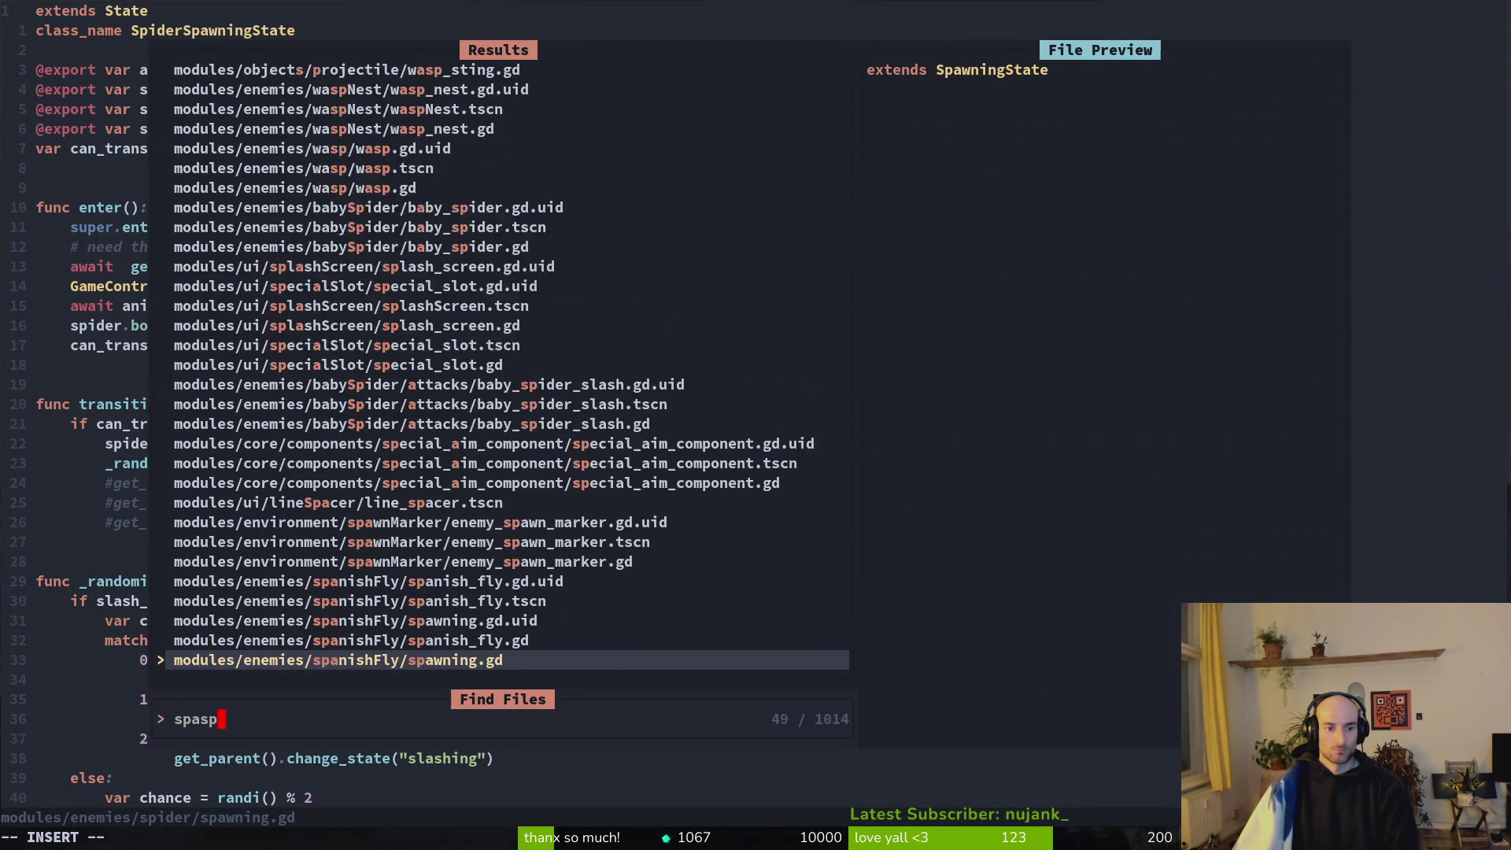
key(BackSpace)
key(BackSpace)
key(BackSpace)
key(Return)
Paste the wasp code, drop the duplicate extends line, and rename the variable spanish_fly.
key(p)
key(d)
key(d)
text(jwcwspawner)
key(BackSpace)
key(BackSpace)
key(BackSpace)
text(nish_fl)
key(BackSpace)
key(BackSpace)
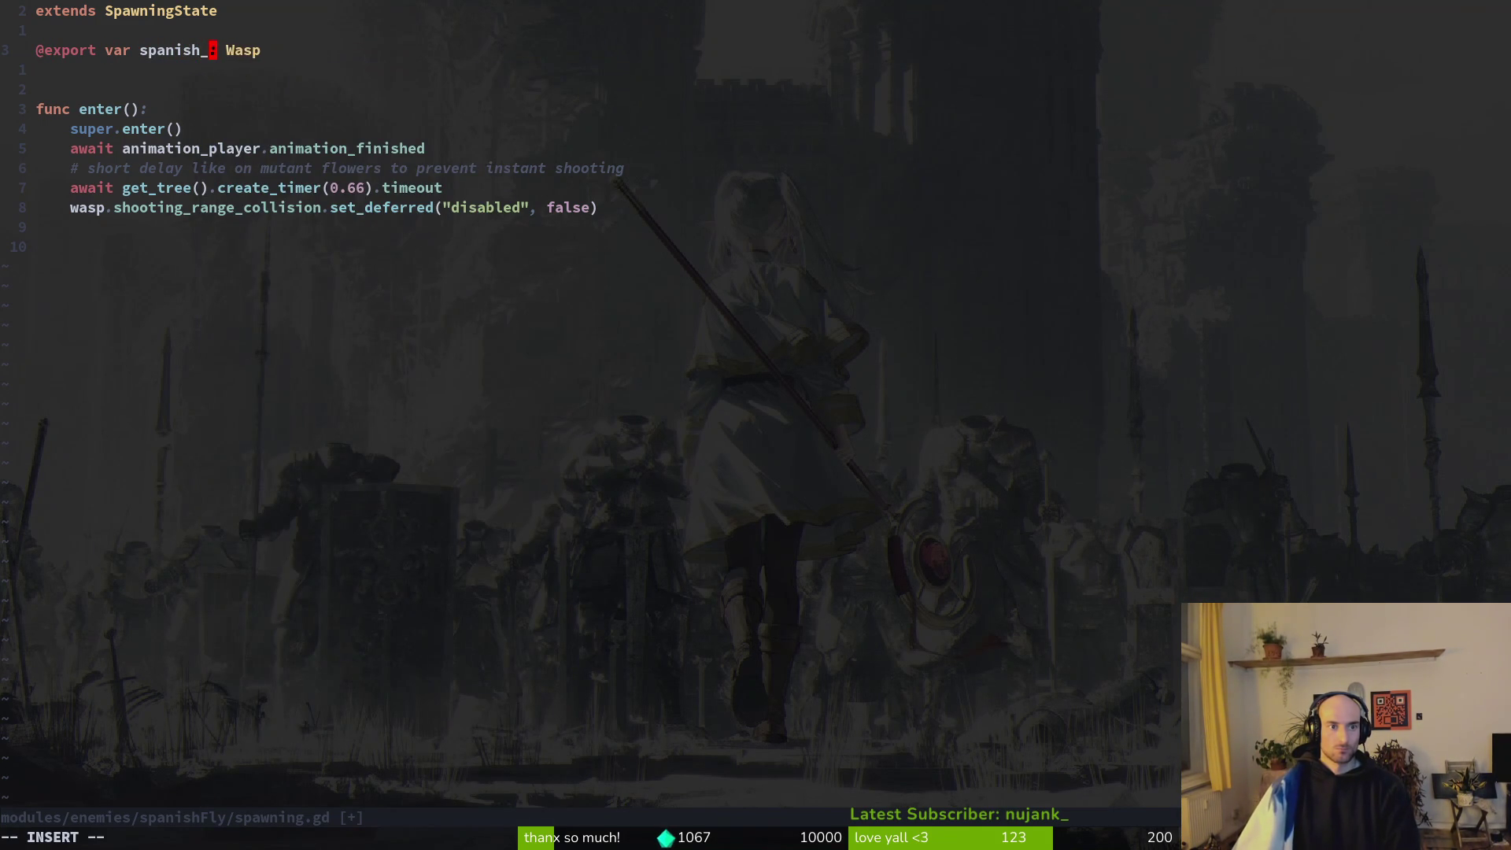
text(fly)
key(Escape)
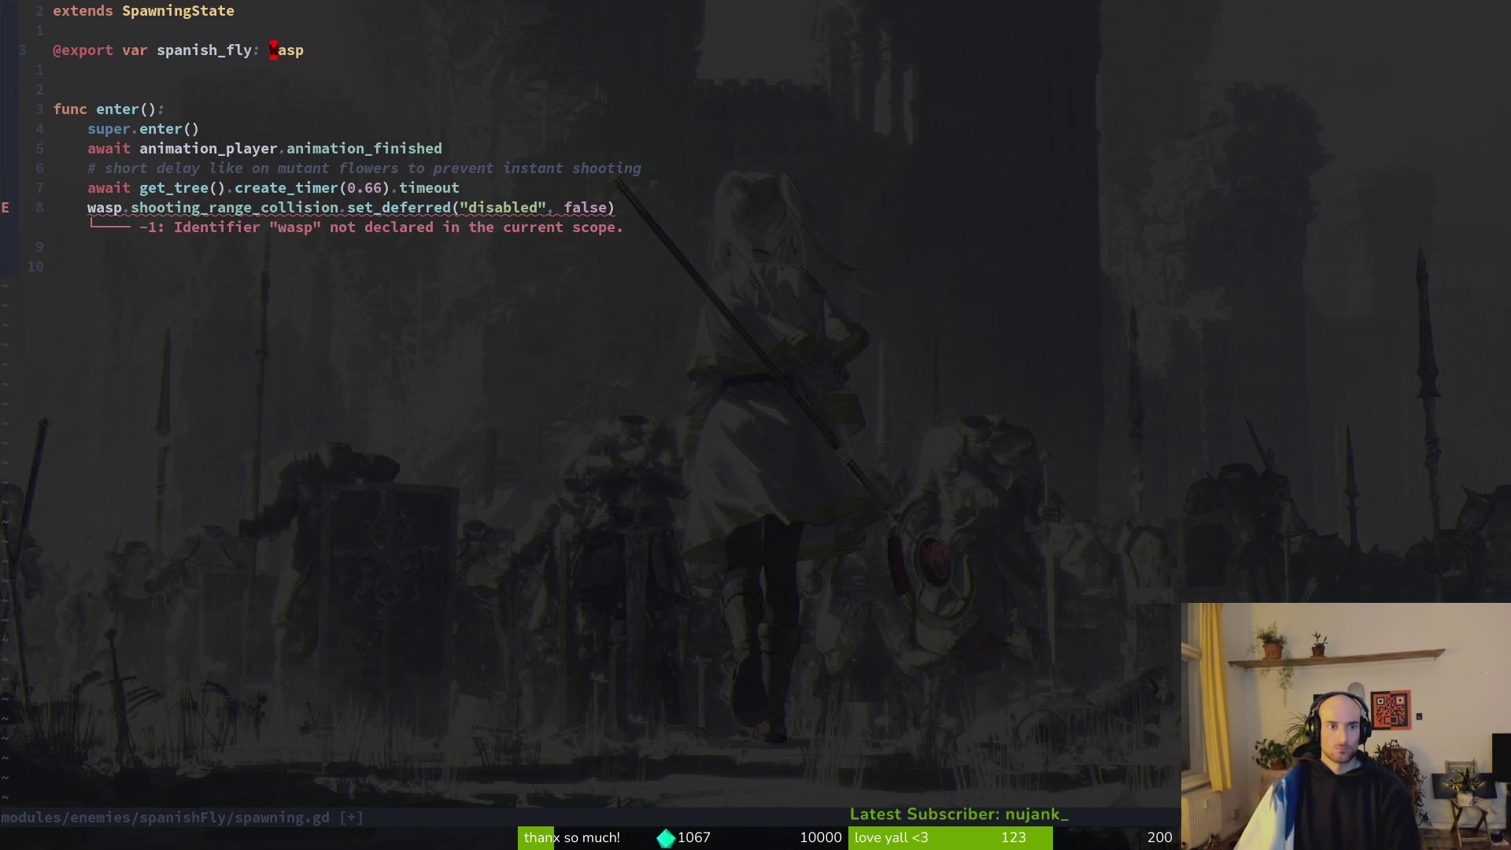
Type the variable as SpanishFly and replace wasp with spanish_fly on line 11.
text(ciwSpa)
key(Tab)
key(Escape)
key(j)
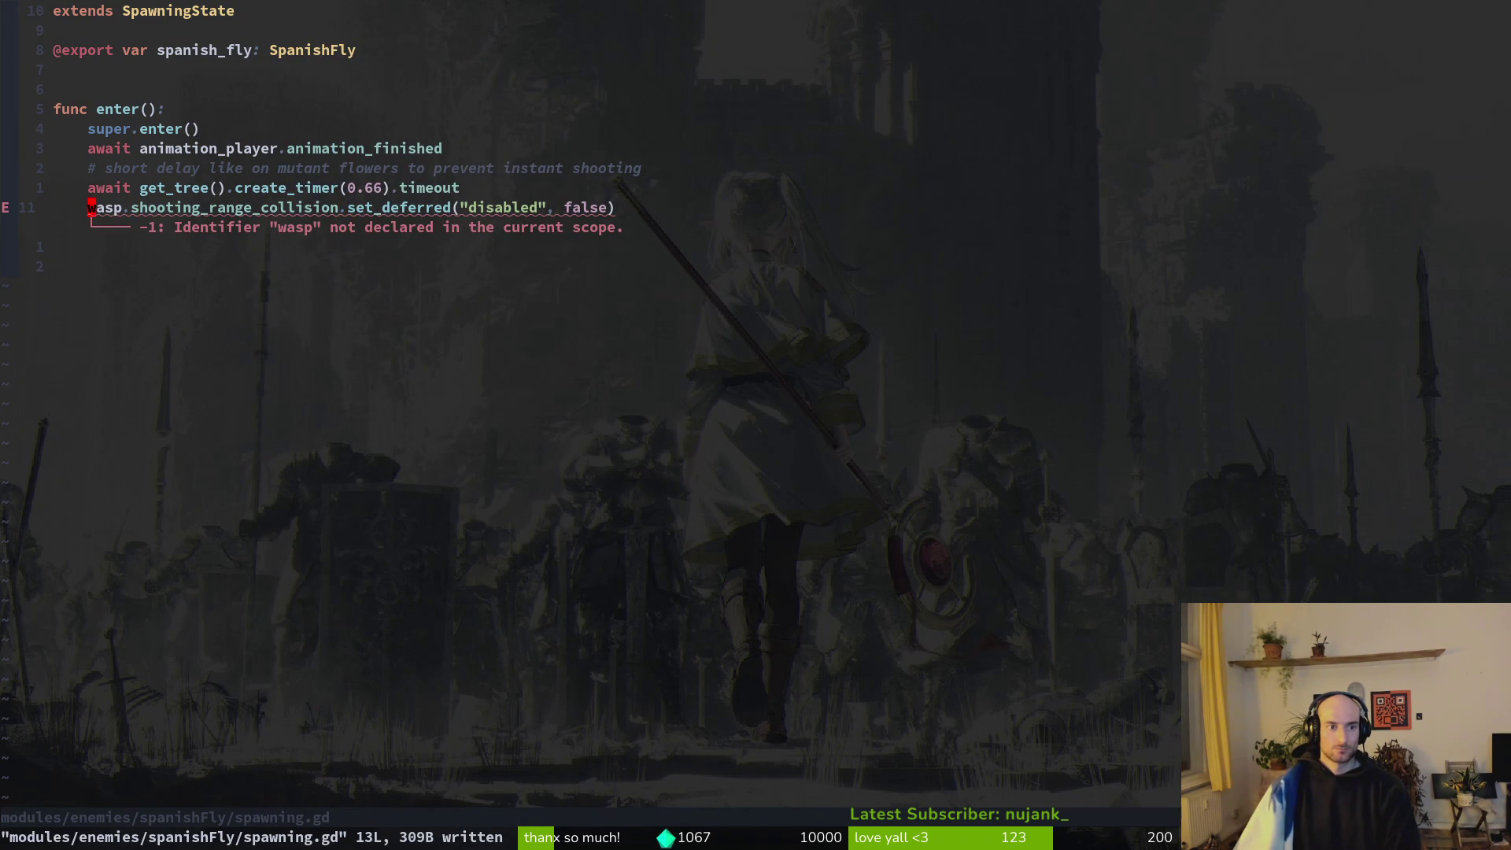
text(ciwspa)
key(Tab)
key(Escape)
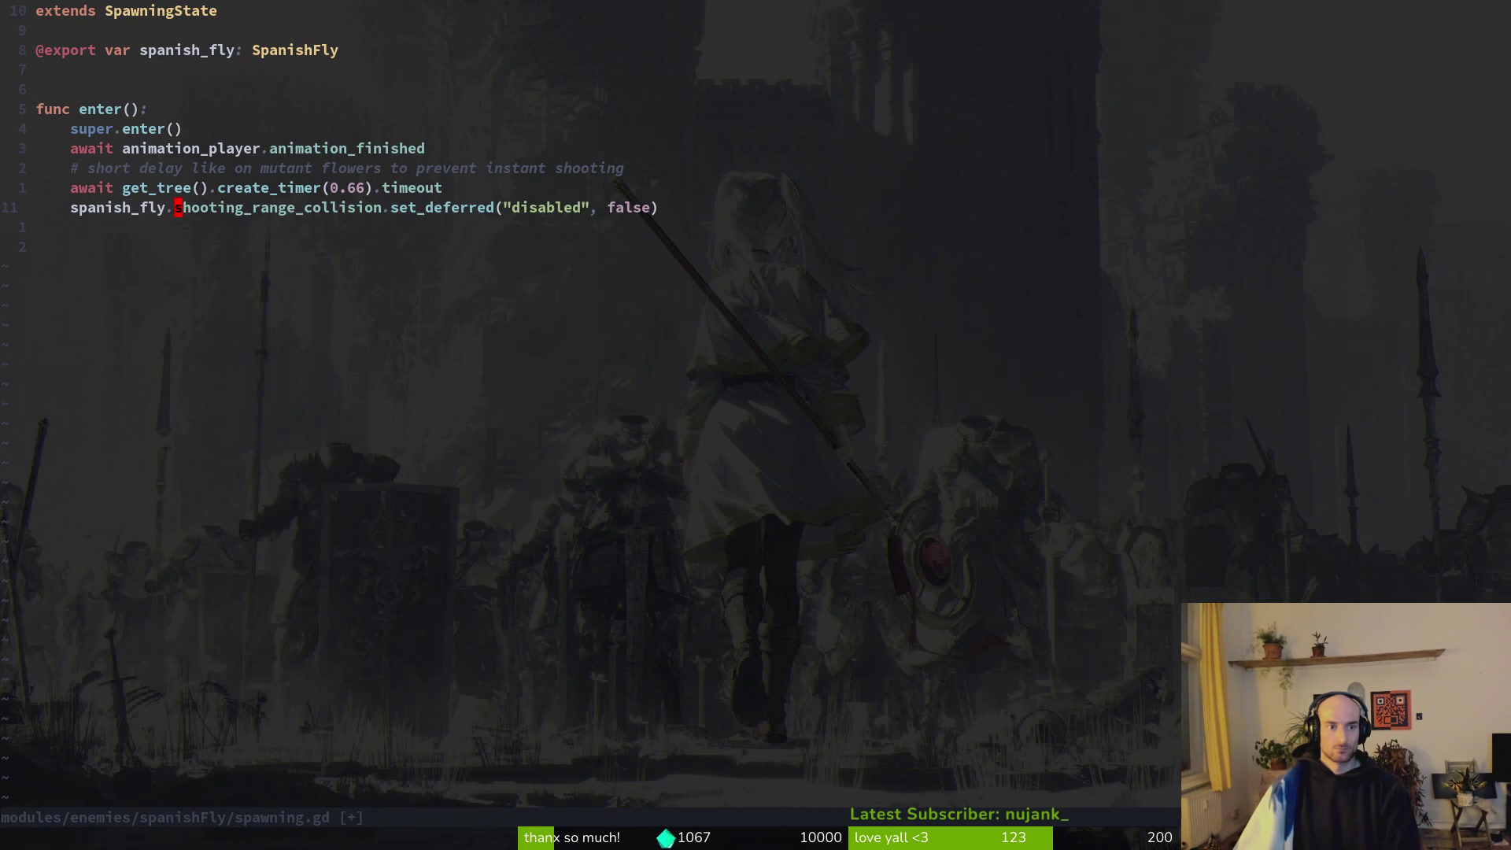
Change the property on line 11 after spanish_fly to an attack reference.
text(ciwhur)
key(BackSpace)
key(BackSpace)
key(BackSpace)
text(atta)
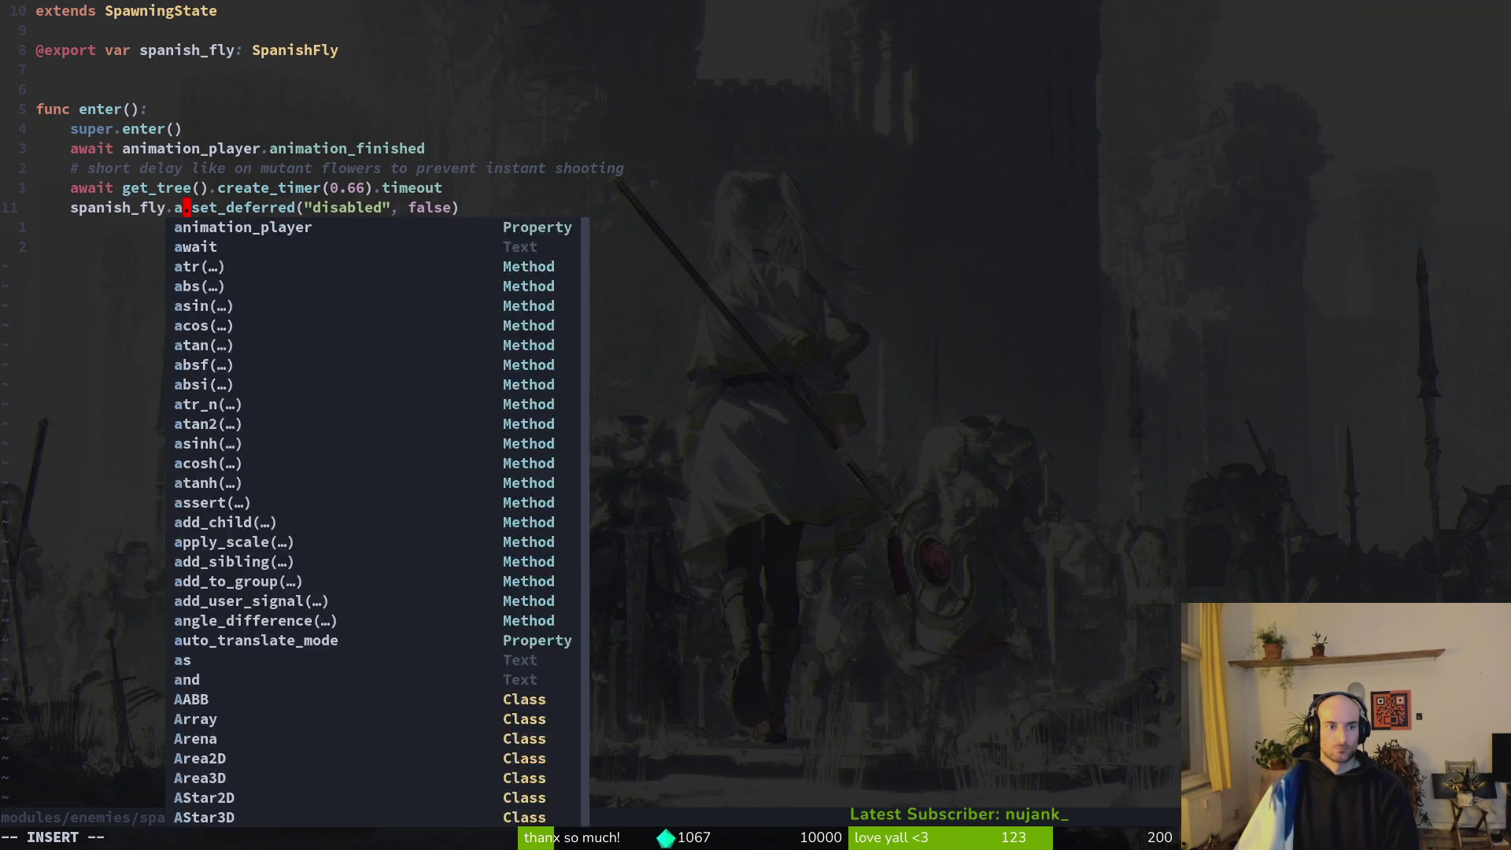
text(ck)
key(Escape)
Check the variables in spanish_fly.gd, then return to the spawning script.
key(space)
key(f)
key(f)
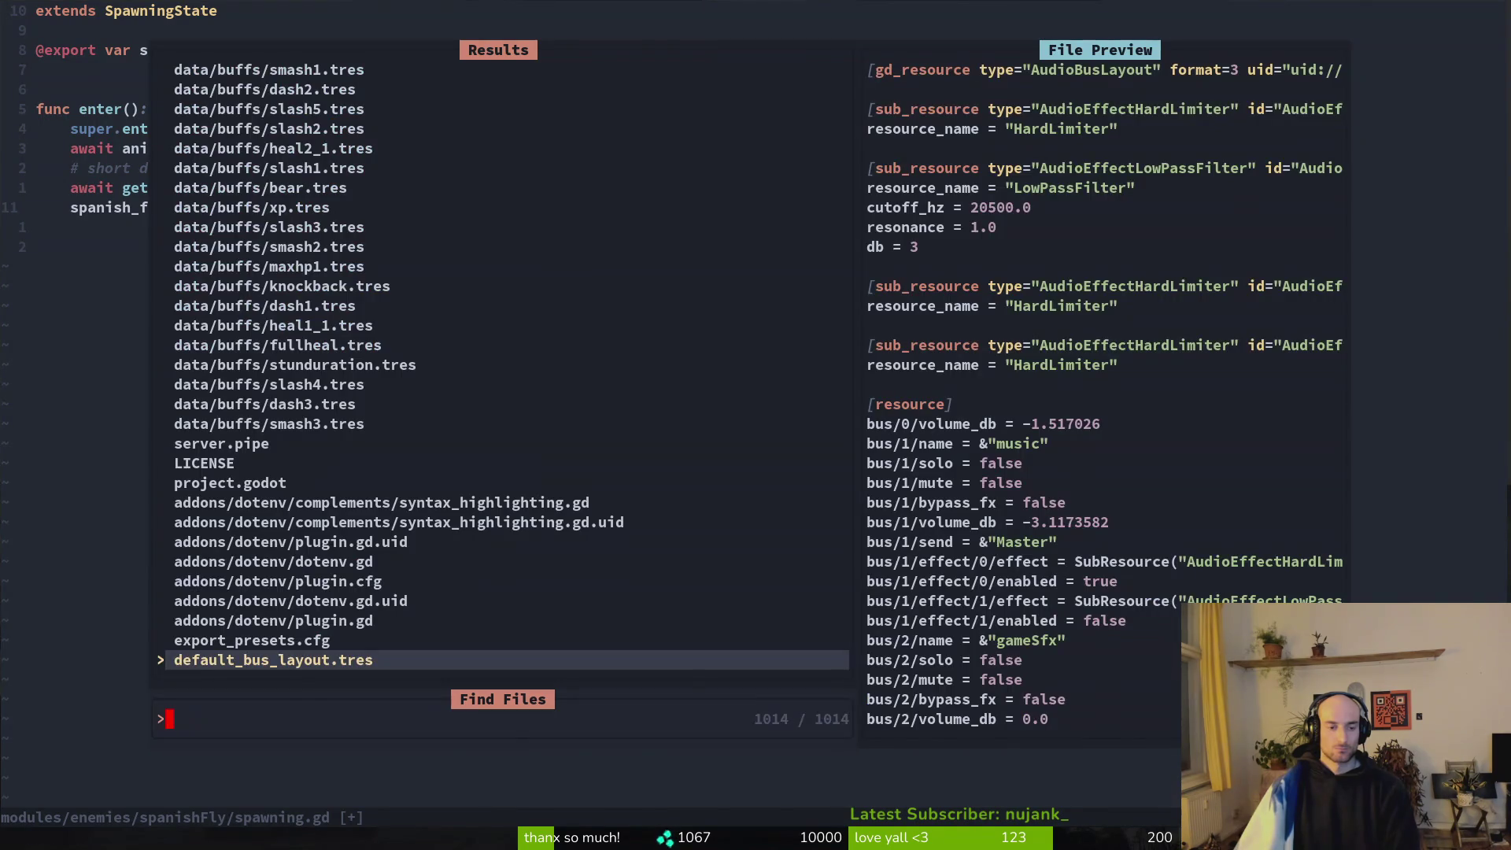
key(Escape)
key(ctrl+6)
key(ctrl+6)
key(space)
key(f)
key(f)
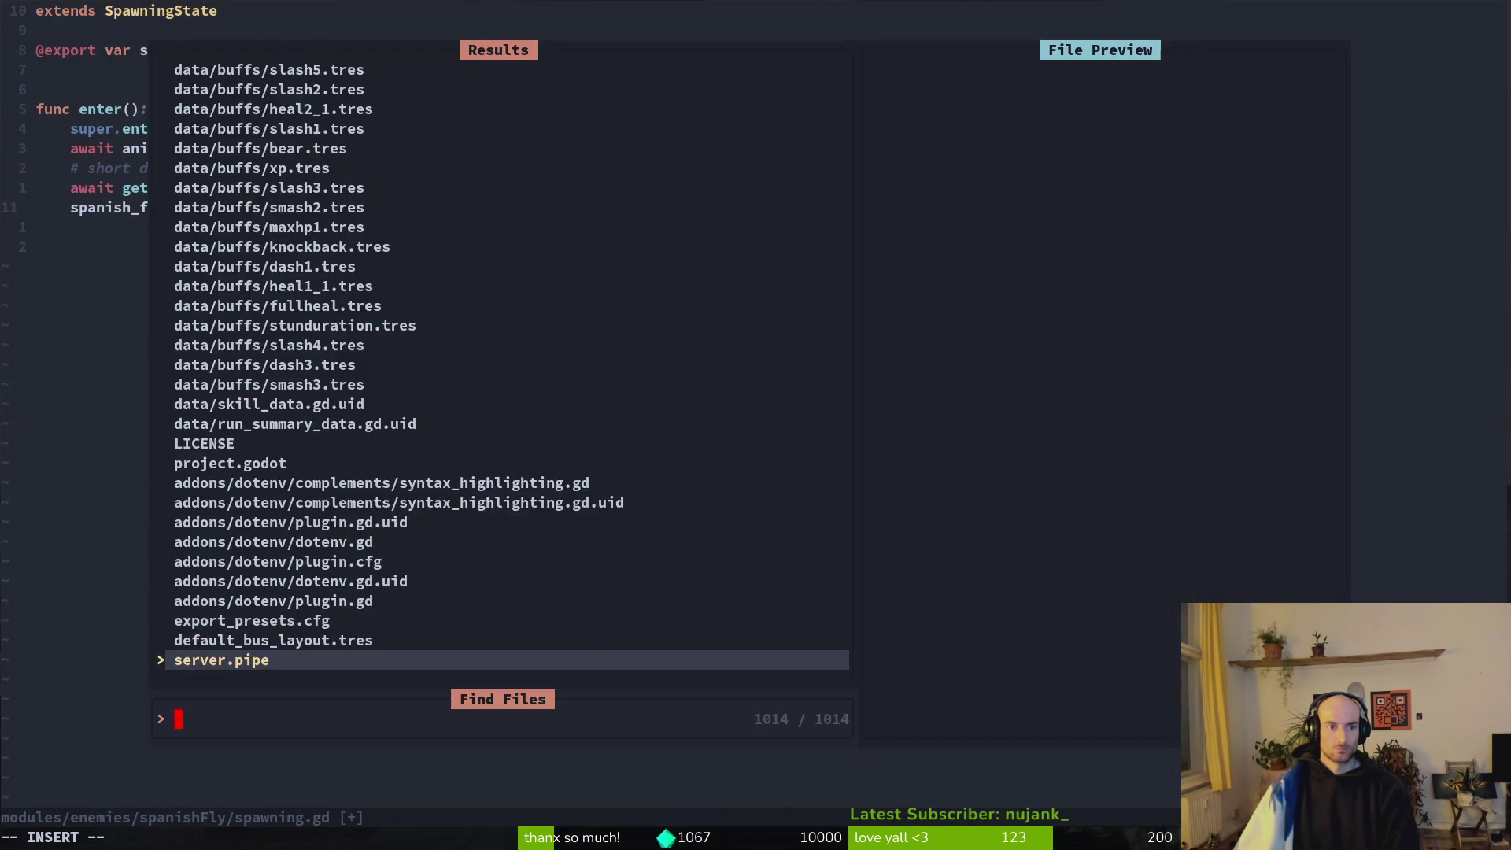
text(spafly)
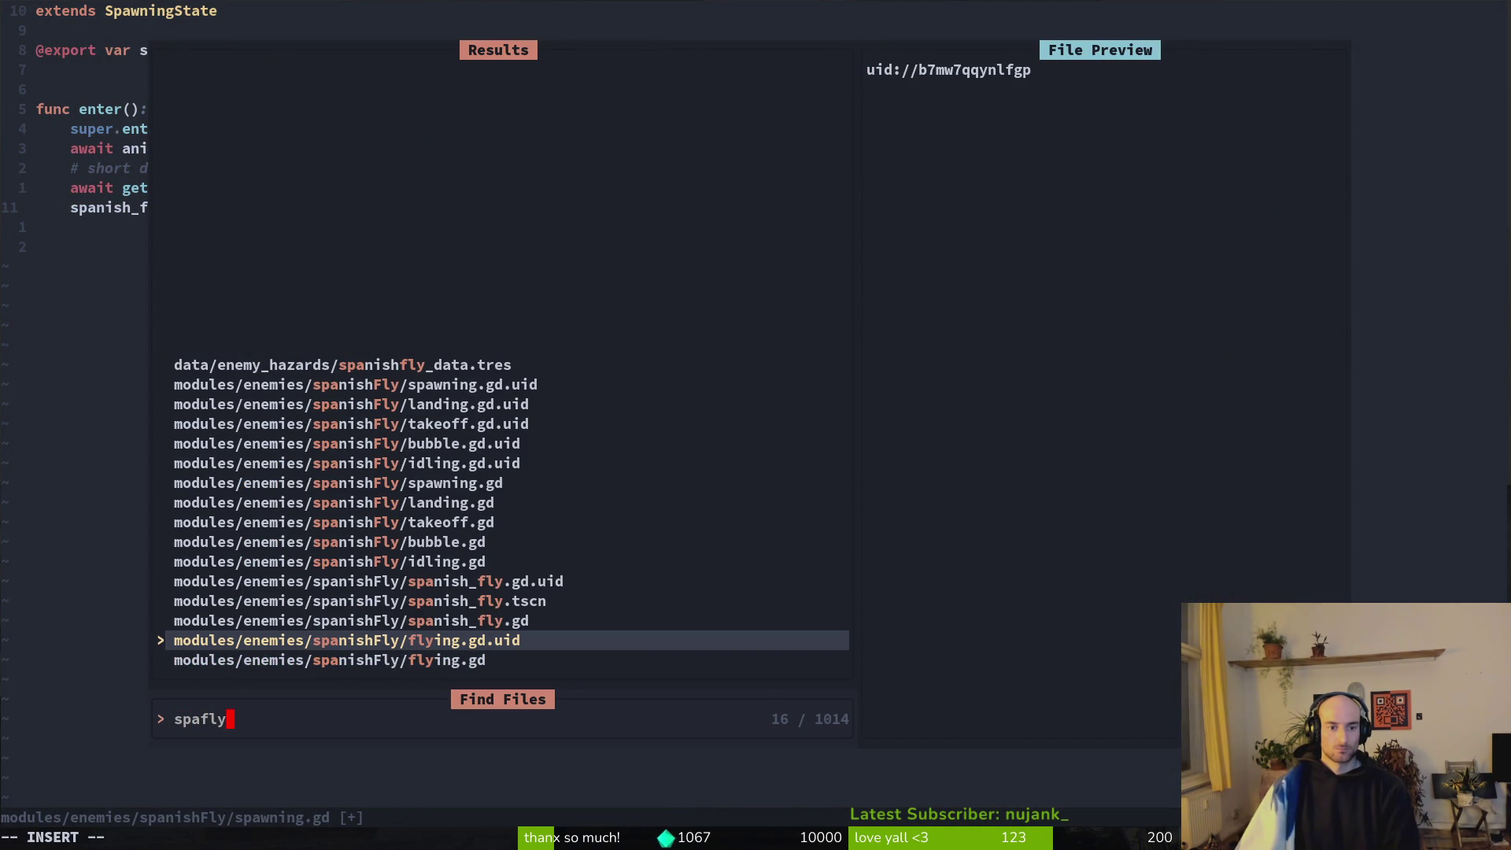
key(Down)
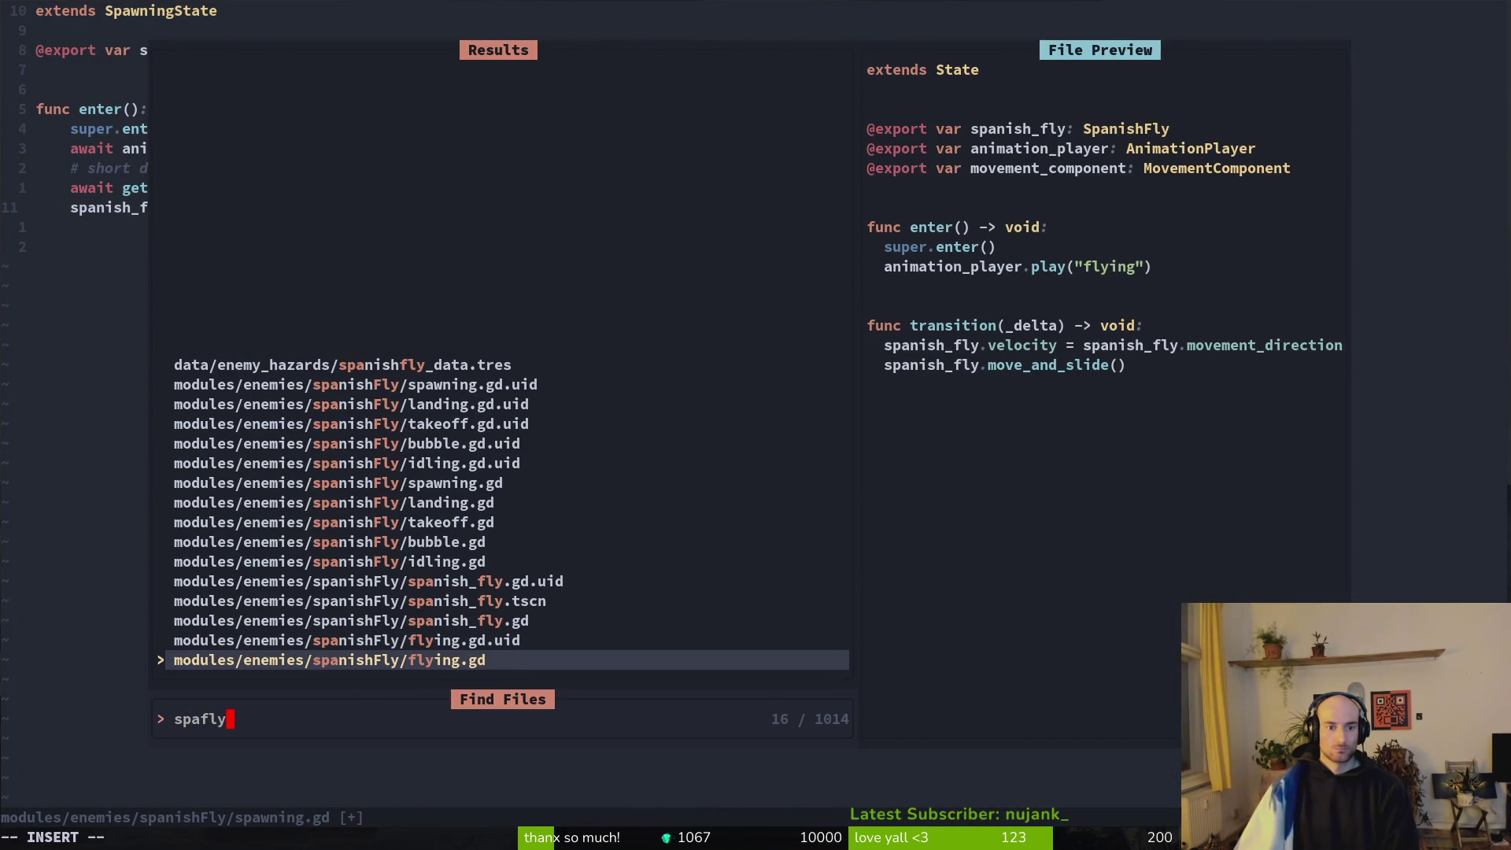
key(Up)
key(Up)
key(Return)
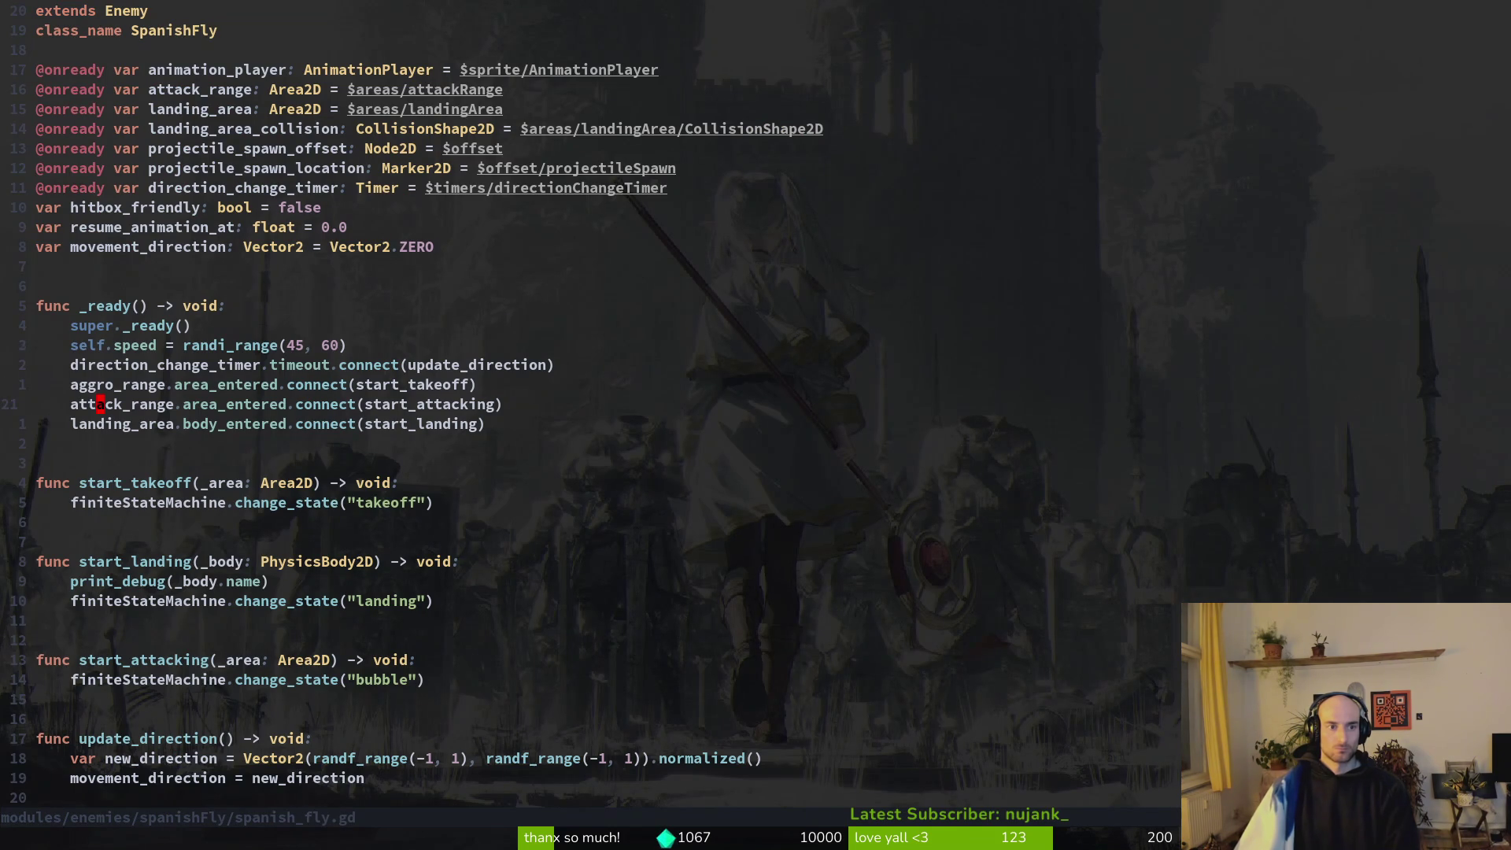
key(ctrl+6)
Set line 11 to landing_area_collision and duplicate it onto line 12.
text(bcland)
key(Tab)
key(Tab)
key(Escape)
key(y)
key(y)
key(p)
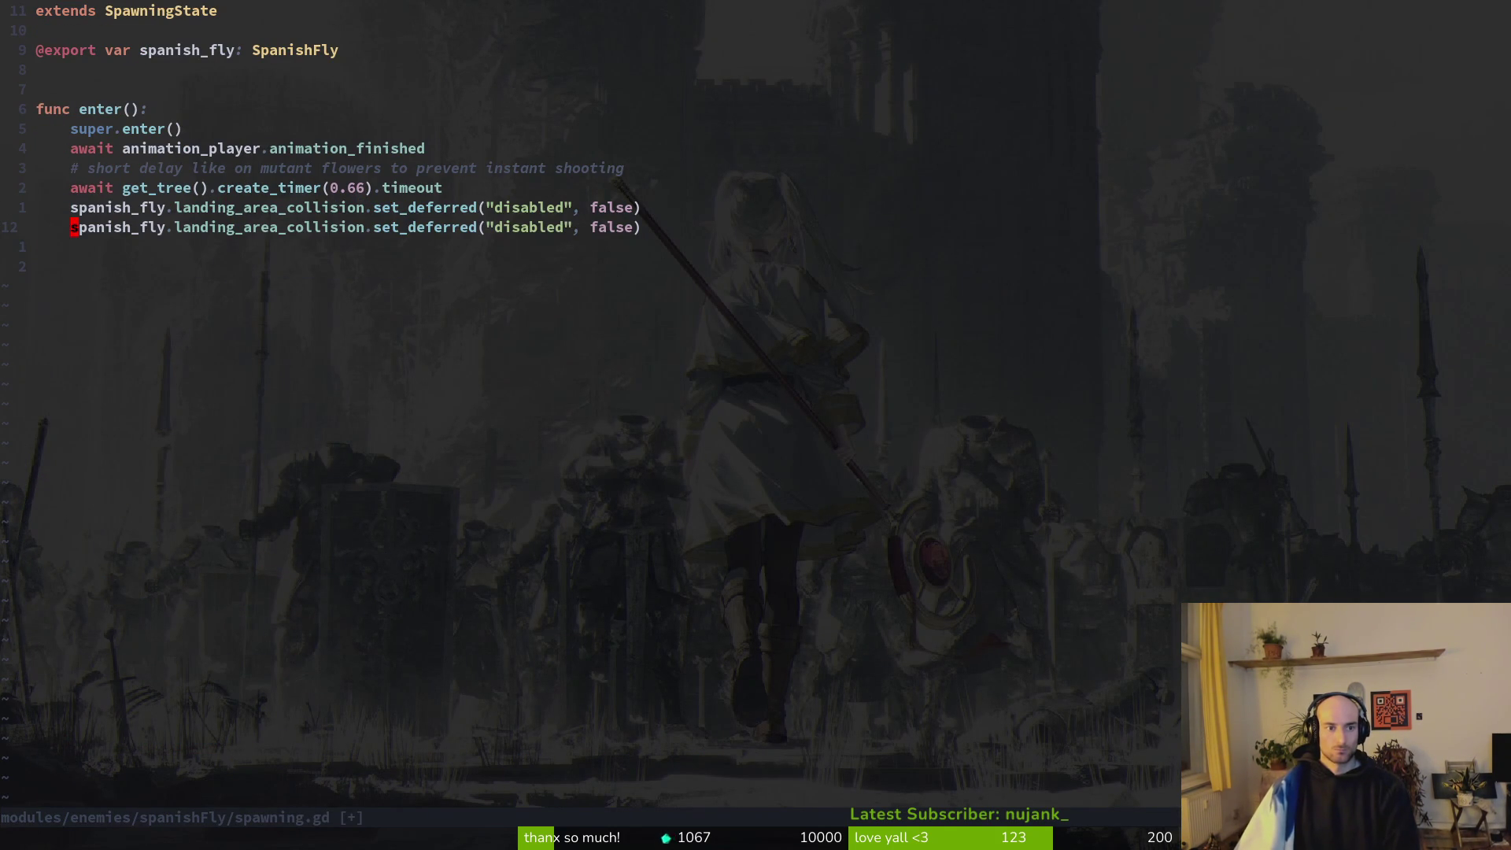
key(d)
In spanish_fly.gd, duplicate the attack_range declaration and rename the copy attack_range_collision.
key(w)
key(ctrl+6)
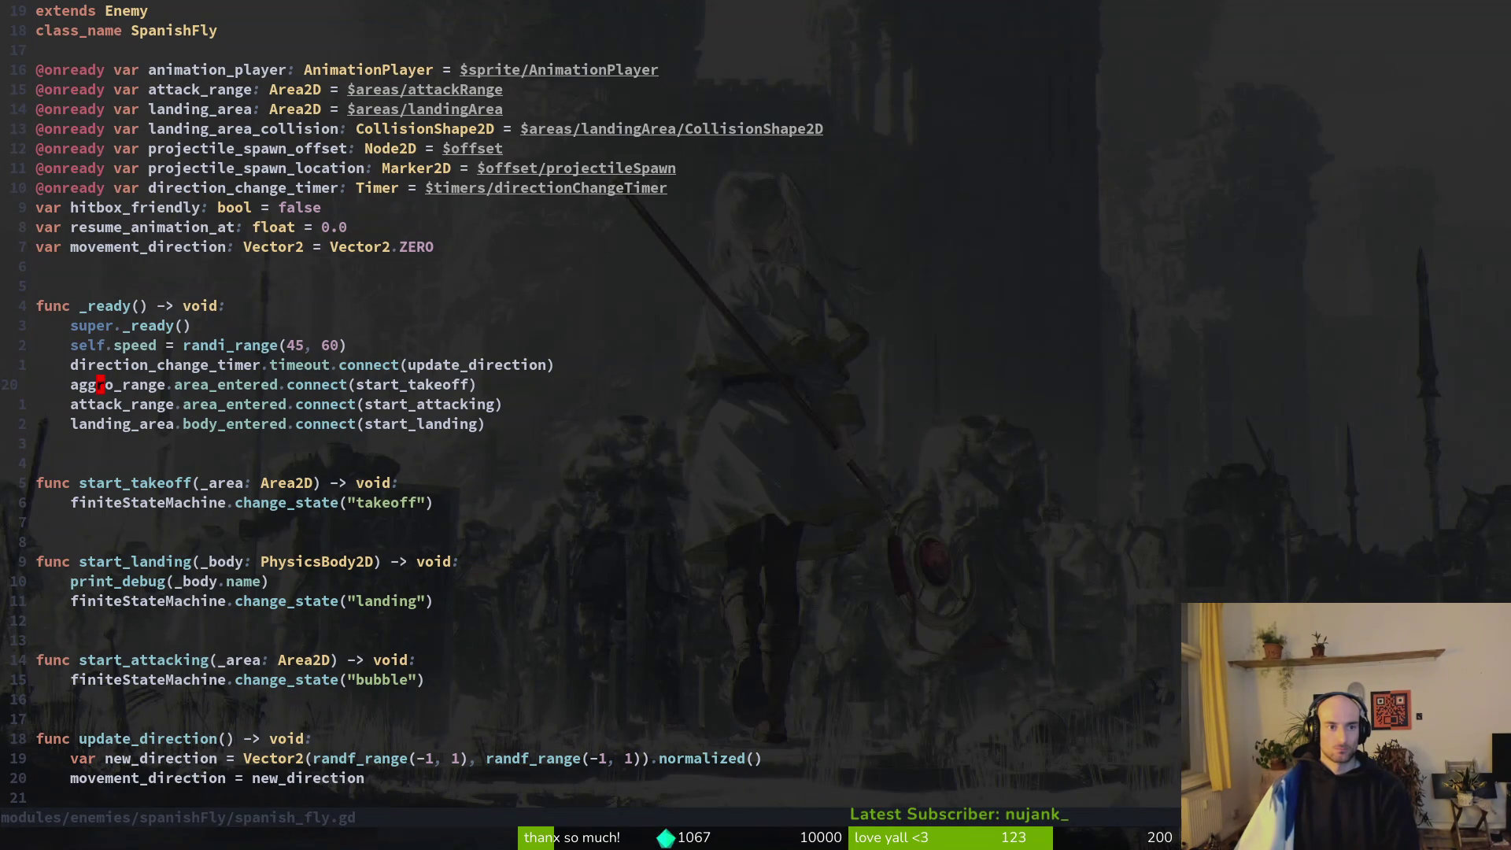
key(j)
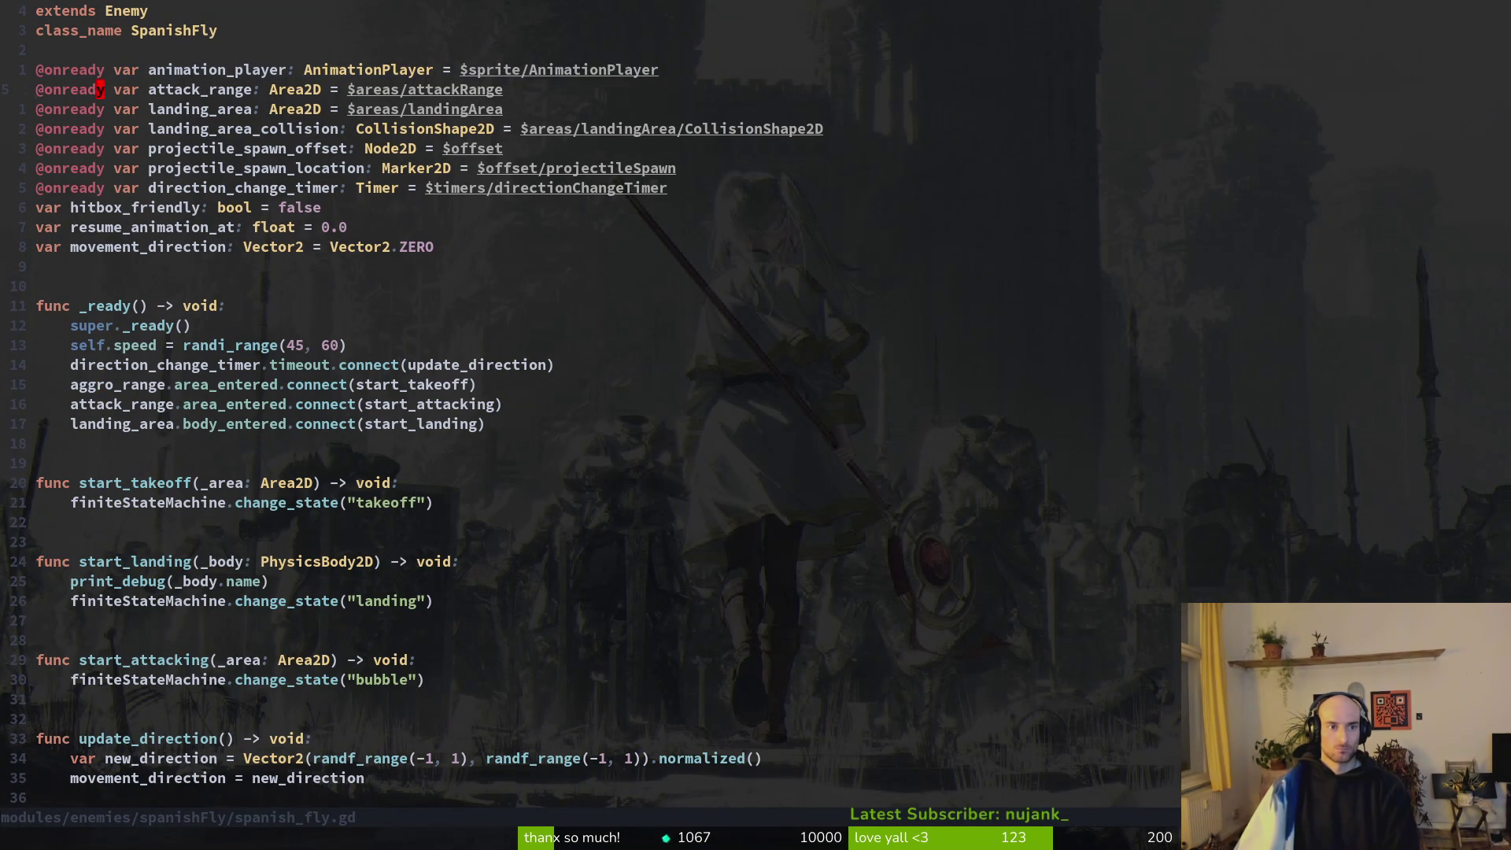
key(y)
key(y)
key(p)
text(bi)
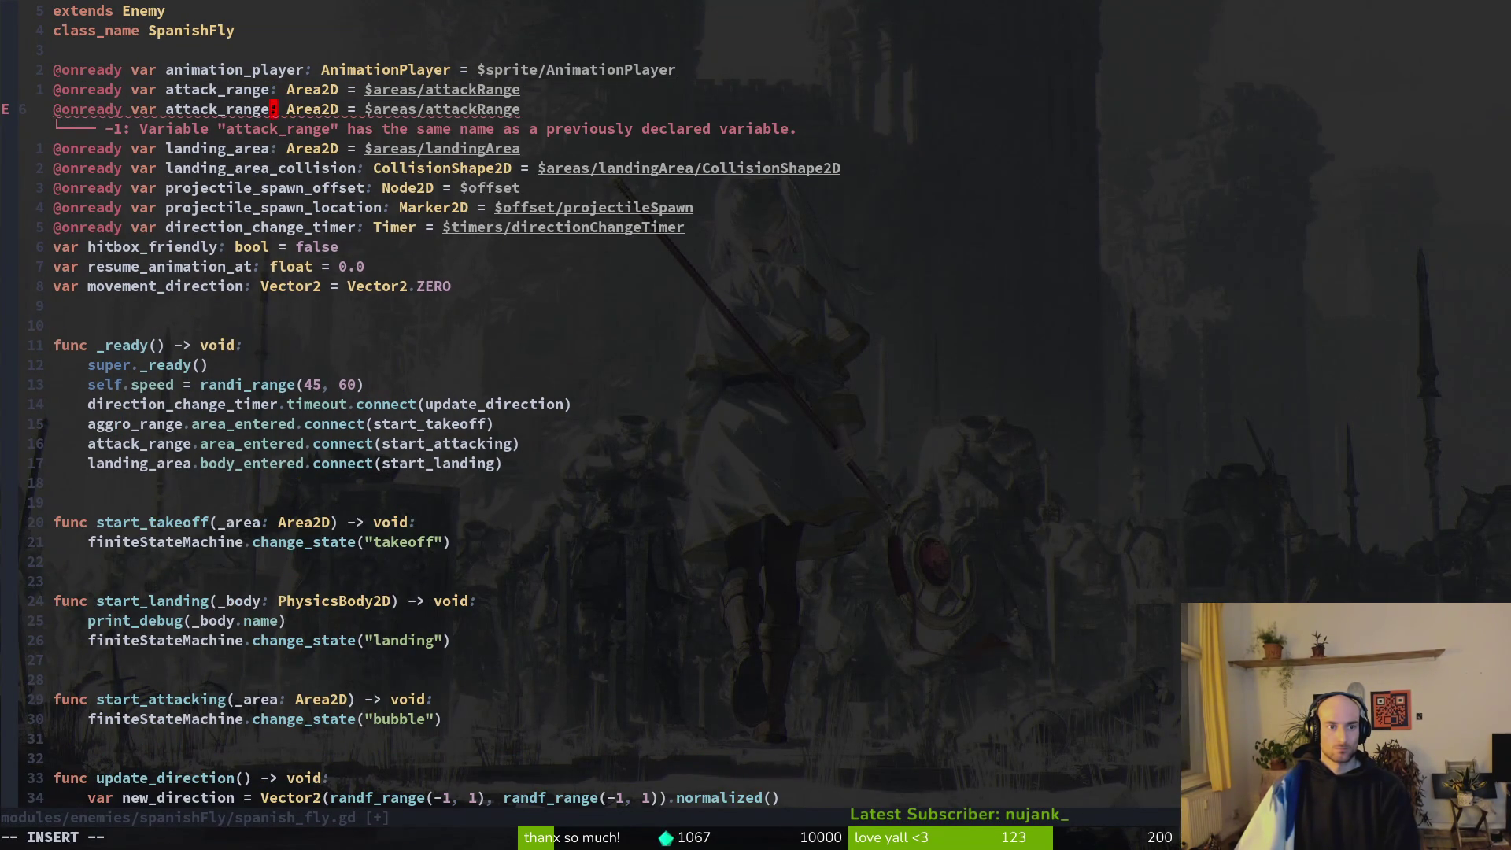
text(_collision)
key(Escape)
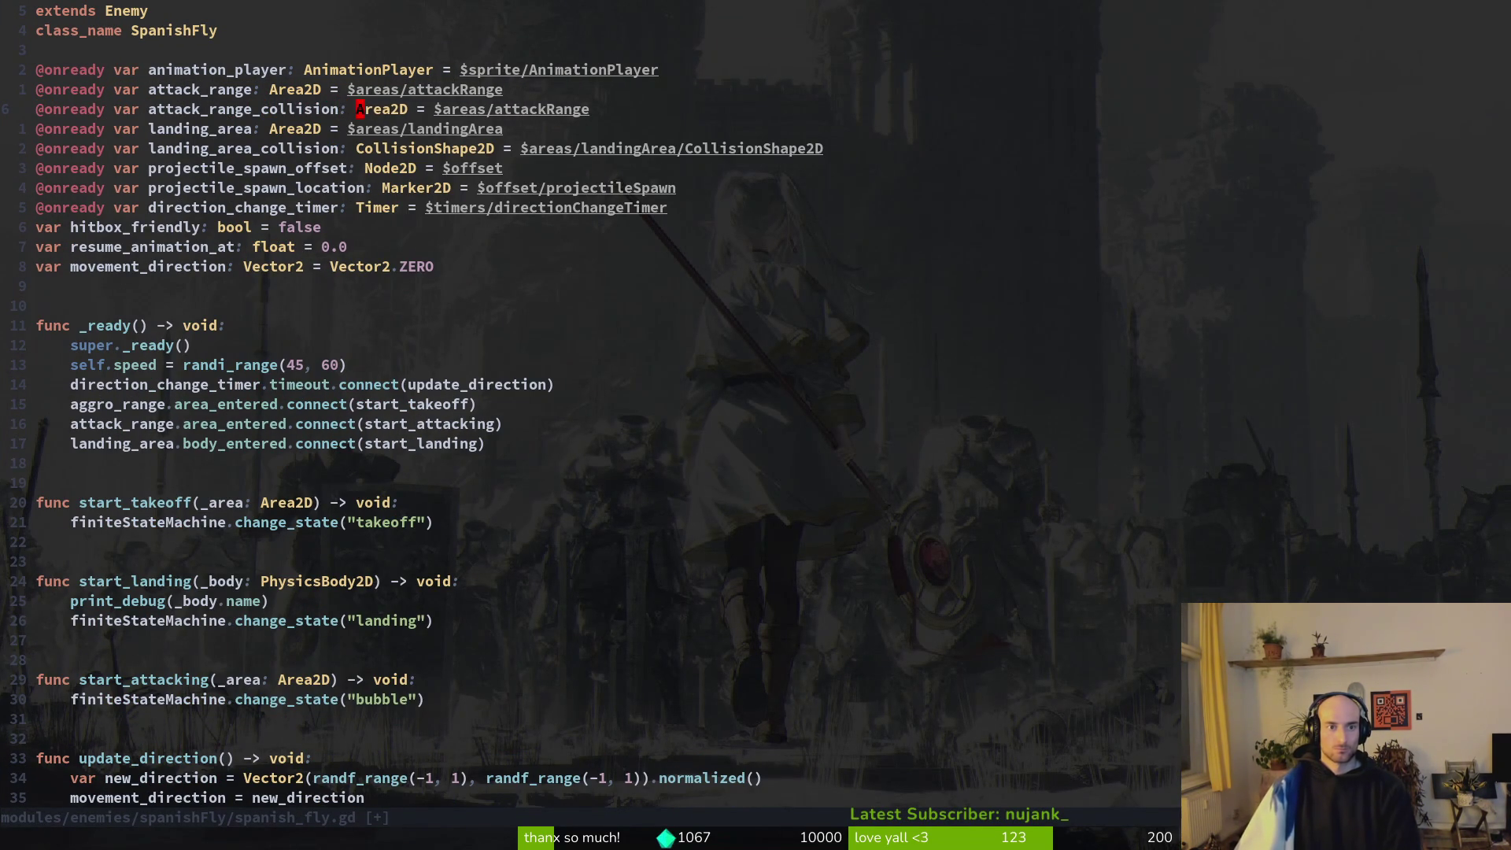
Type attack_range_collision as CollisionShape2D pointing at attackRange's CollisionShape2D, and save.
text(cwCo)
key(Return)
key(Escape)
text(ACollisionShap)
key(Return)
key(Escape)
text(:w)
key(Return)
Make line 12 of spawning.gd re-enable attack_range_collision and save the script.
key(ctrl+o)
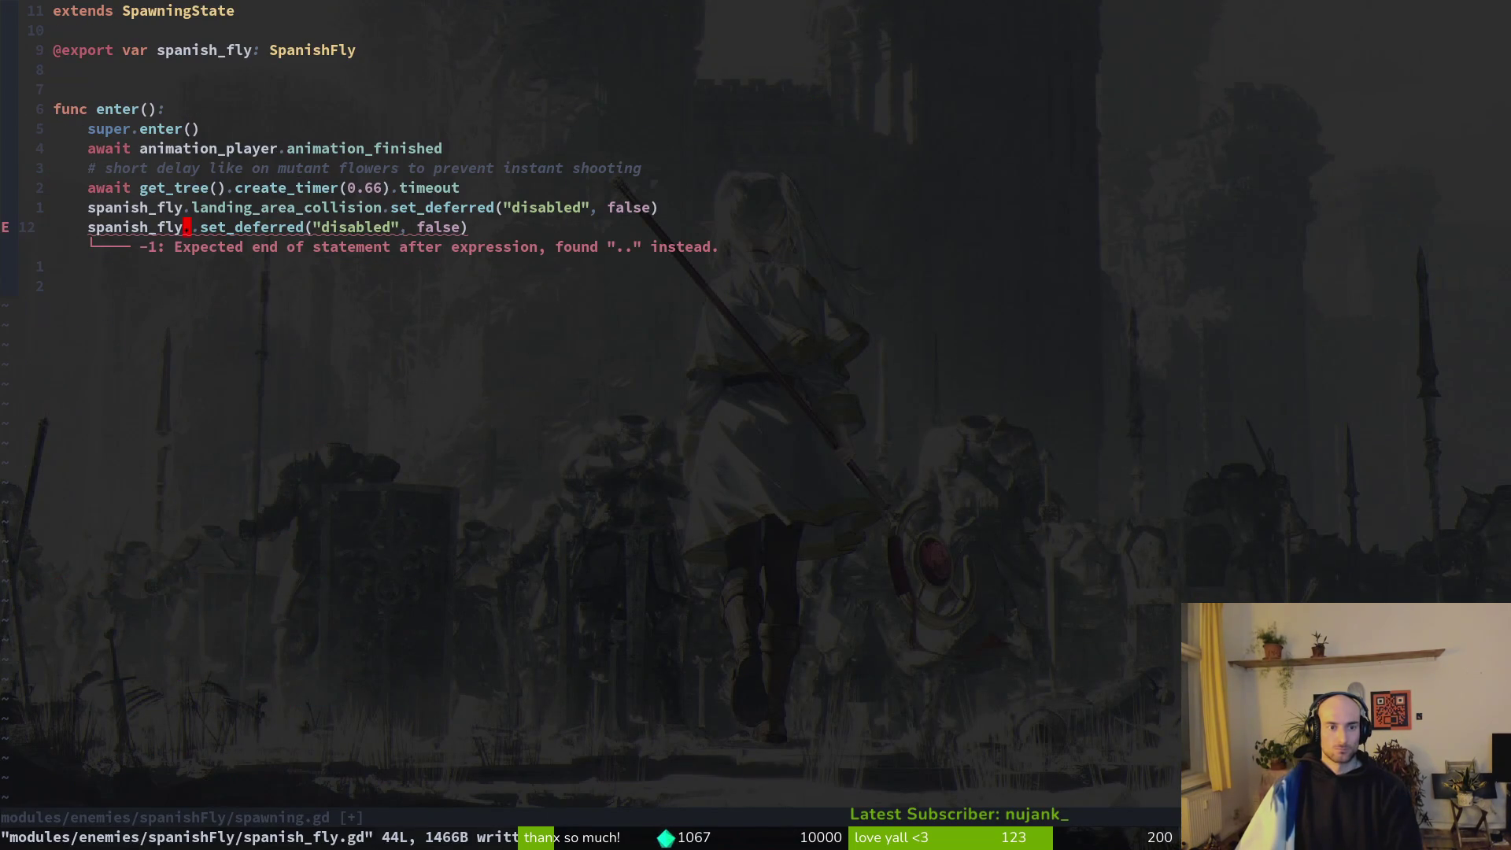
text(iatro)
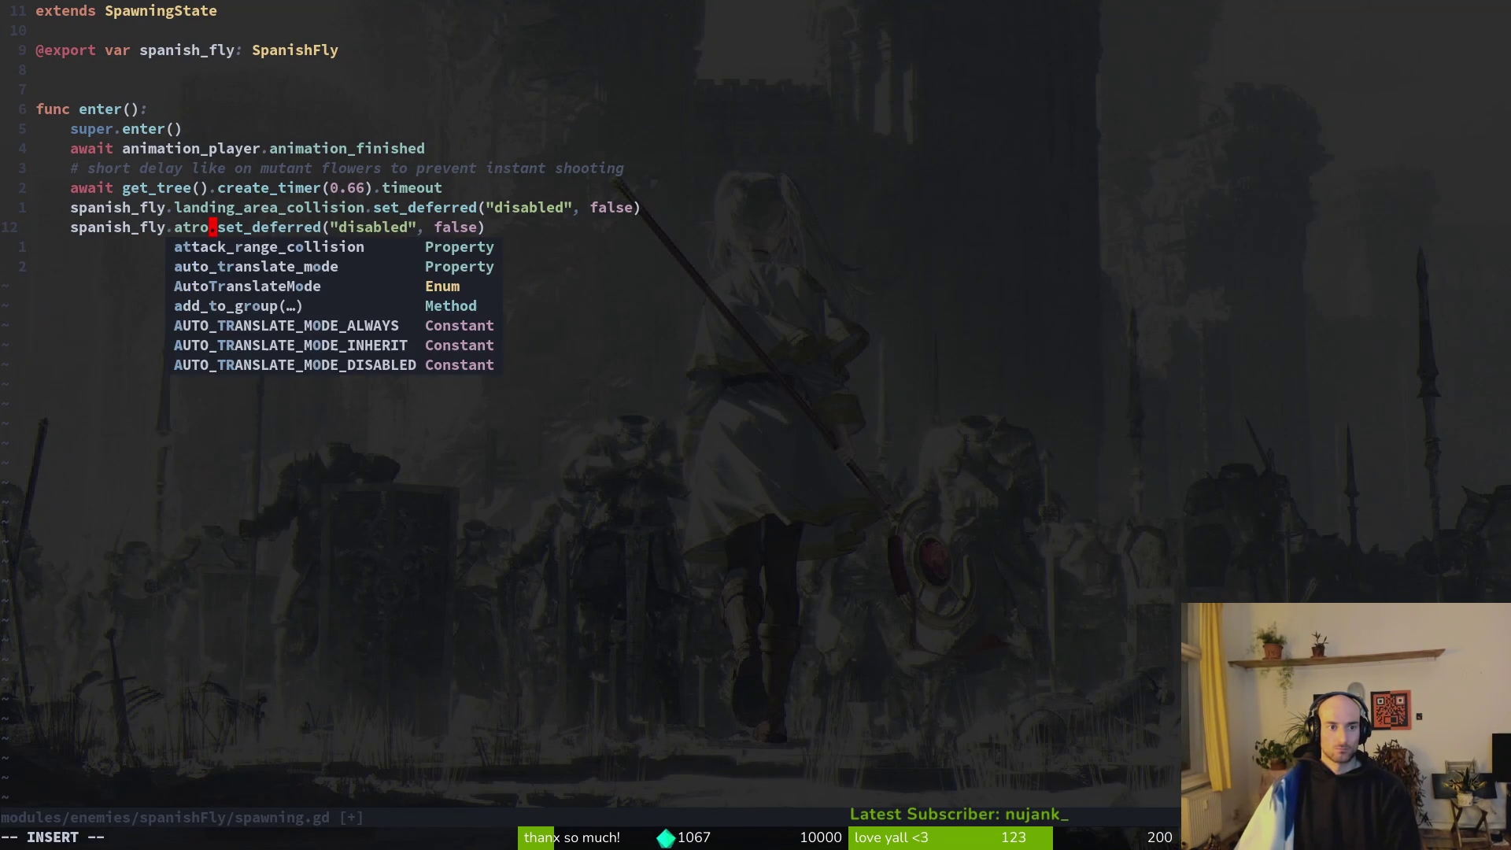
key(Return)
key(Escape)
text(:w)
key(Return)
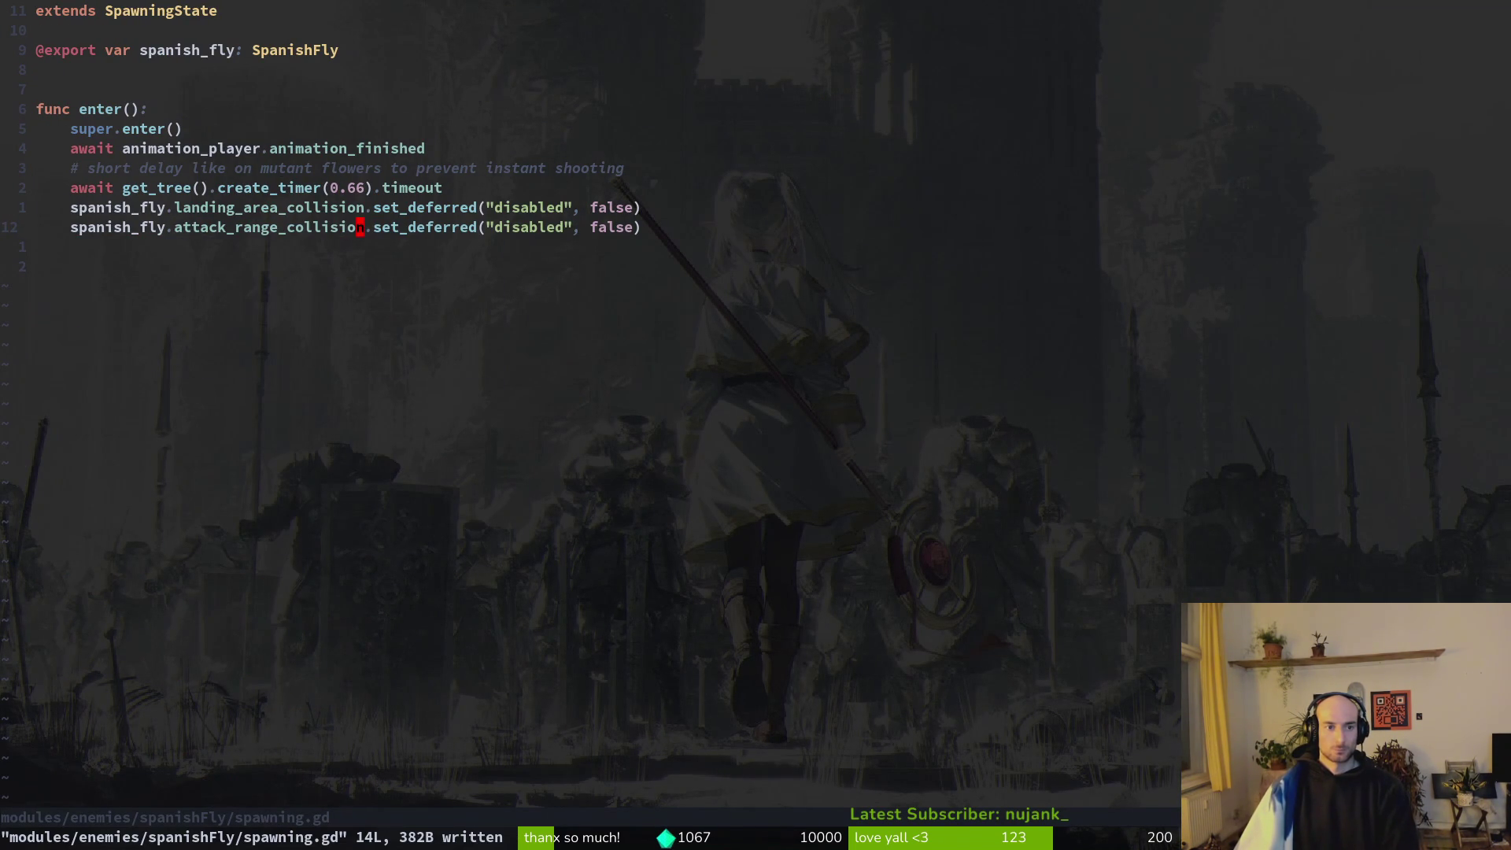
text(0:w)
key(Return)
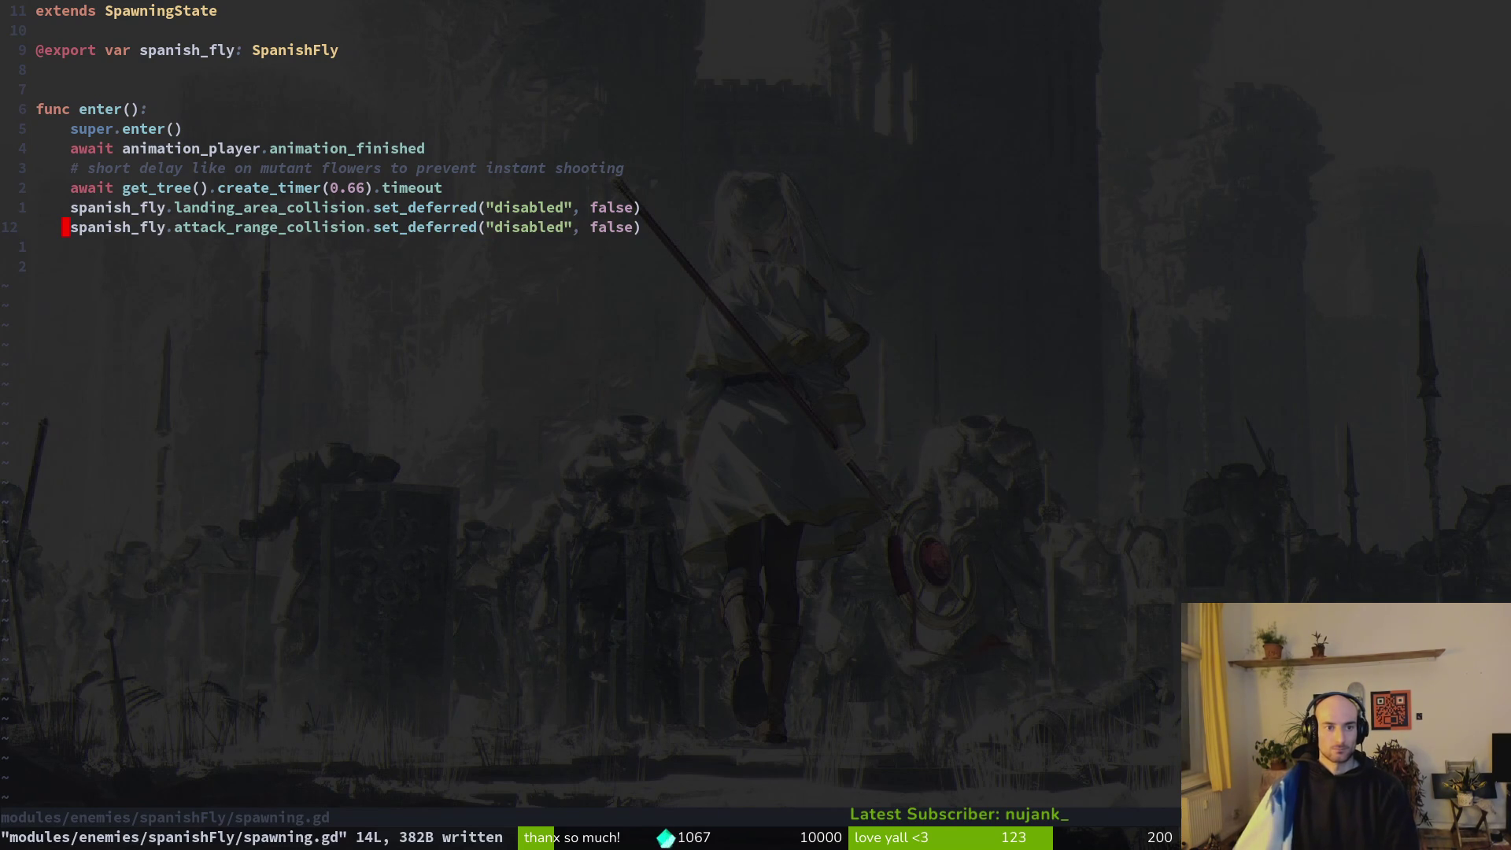
key(alt+Tab)
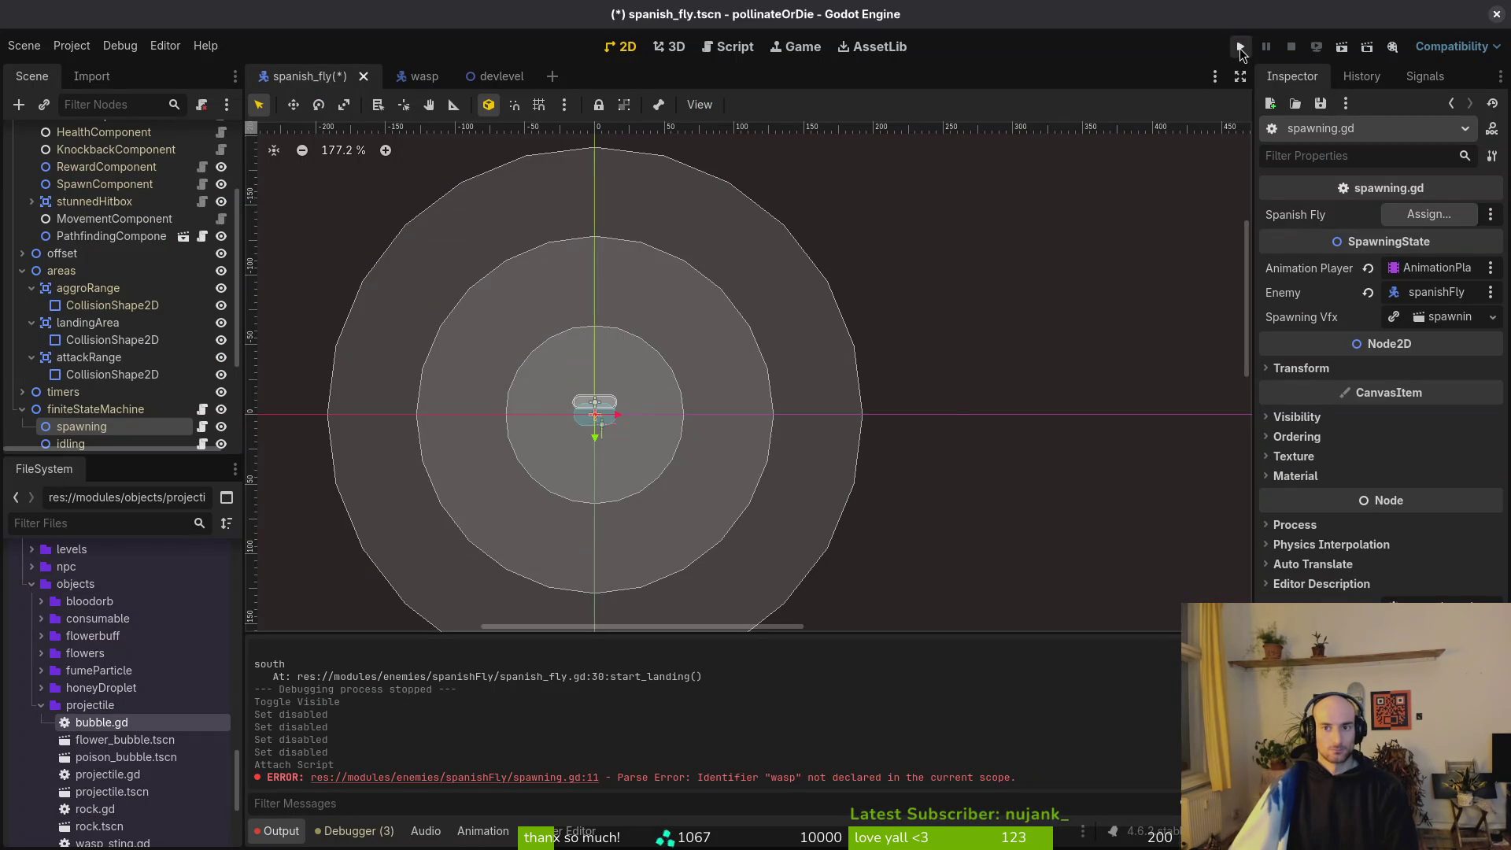
Run the project and continue from the title menu until the landing_area_collision Nil error appears.
click(1241, 47)
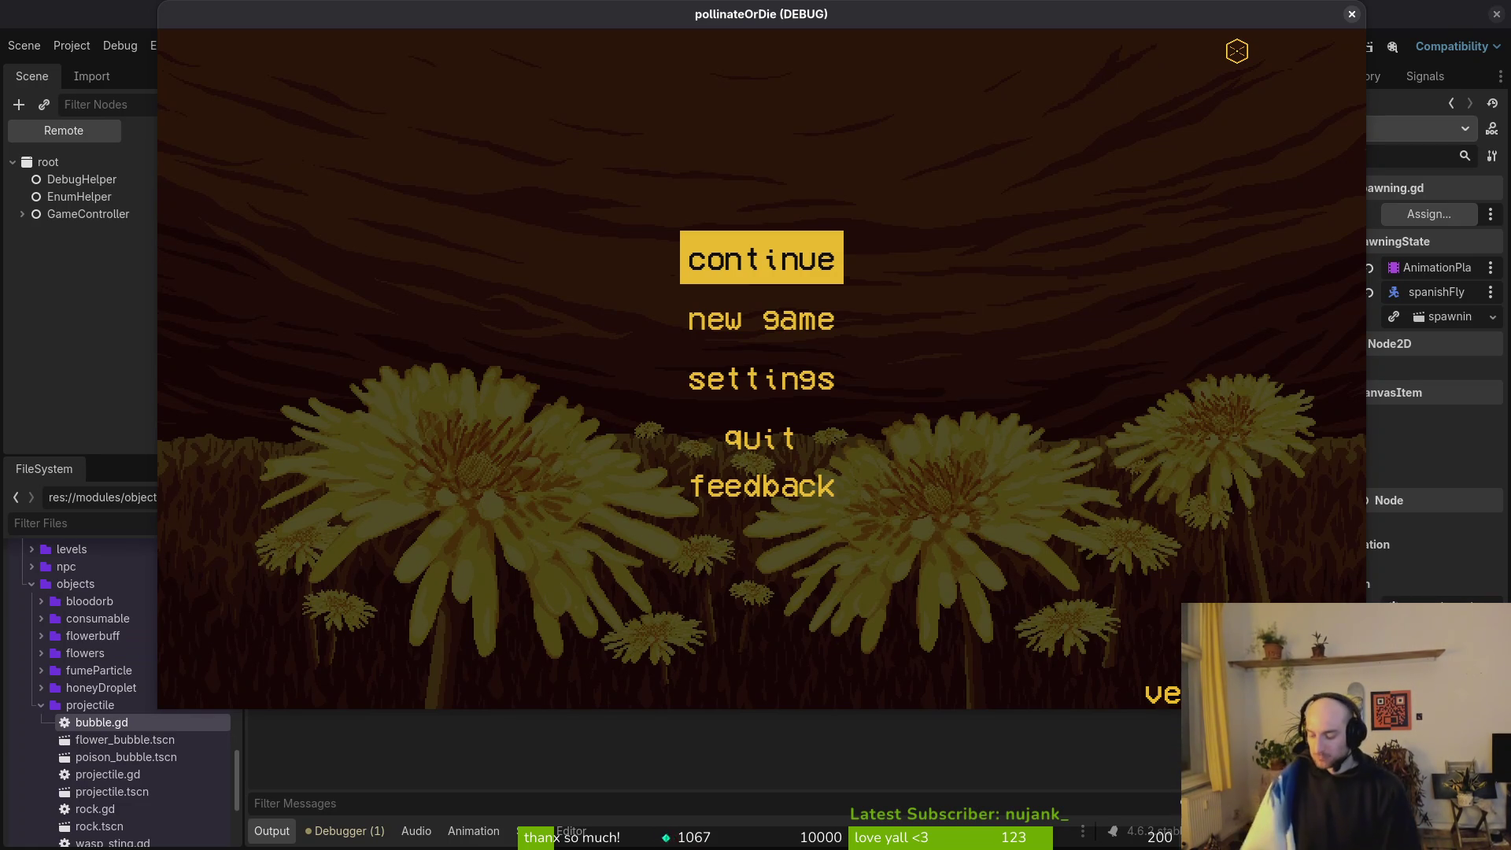
key(Return)
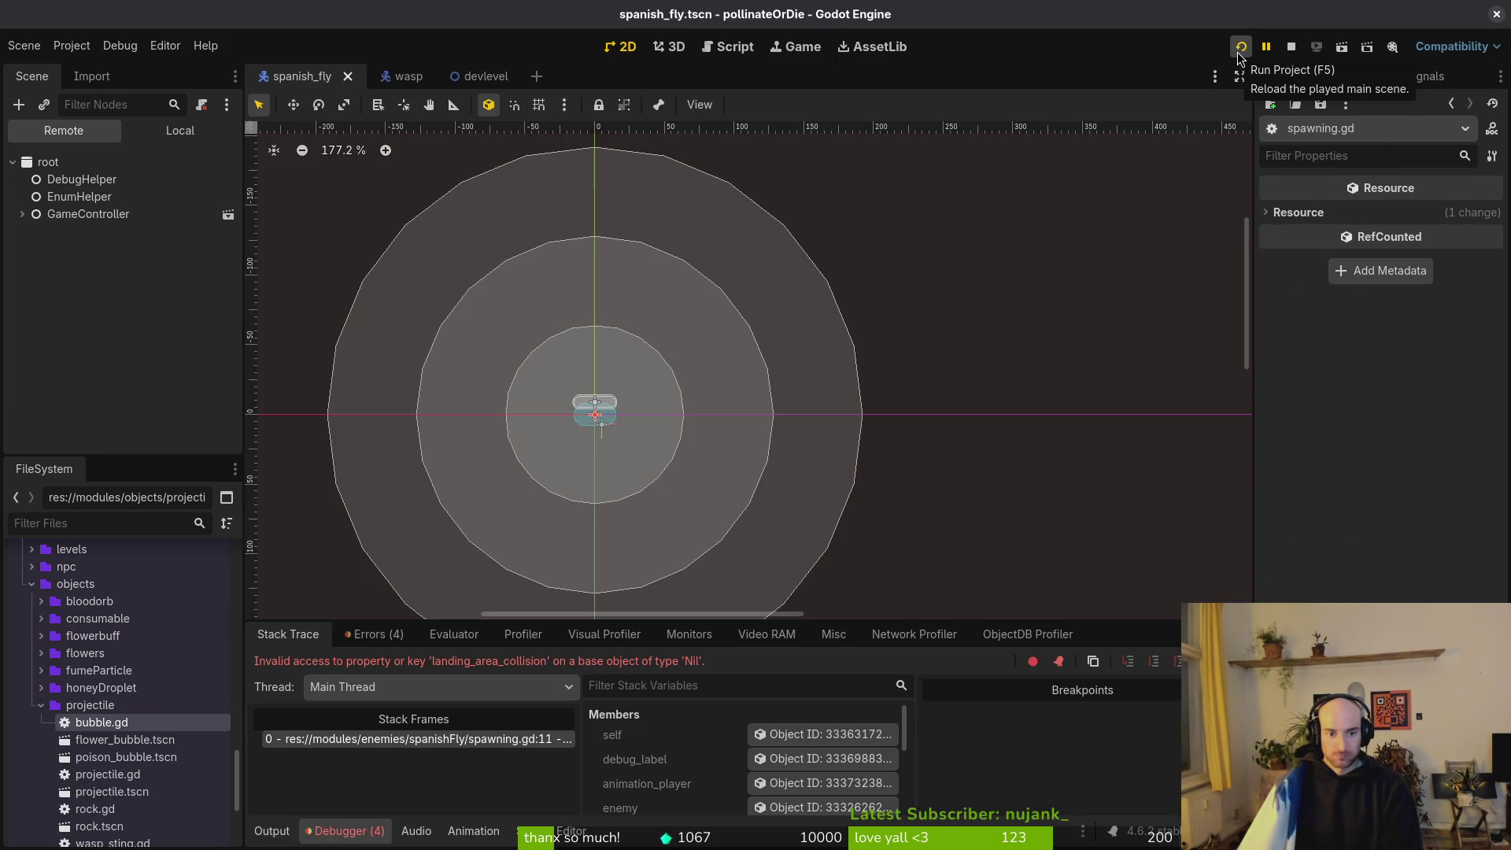
Return to the editor's scene tree and select the spanishFly root node.
click(180, 130)
scroll(111, 326, up, 4)
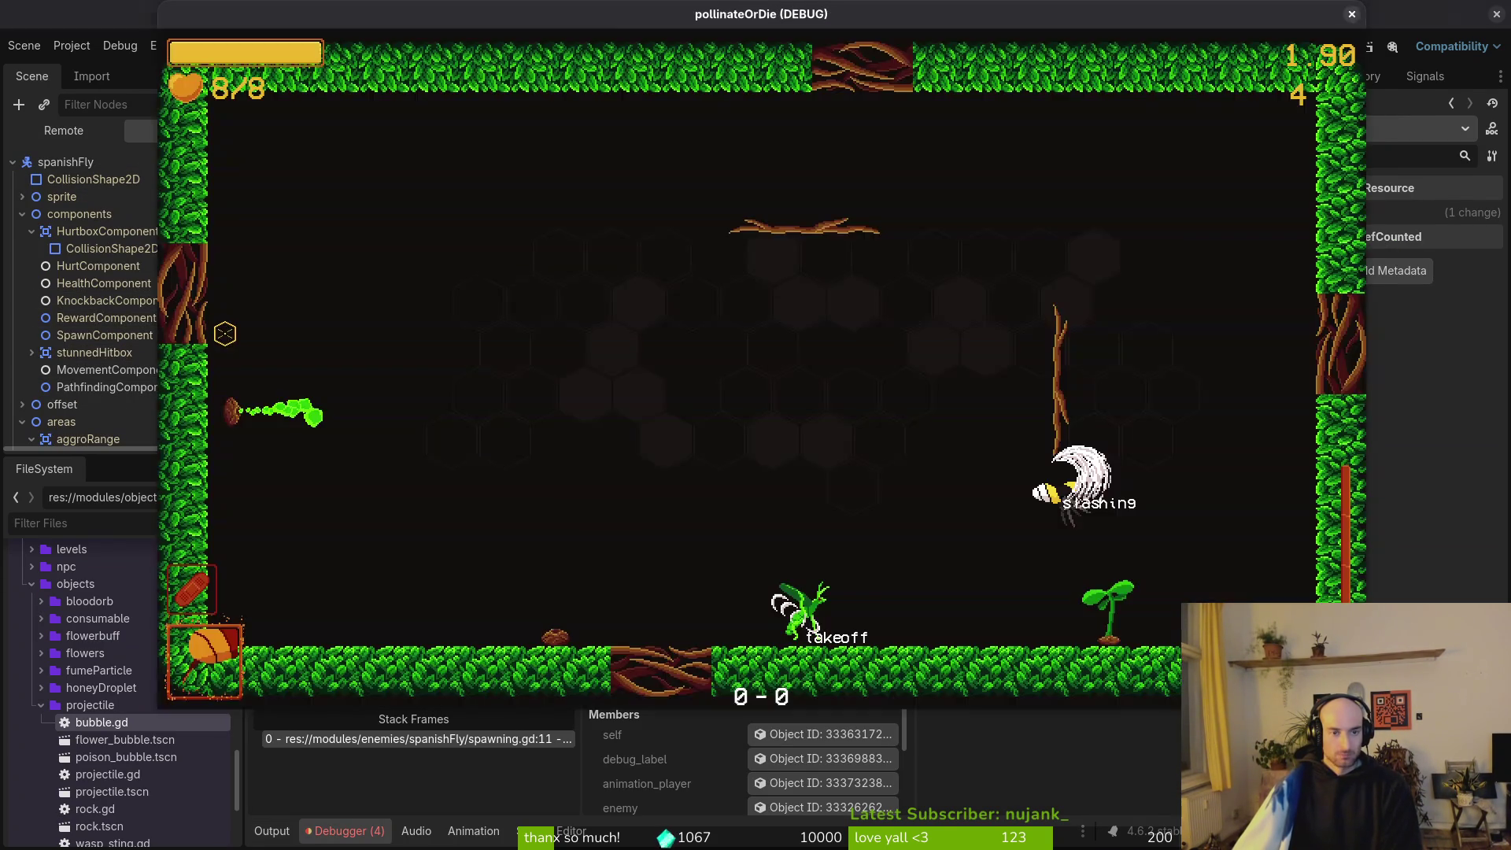
key(F5)
click(65, 161)
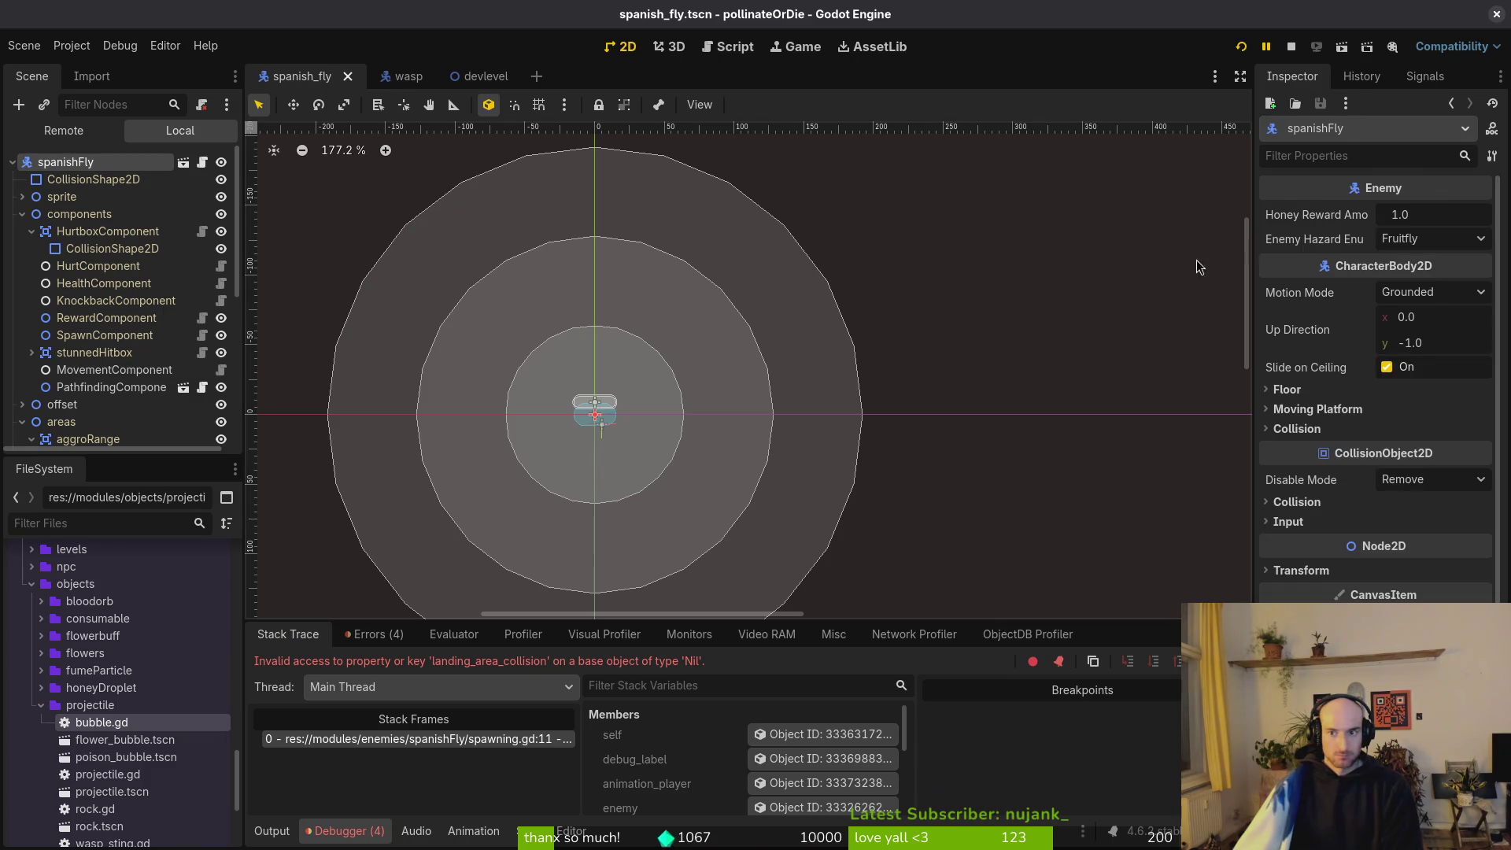
scroll(144, 367, down, 2)
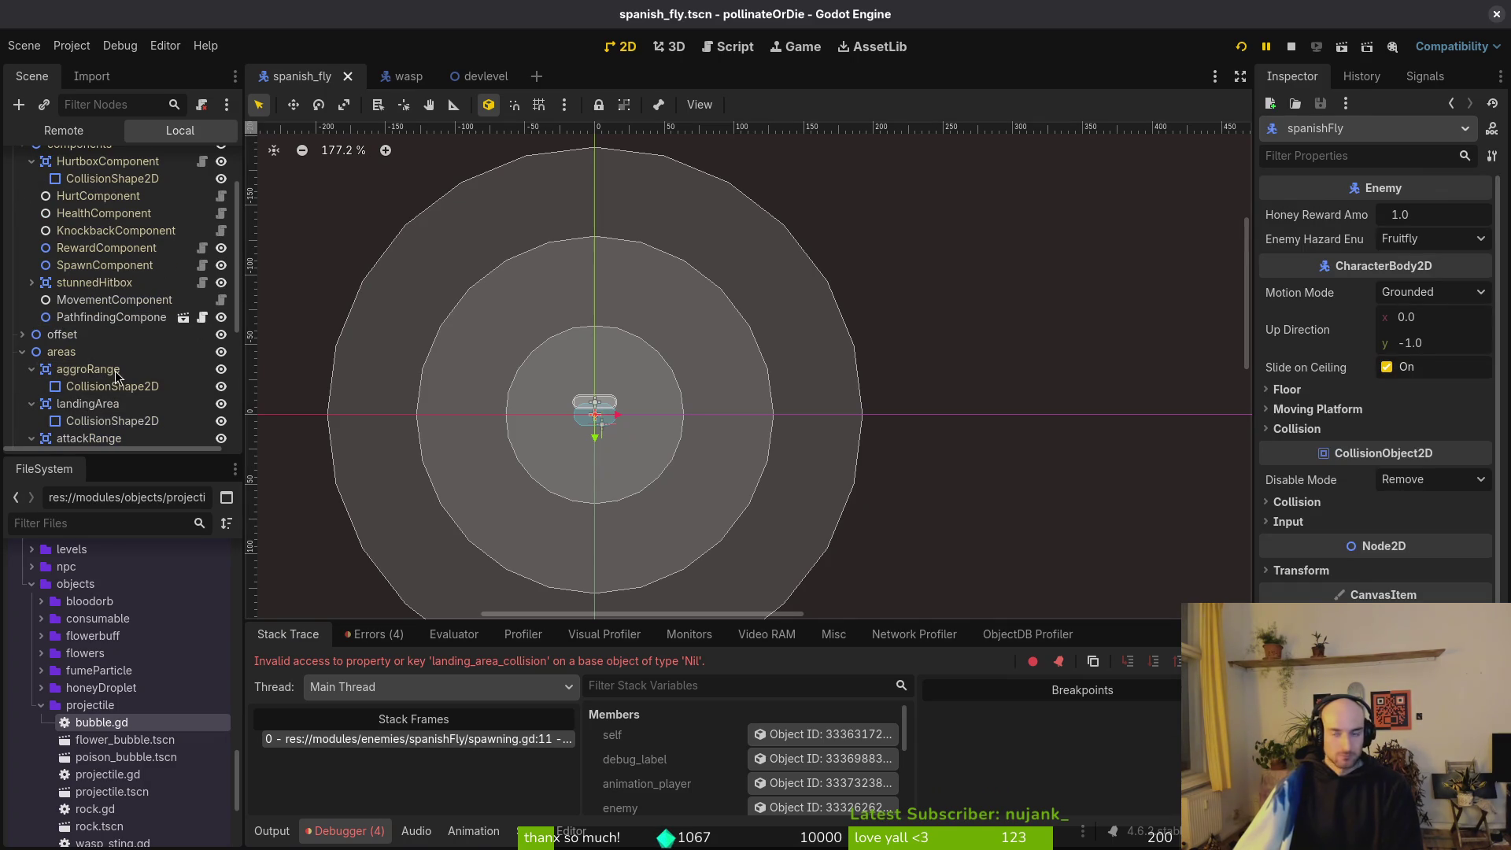
Jump to the attack_range_collision definition in spanish_fly.gd and save the file.
key(alt+Tab)
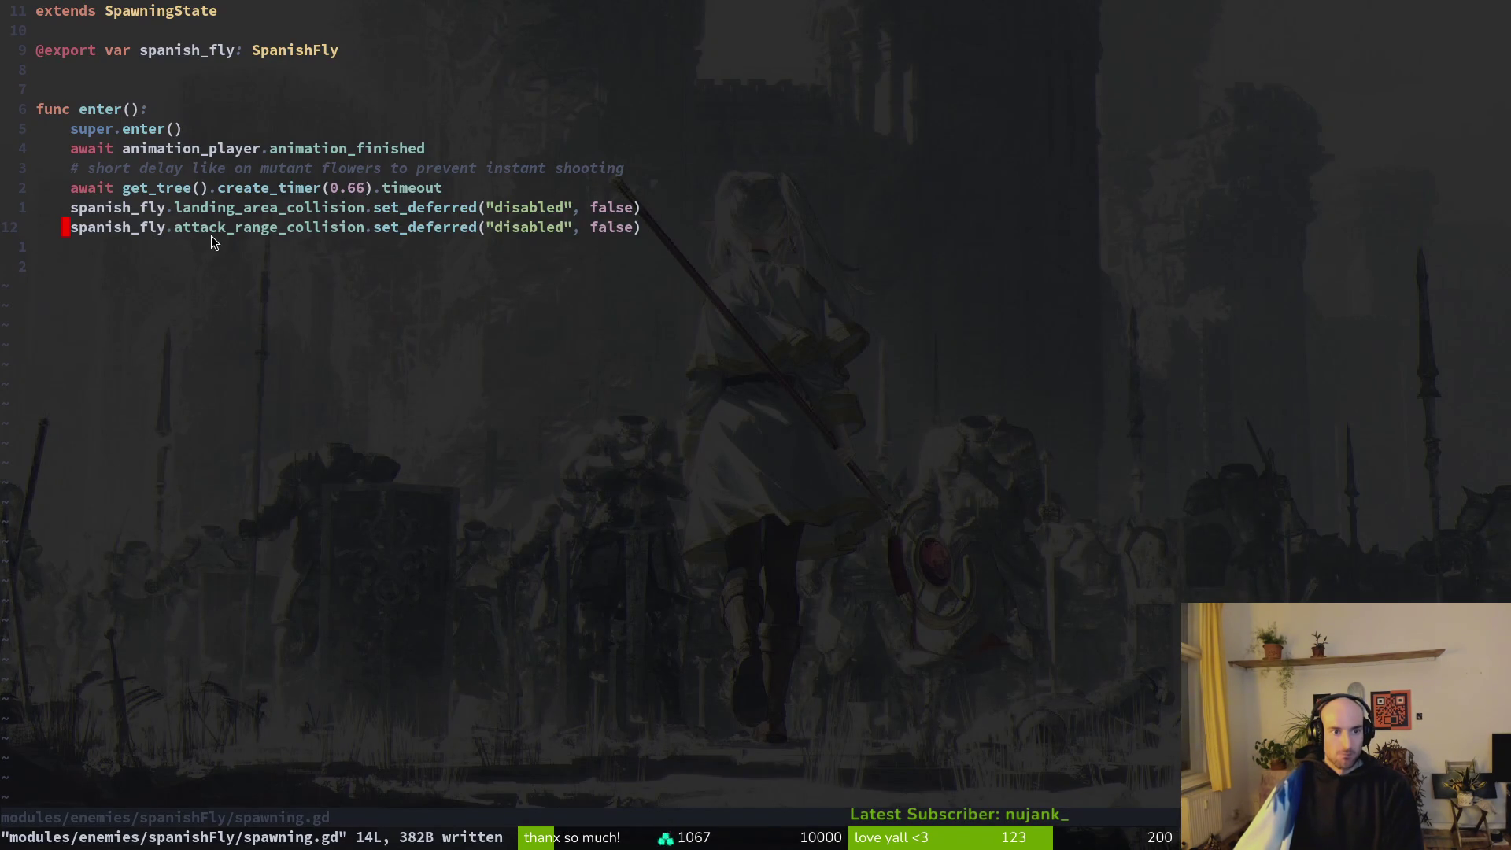
key(g)
key(d)
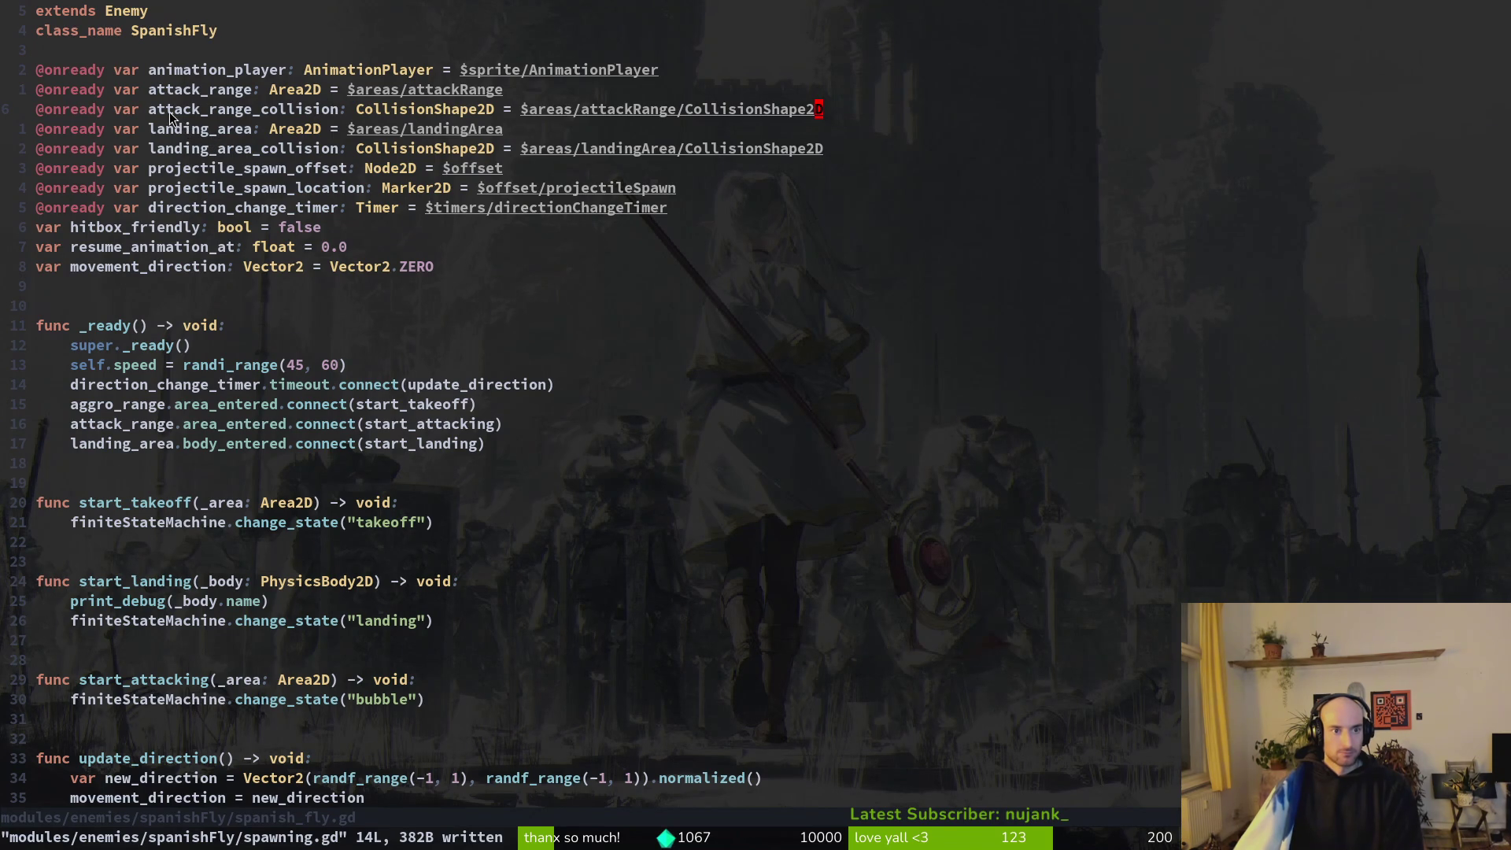
key(ctrl+s)
click(702, 108)
Select aggroRange in the Scene dock and review its properties in the Inspector.
key(alt+Tab)
click(110, 387)
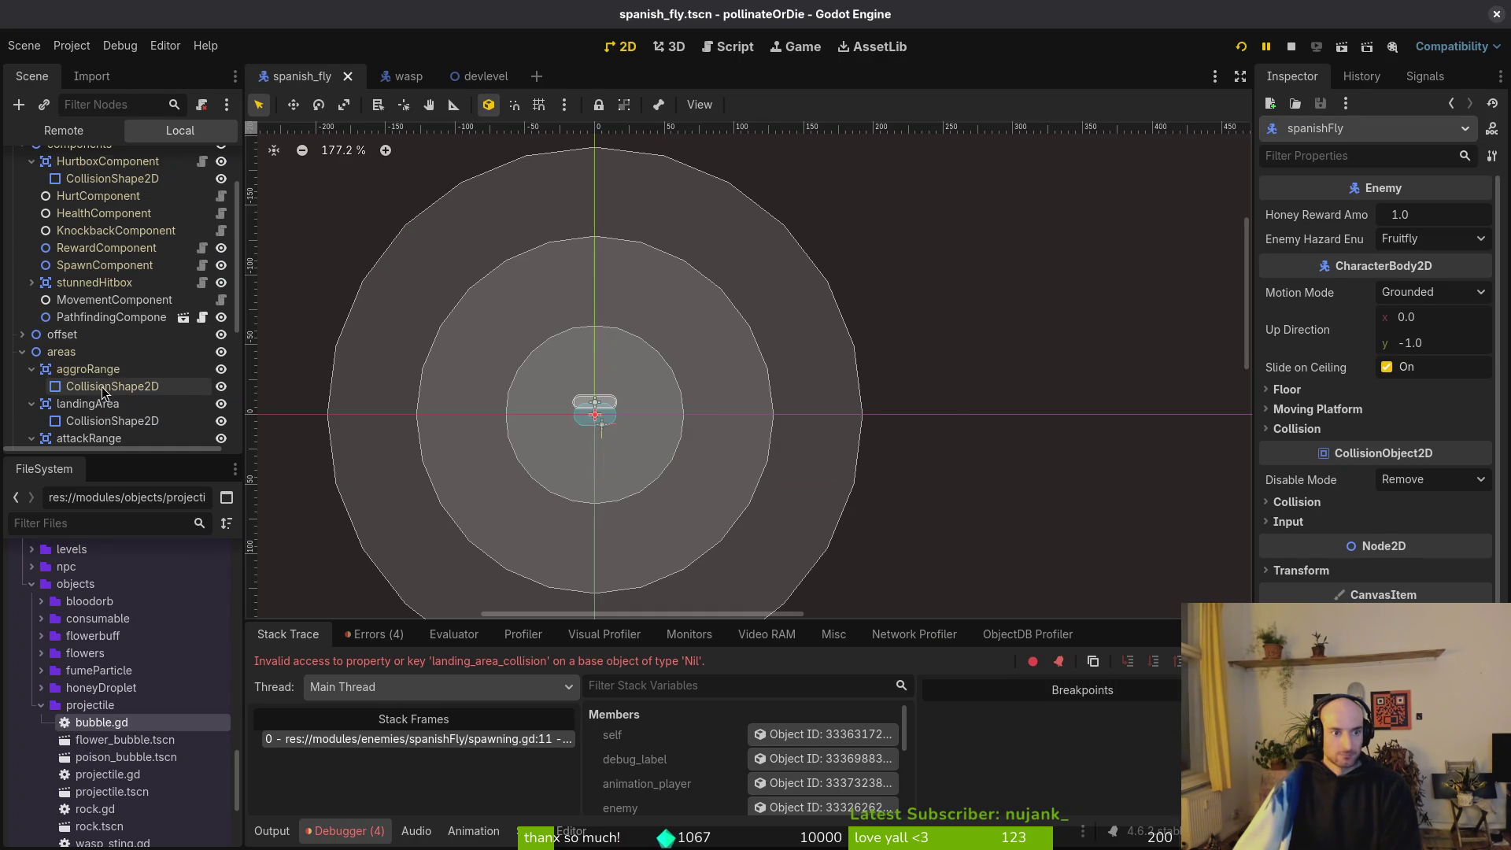
click(87, 369)
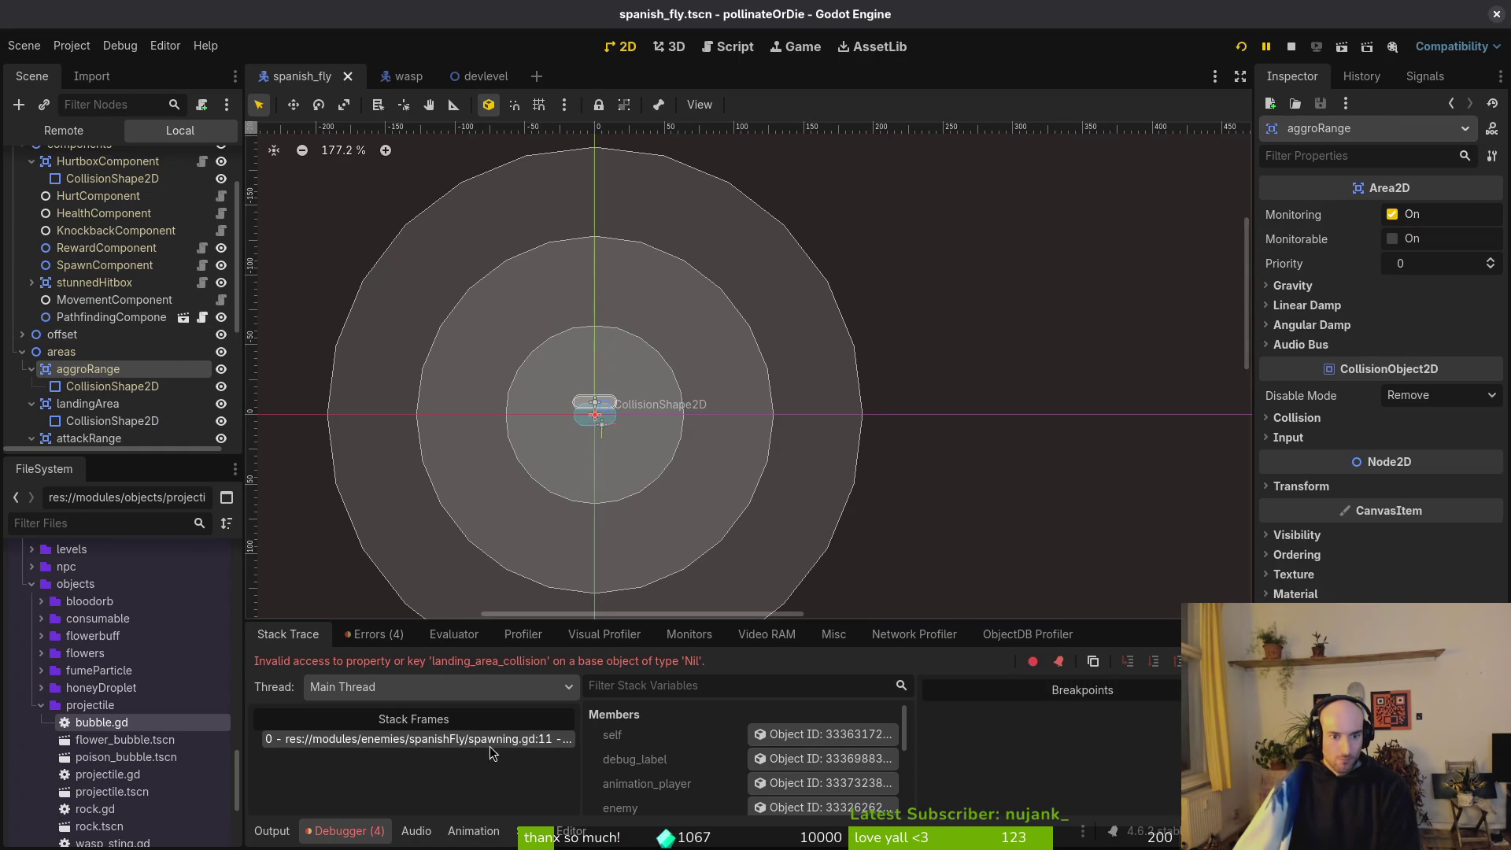
scroll(119, 389, down, 5)
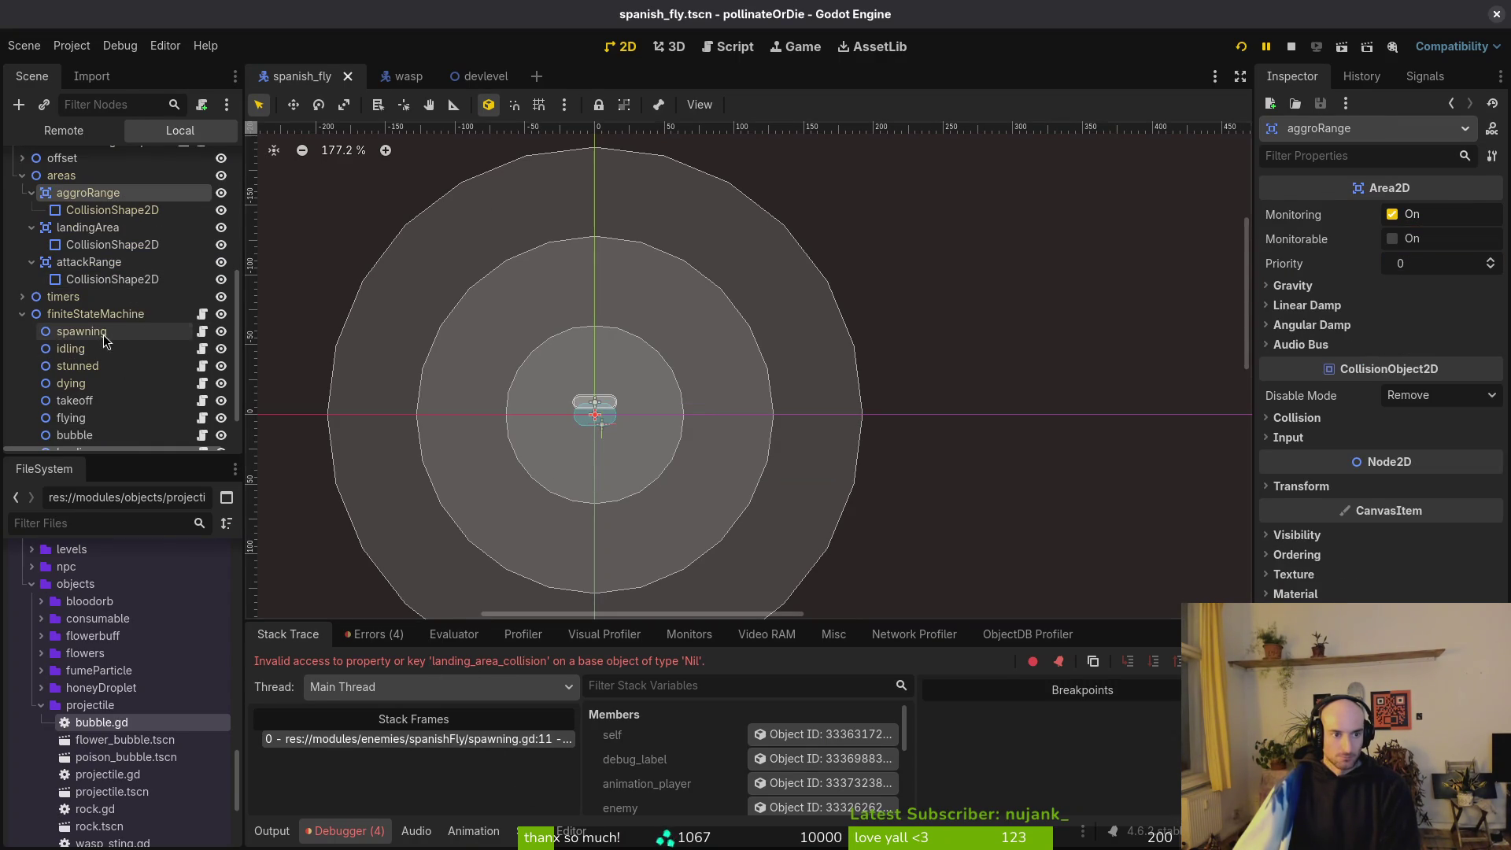
Assign the spanishFly node to the spawning node's Spanish Fly export, then save and rerun.
click(79, 331)
click(1417, 215)
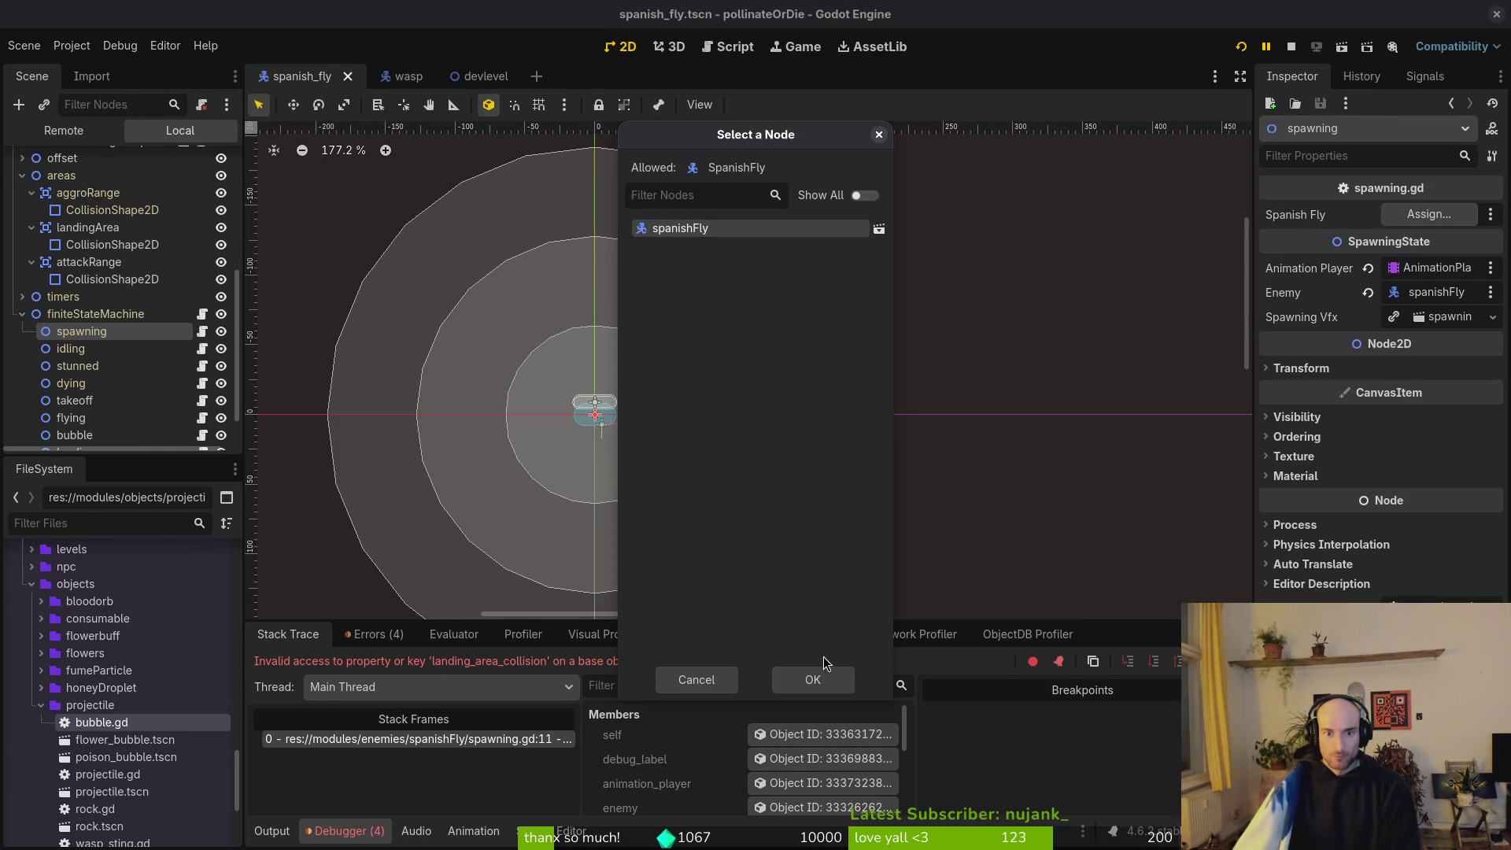
click(818, 681)
key(F5)
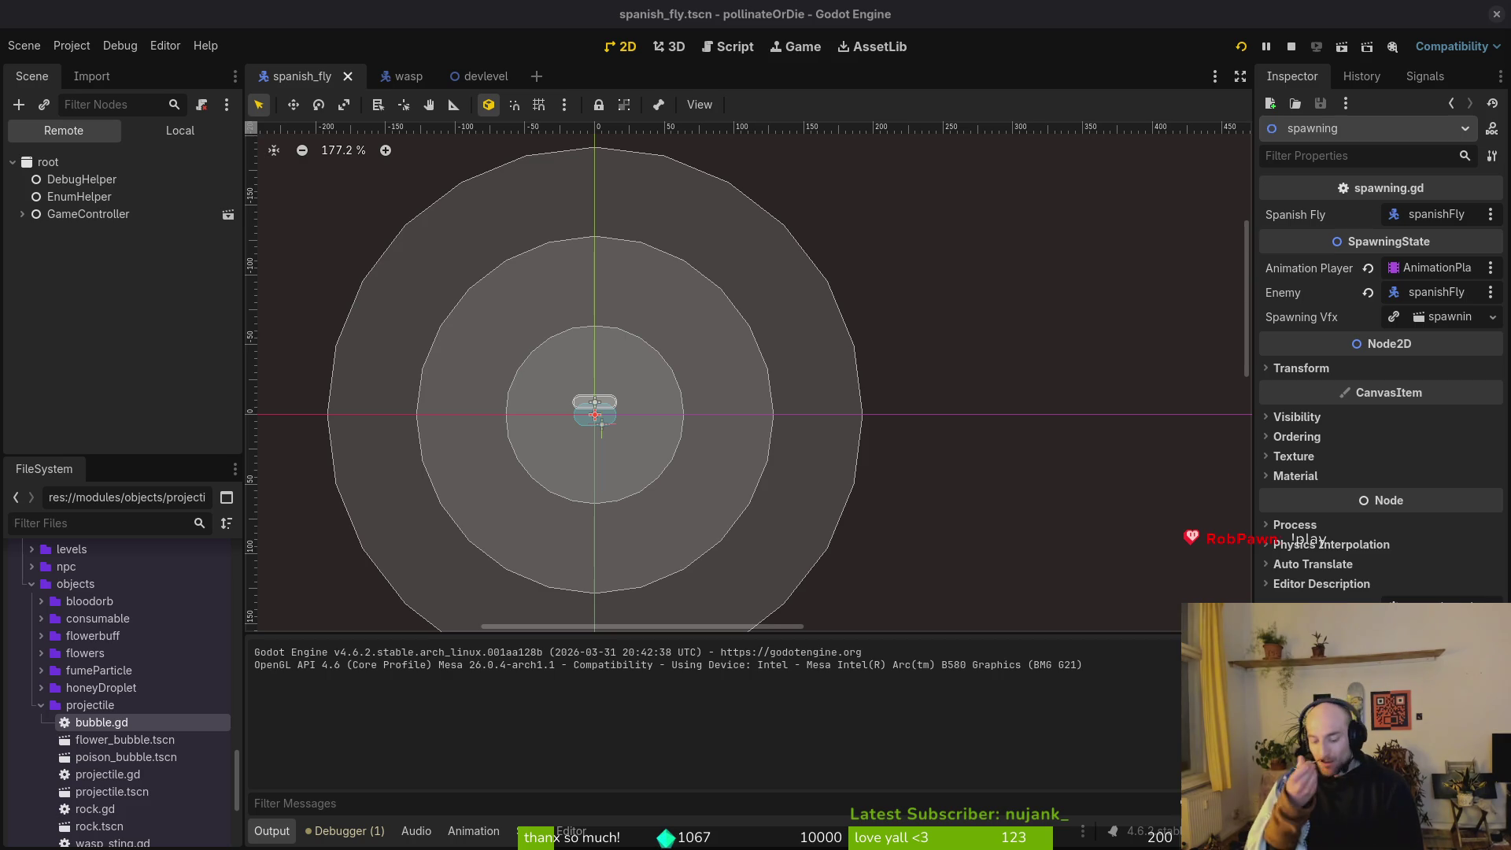
Restart and play, close the game, relaunch it with F5, then pause and return to Neovim.
click(1241, 46)
key(Return)
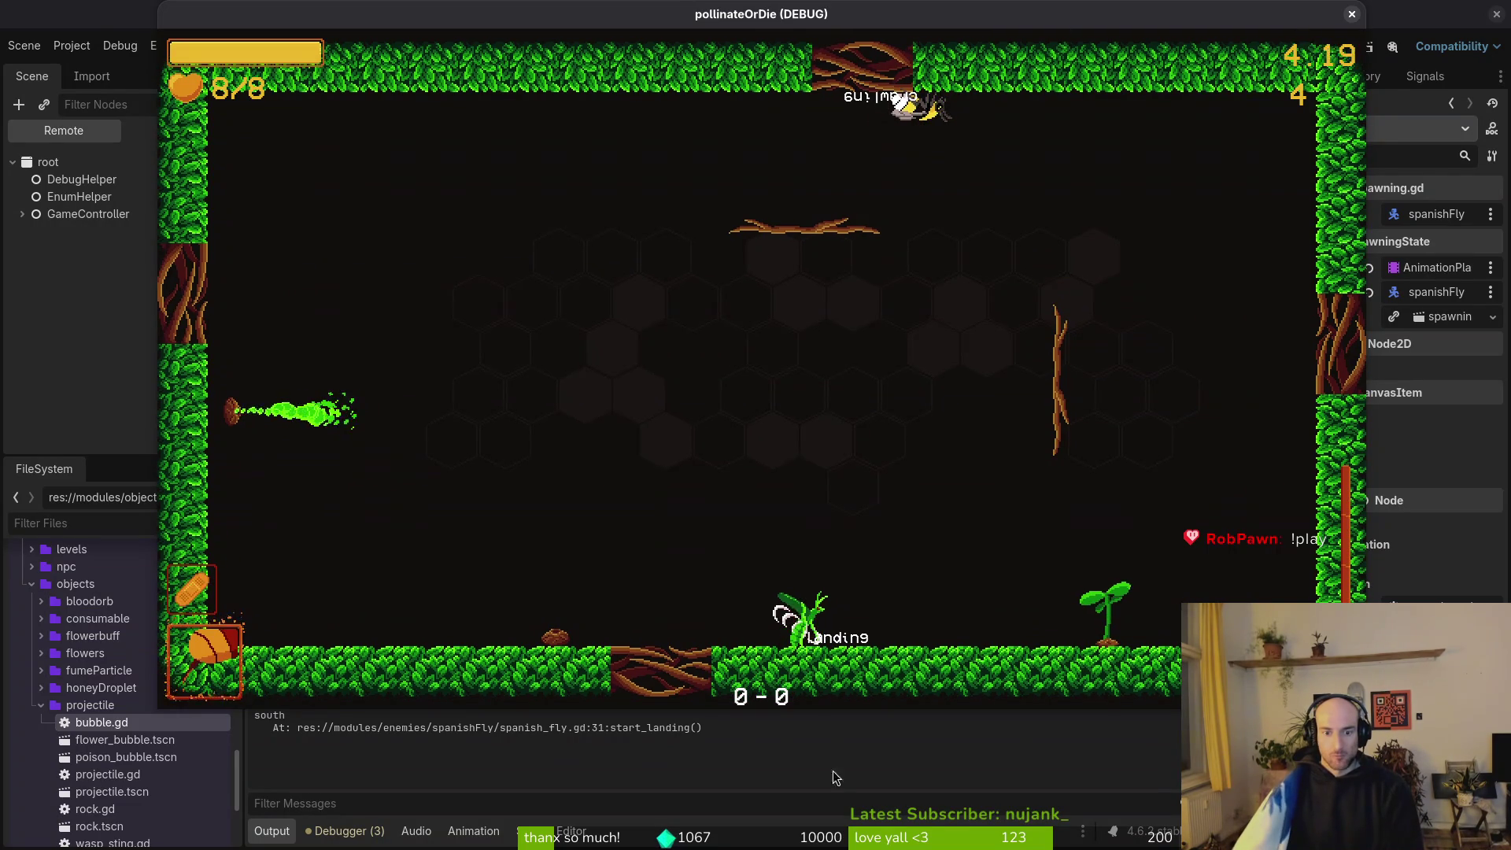
key(F8)
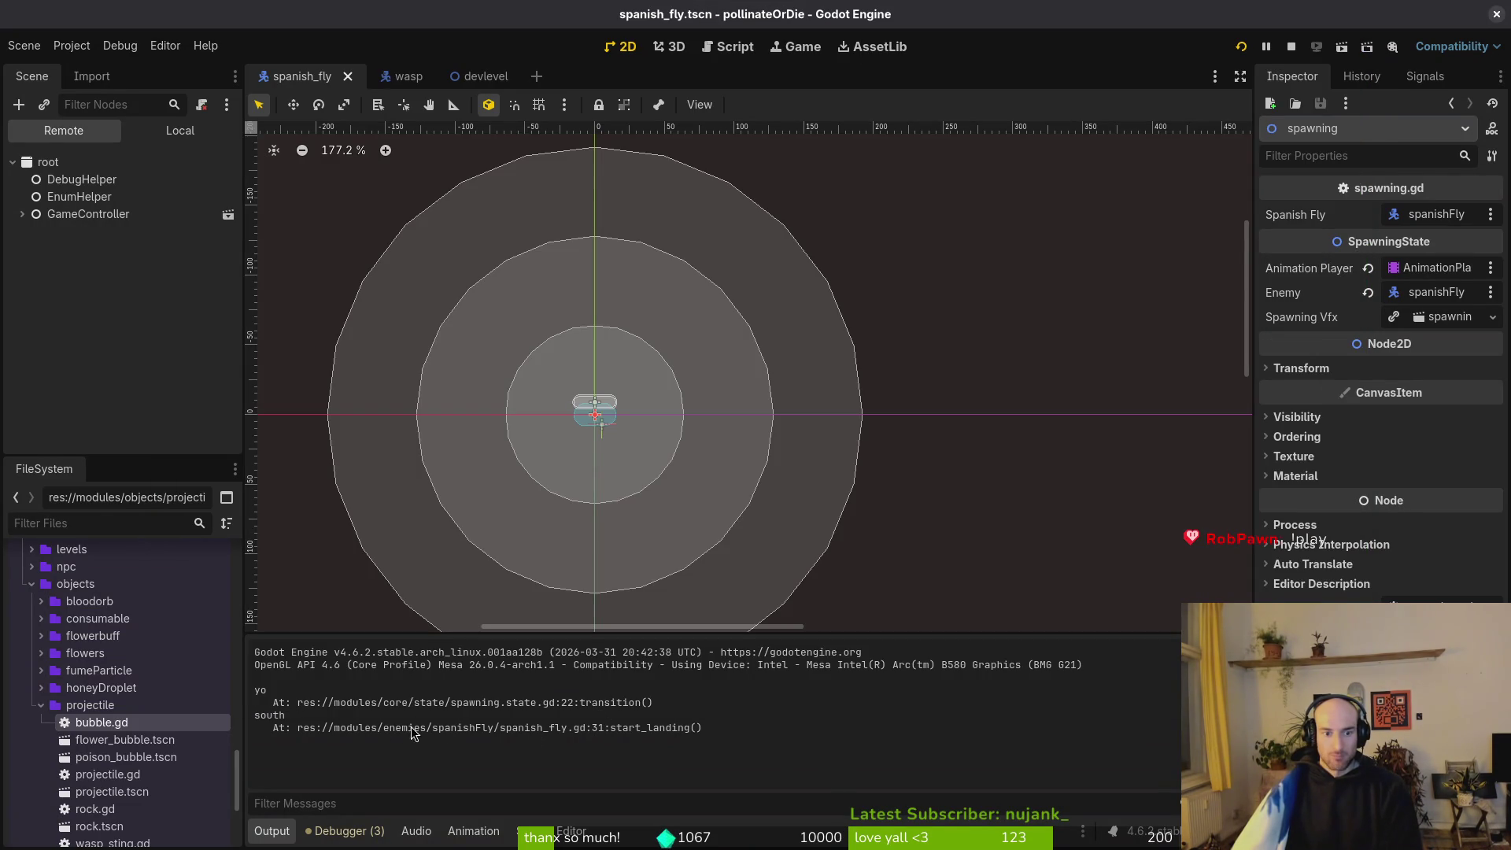
key(F5)
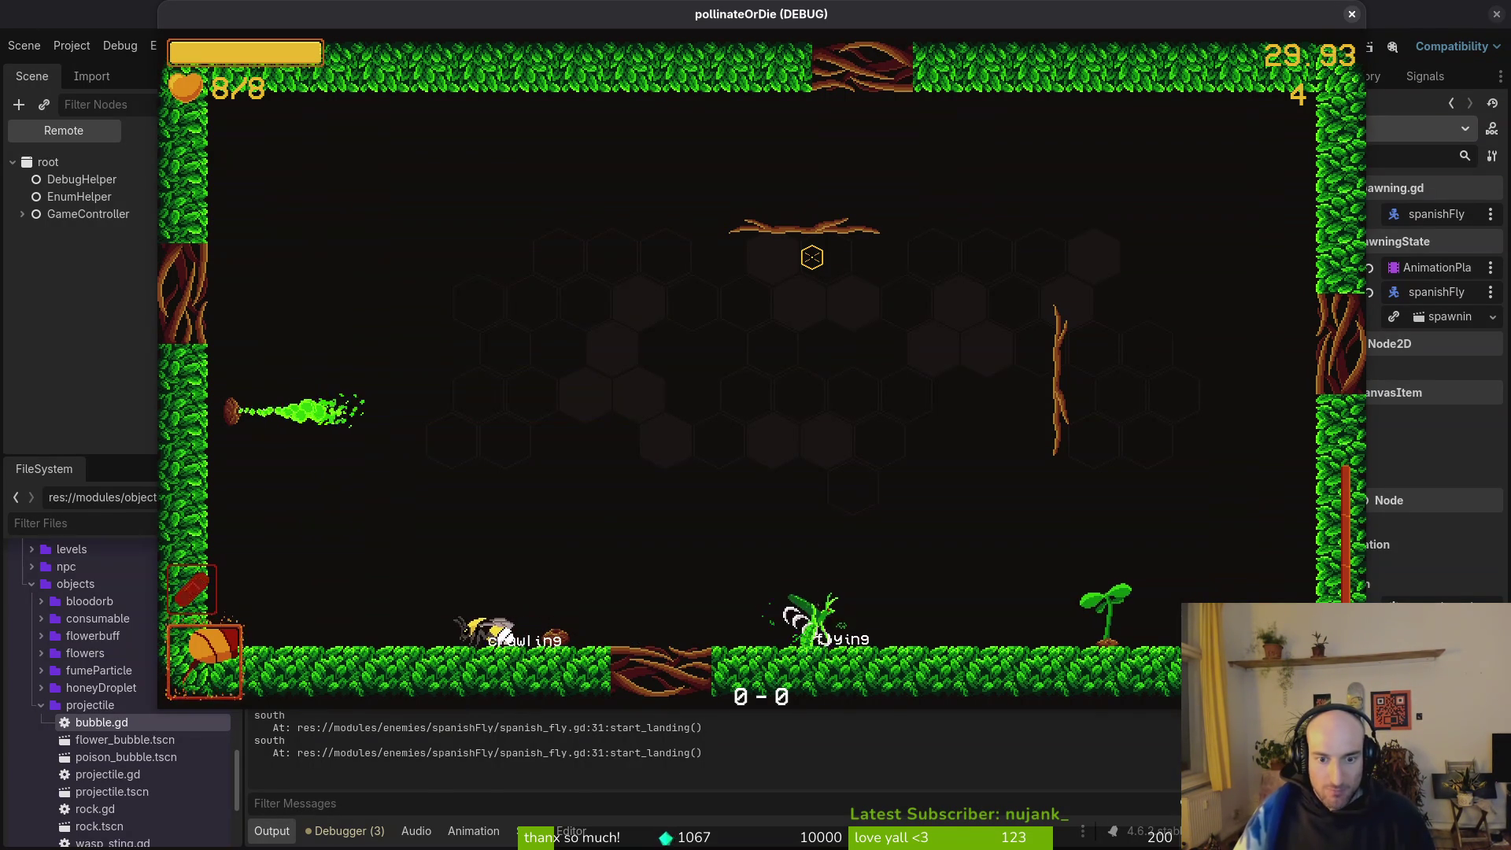
key(Escape)
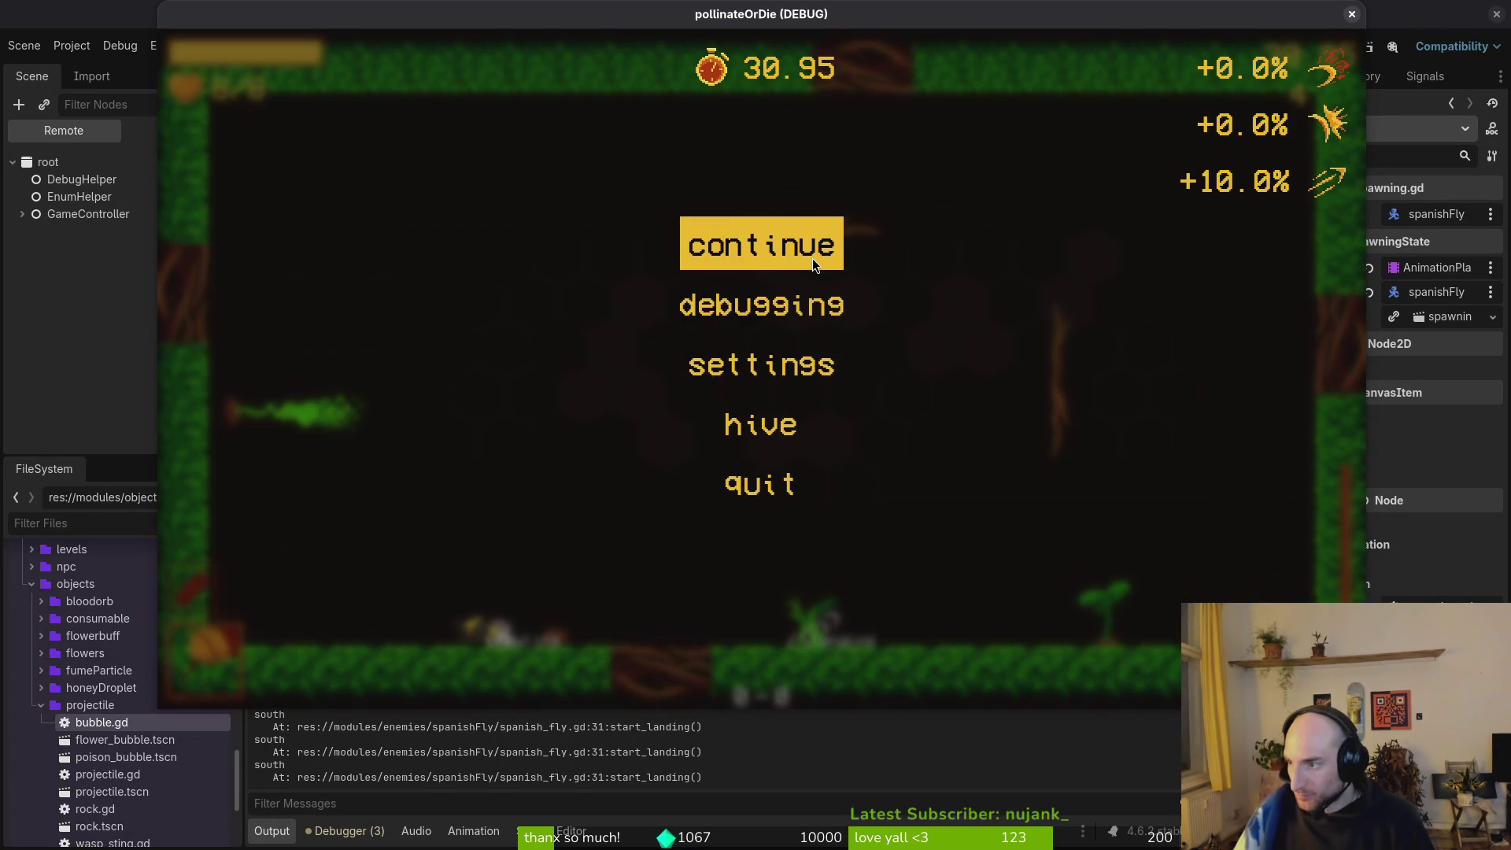
key(super+2)
Grep the project for 'takeoff' and preview the matches in takeoff.gd and spanish_fly.gd.
text(takeoff)
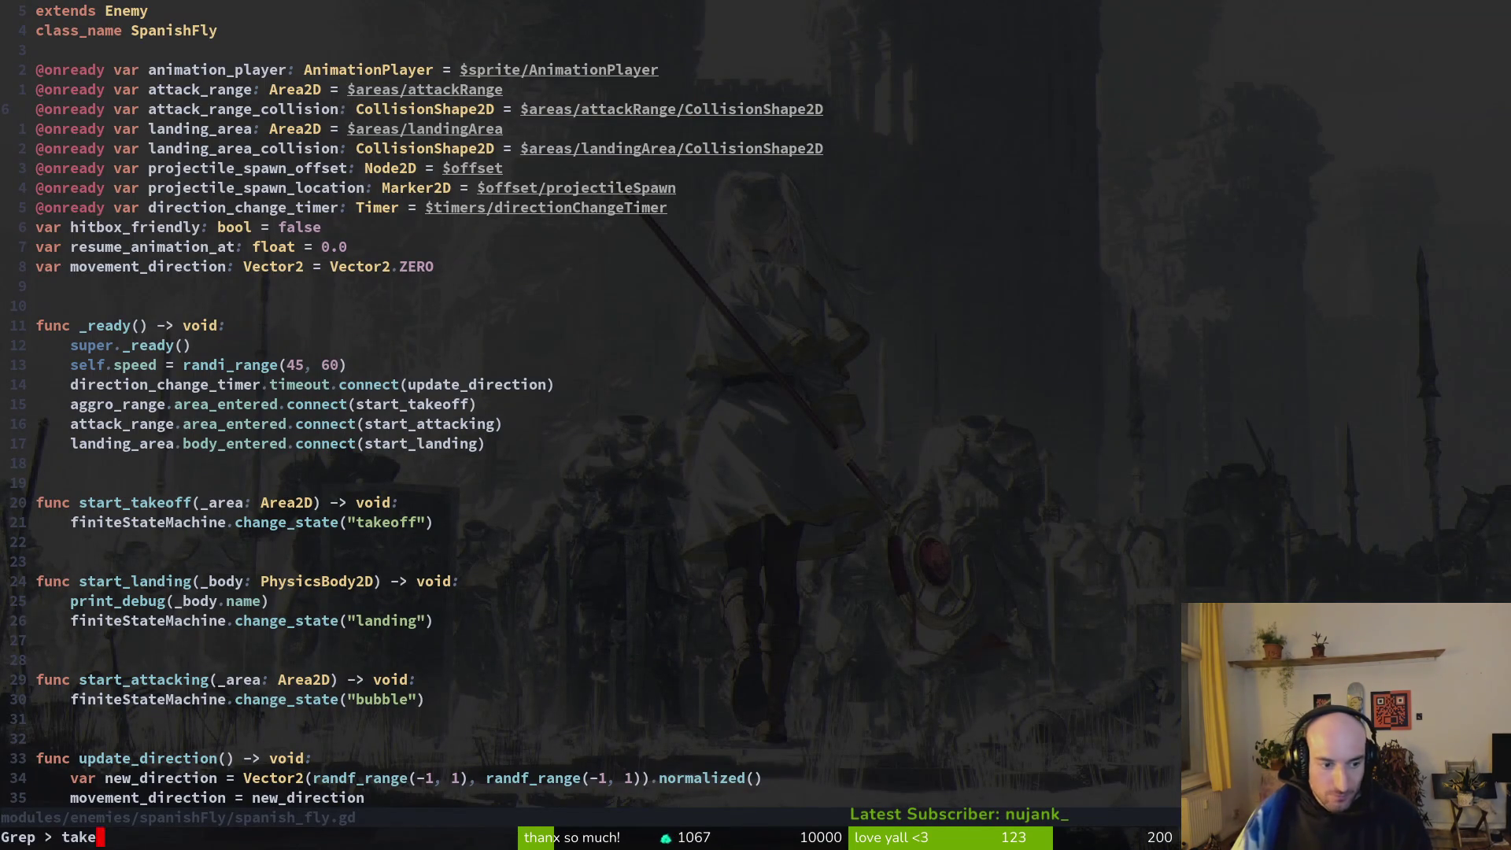
key(Return)
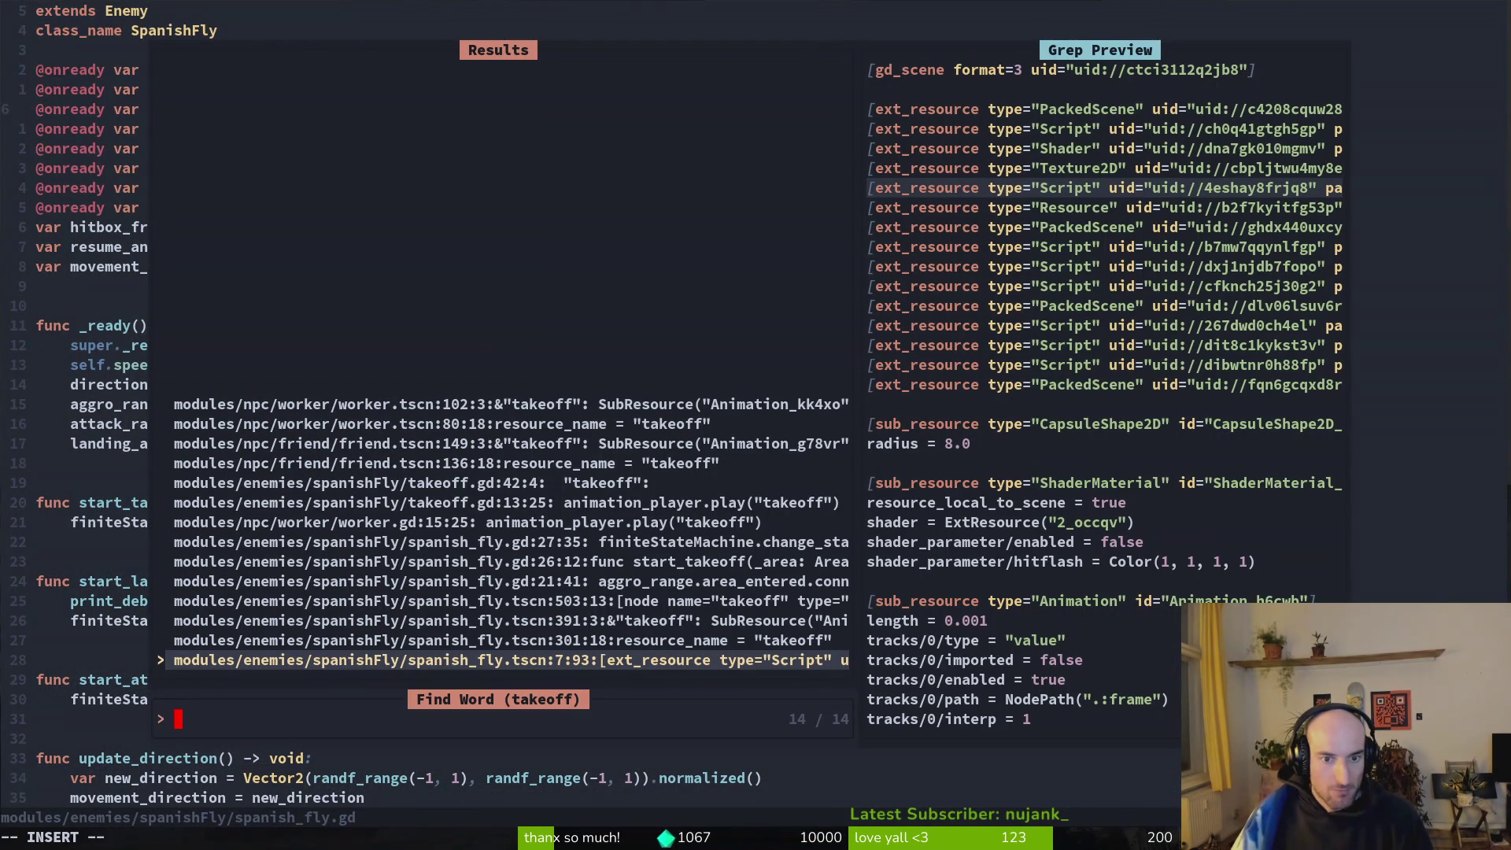
key(Up)
key(Up)
key(Up)
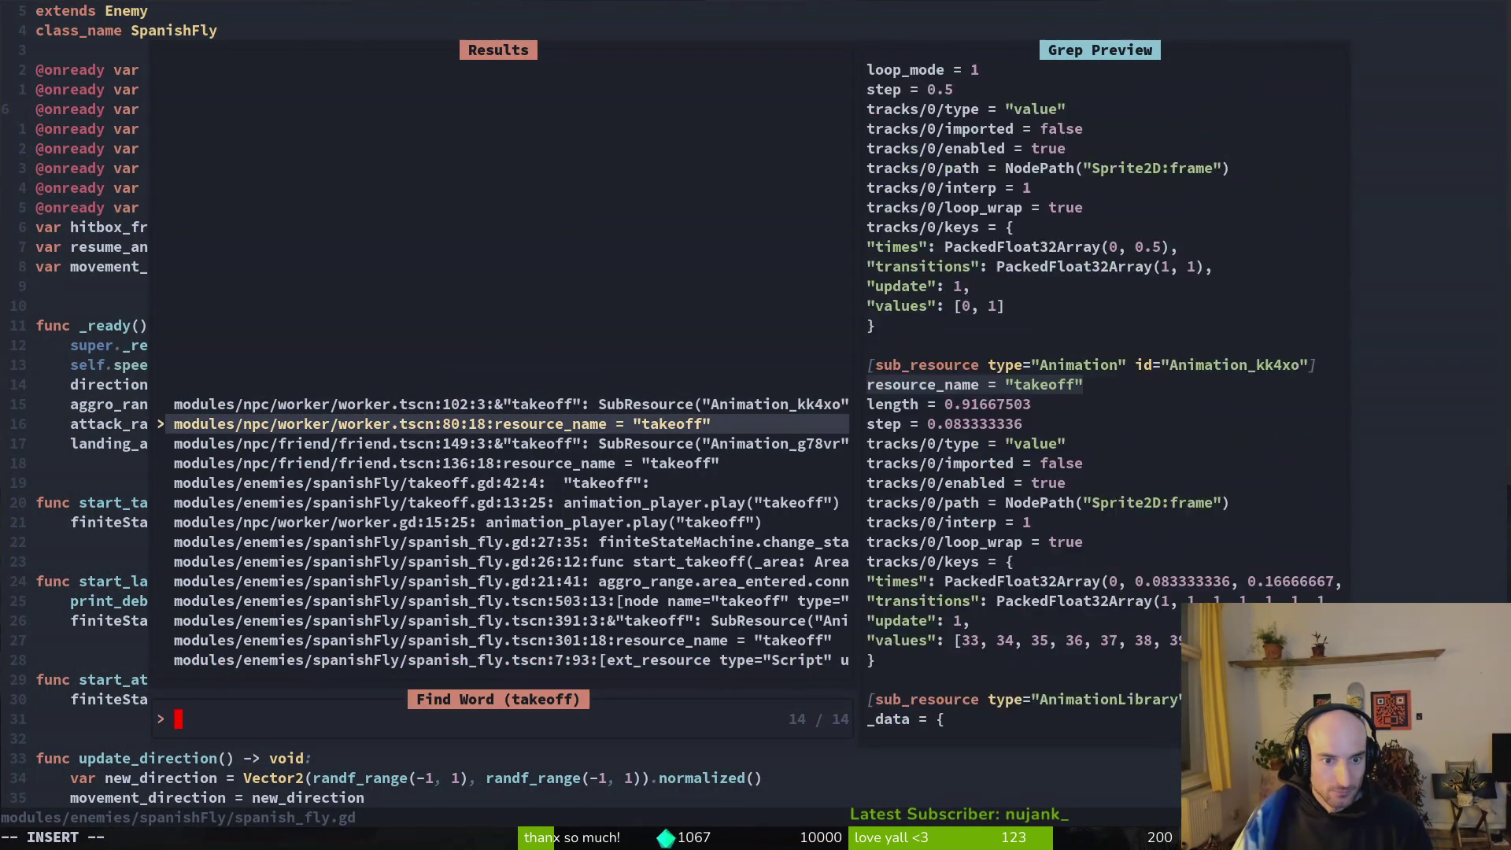
key(Down)
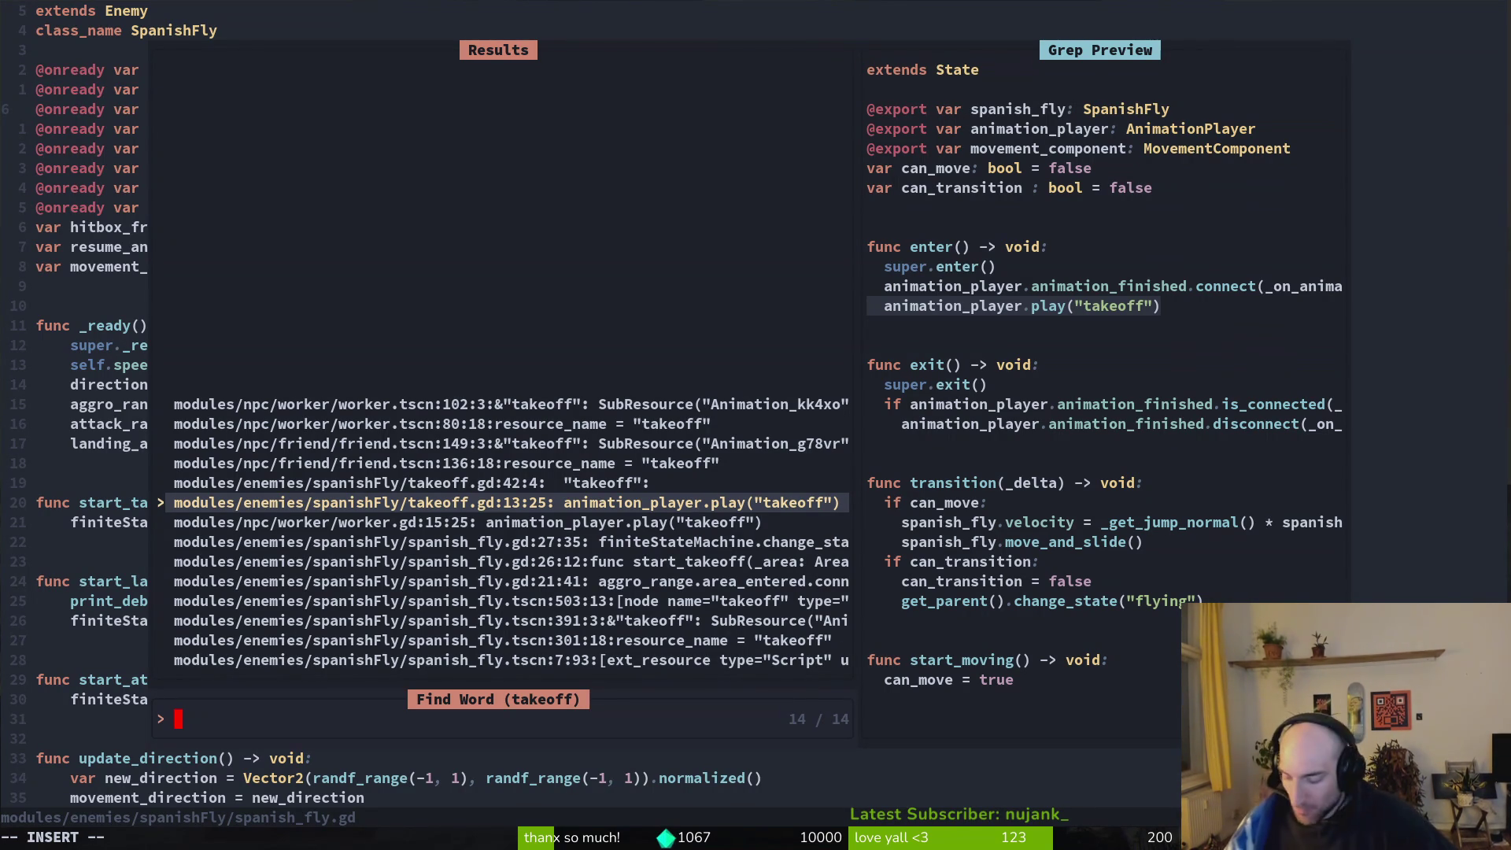
key(Down)
key(Down)
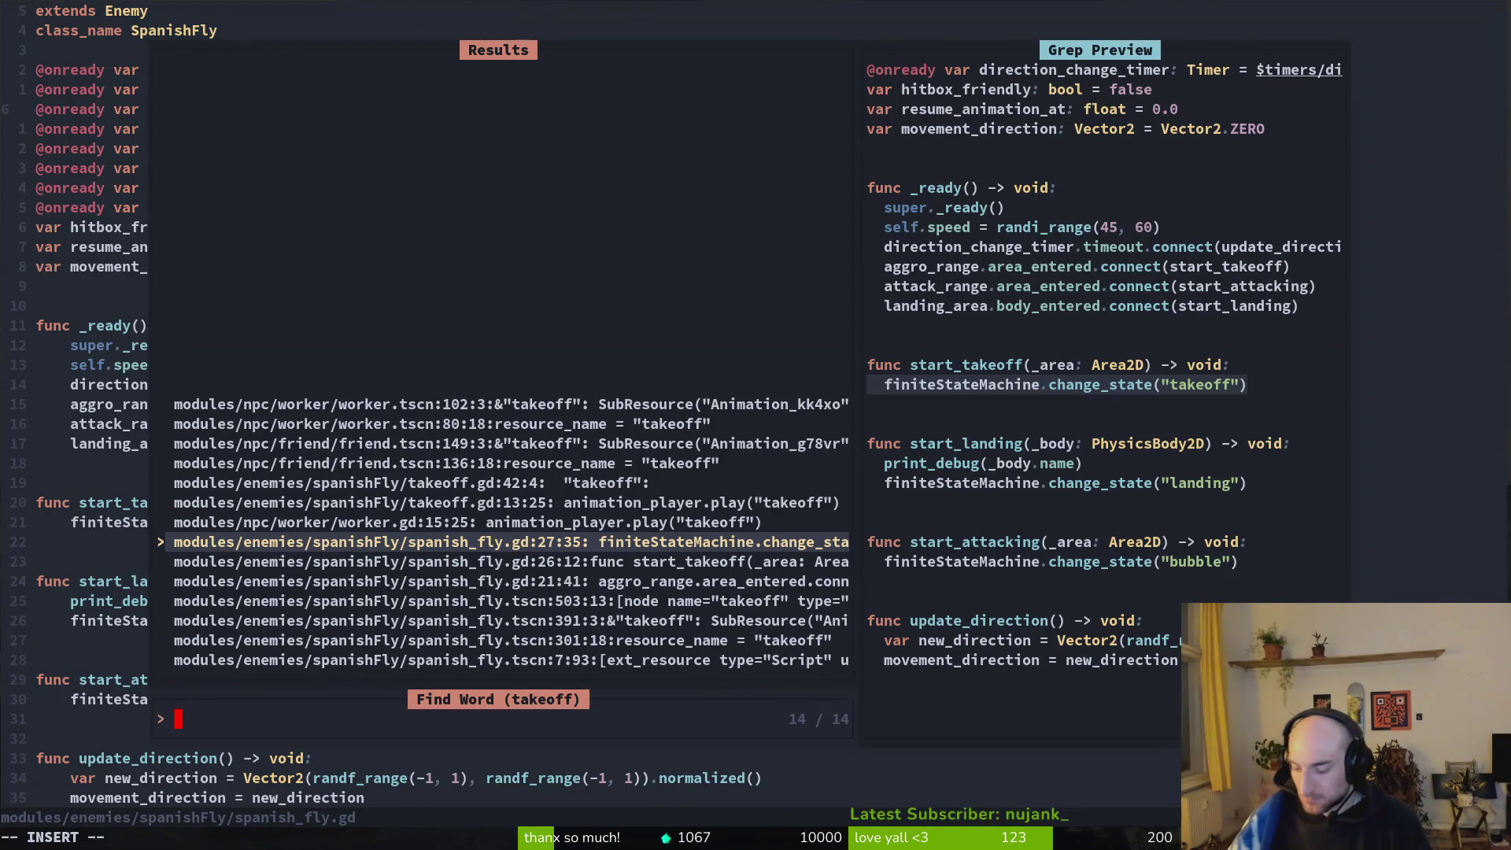
key(Escape)
key(Escape)
Yank the text 'aggro_range.area_entered' from the aggro_range connect line.
key($)
key(k)
key(k)
key(j)
key(j)
key(j)
key(k)
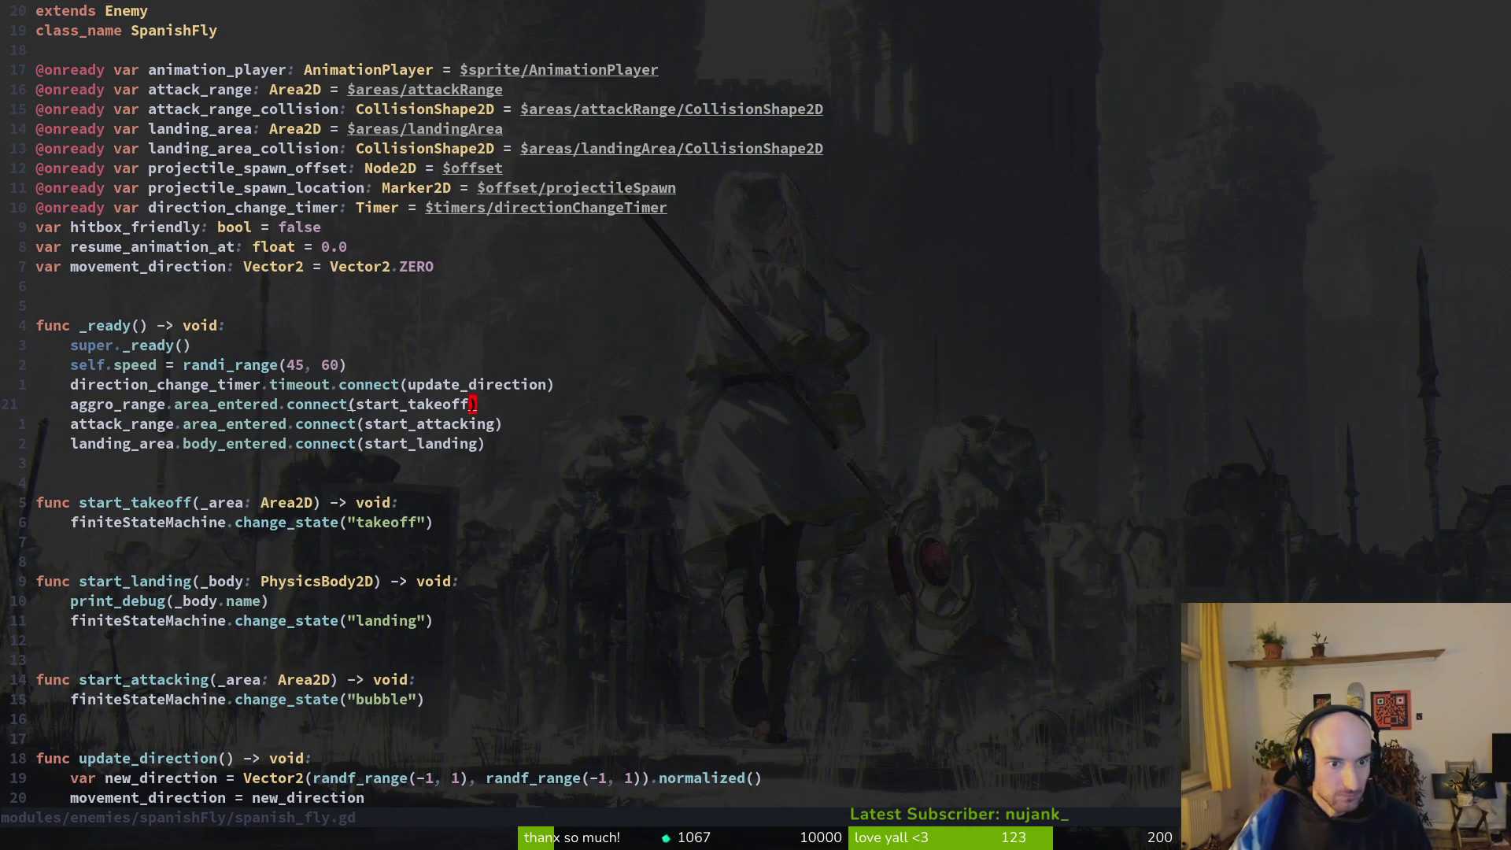
key(b)
key(b)
key(b)
key(w)
key(b)
key(v)
key(e)
key(e)
key(e)
key(y)
Grep for 'aggro_range.area_entered', preview the mosquito and rhinoBeetle hits, and open fly.gd's match.
key(space)
key(f)
key(g)
key(ctrl+r)
key(quotedbl)
key(Return)
key(ctrl+p)
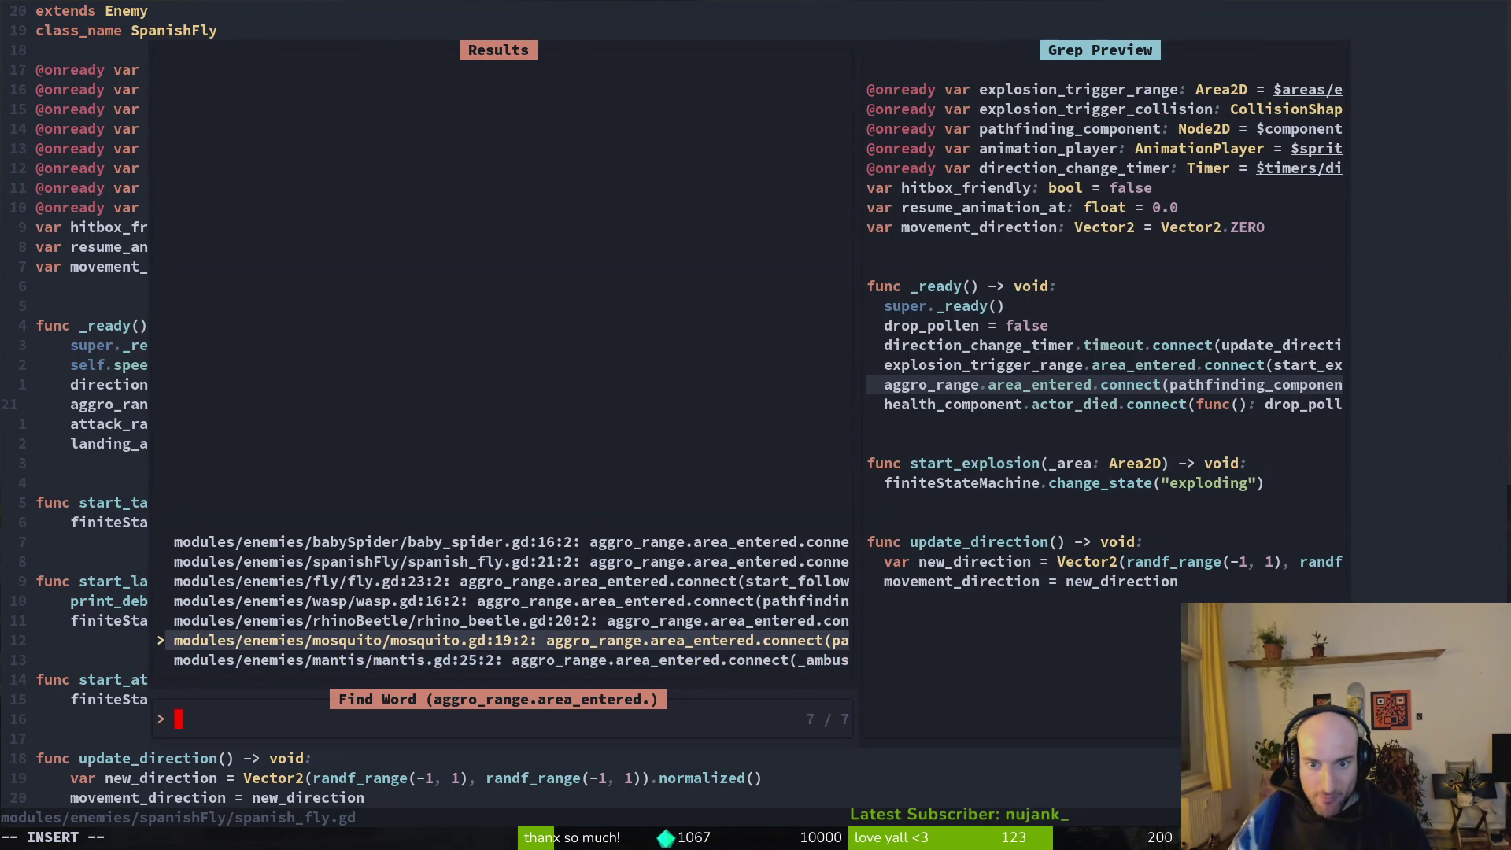
key(ctrl+p)
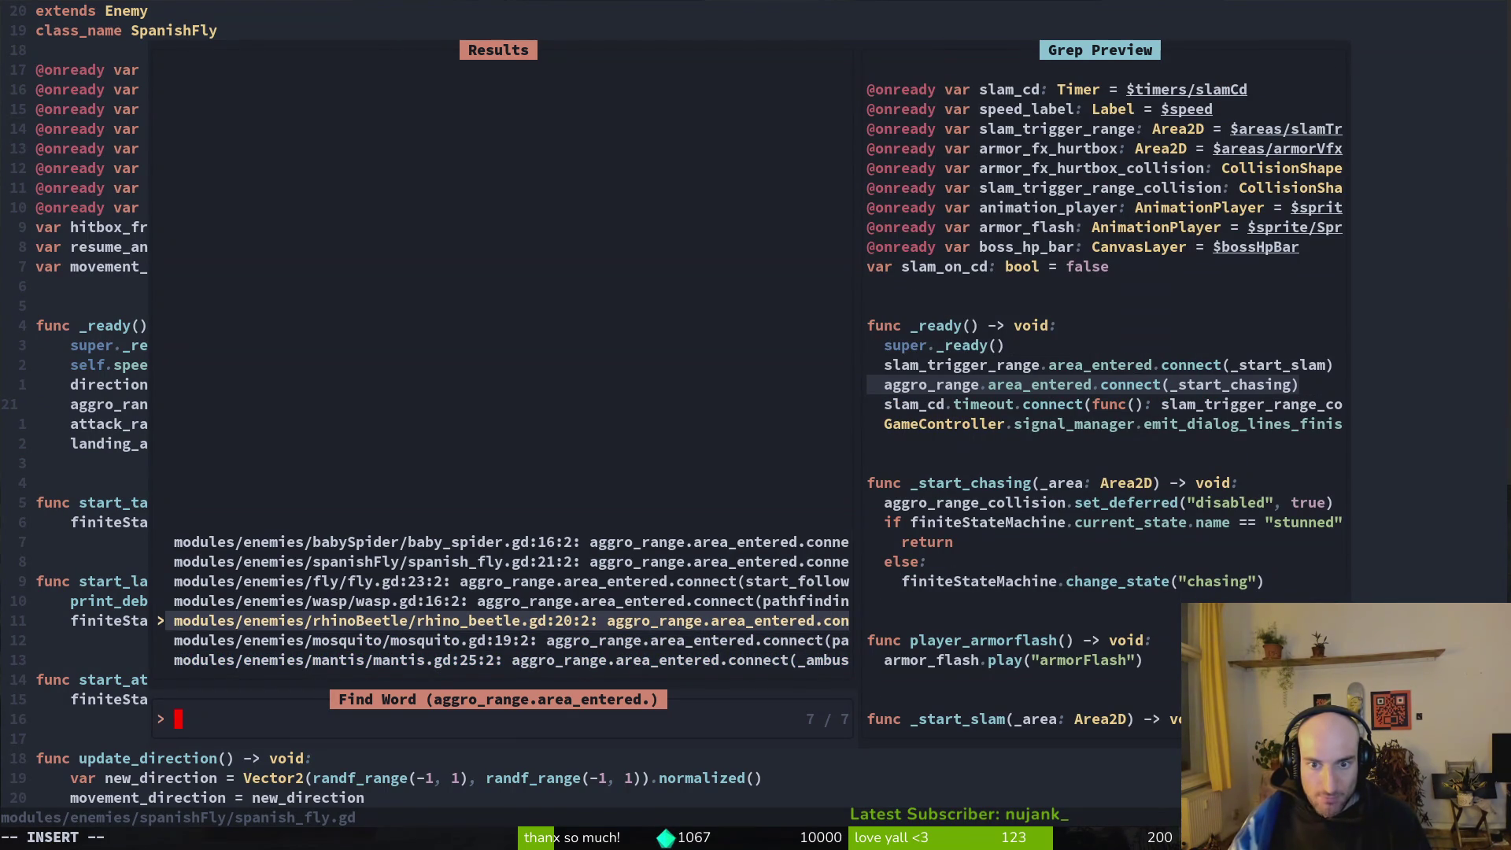
key(ctrl+p)
key(ctrl+p)
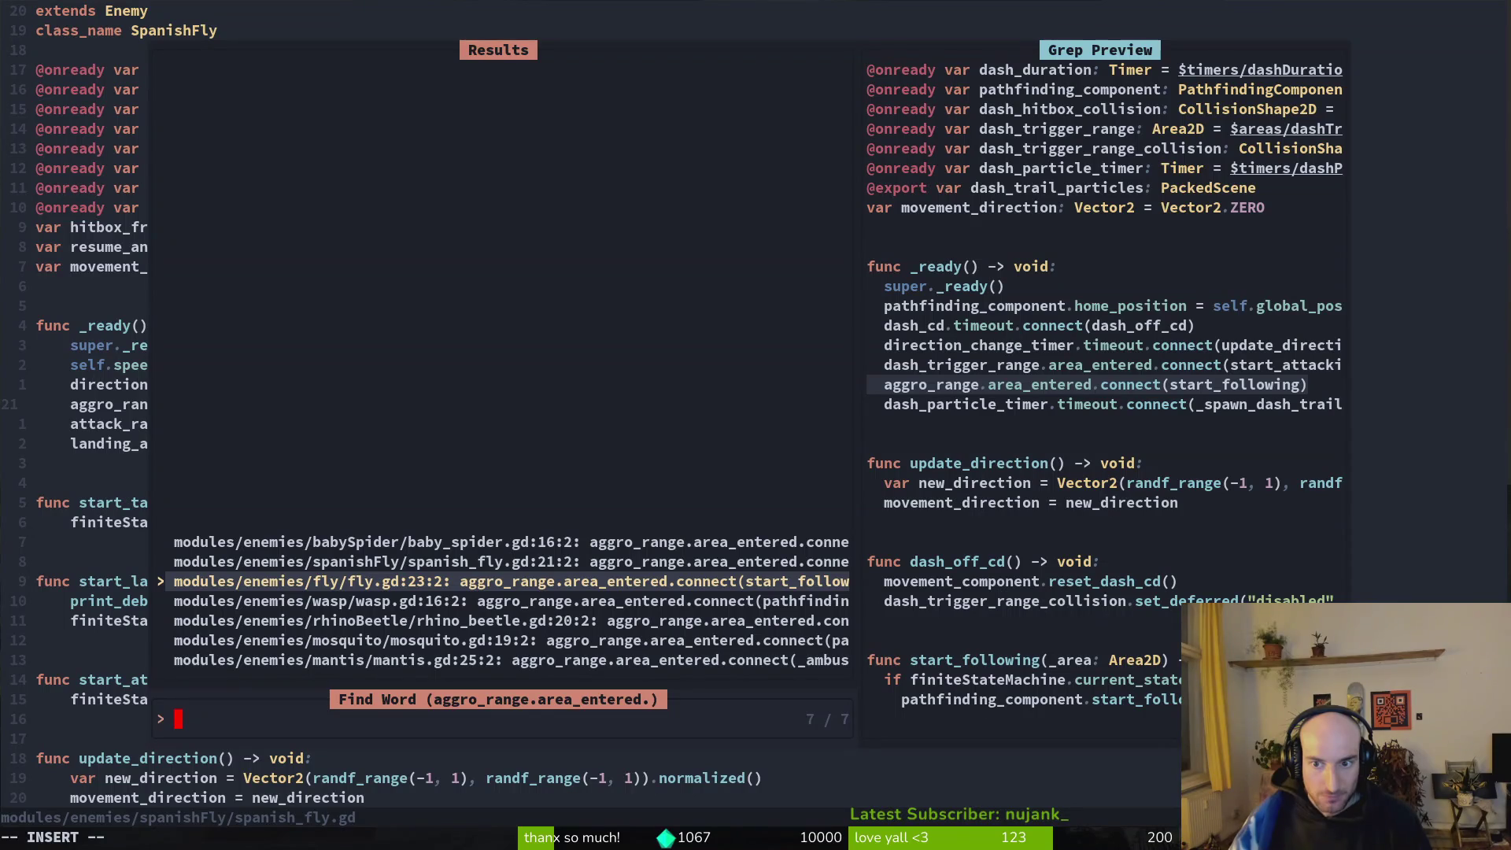
key(Return)
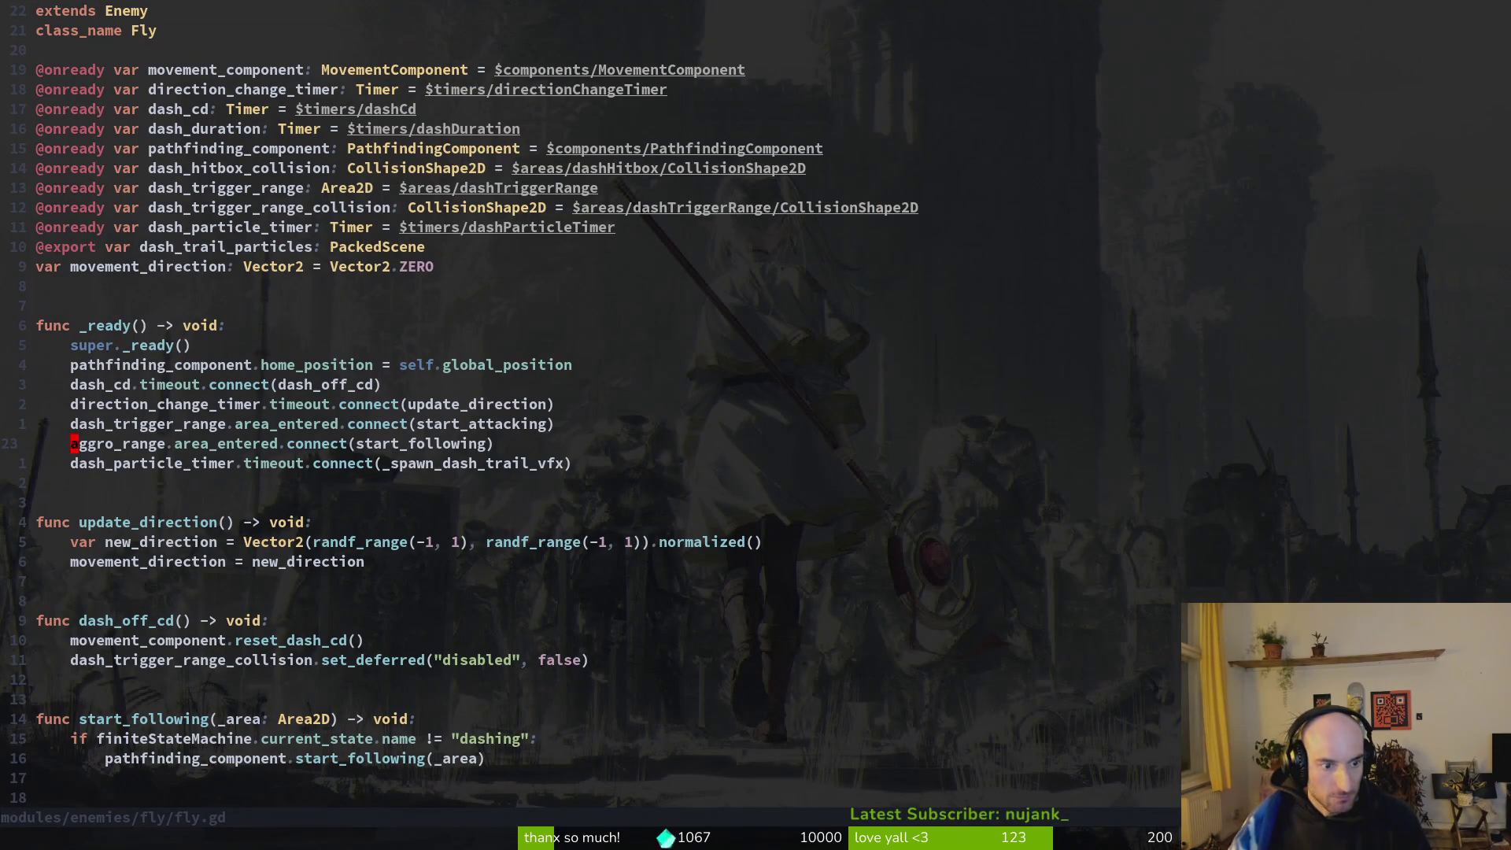
Delete the surplus blank line above func _spawn_dash_trail_vfx in fly.gd and save it with :w.
key(j)
key(j)
key(j)
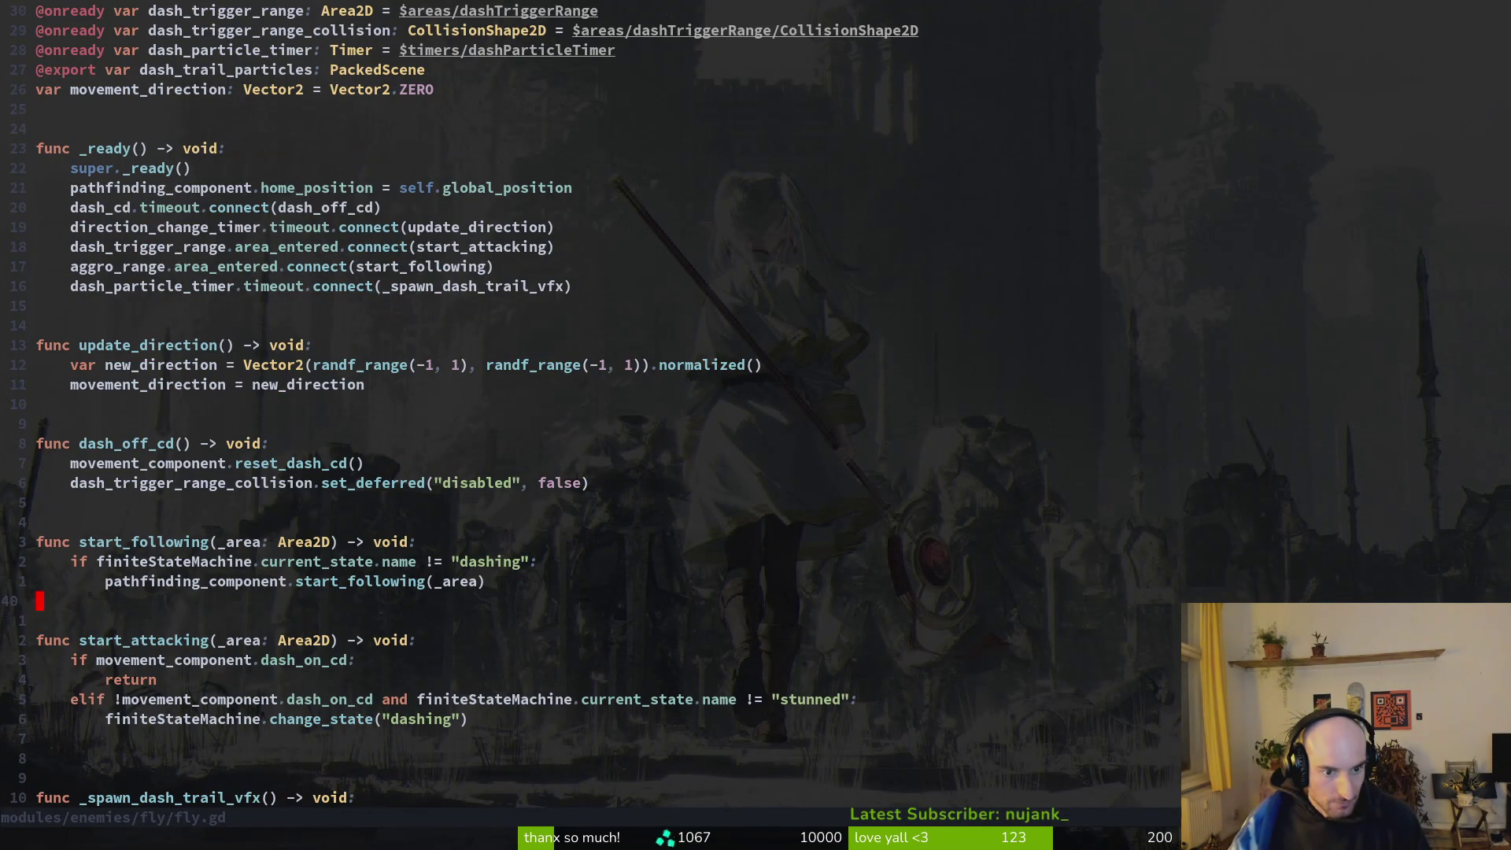
key(shift+v)
key(Escape)
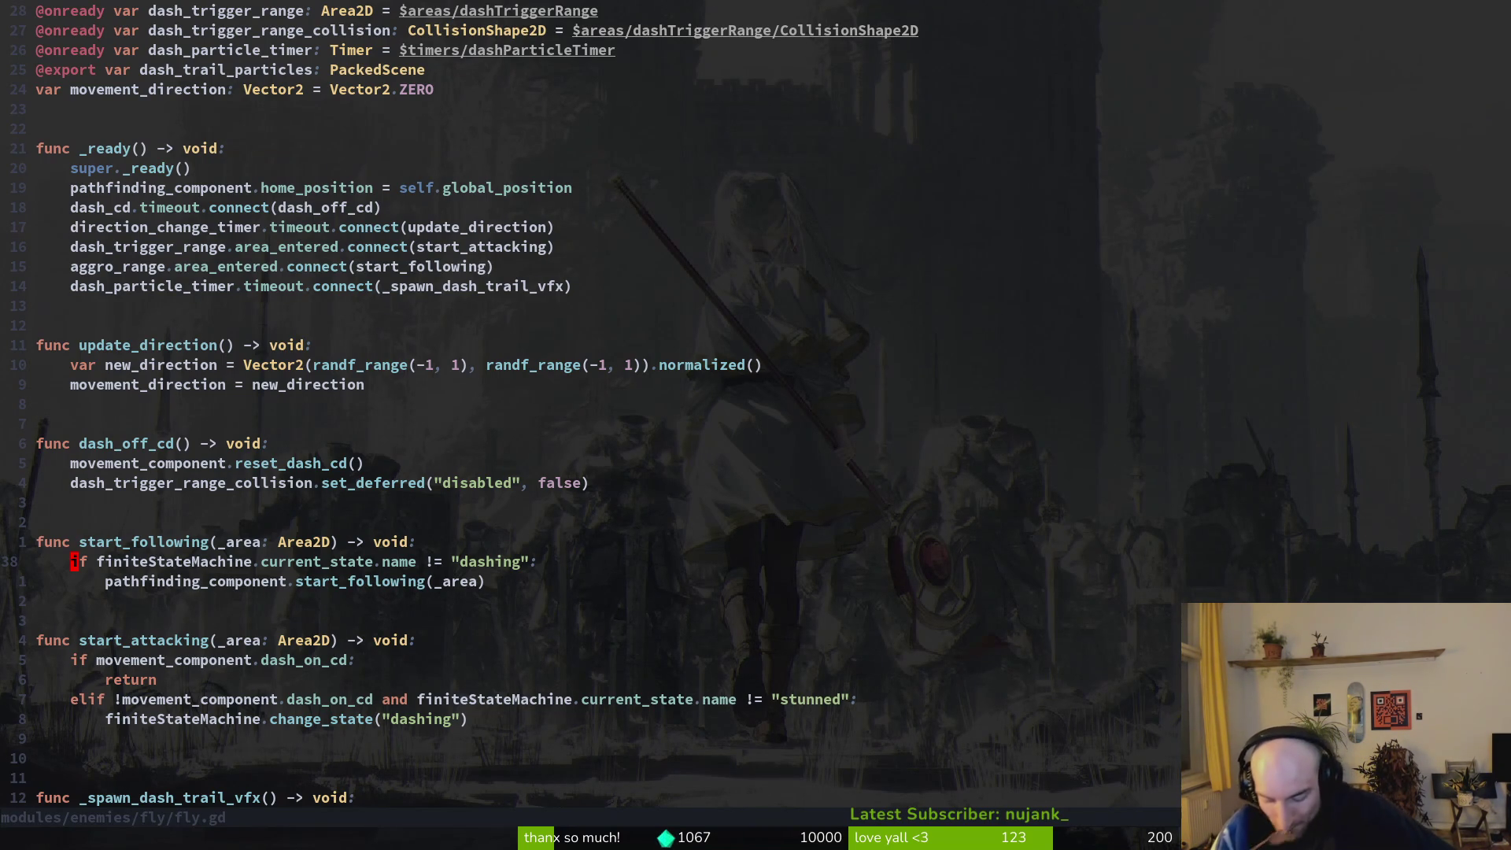
key(alt+Tab)
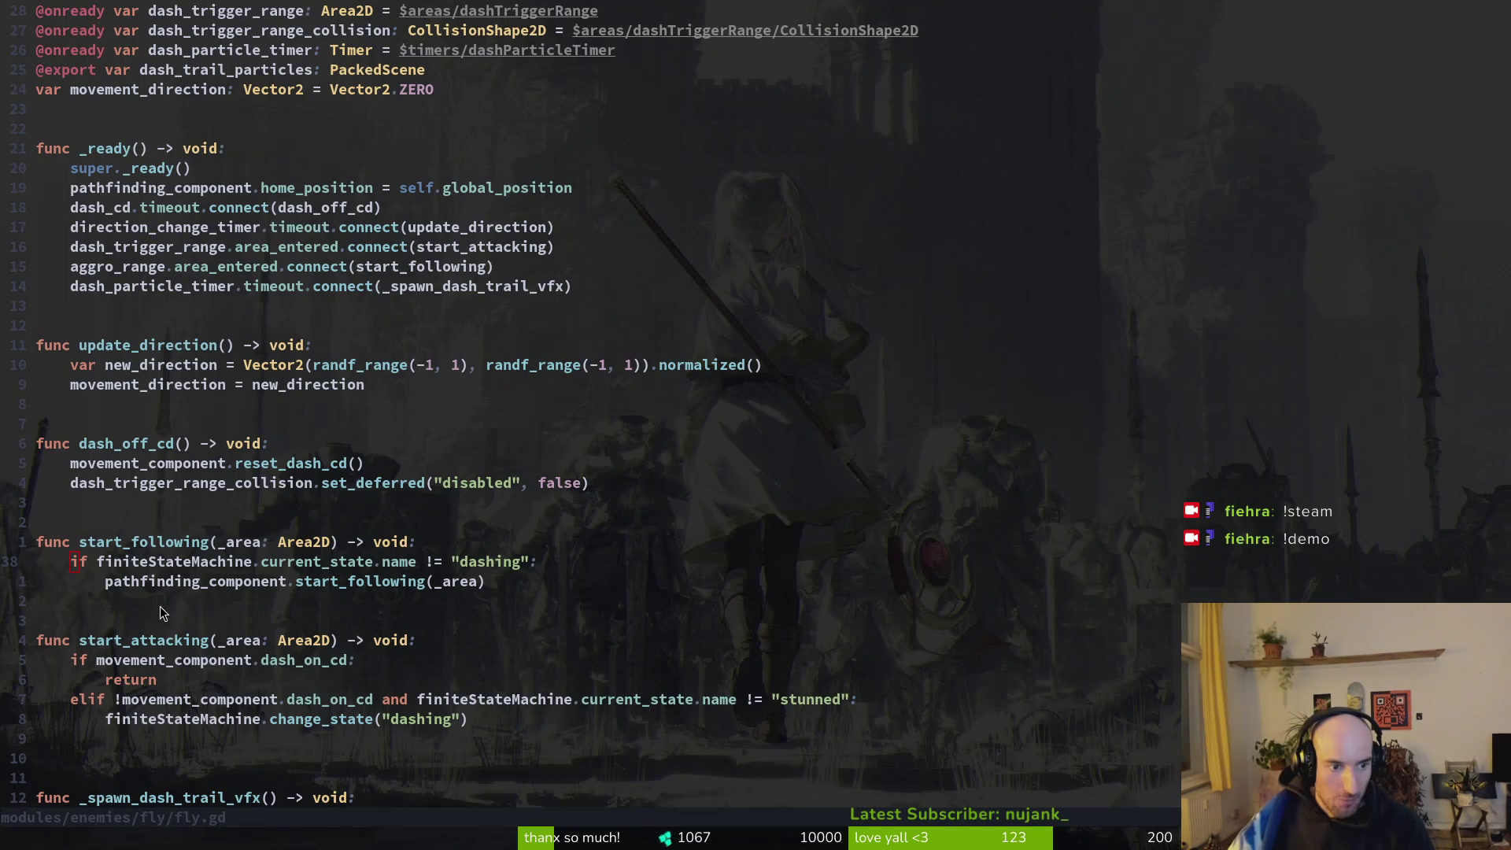
key(j)
key(j)
scroll(237, 592, down, 3)
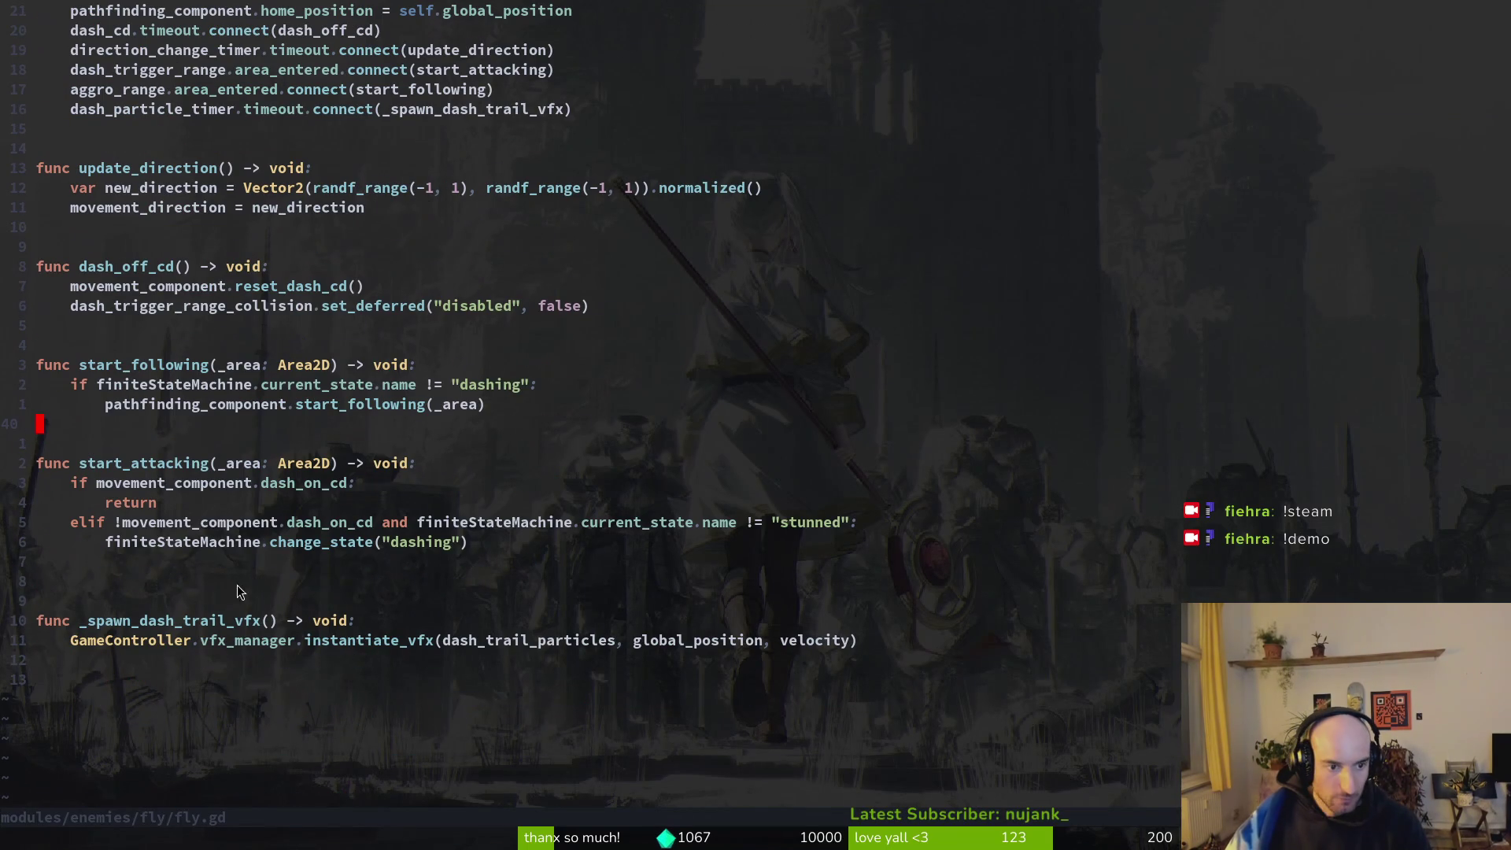
click(151, 585)
key(d)
key(d)
text(:w)
key(Return)
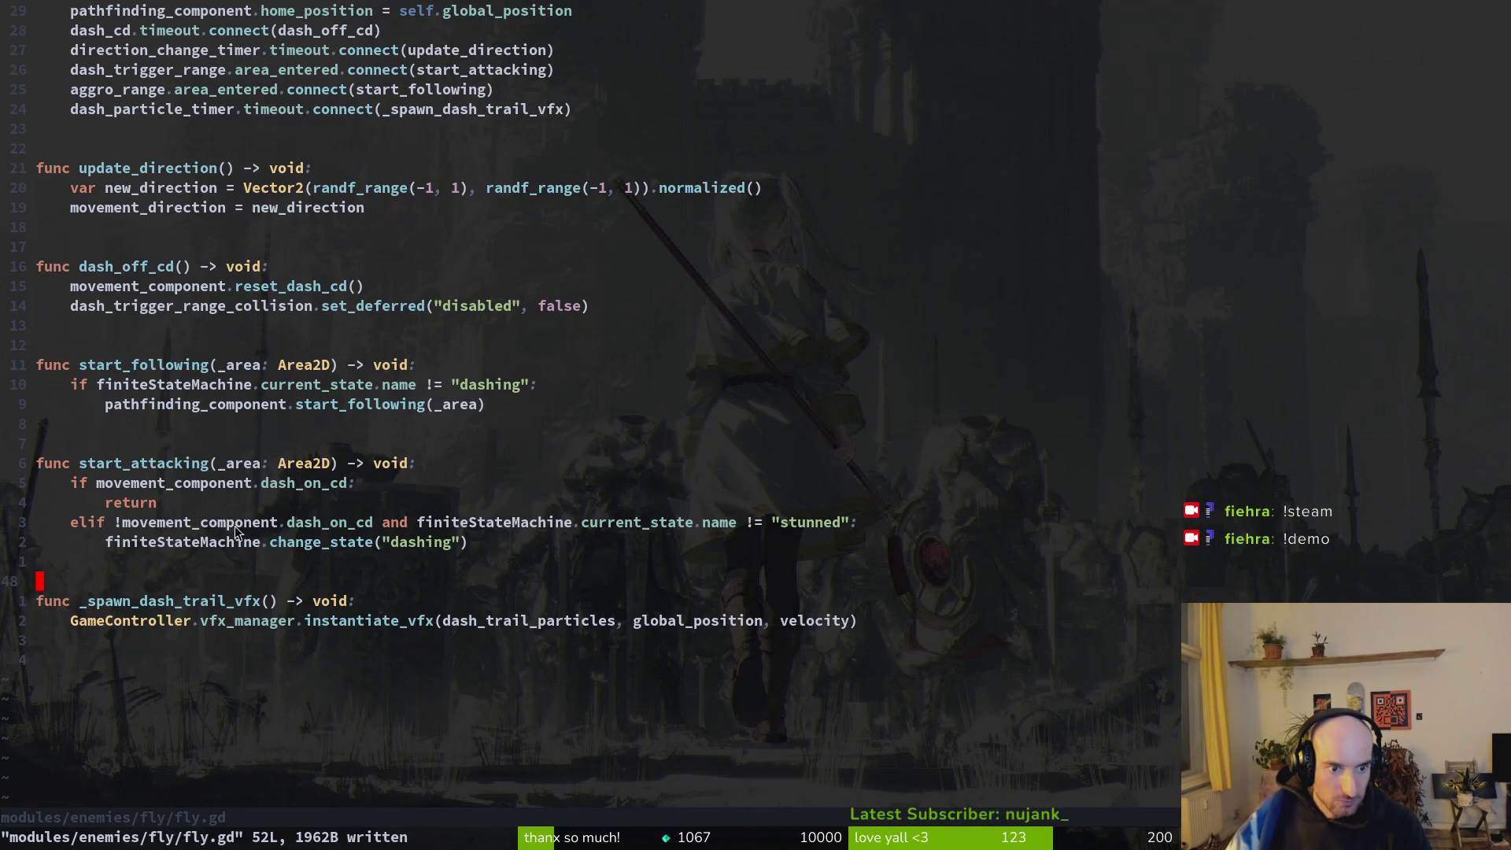
scroll(411, 609, up, 6)
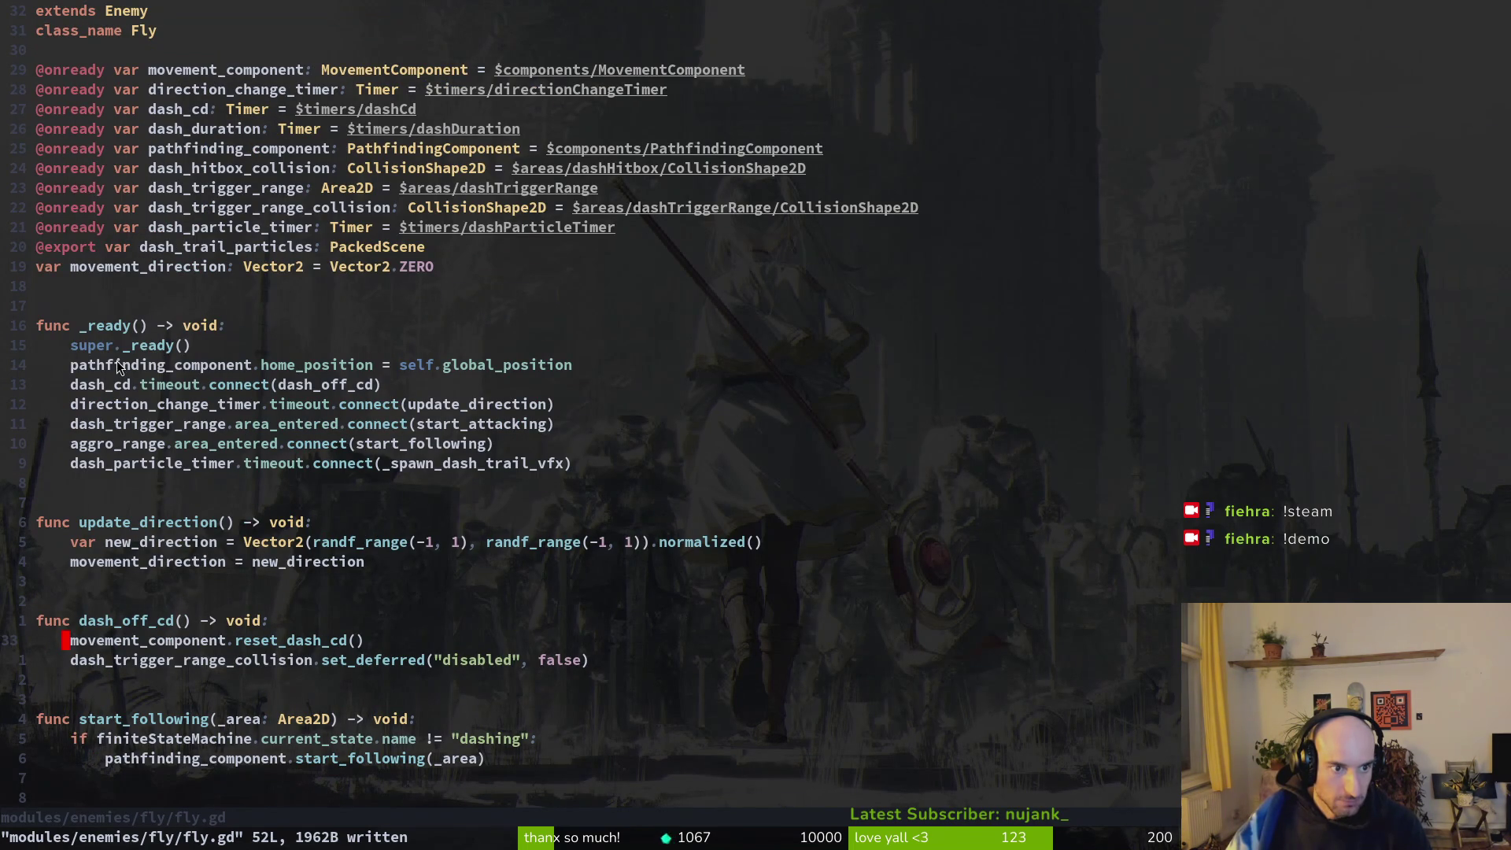
click(89, 302)
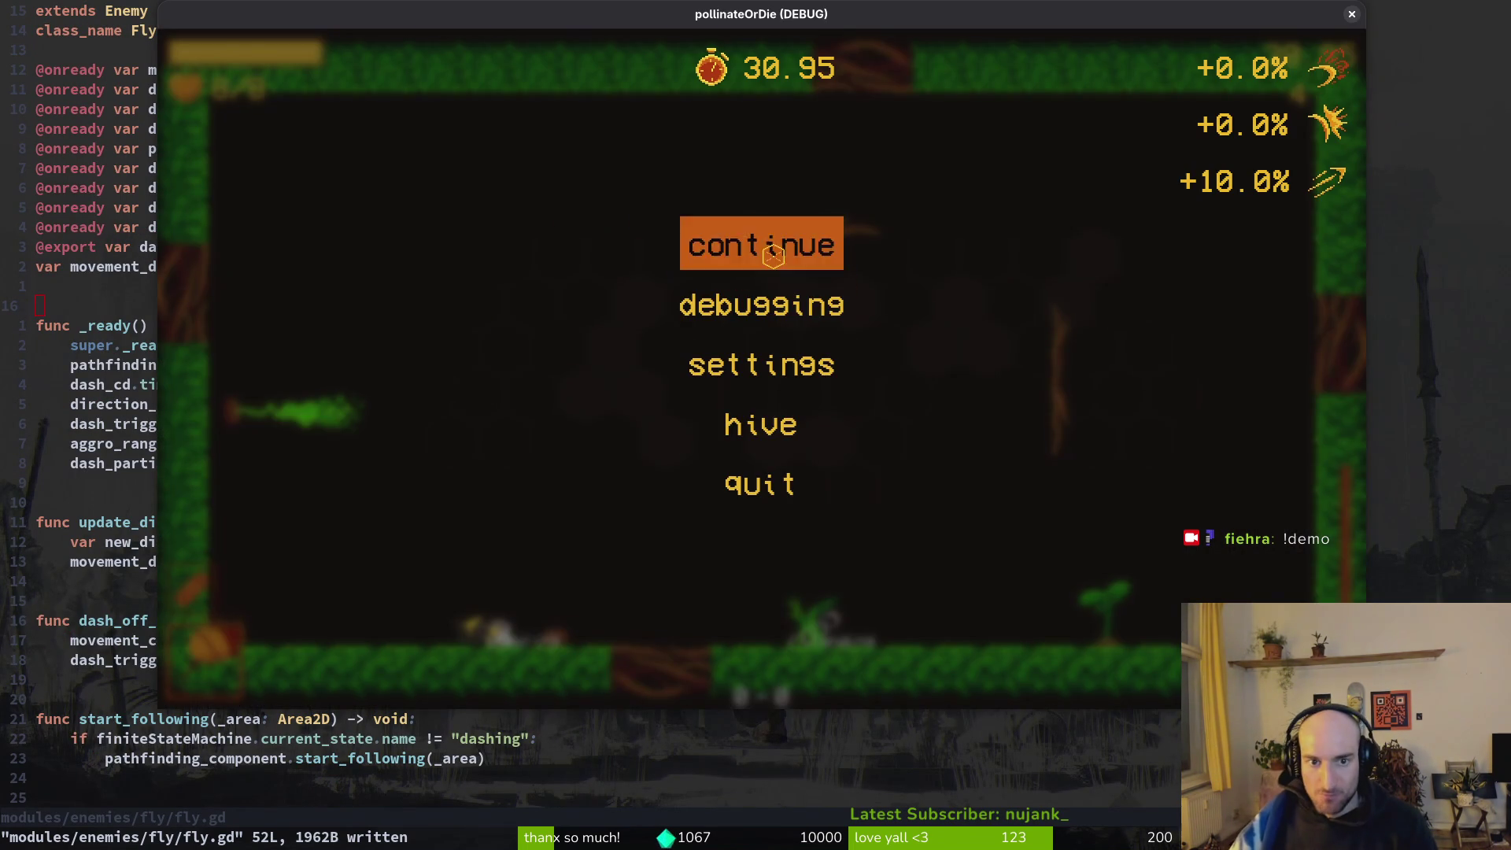
Resume the paused playtest, then close the game window and return to spanish_fly.gd.
click(773, 256)
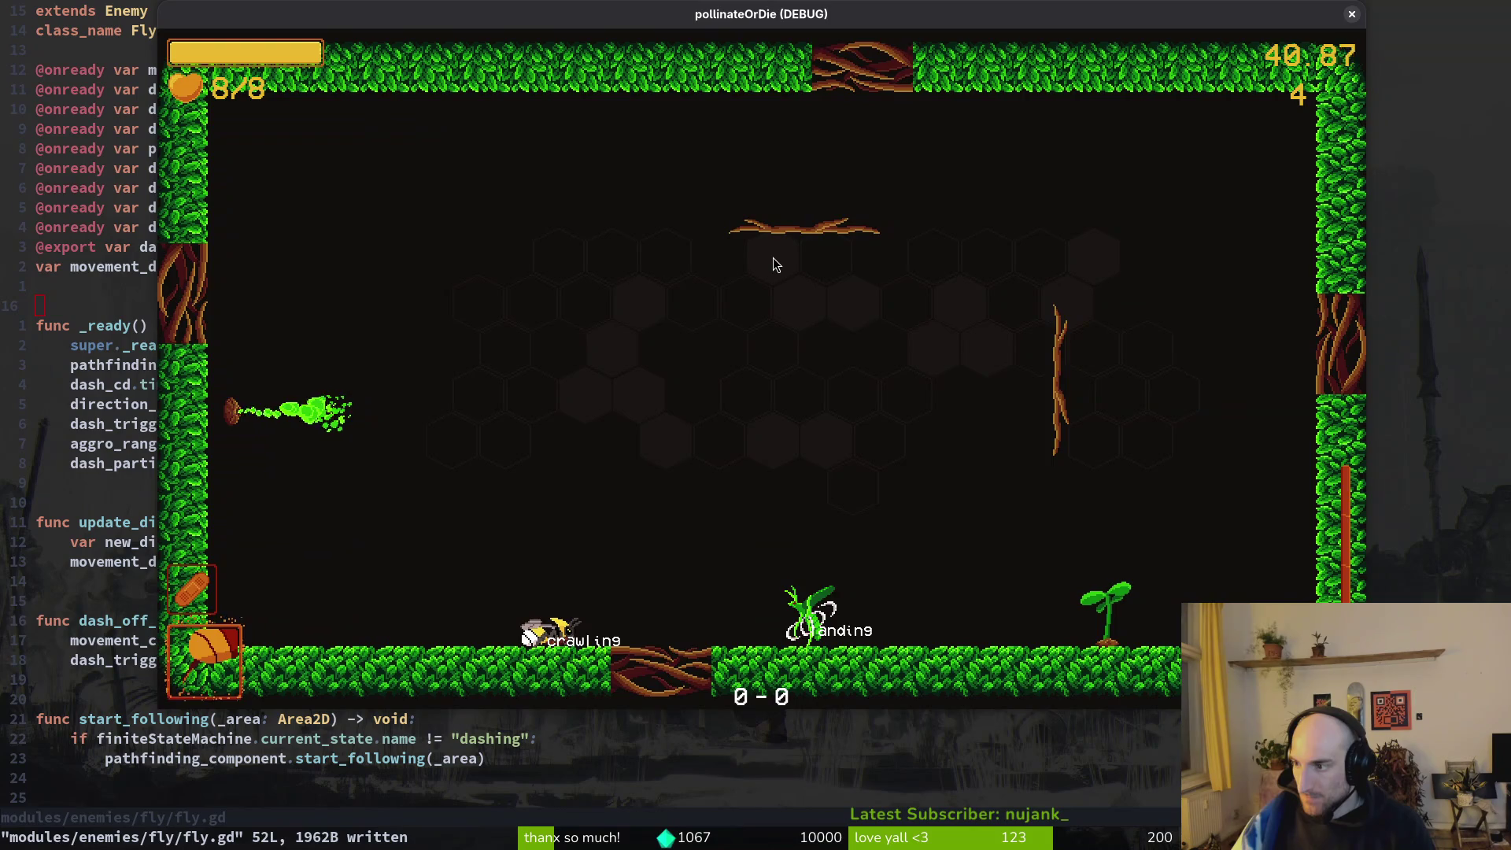
key(Escape)
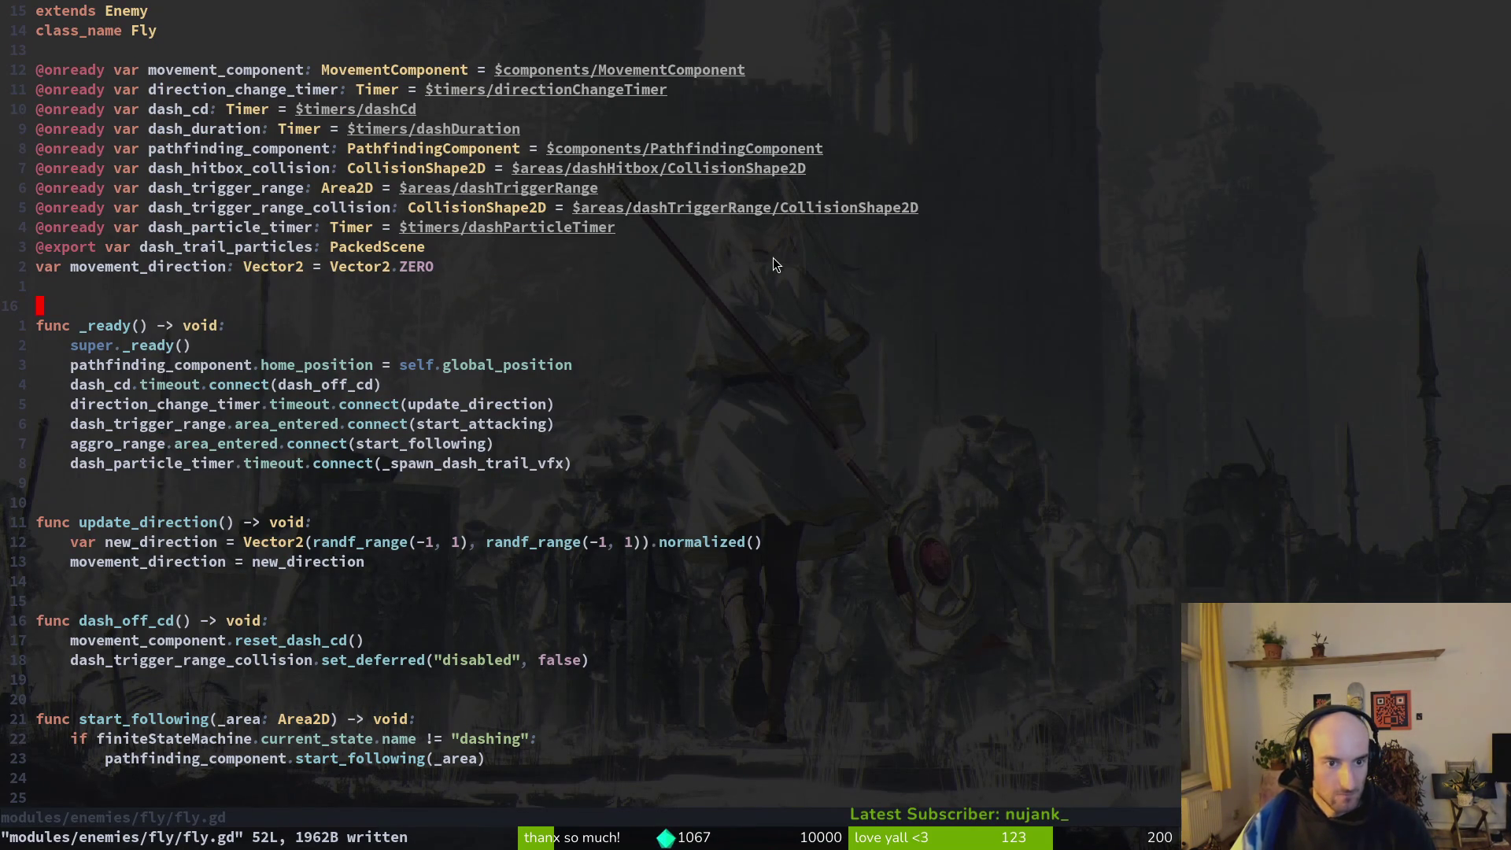
key(ctrl+o)
key(ctrl+o)
key(ctrl+o)
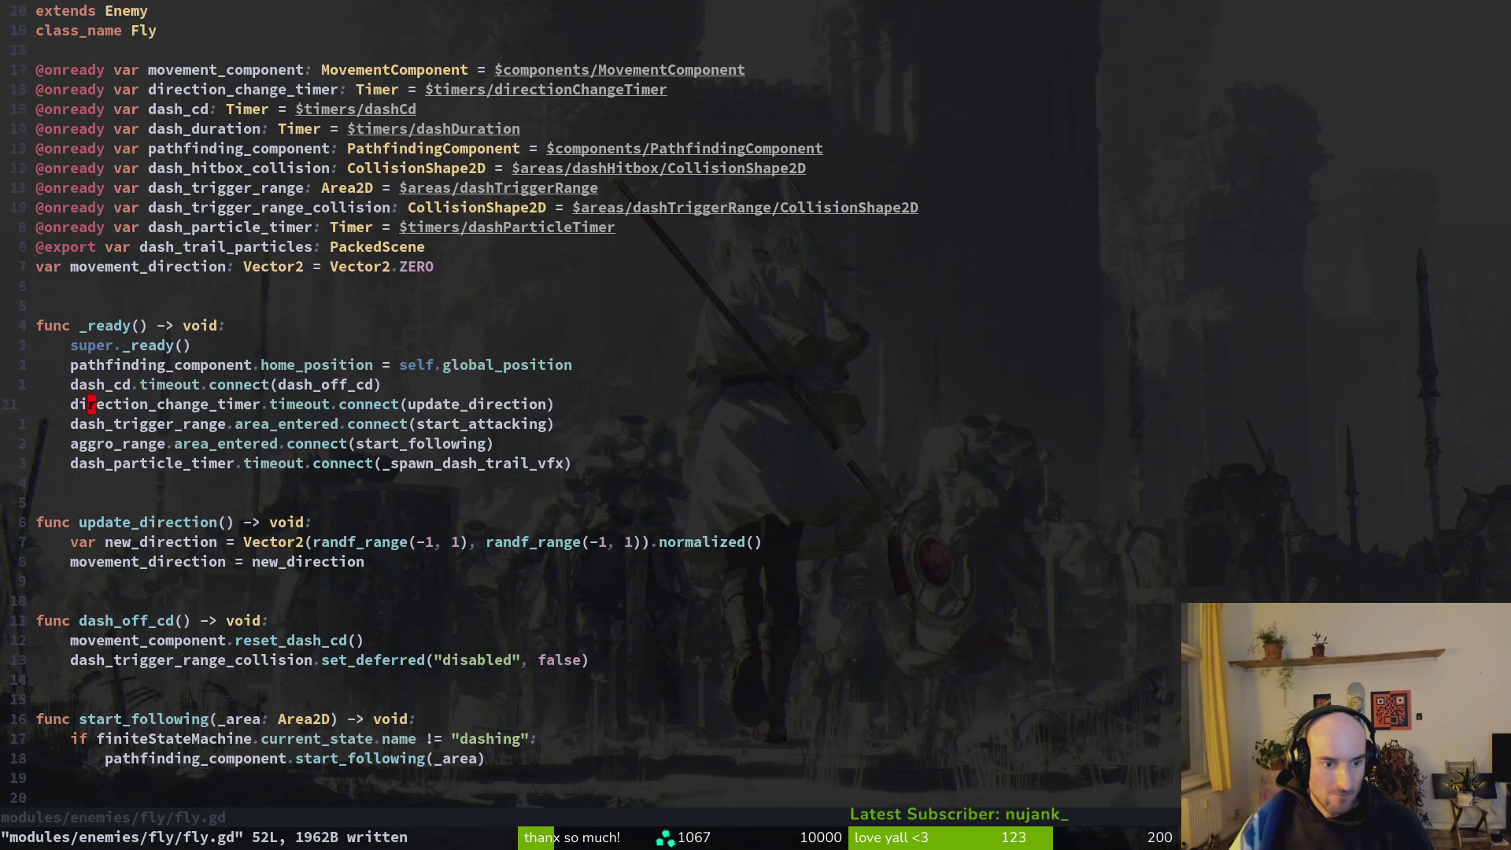
Start start_takeoff with aggro_range_collision.set_deferred("disabled", true) and save spanish_fly.gd.
key(j)
key(j)
key(j)
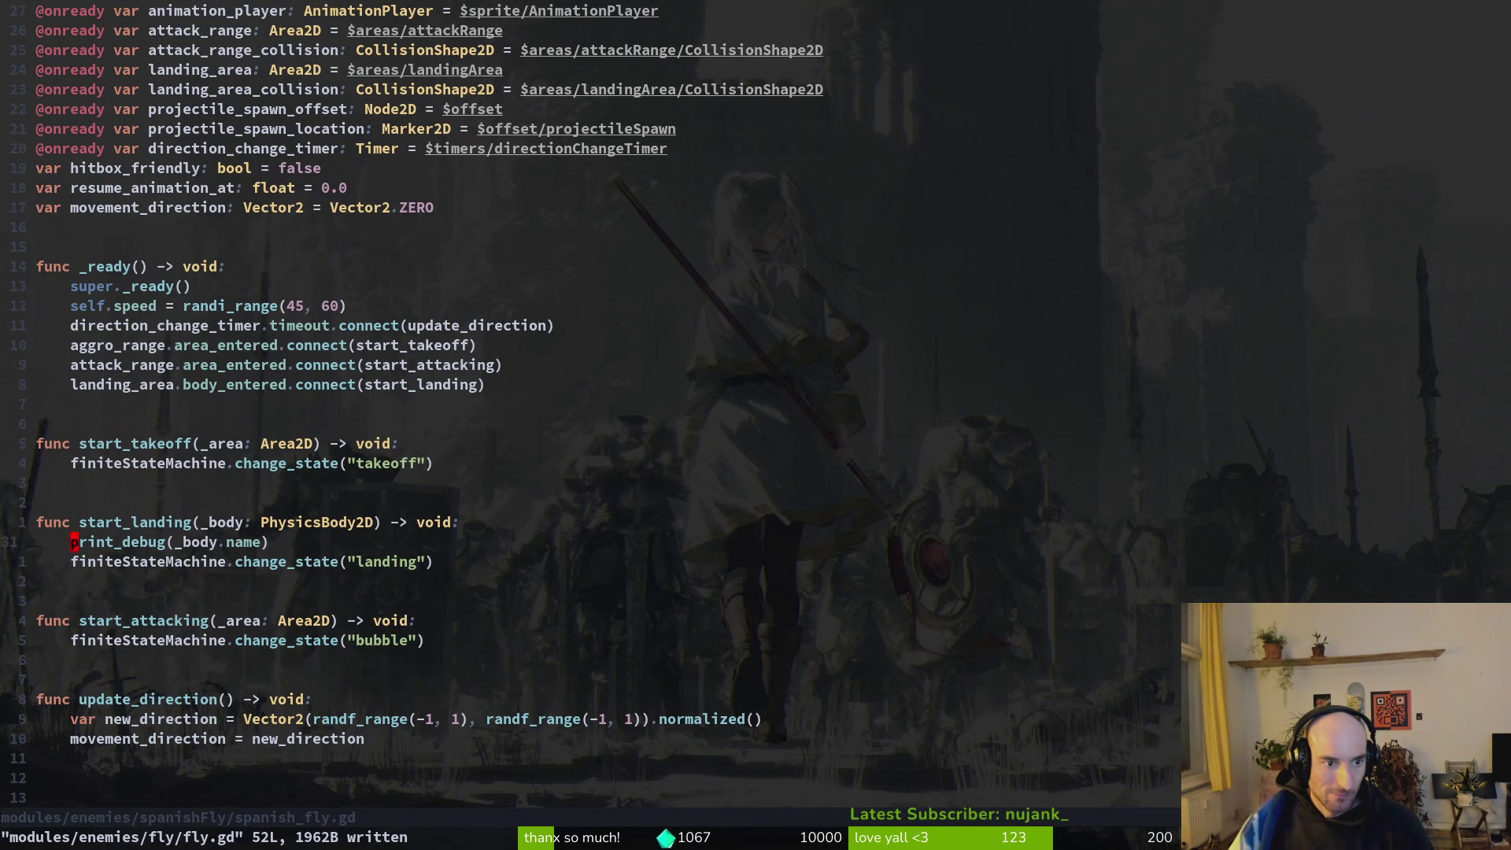
text(oaggro_range_collision.se)
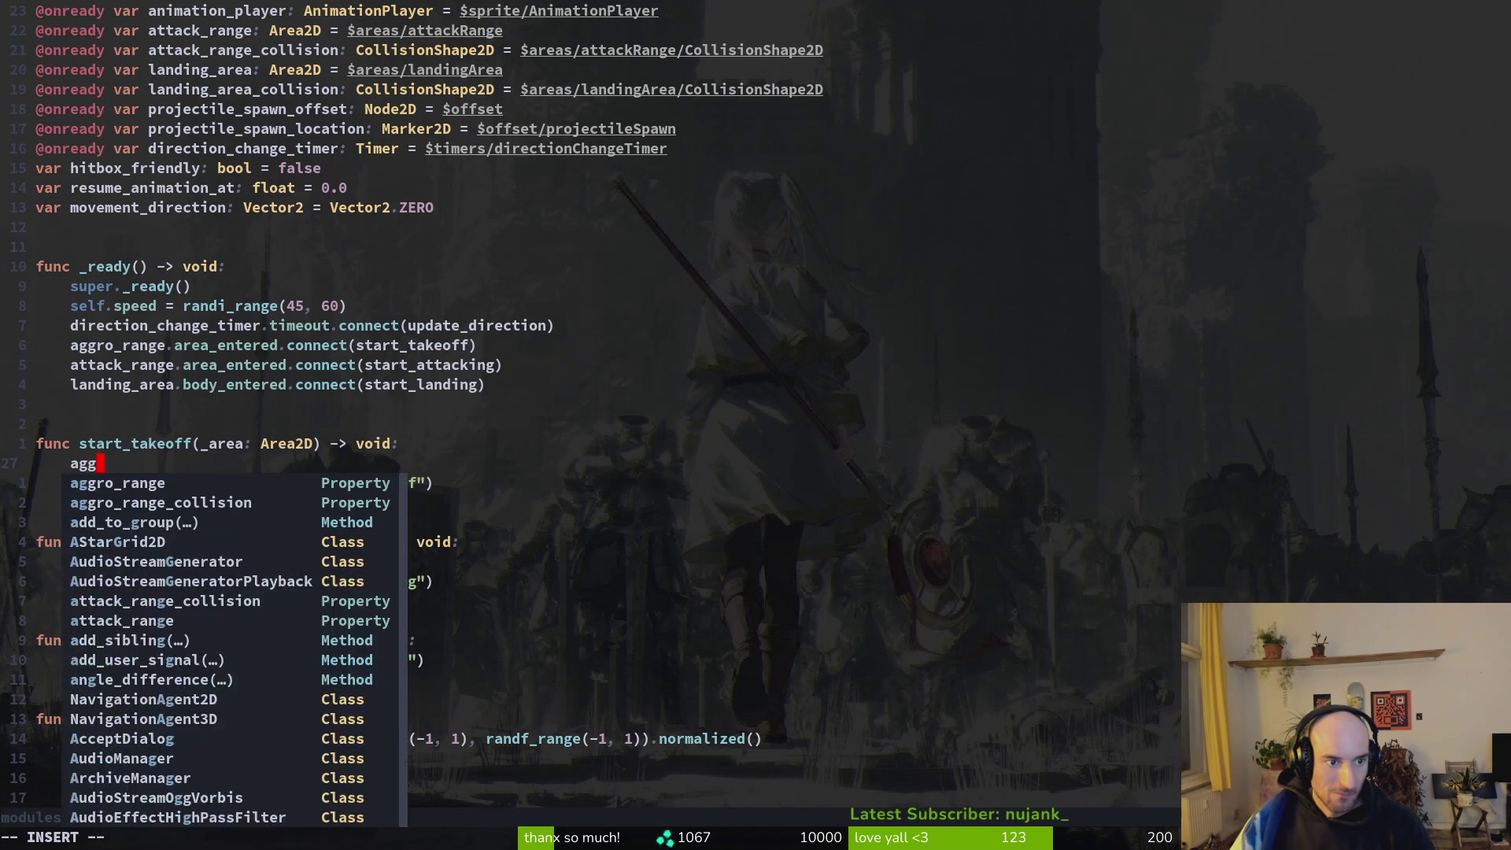
text(t_deferred("disabled", true)
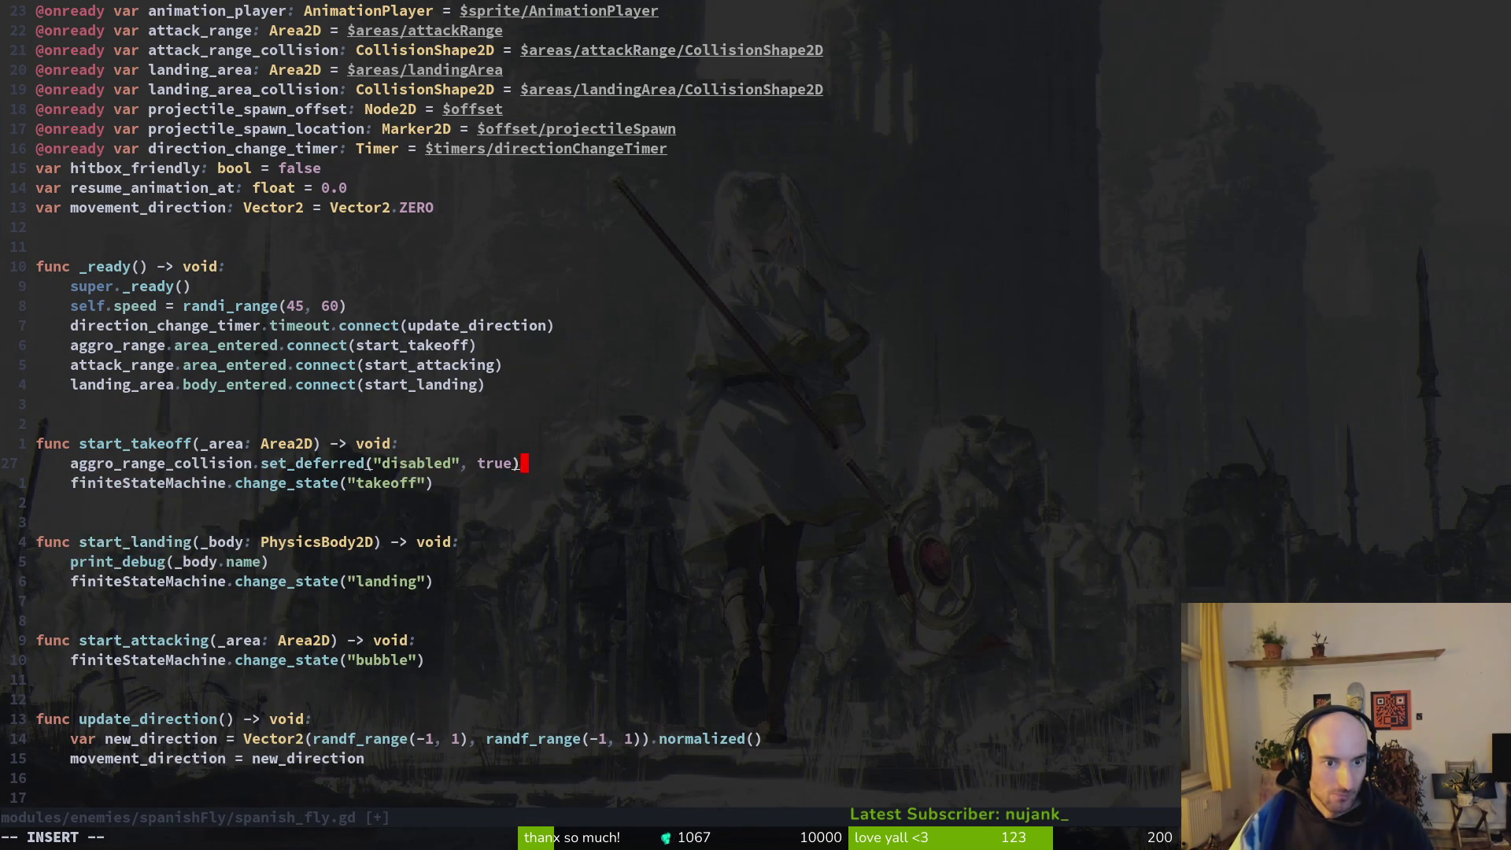
key(Escape)
text(:w)
key(Return)
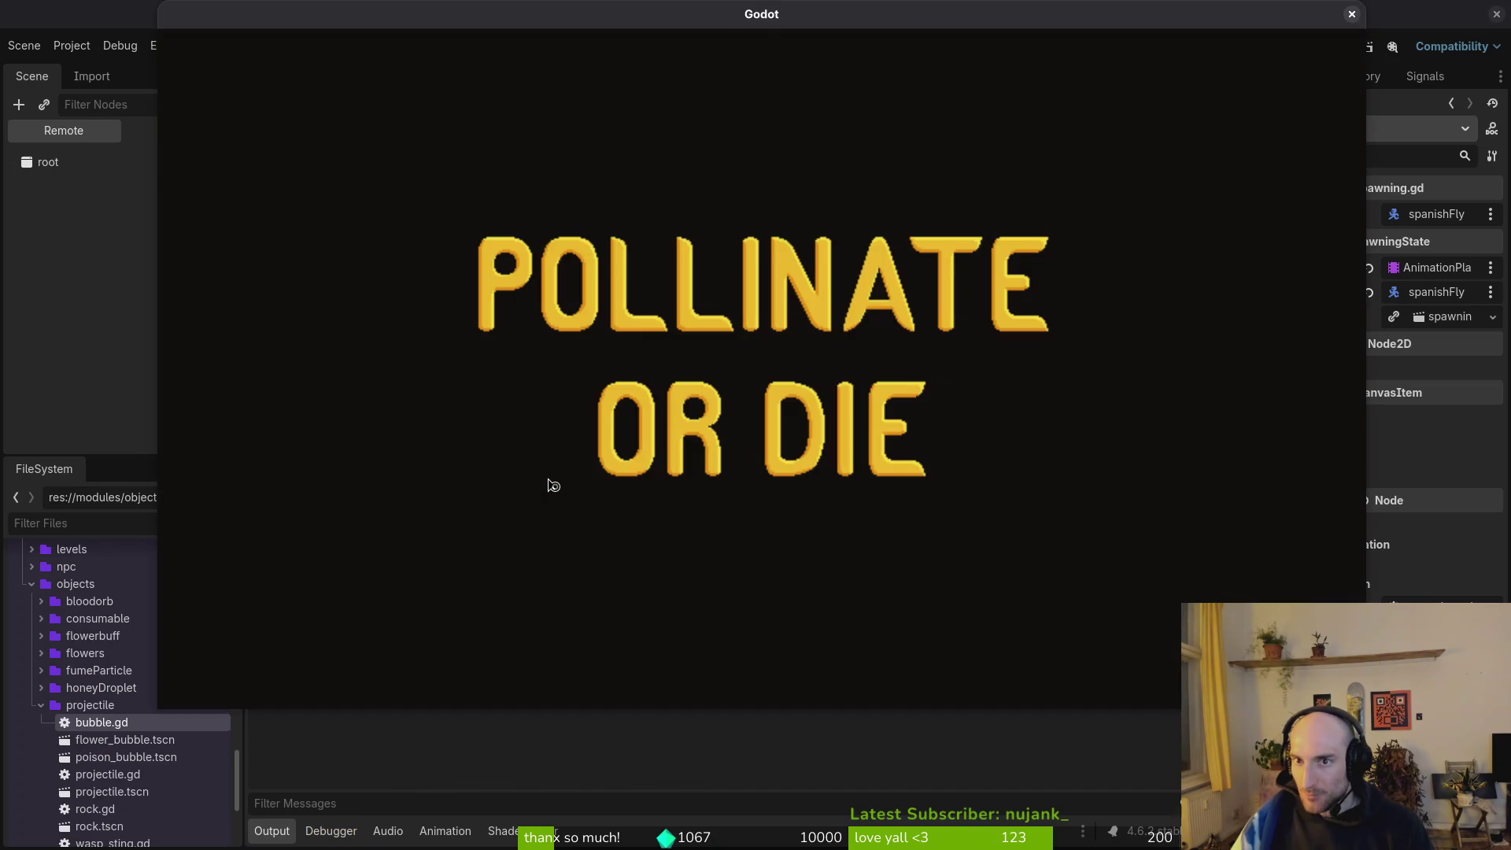
Continue into the game and slash repeatedly toward the aiming point, leaping and dashing the bee.
key(Return)
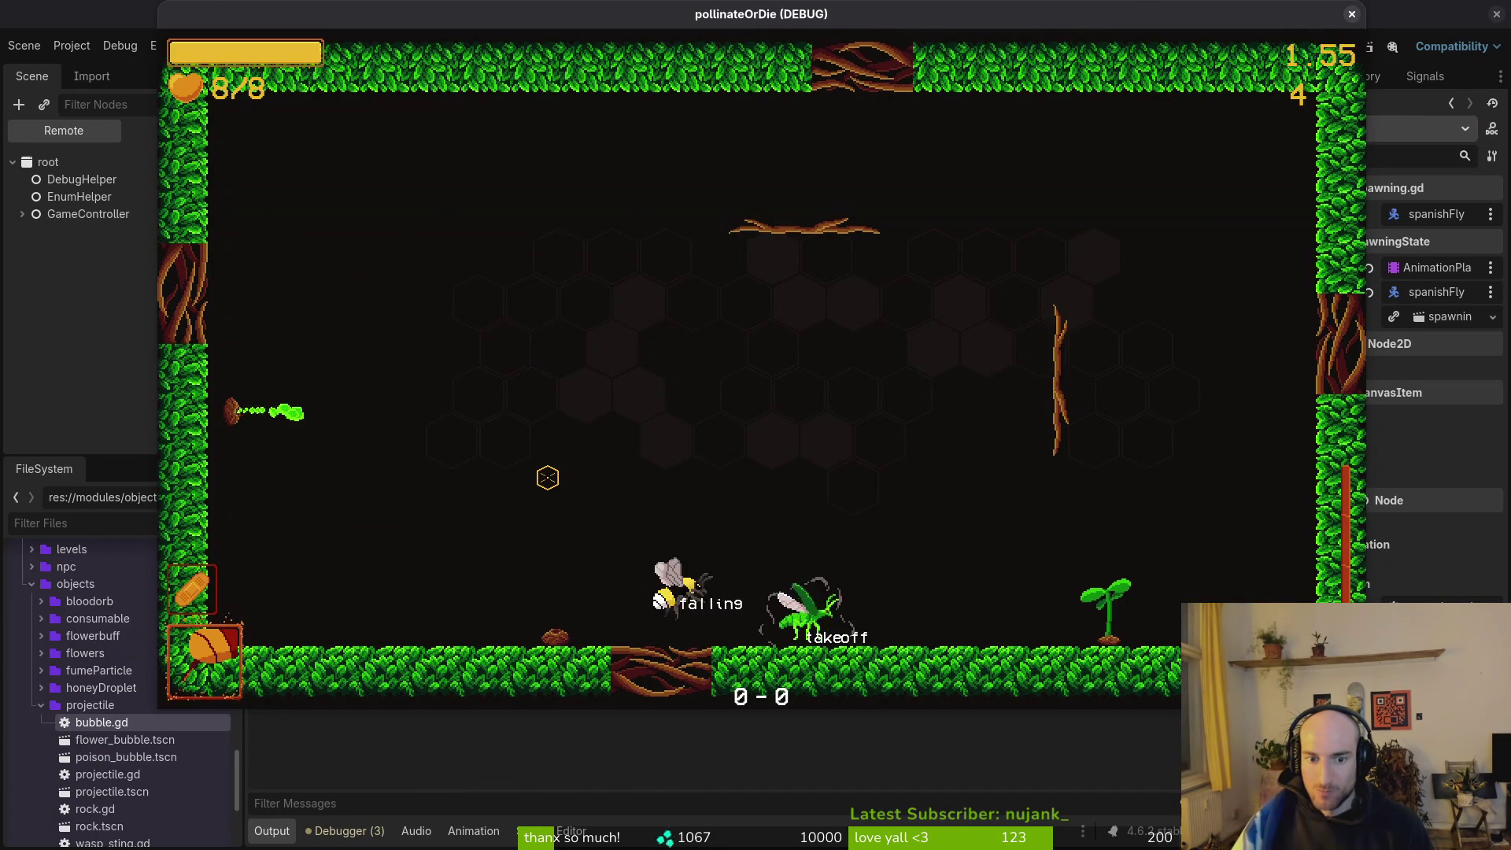
click(546, 478)
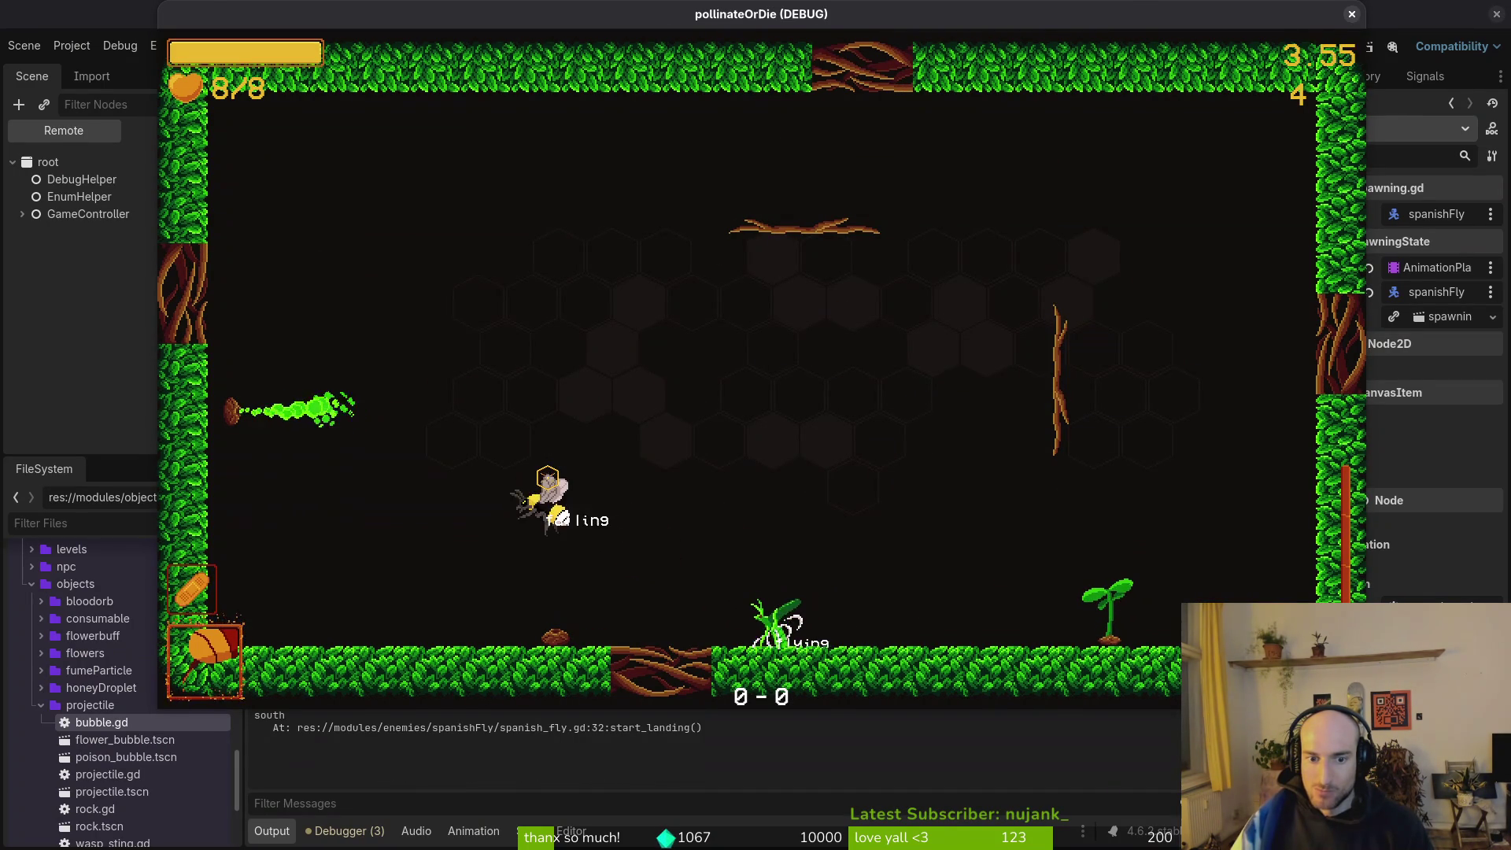
click(547, 476)
click(545, 476)
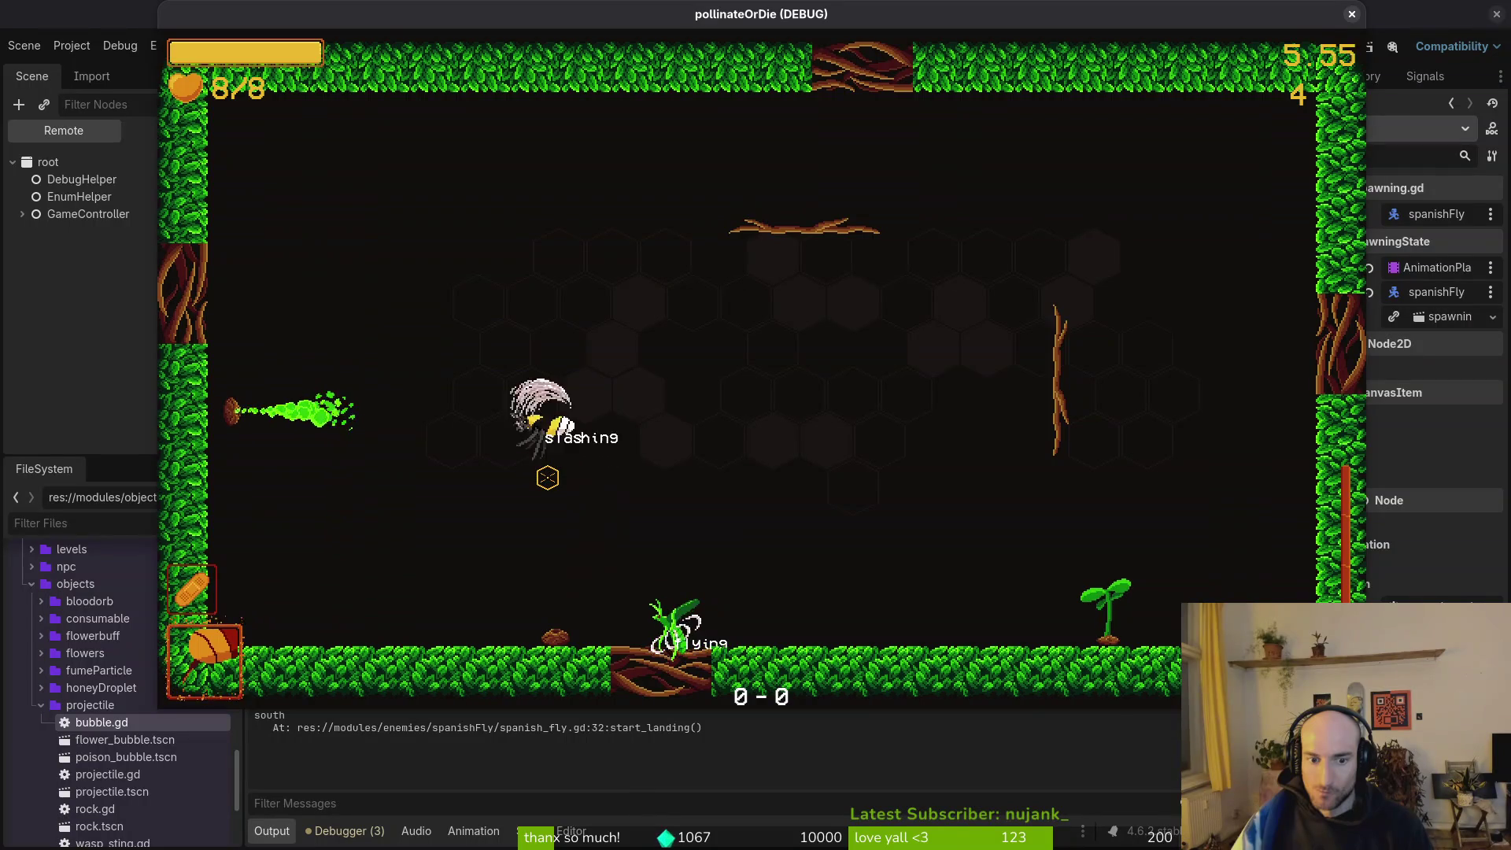
click(547, 477)
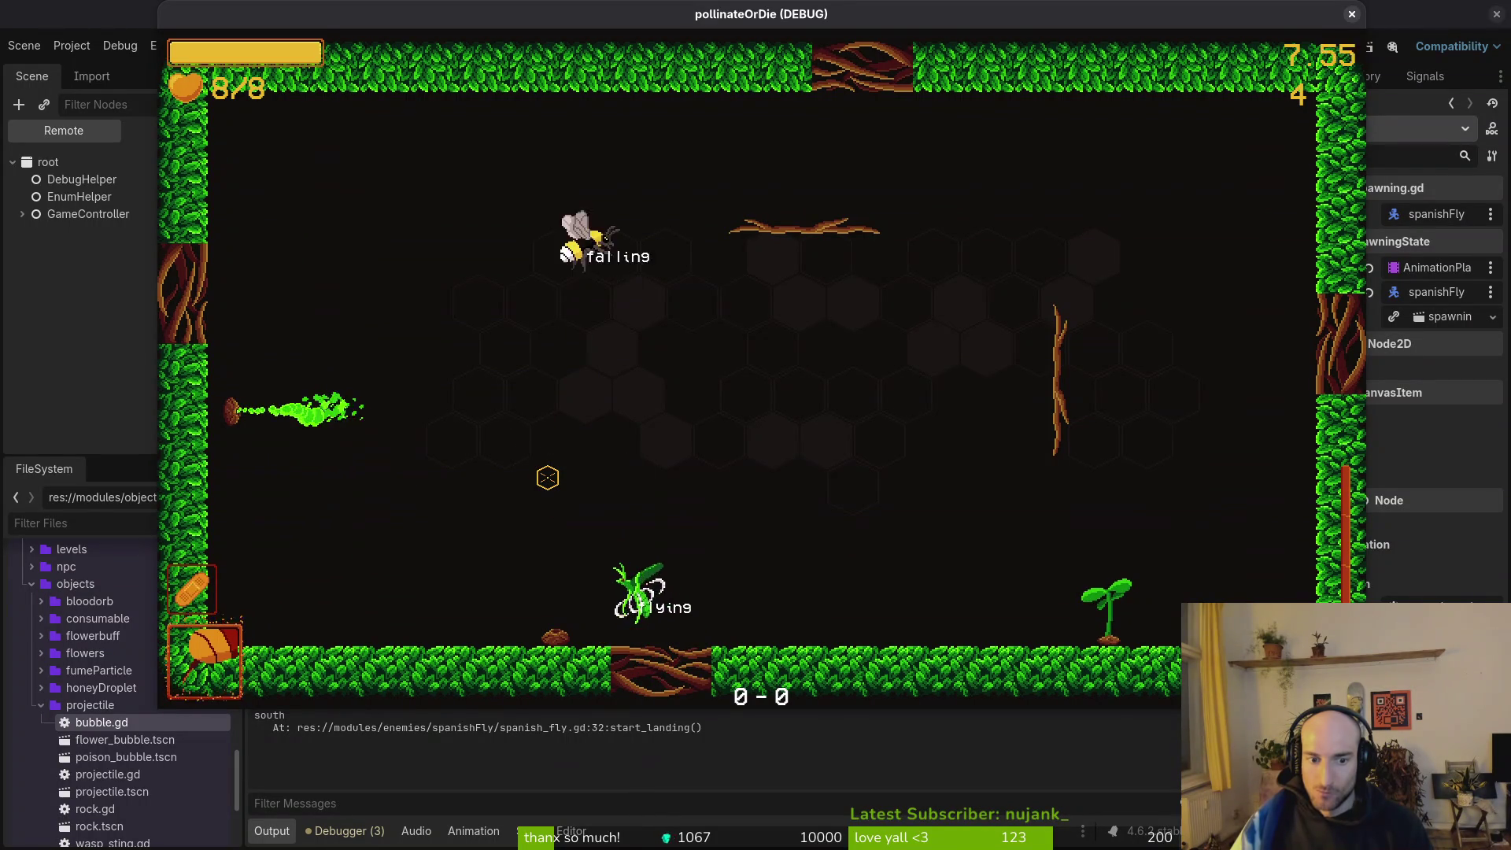
click(547, 478)
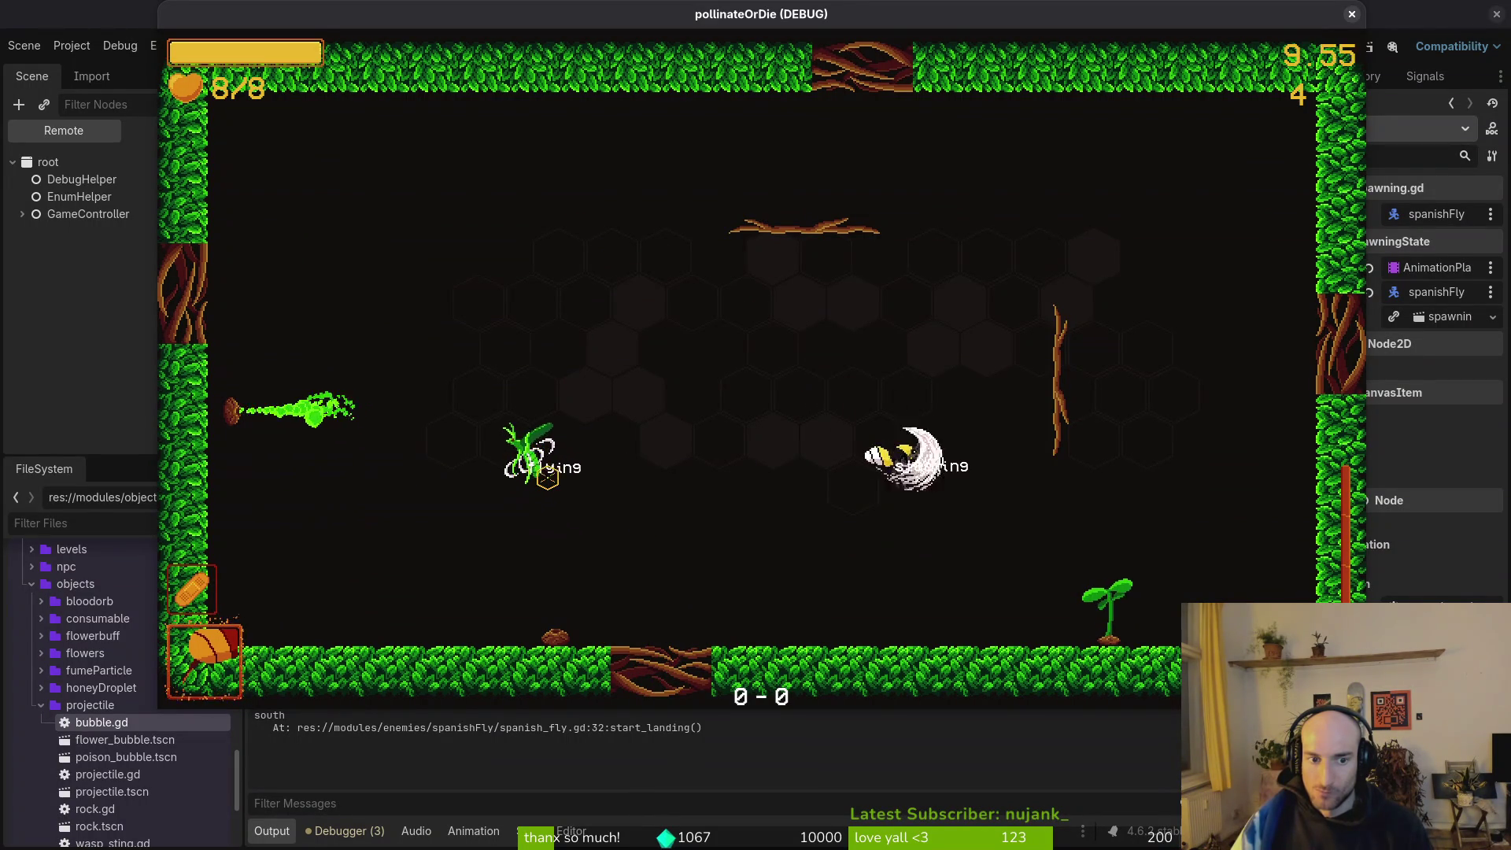
click(547, 477)
click(547, 477)
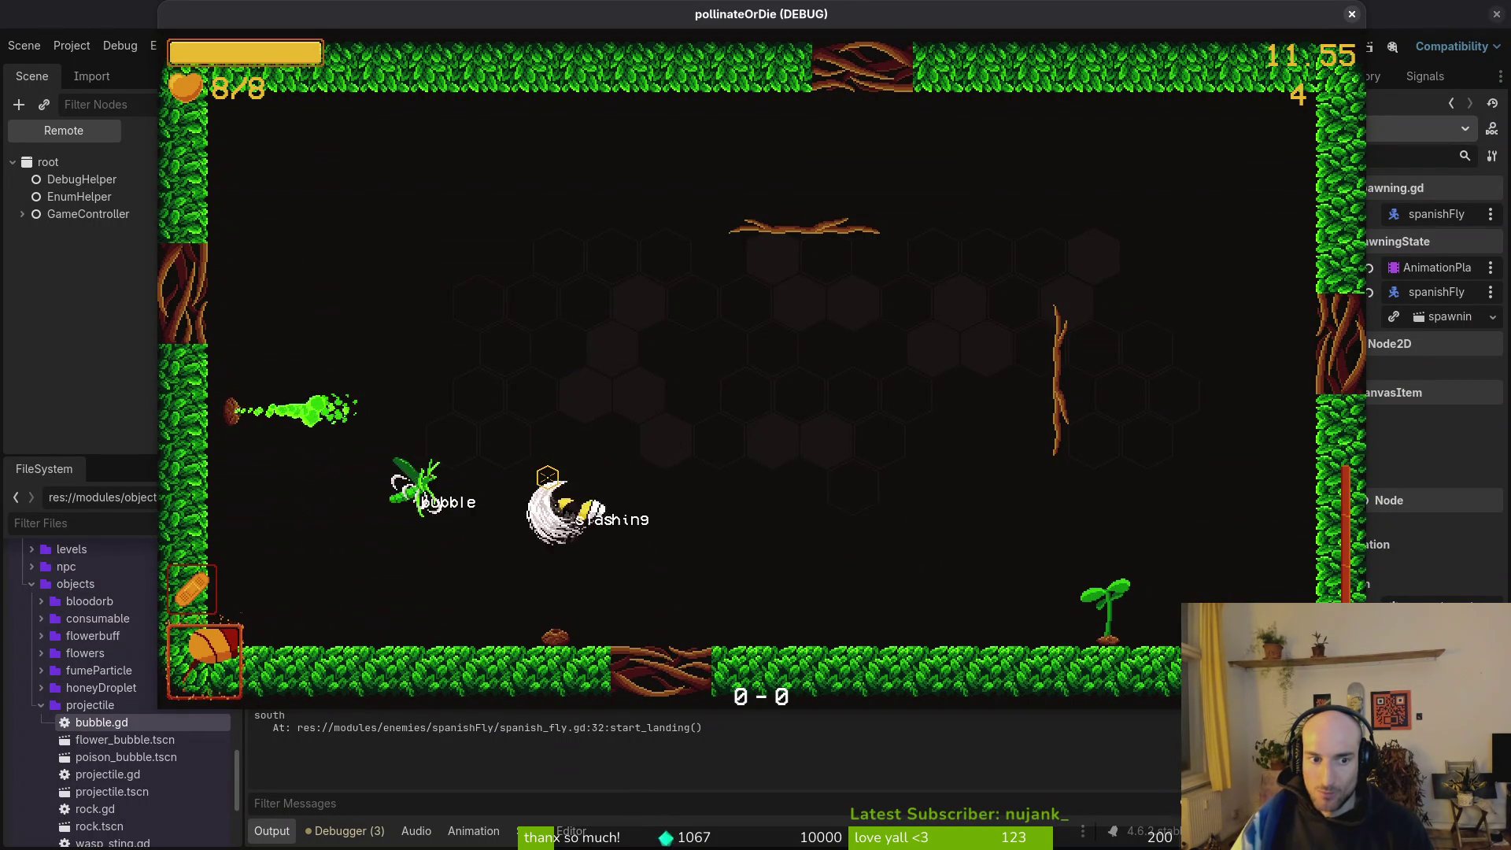
click(547, 477)
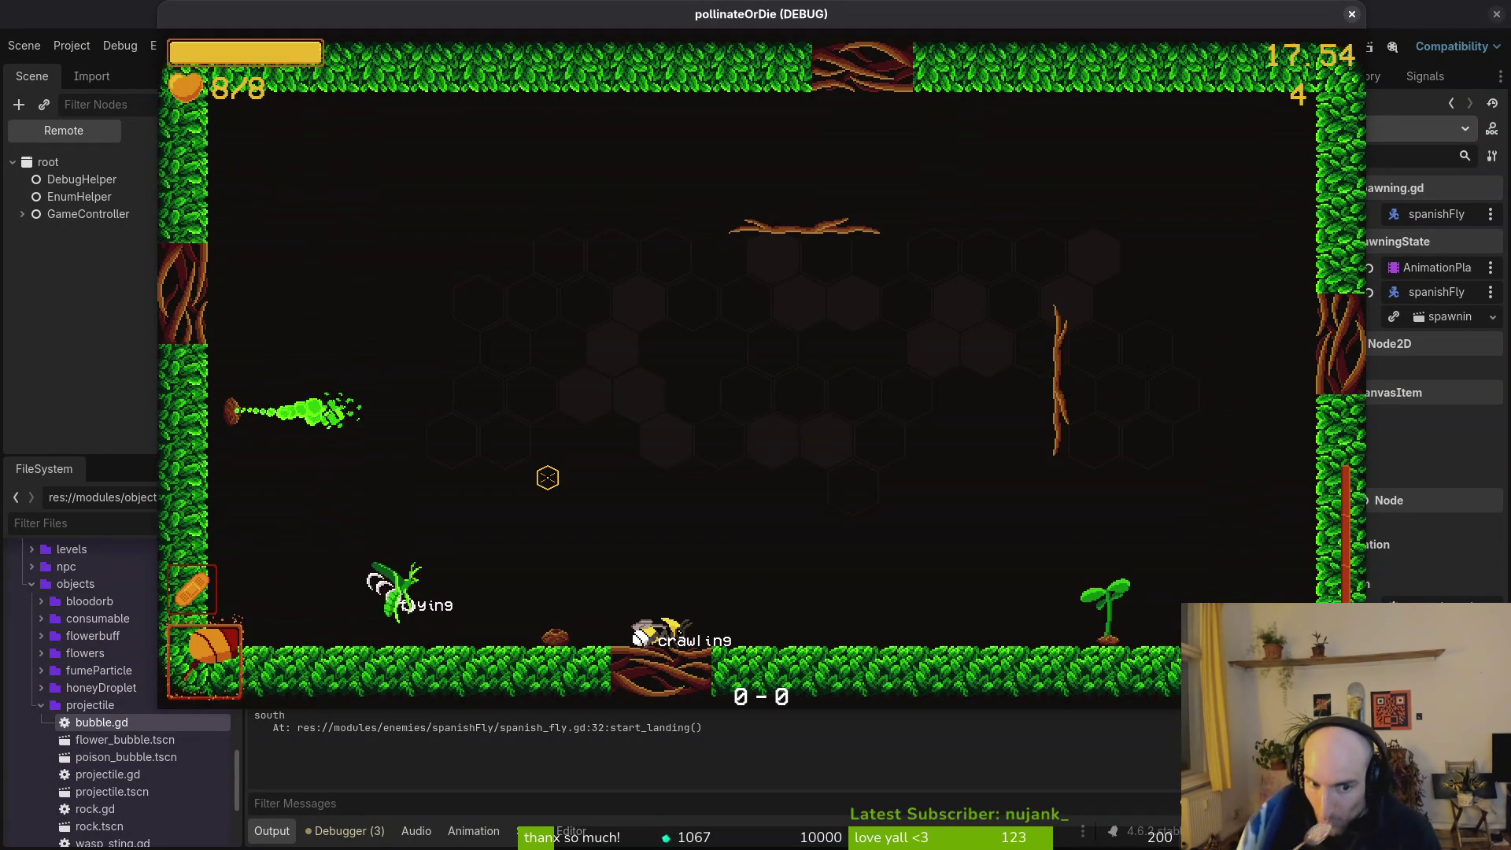
key(space)
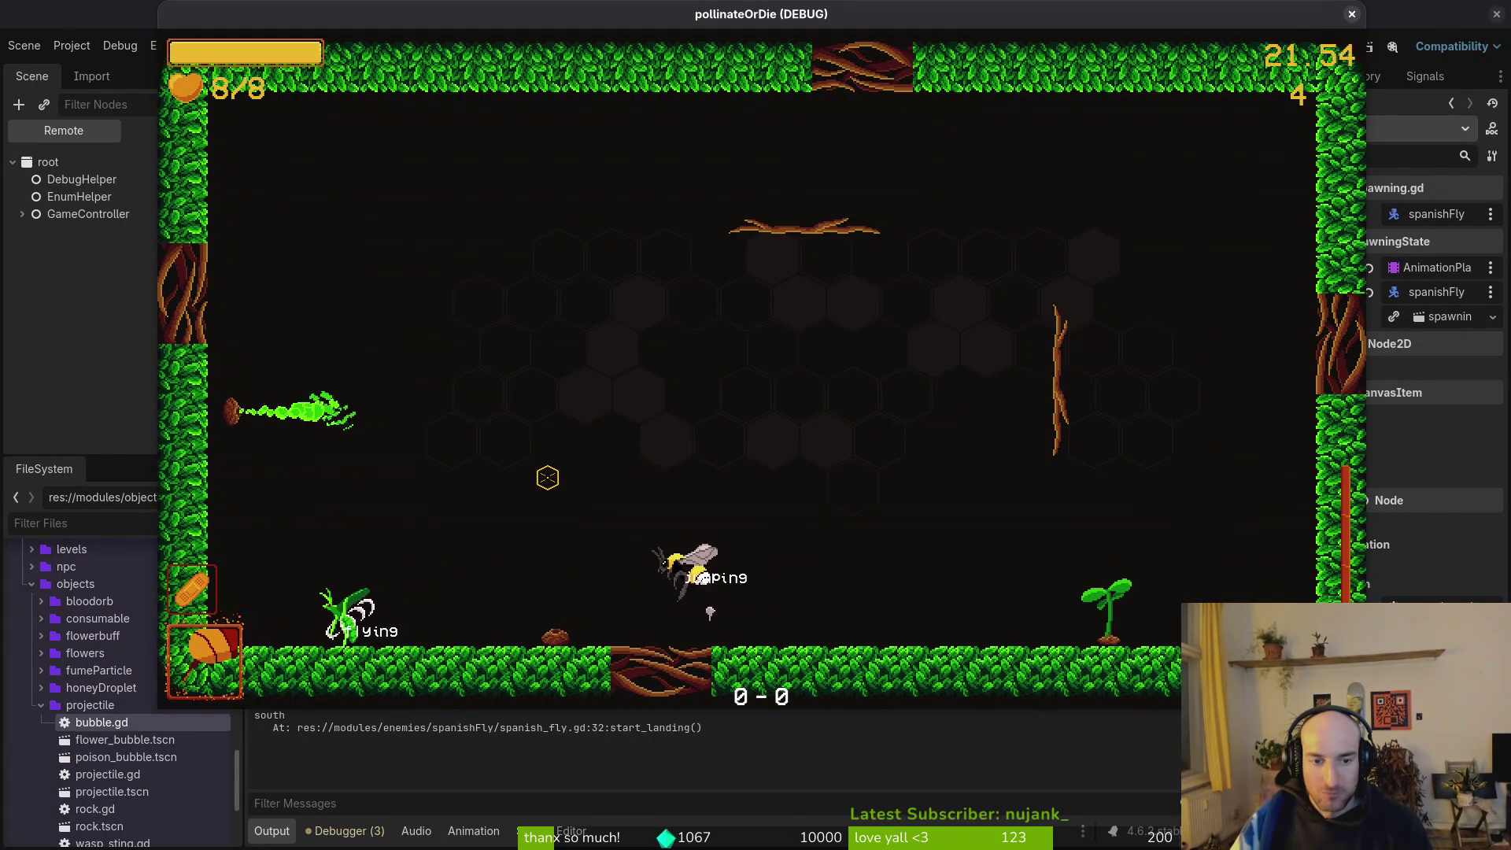
click(547, 477)
click(547, 478)
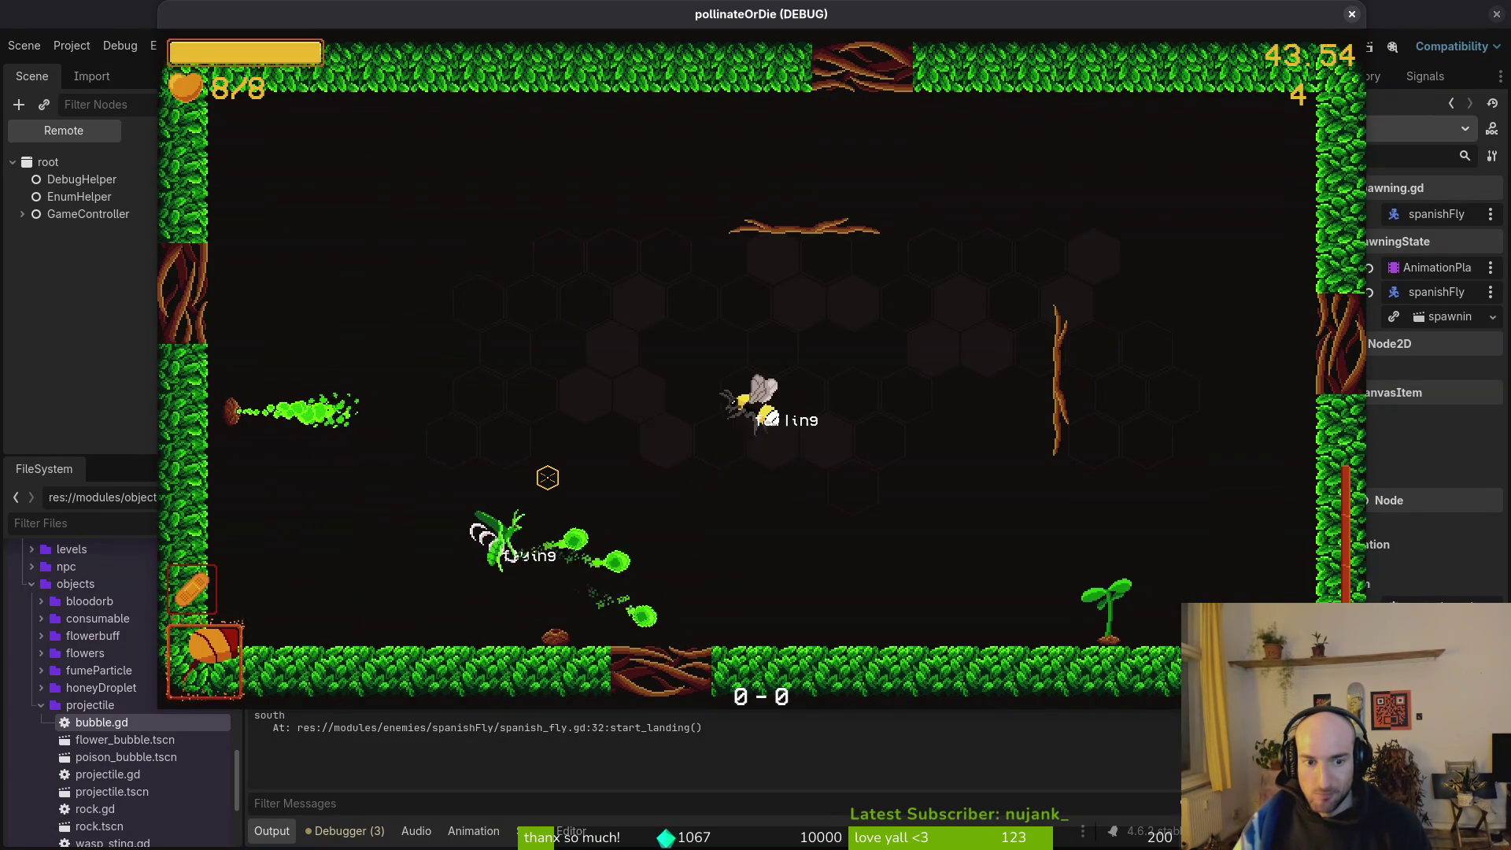
Fly the bee around the arena and slash the green fly repeatedly.
key(shift)
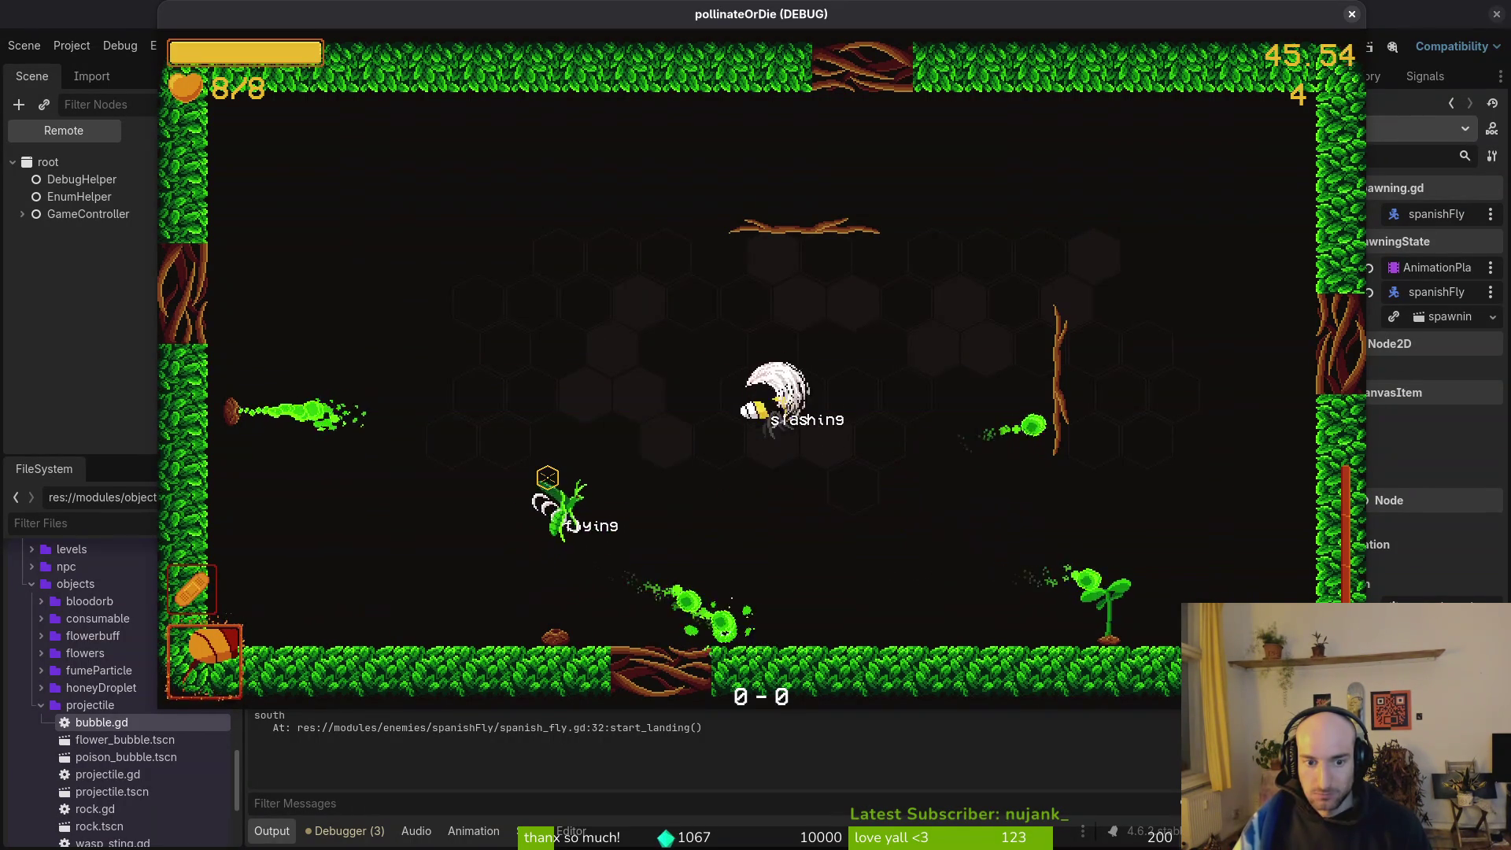
key(Right)
key(Left)
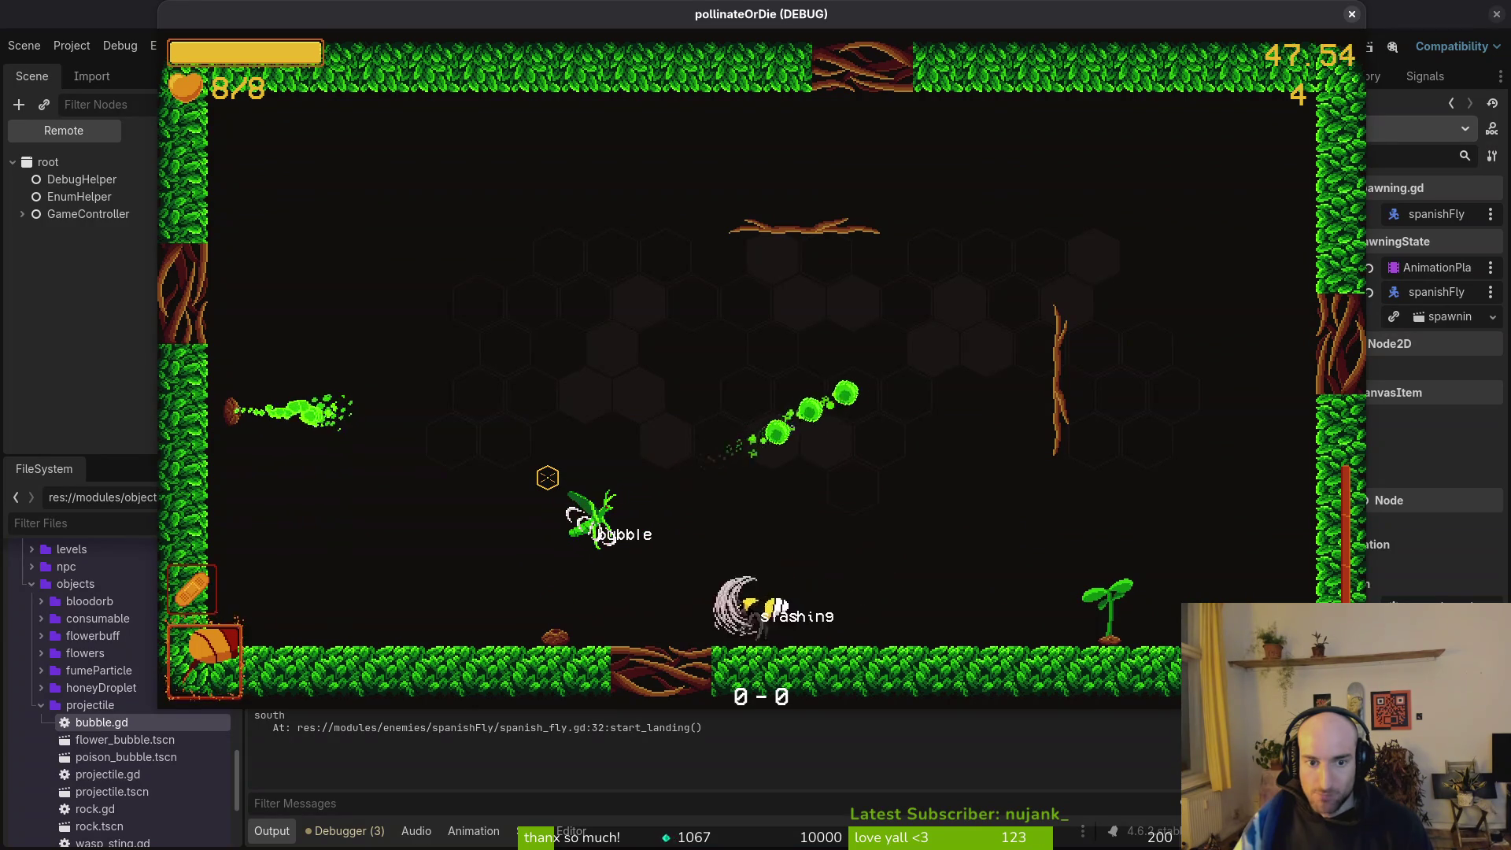
key(Up)
key(Right)
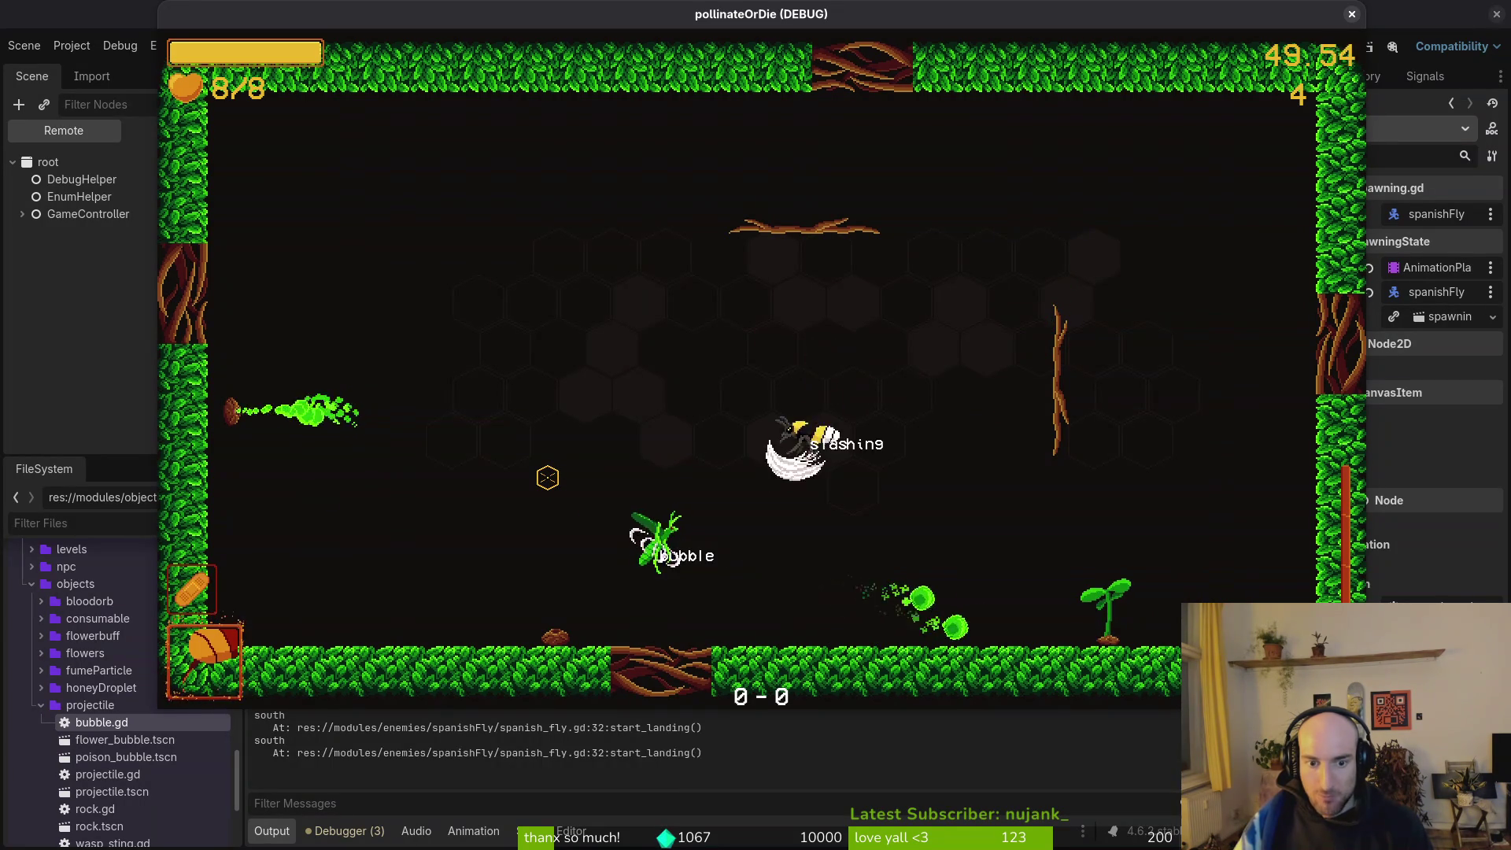
key(Up)
key(Right)
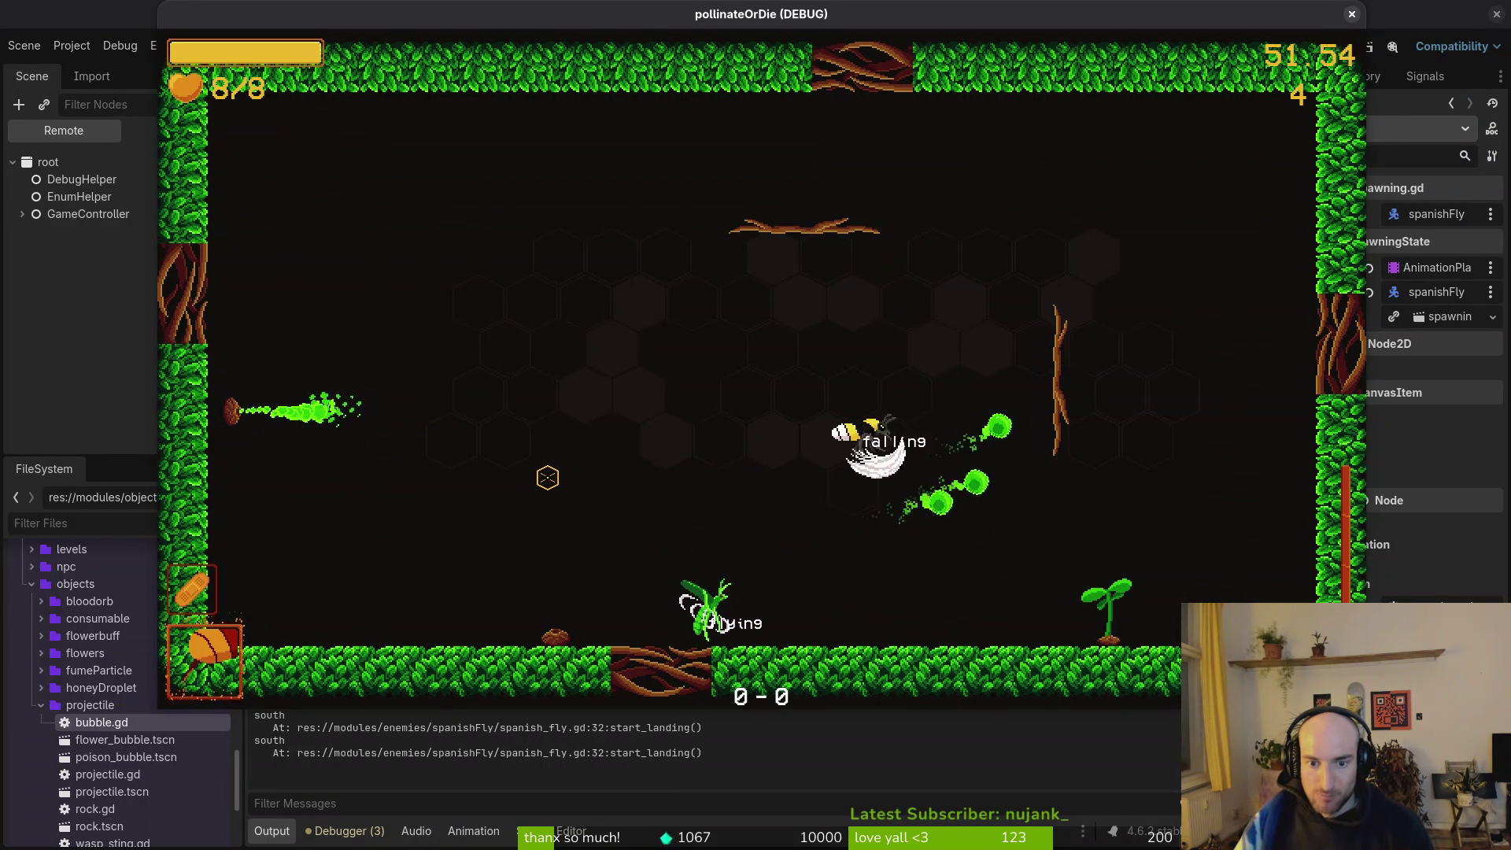
key(Left)
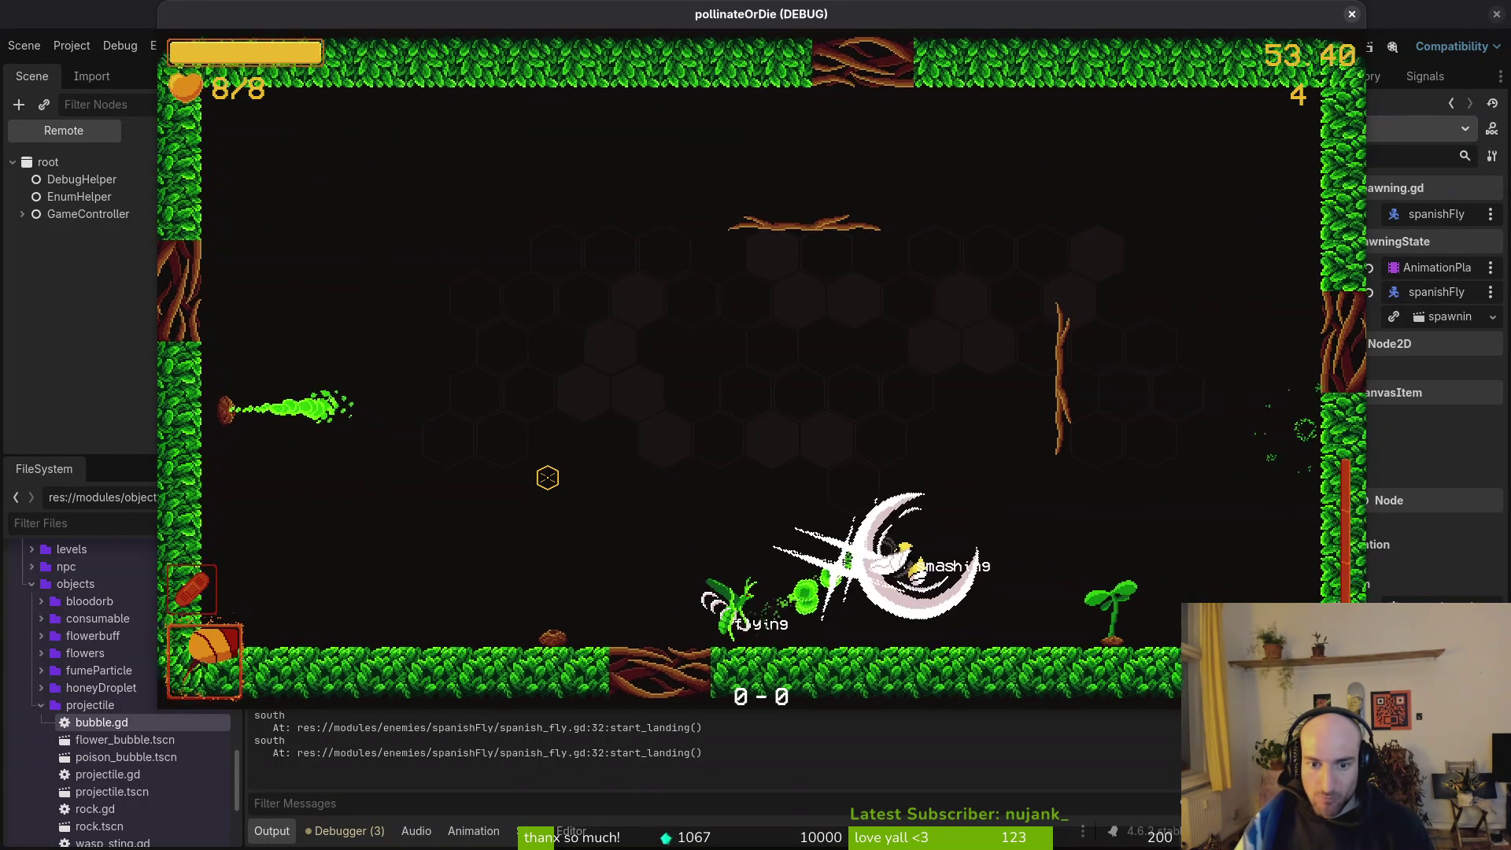
key(Left)
click(548, 478)
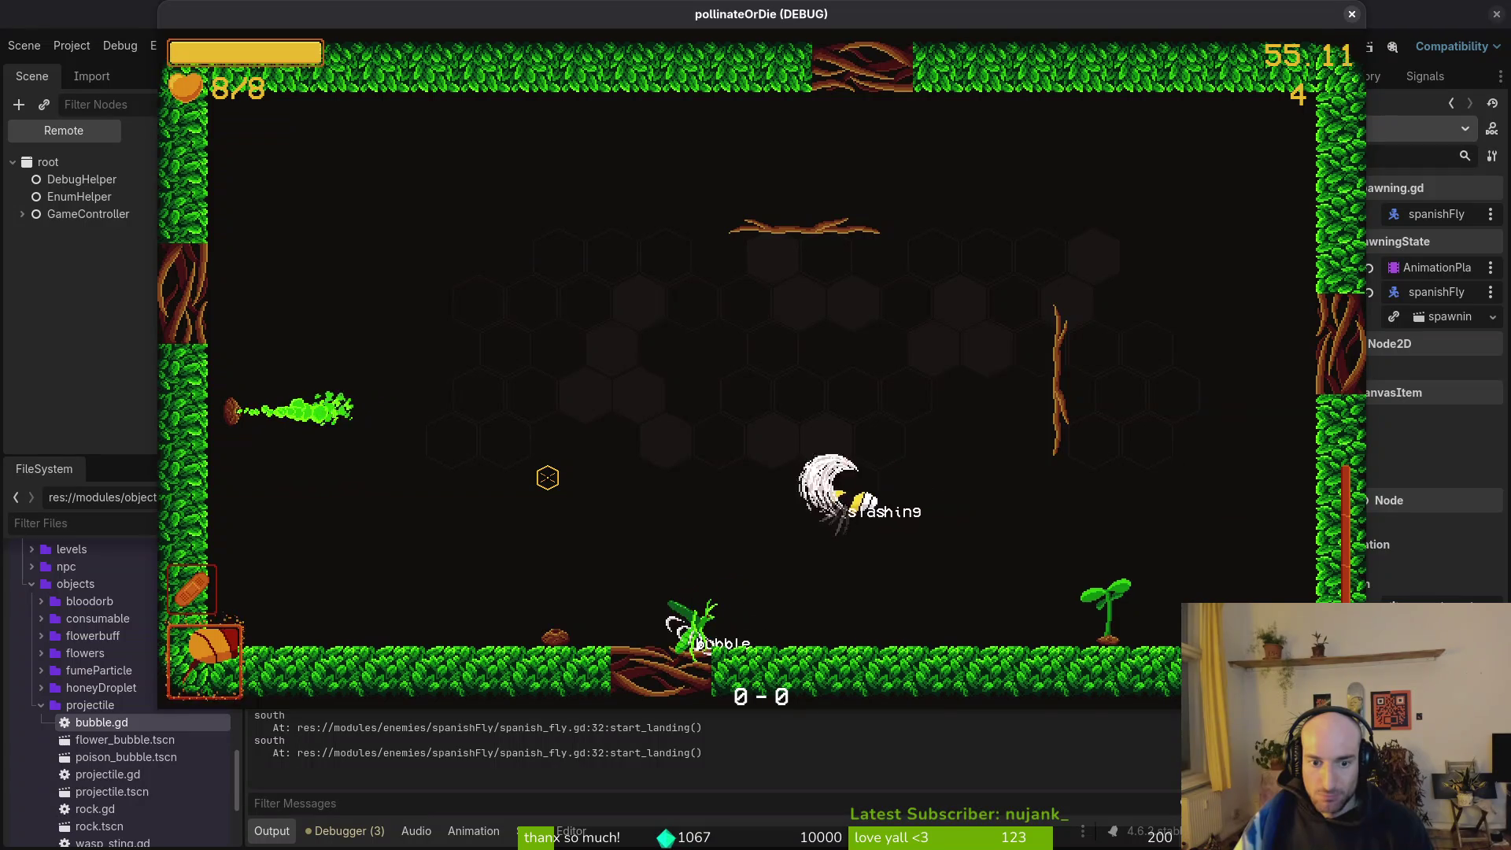
click(548, 477)
key(Left)
click(548, 478)
click(548, 477)
click(548, 478)
key(Left)
click(548, 477)
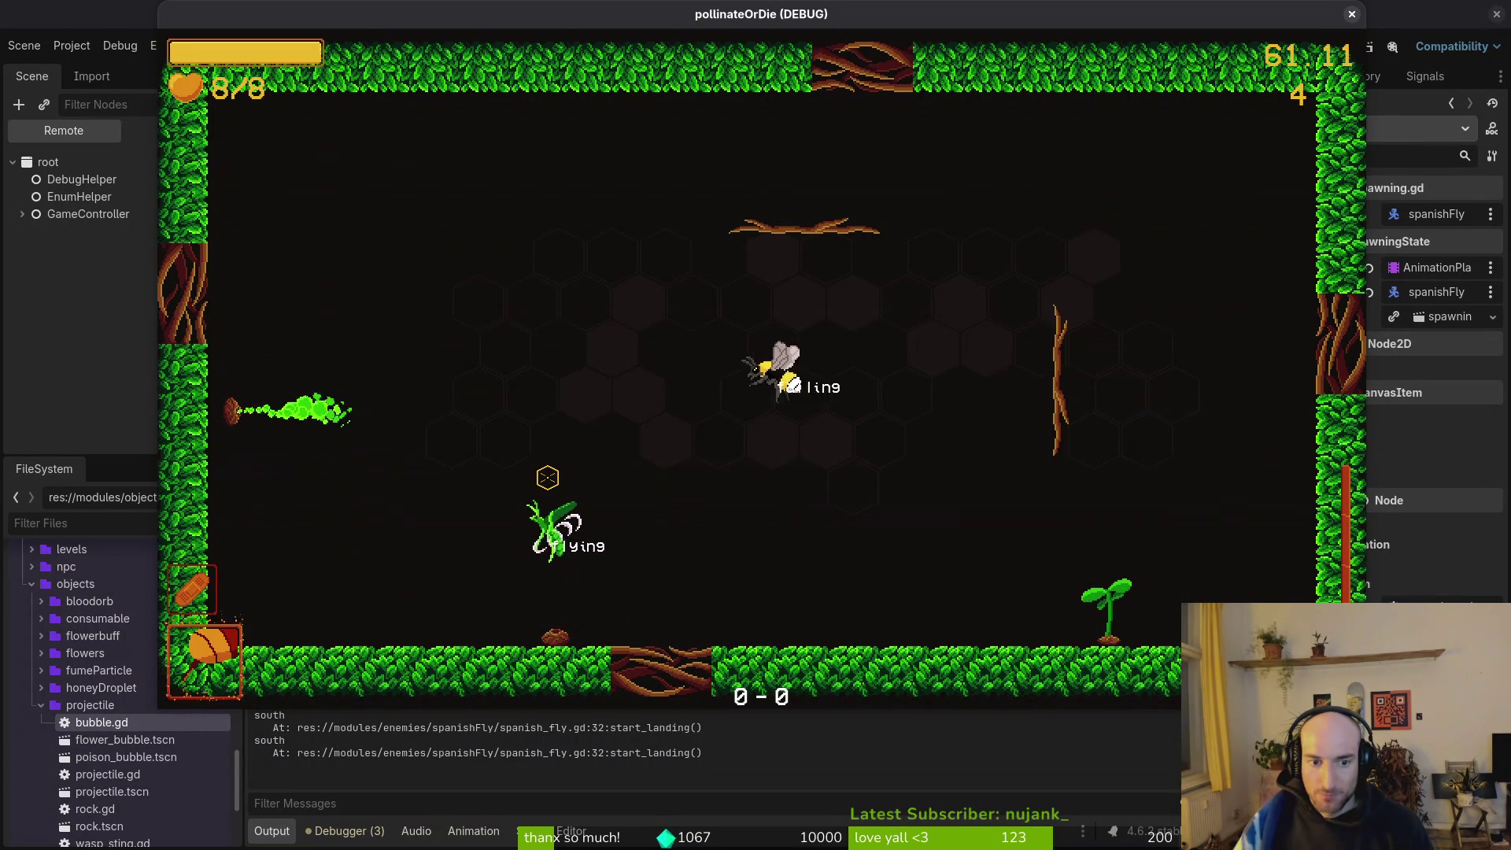
key(Right)
click(548, 477)
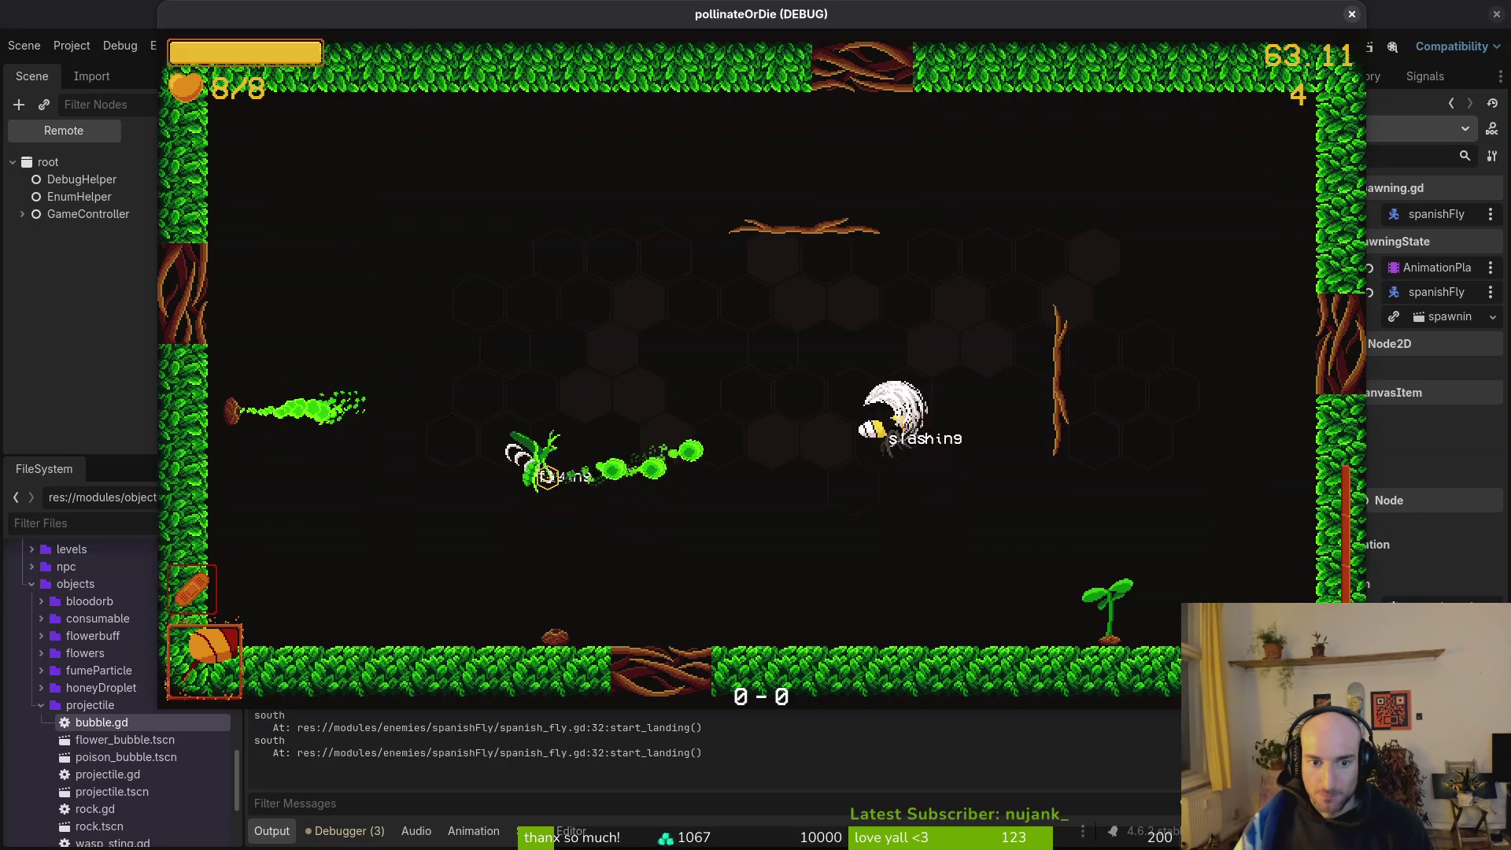
click(548, 477)
key(Left)
click(547, 478)
click(548, 478)
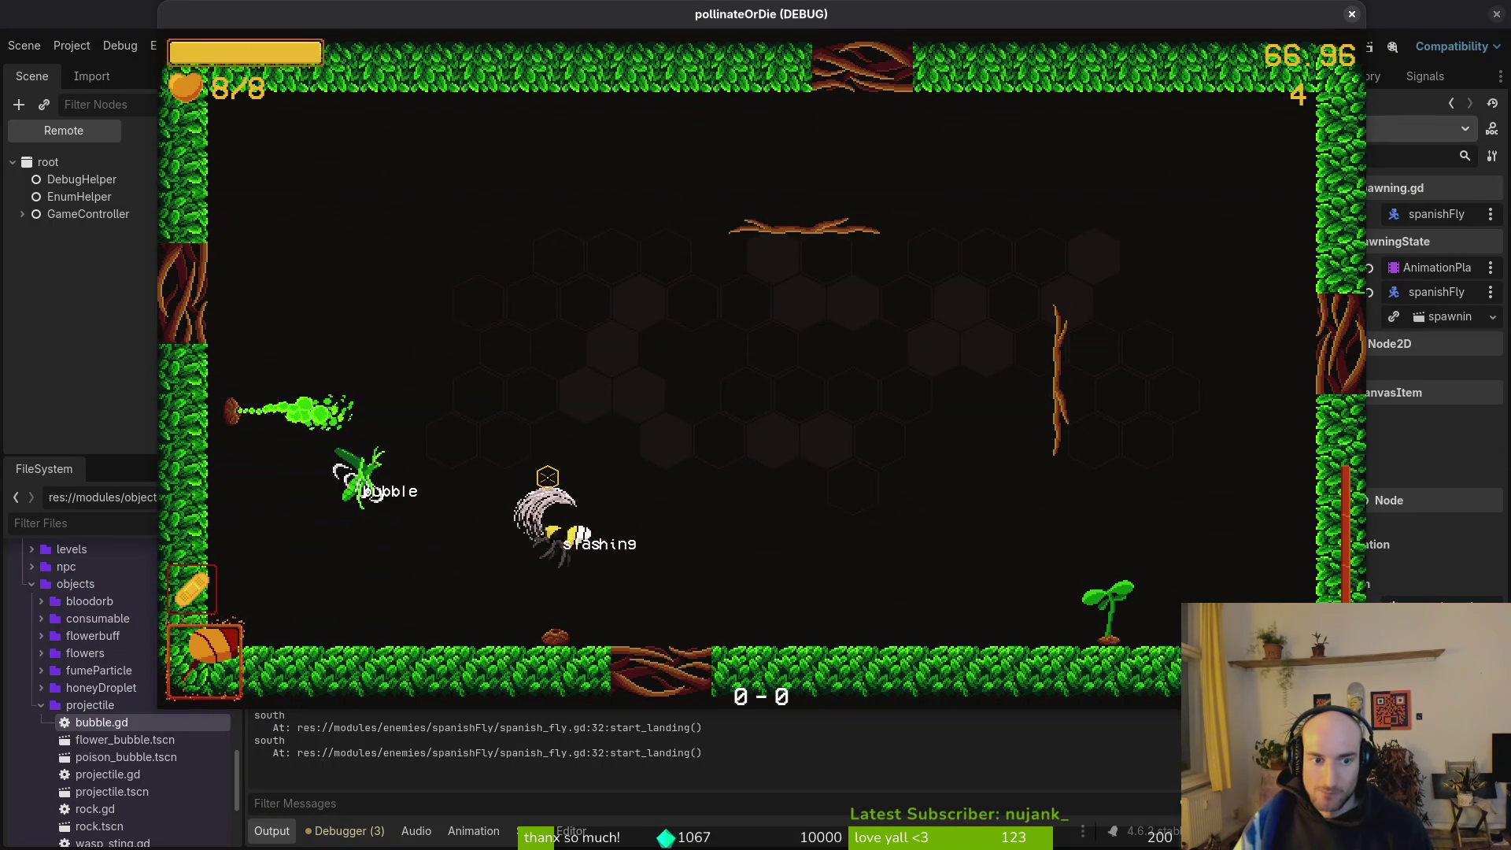
click(548, 477)
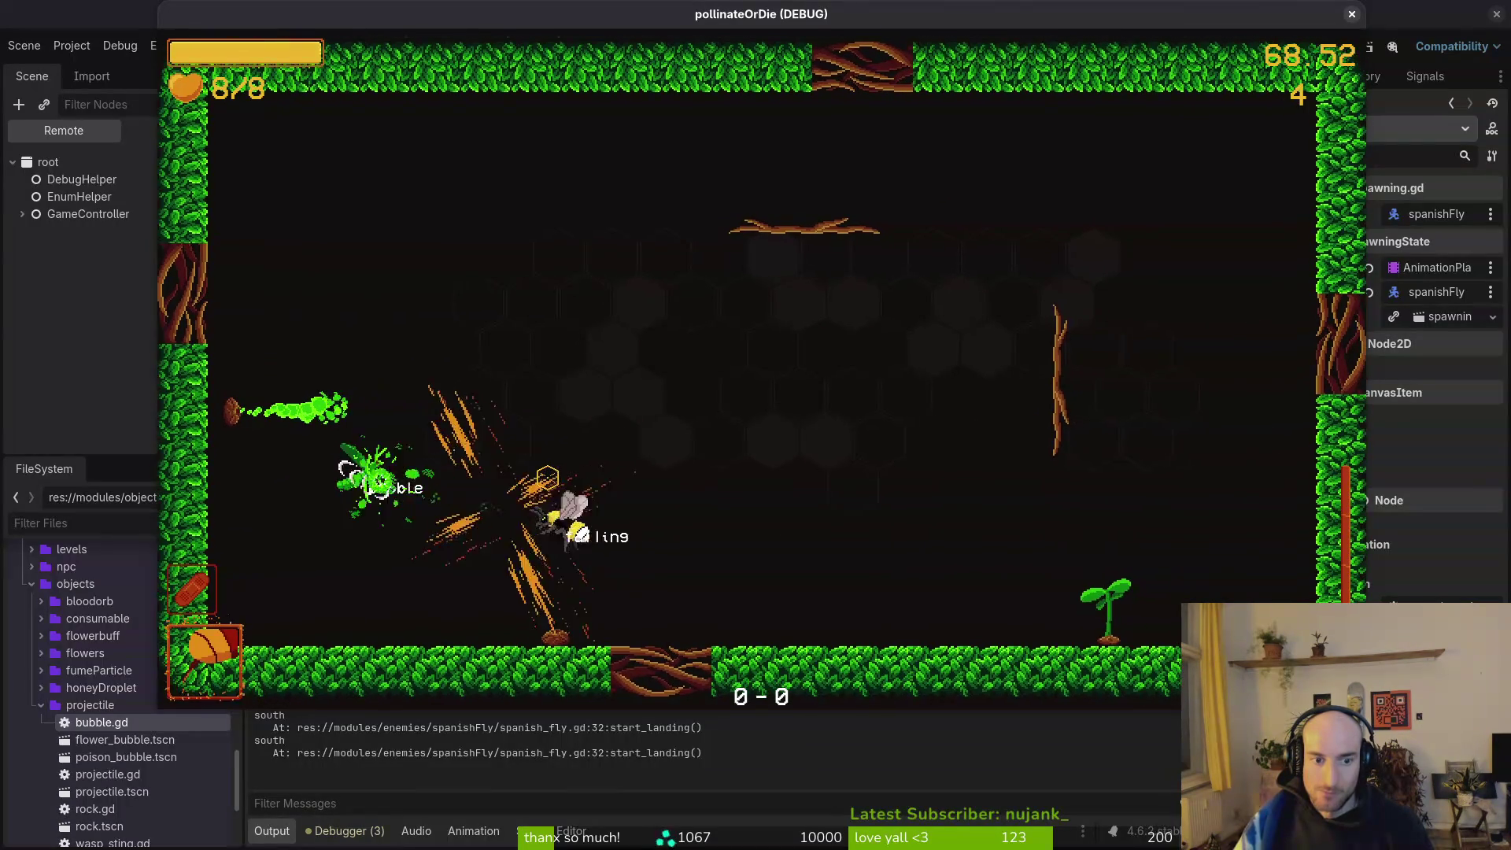
click(548, 477)
Move the bee through the arena, then stop the running game.
key(d)
key(w)
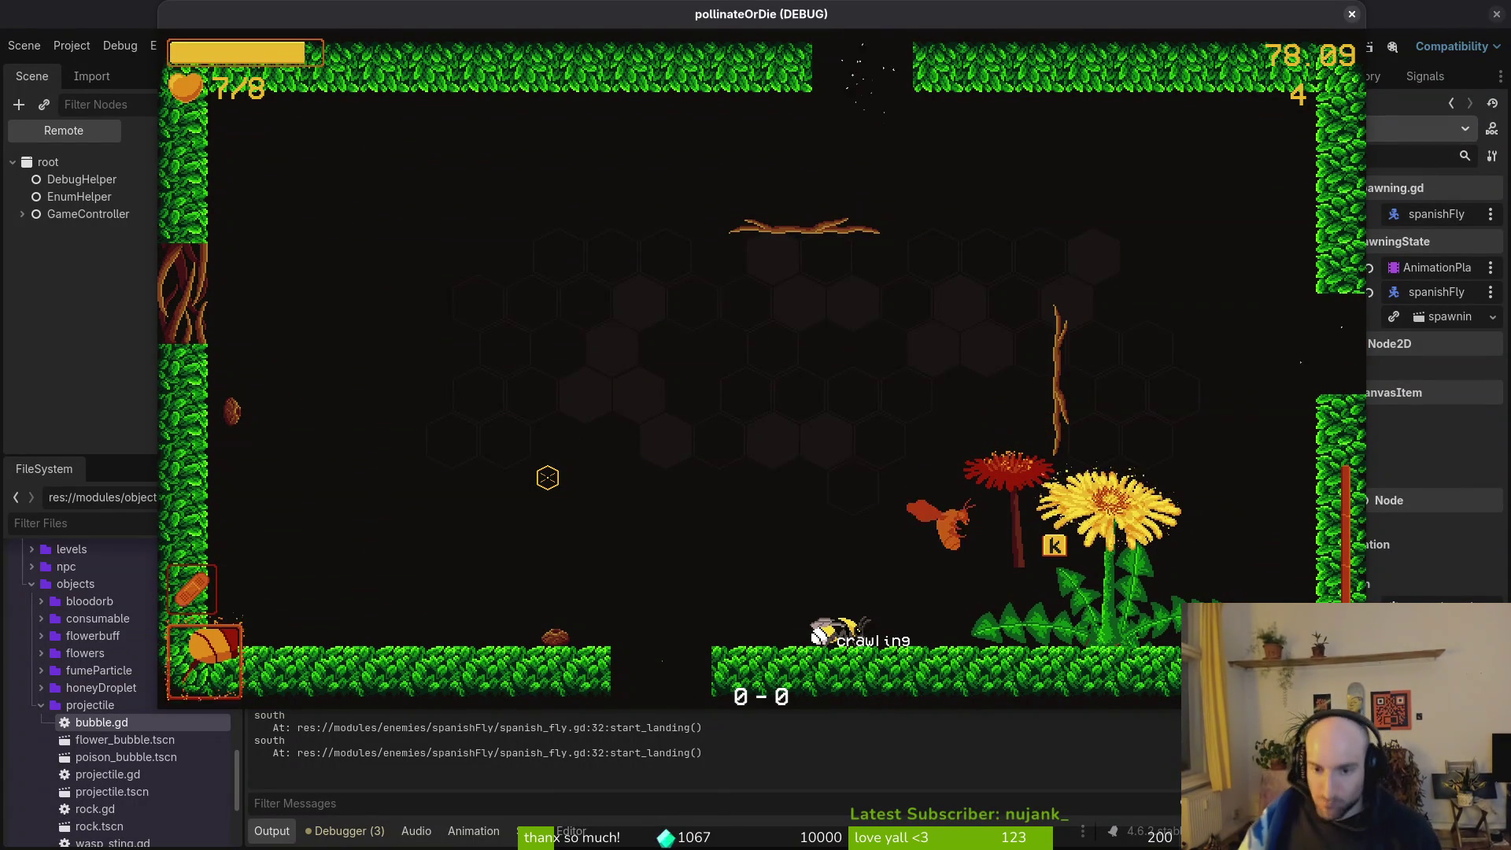
click(1353, 15)
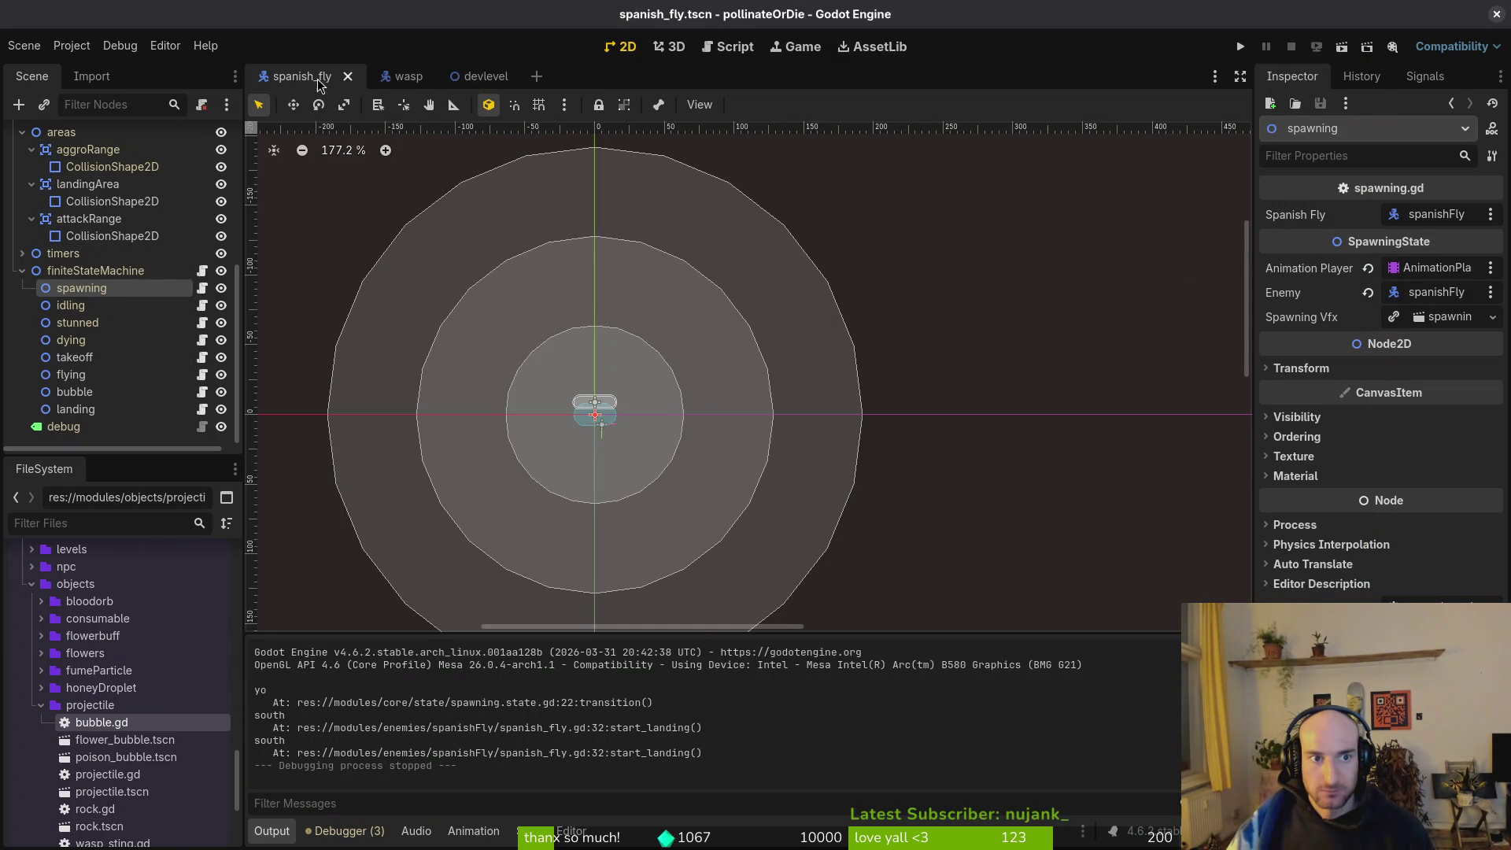
Raise the poisonBubble root's Speed in poison_bubble.tscn from 150 to 180 and relaunch the game.
key(shift+alt+o)
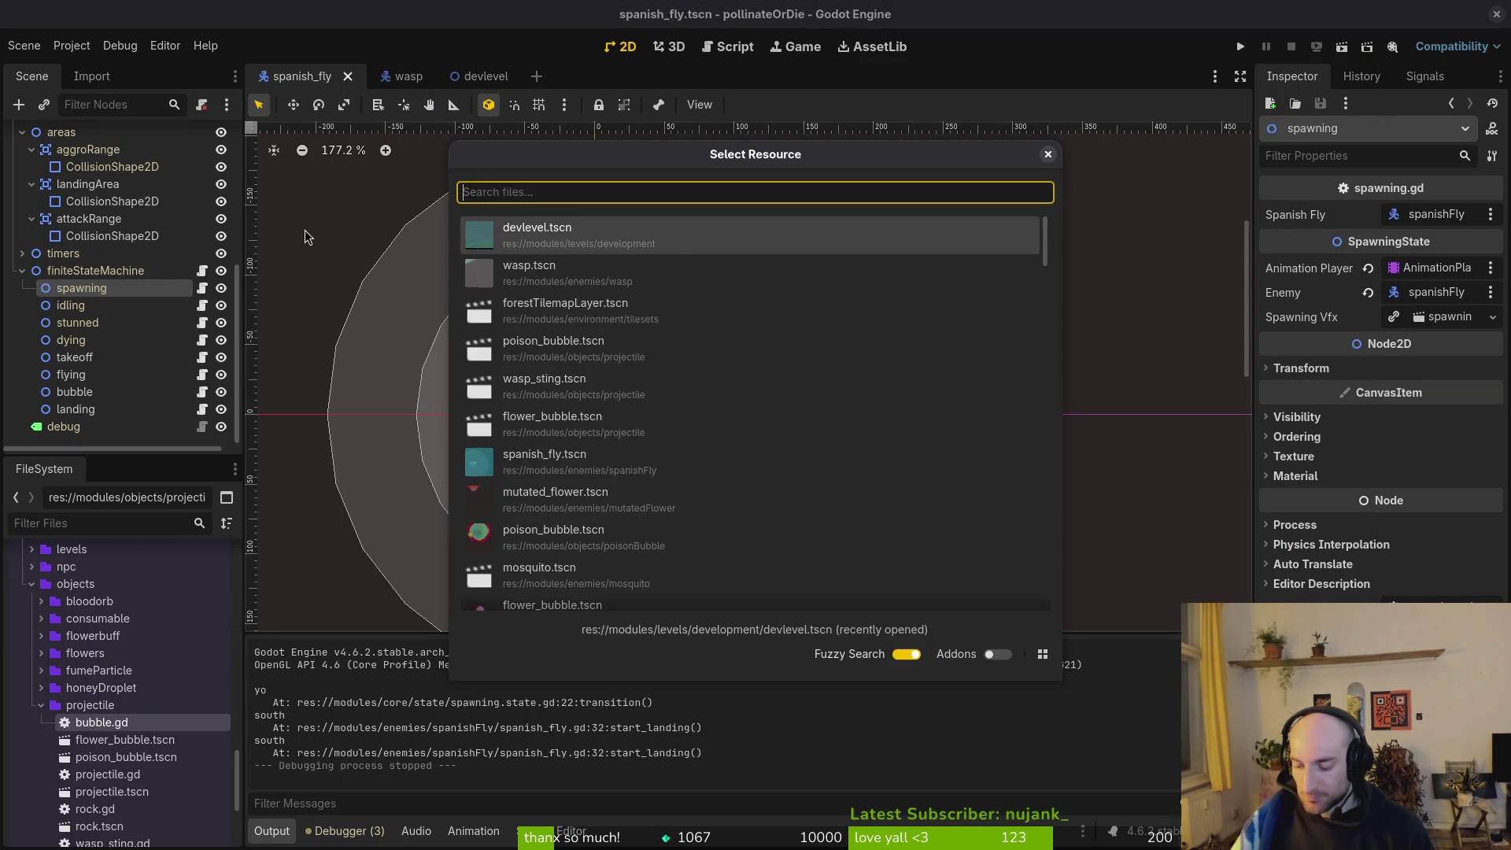
text(poison)
key(Return)
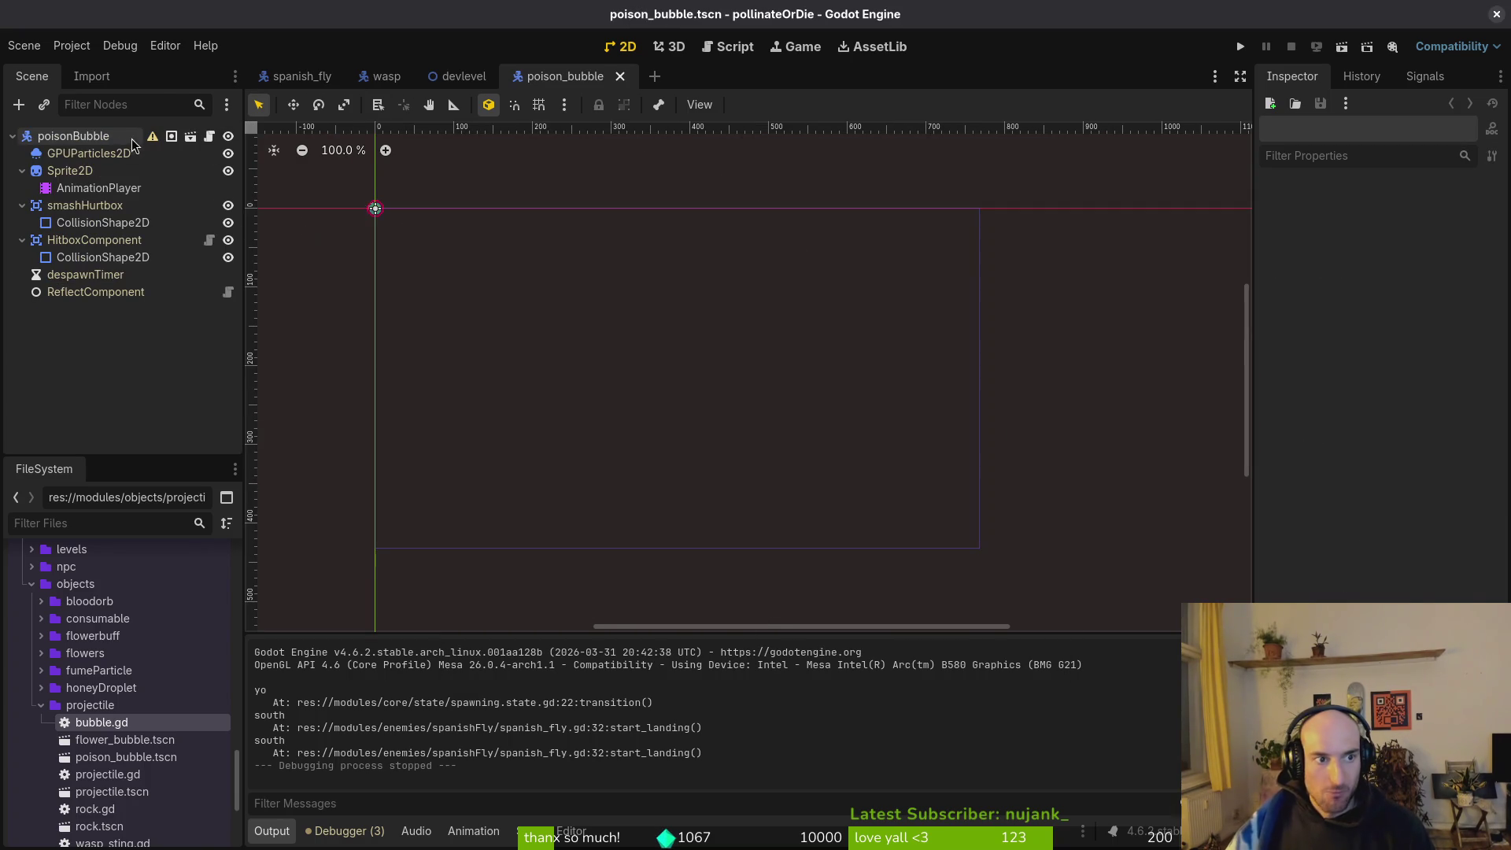
click(59, 139)
click(1421, 343)
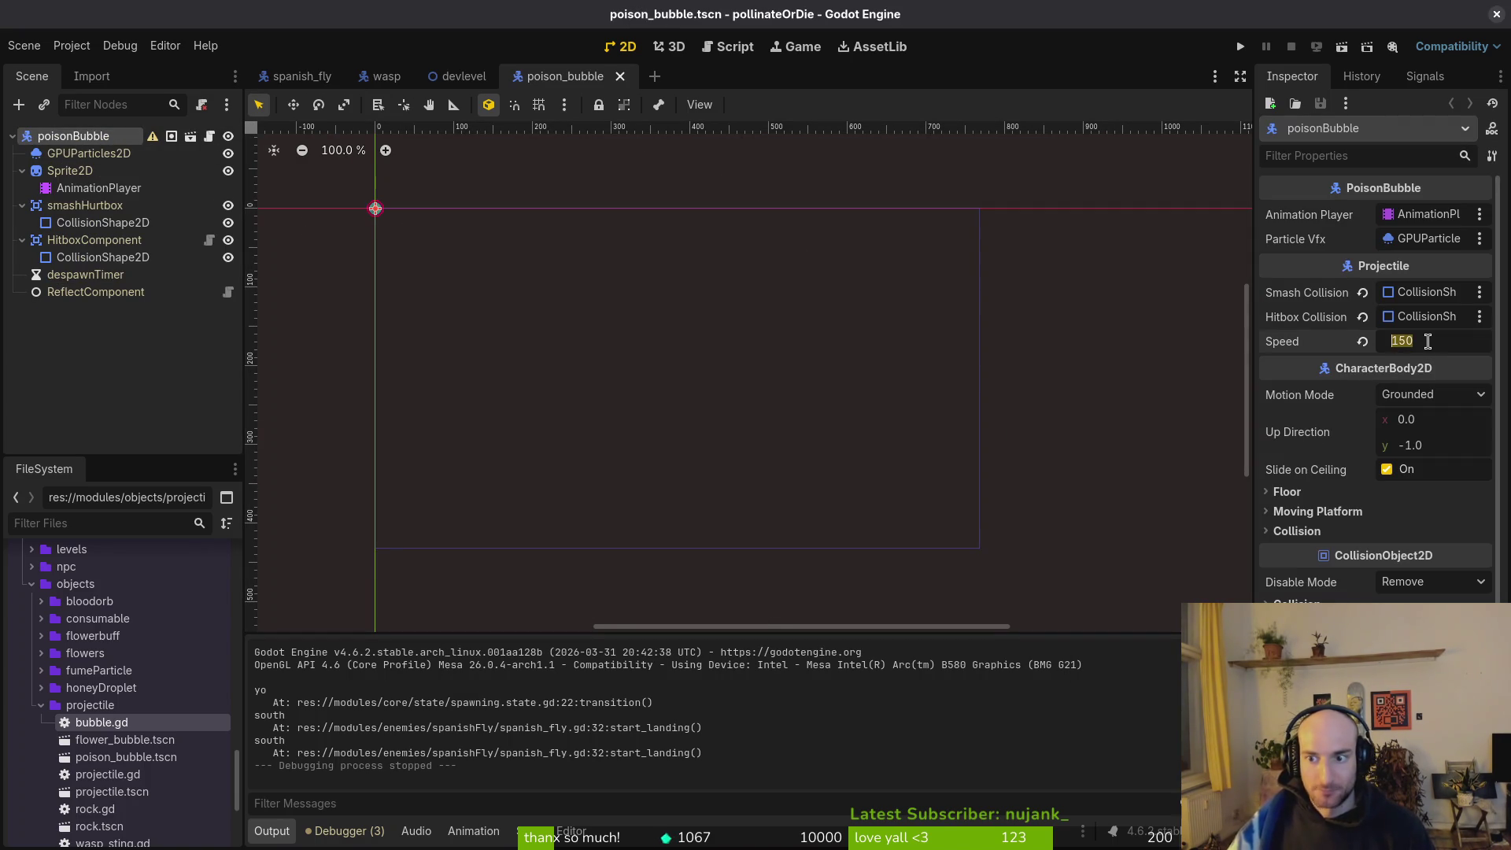
text(180)
key(Return)
click(1240, 48)
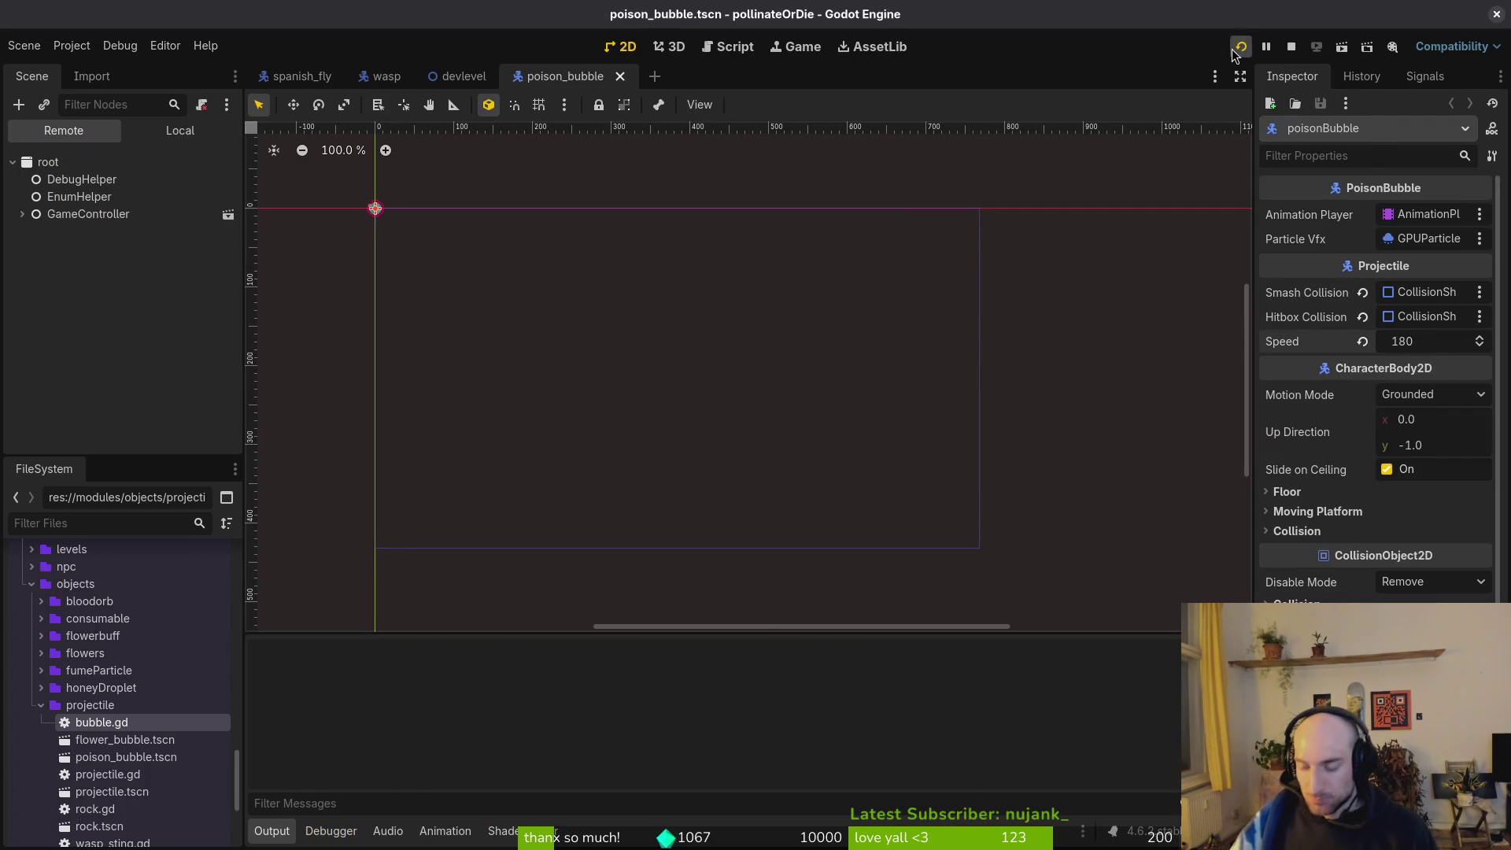
Continue from the title menu and fly the bee around the arena.
key(Return)
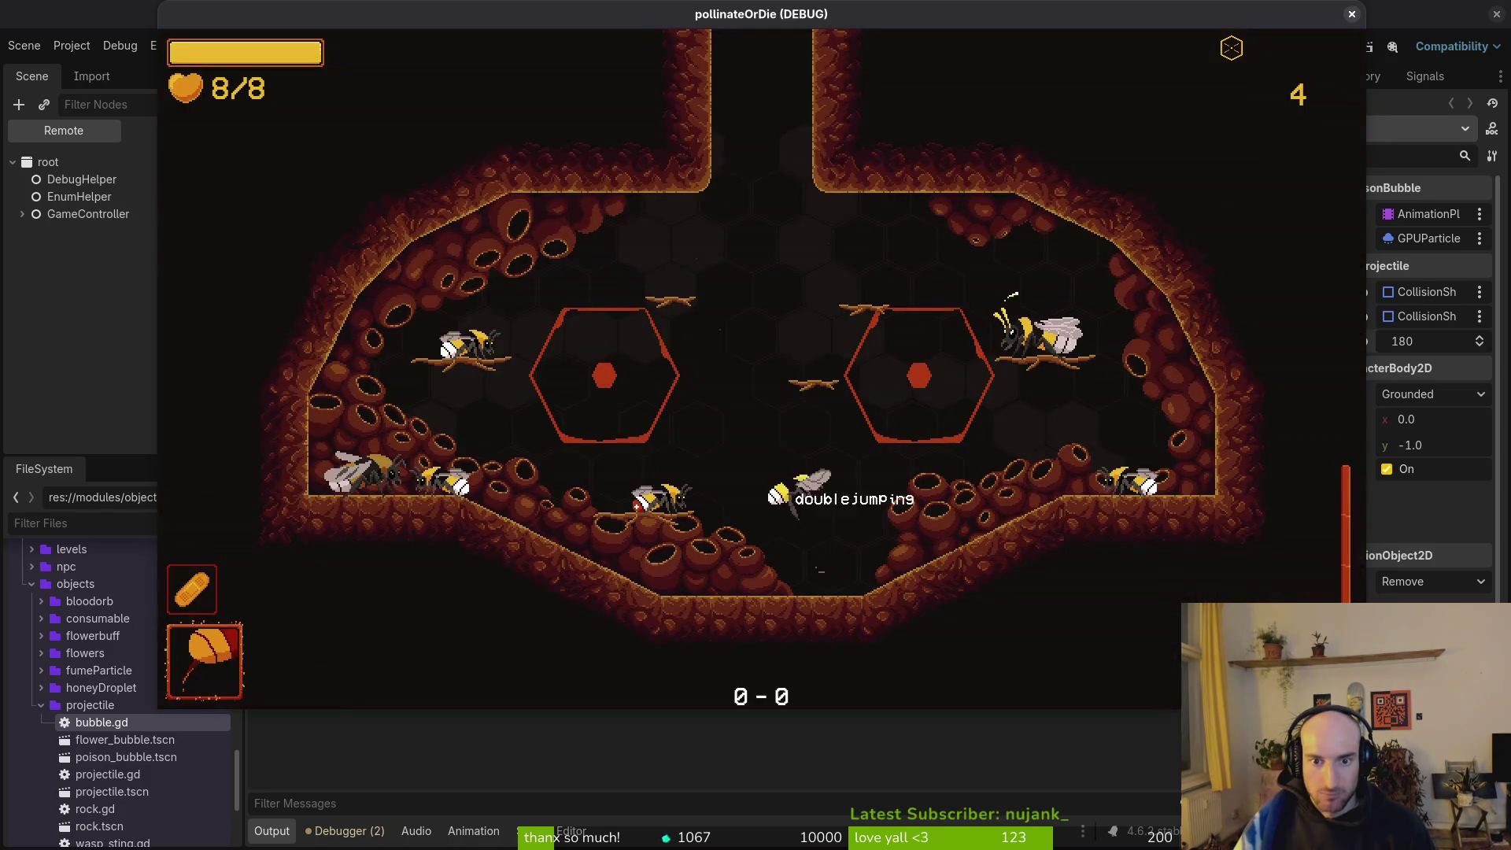
key(Left)
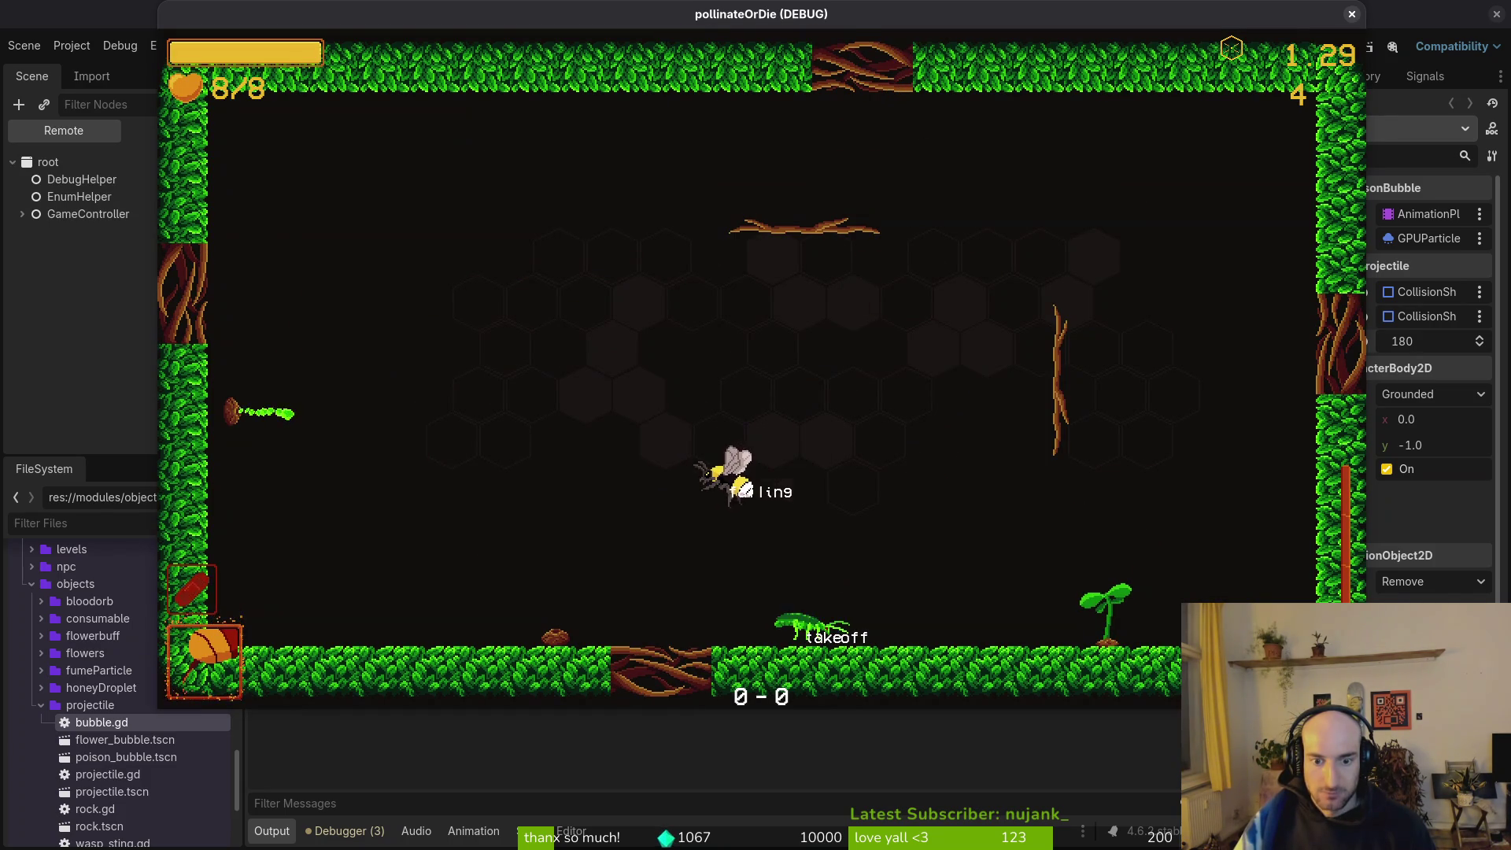
key(Up)
key(Left)
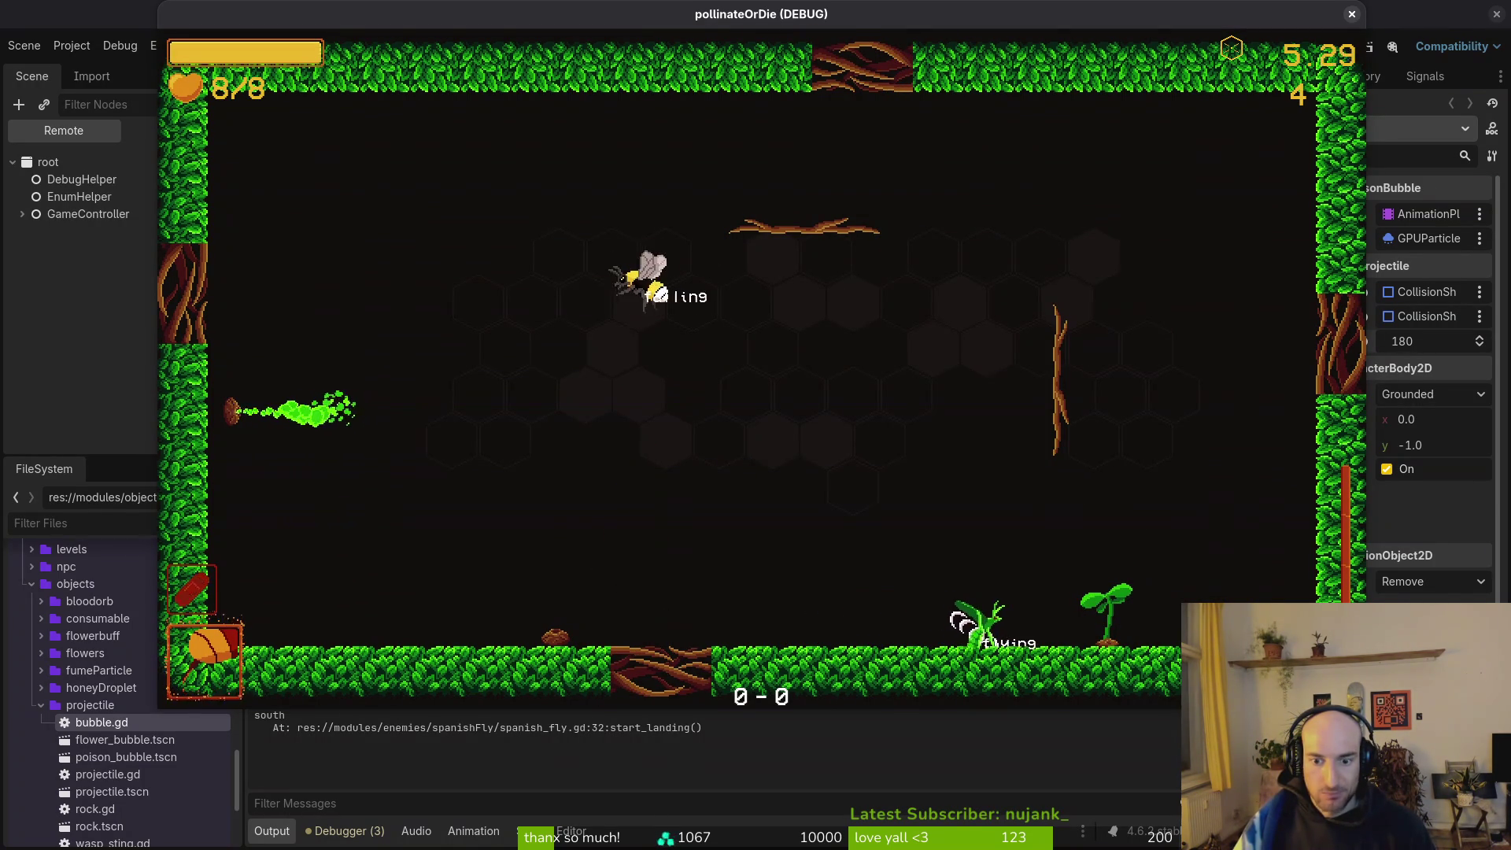
key(Right)
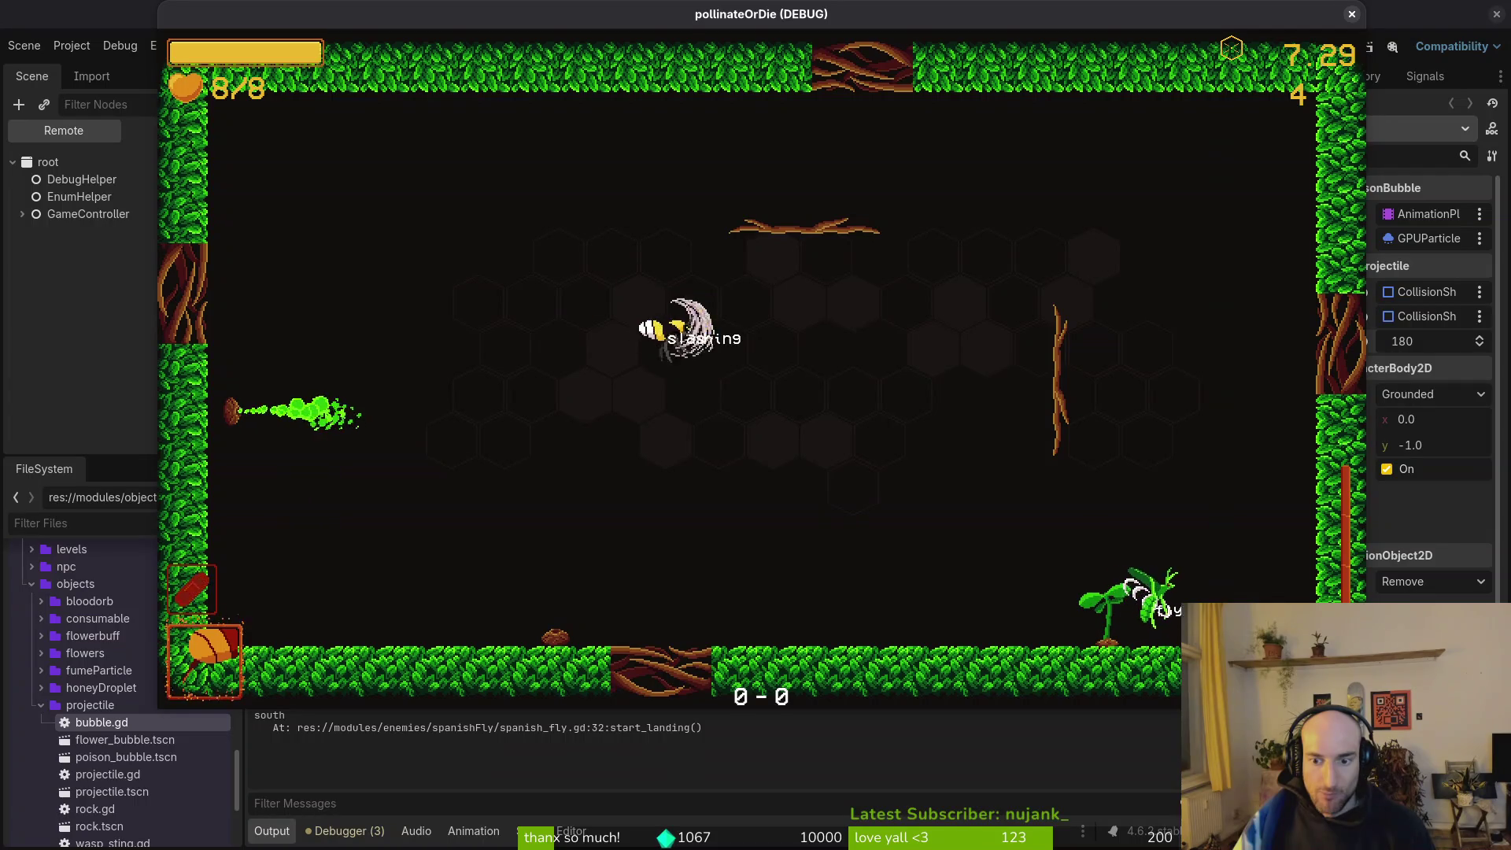
key(Left)
key(Right)
key(Left)
key(Left)
key(Up)
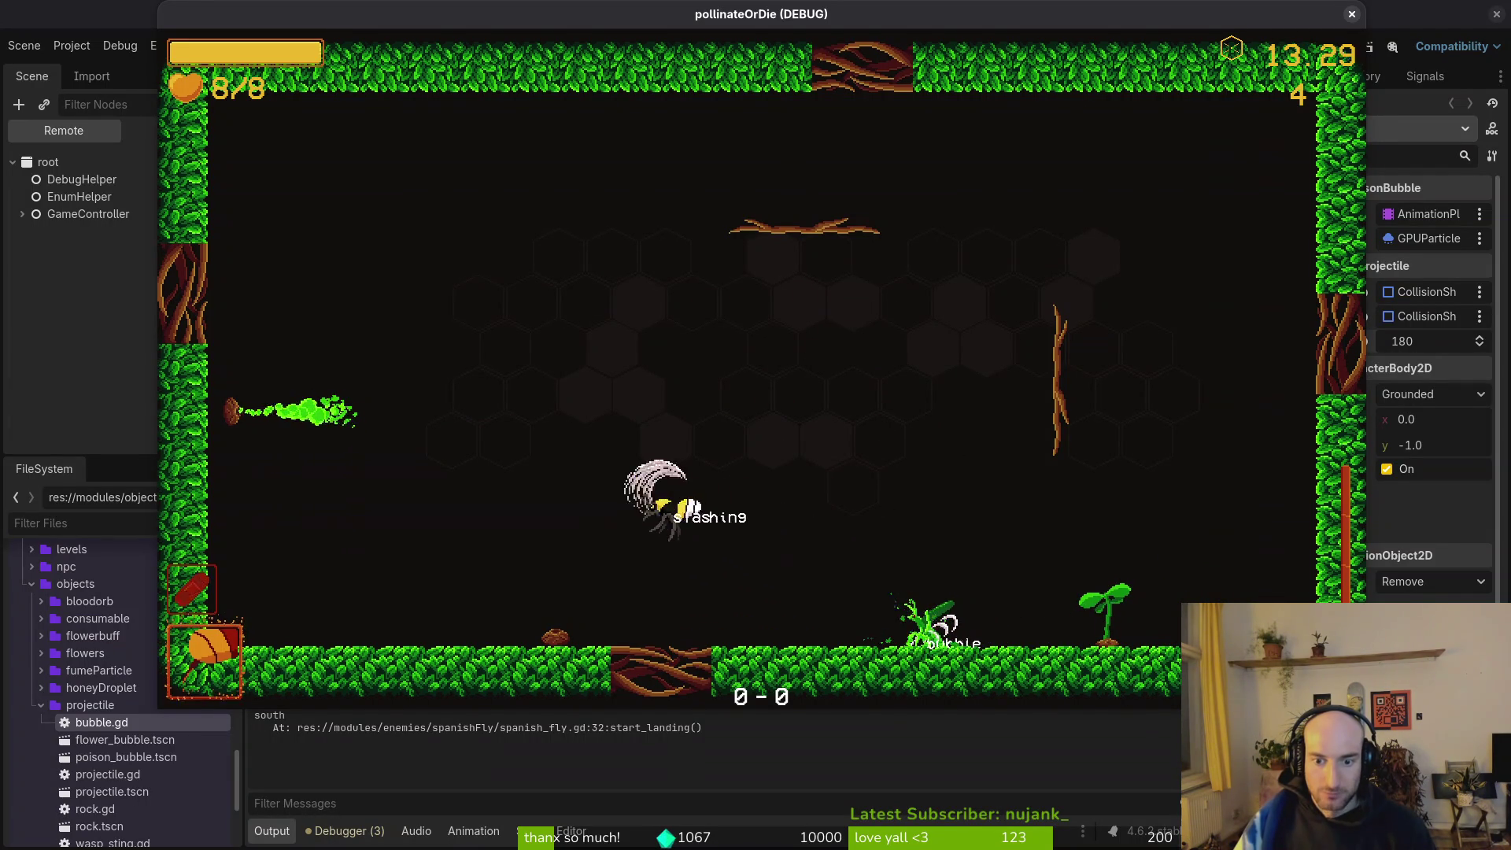
key(Left)
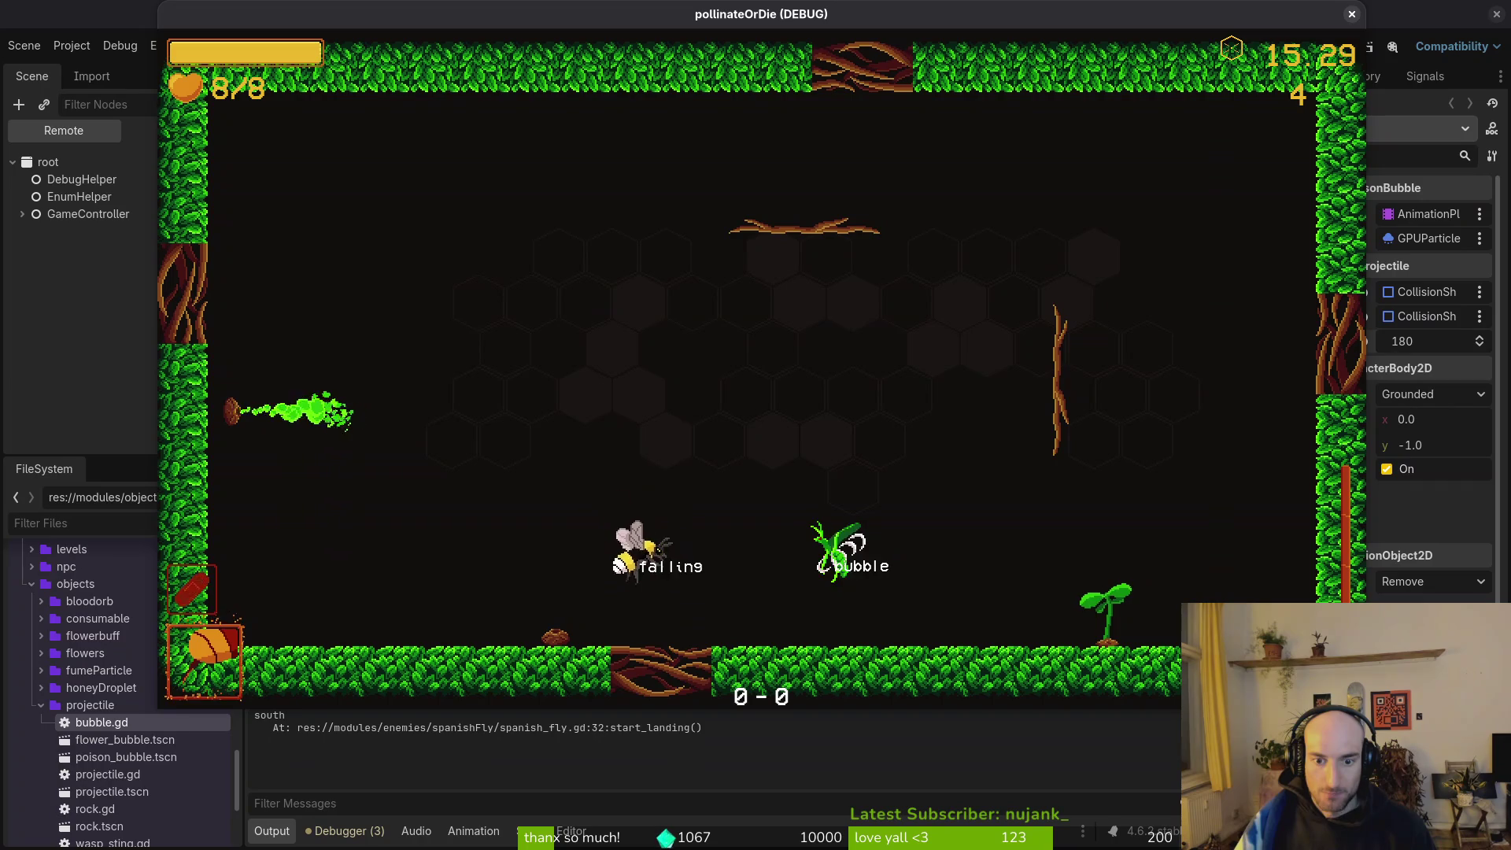
key(Right)
Slash the plant enemy until it dies, then reach the flower for the damage upgrade.
key(Up)
key(Left)
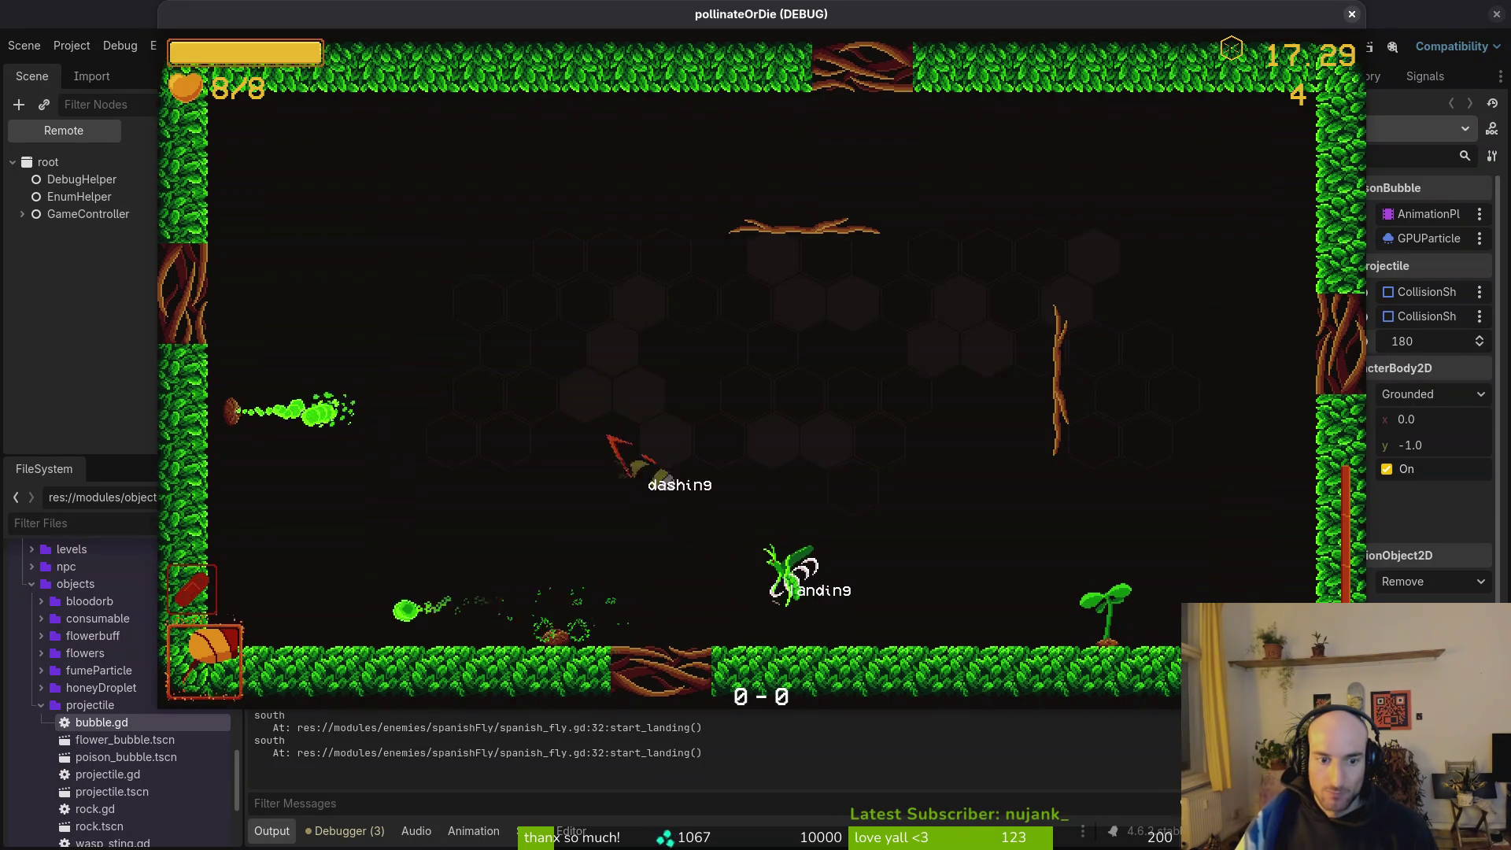
key(Right)
key(Left)
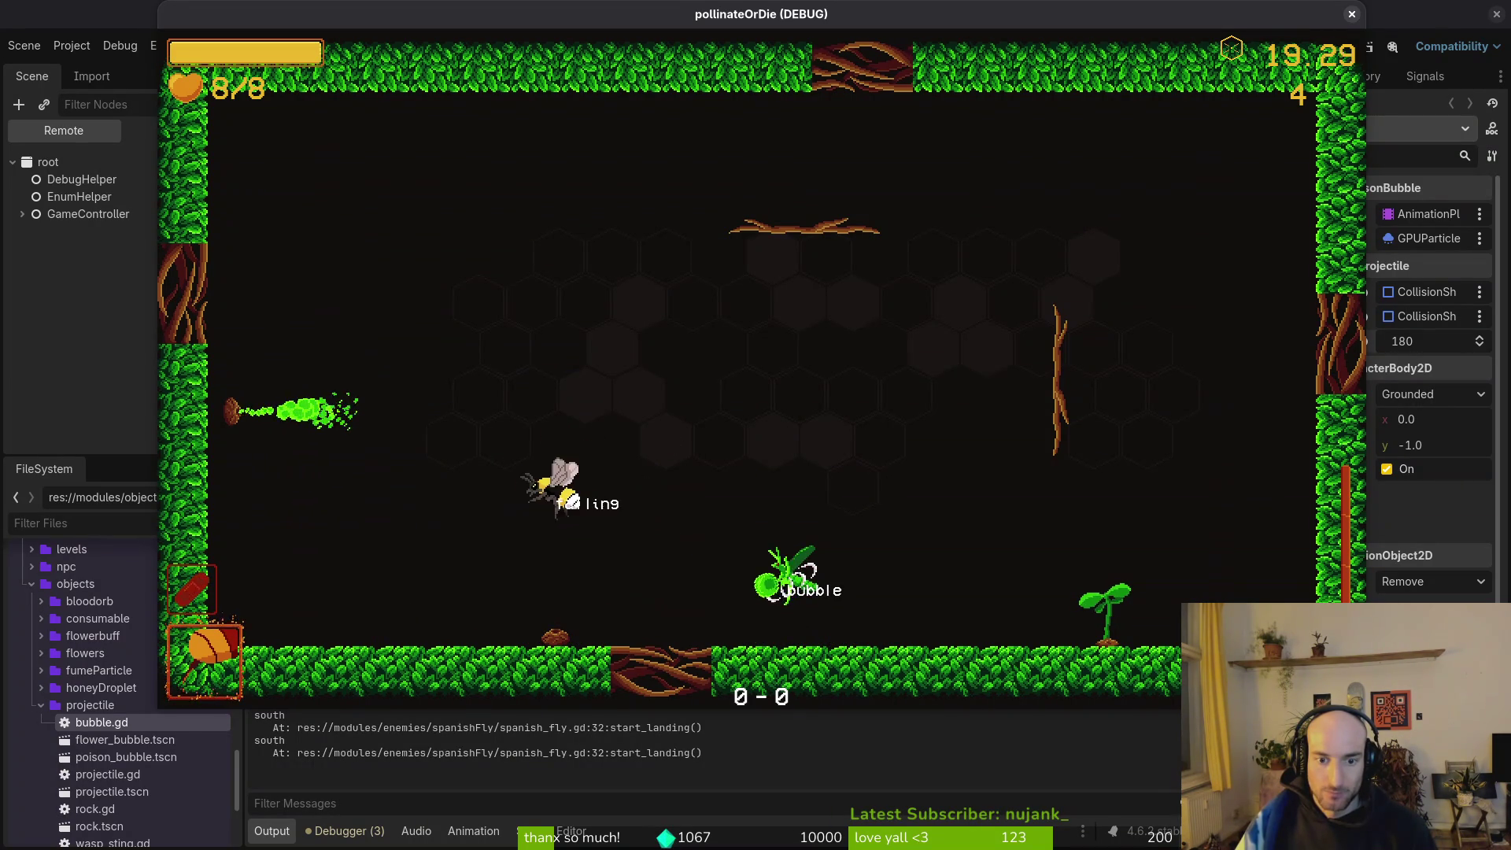
key(Left)
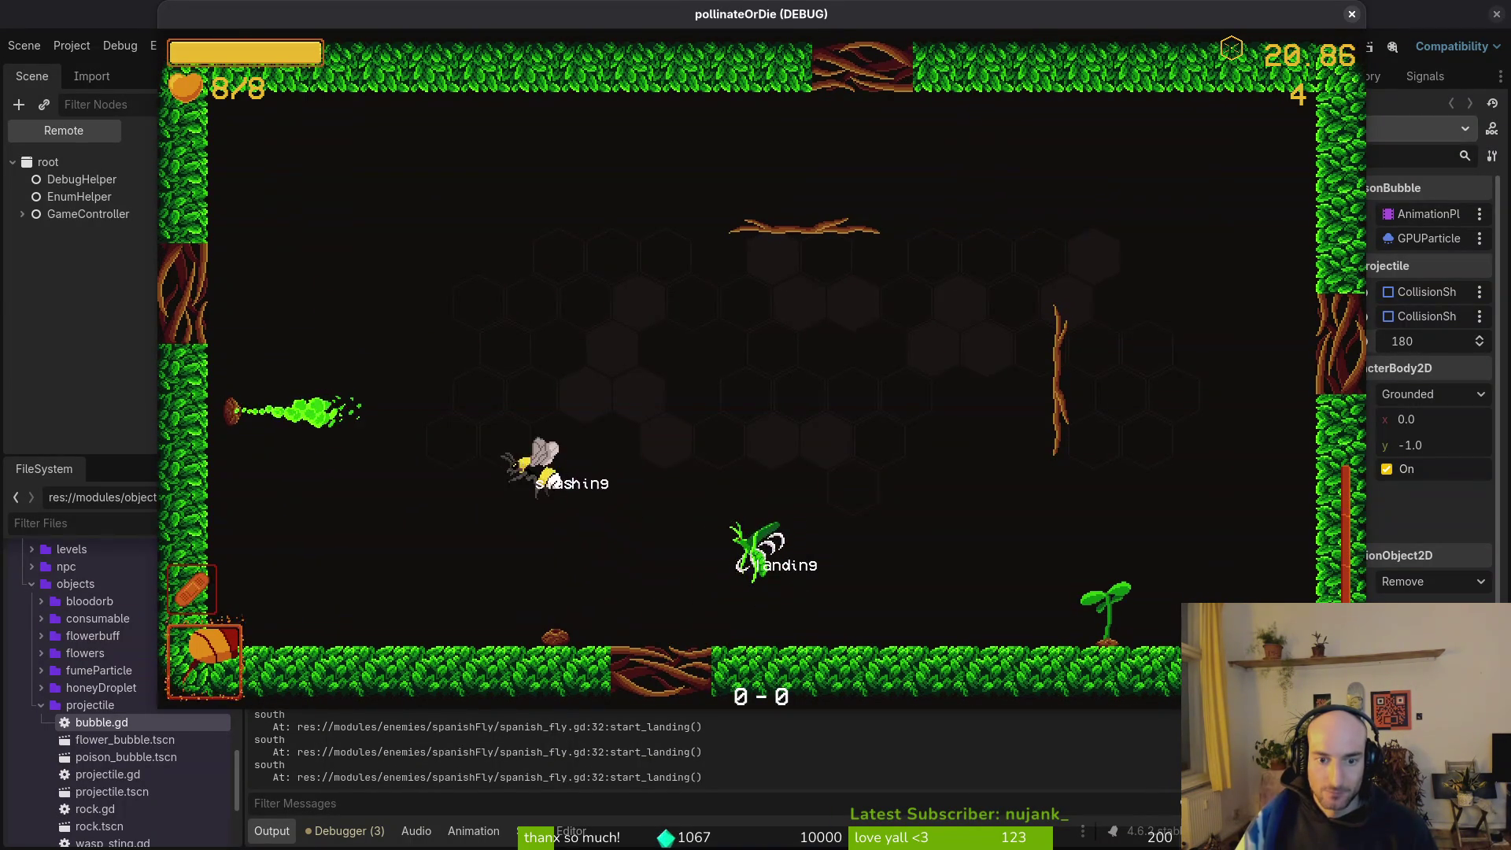
key(Right)
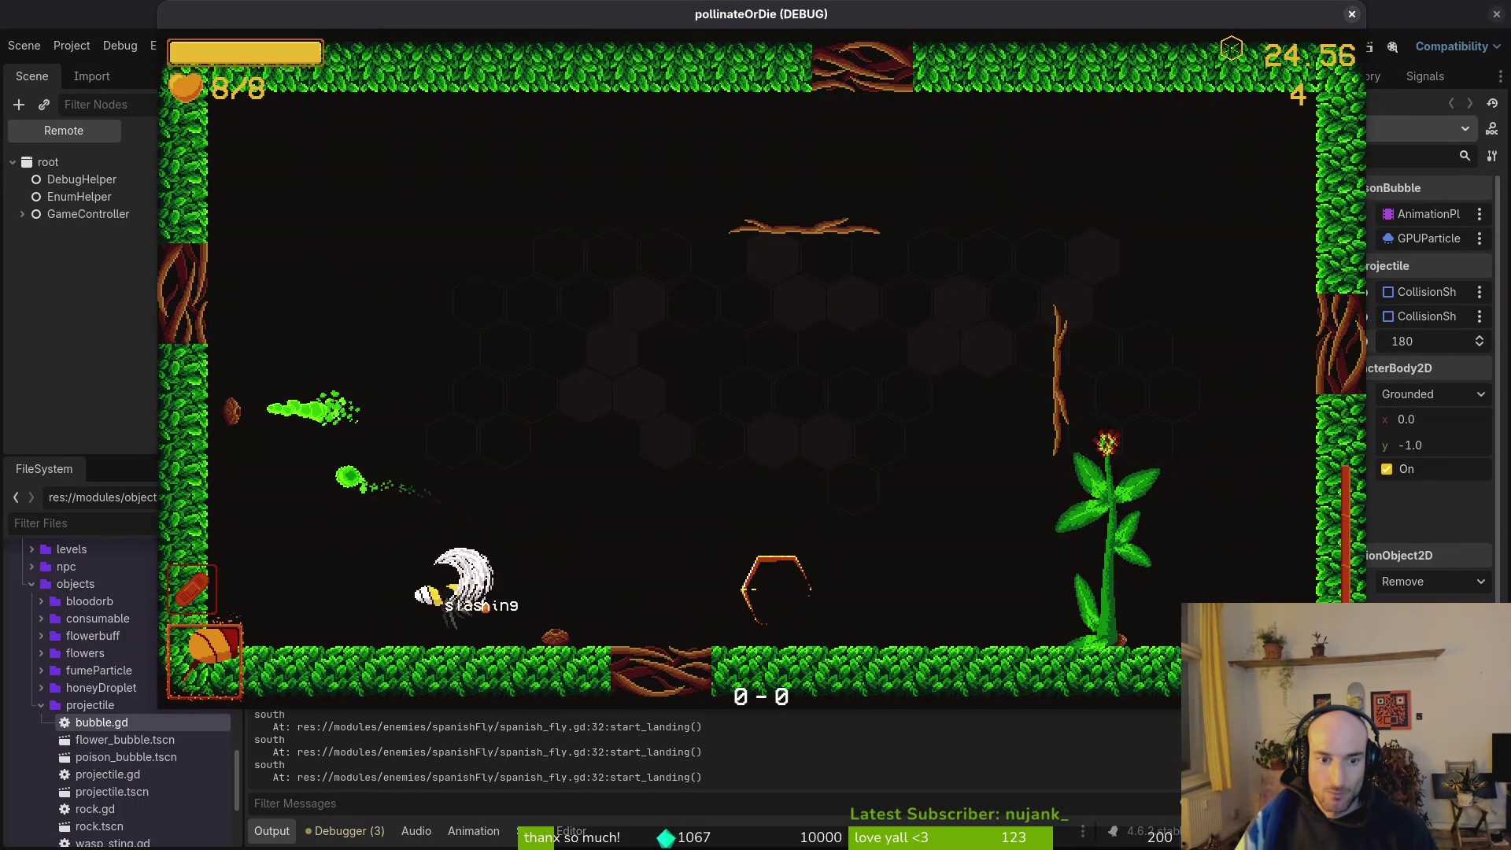
key(Right)
key(Right)
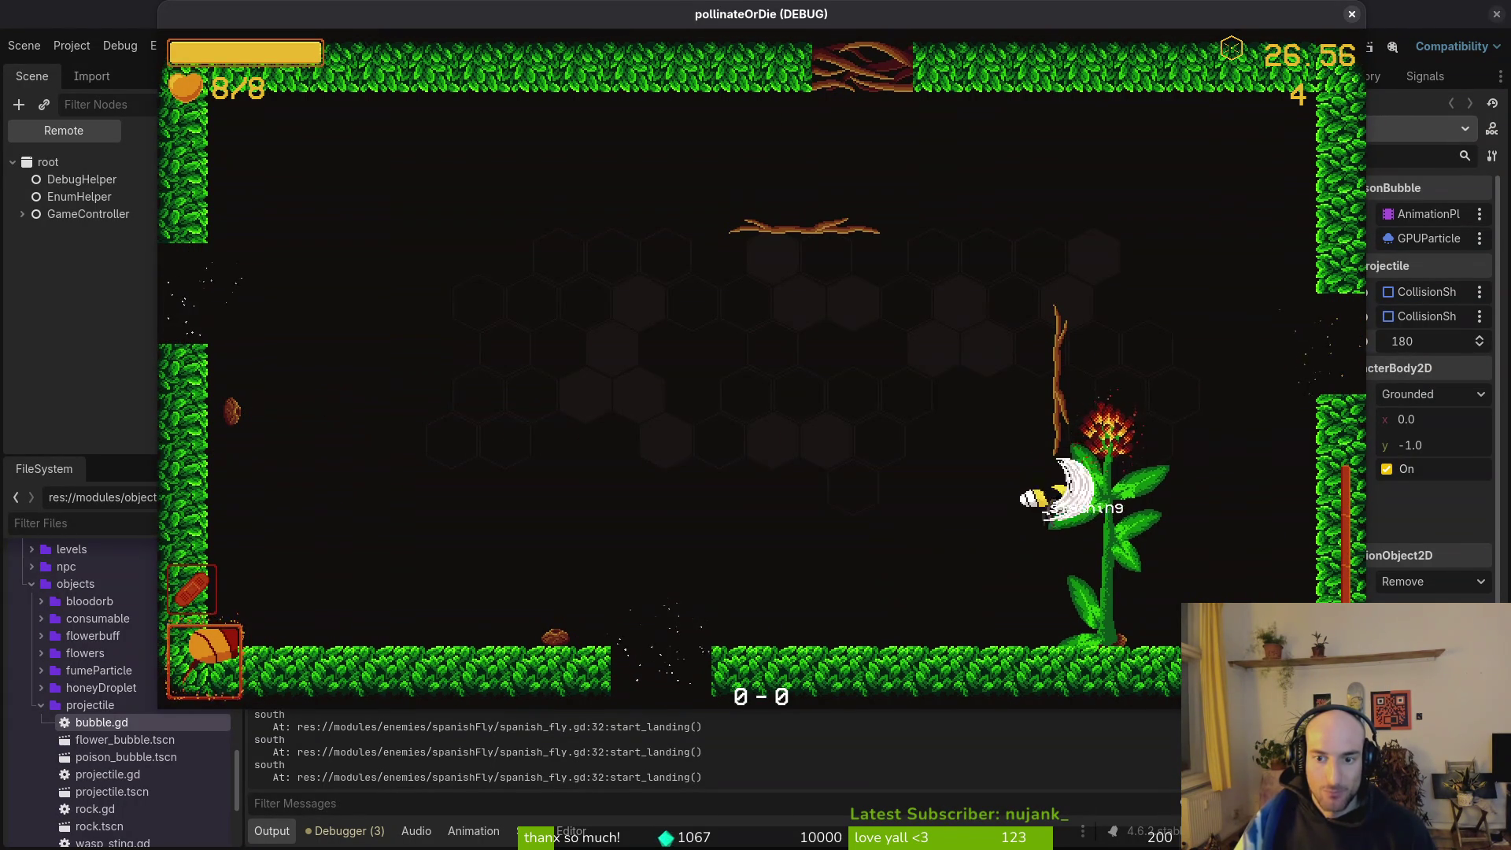
key(shift)
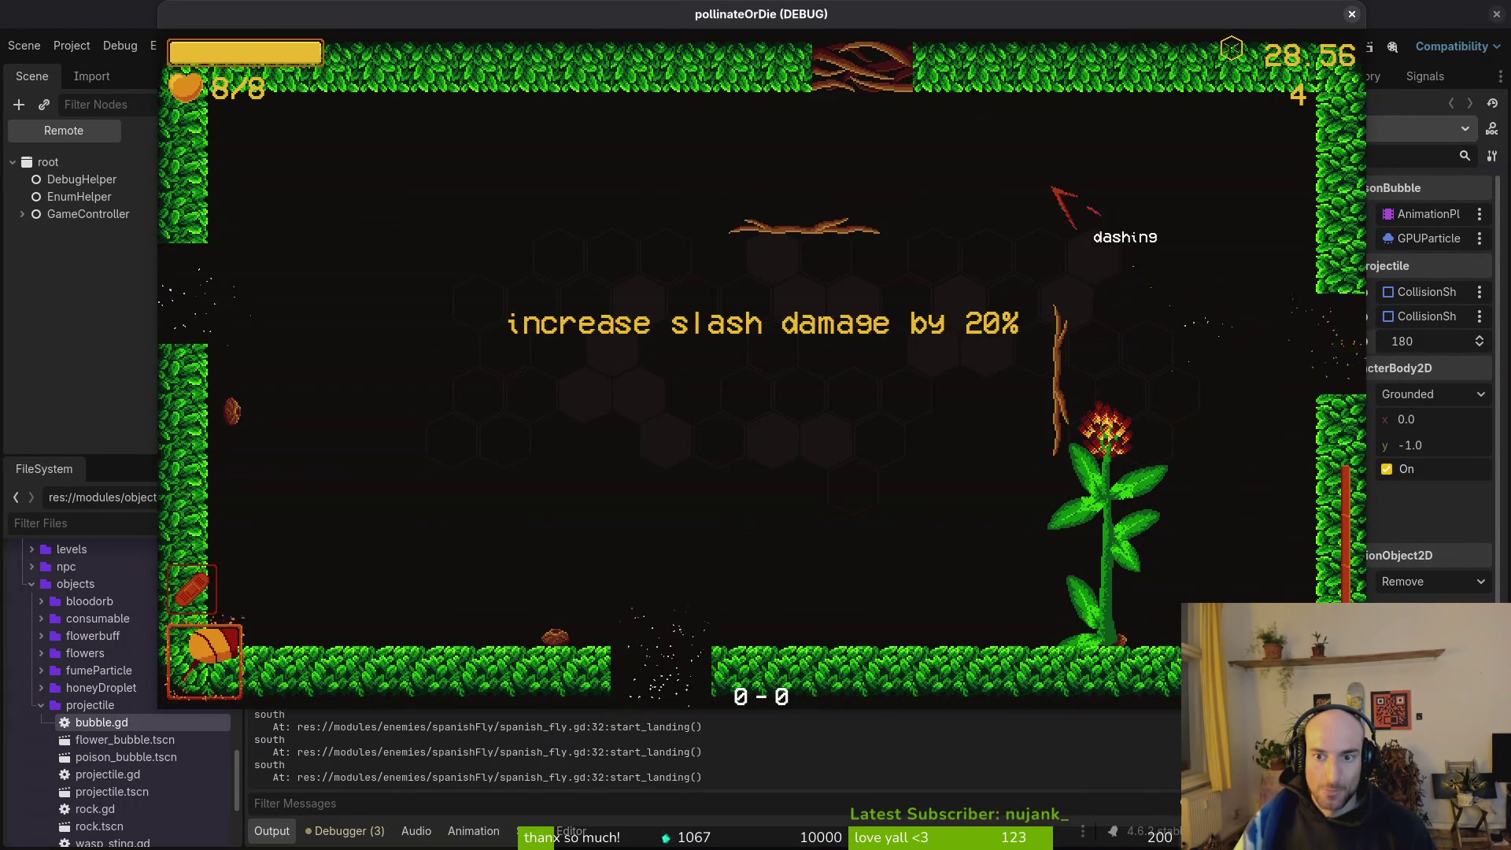
Close the game and collapse the Sprite2D, smashHurtbox and HitboxComponent nodes in the Scene dock.
click(1351, 14)
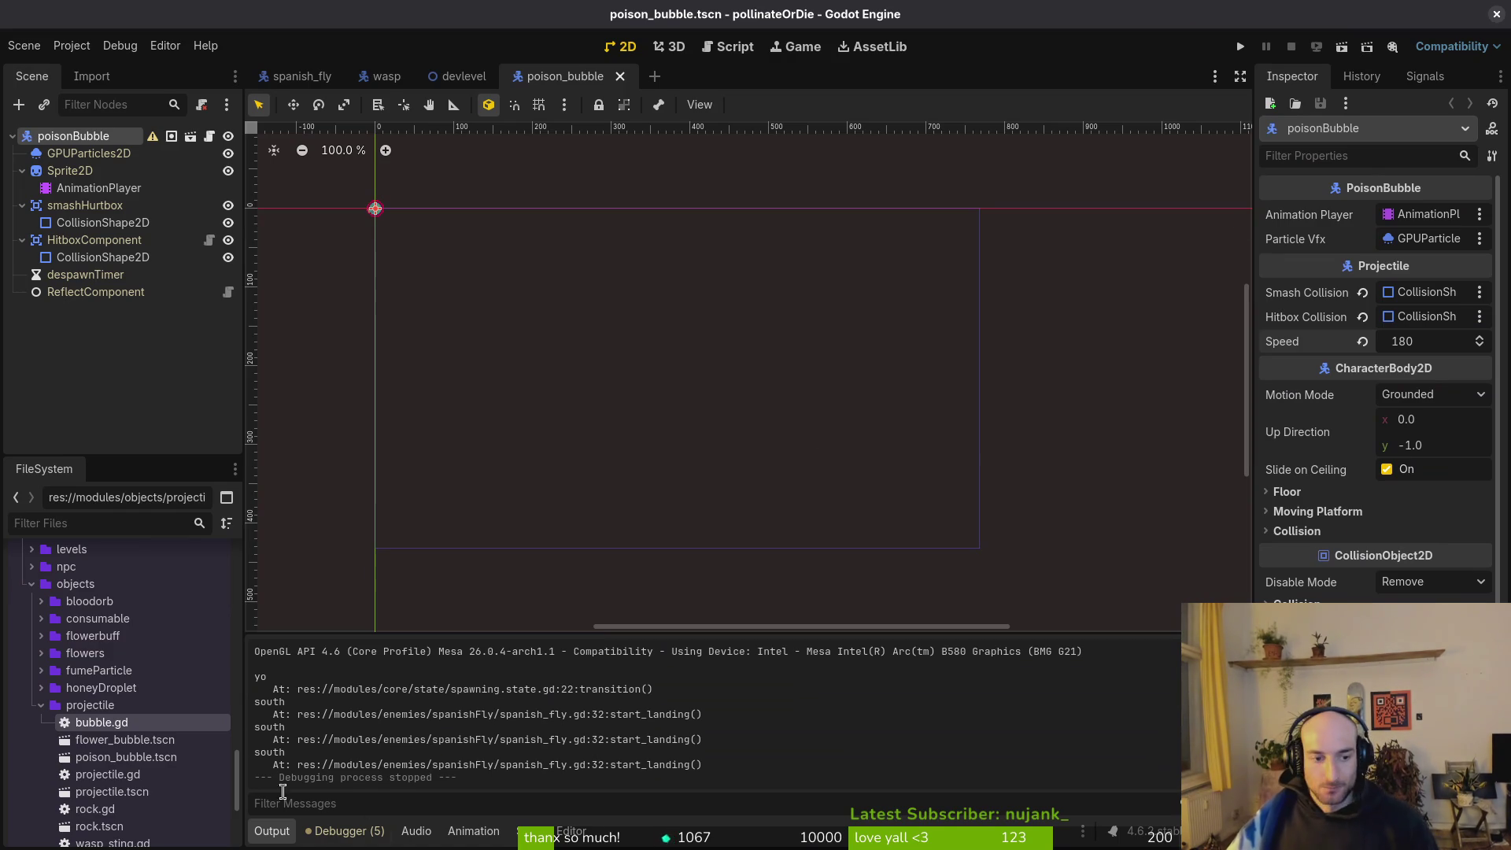
click(22, 171)
click(22, 188)
click(22, 205)
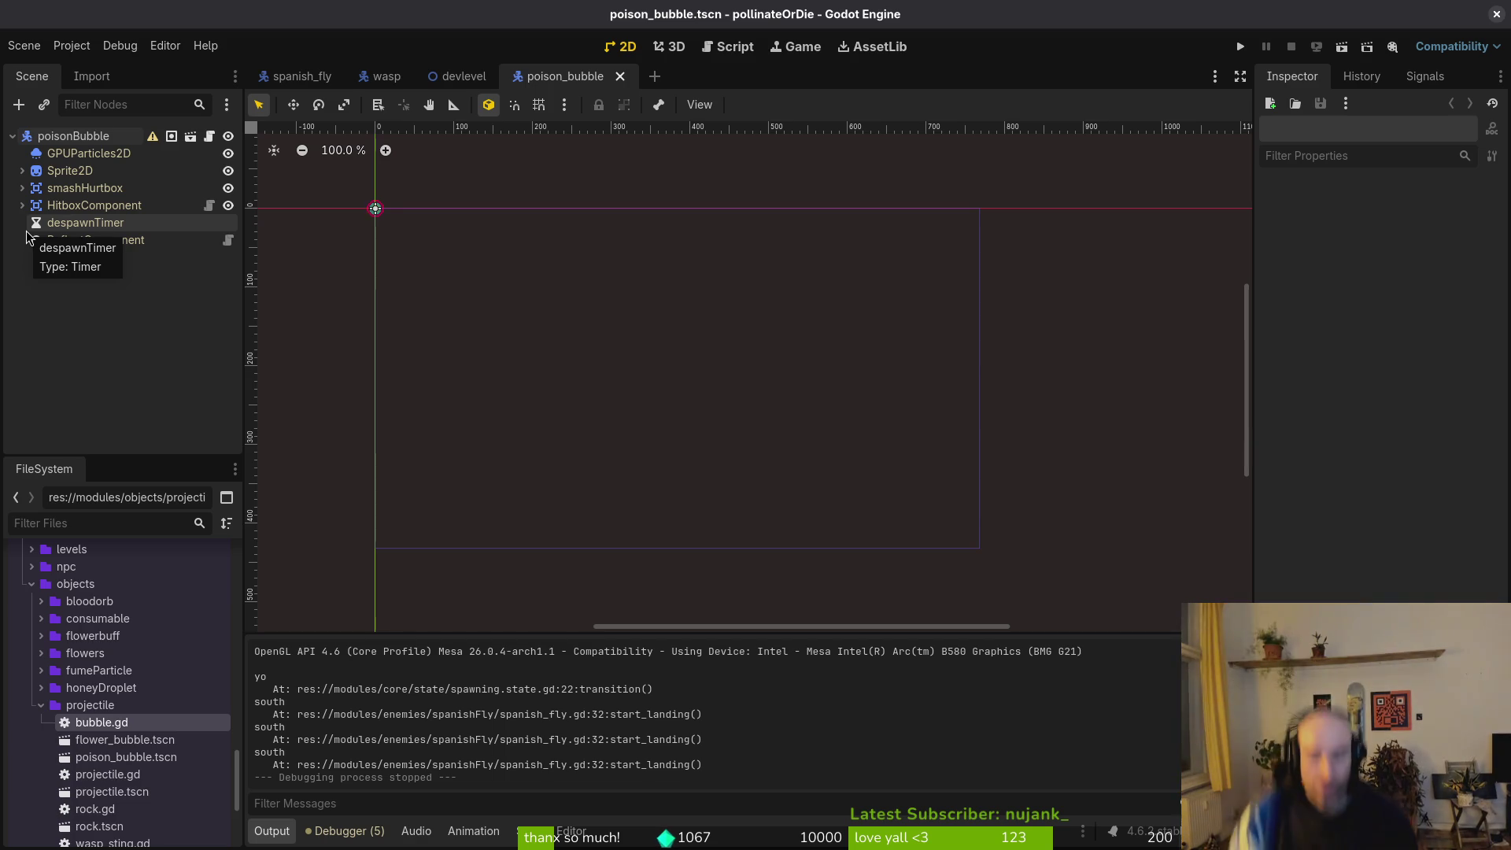
key(alt+Tab)
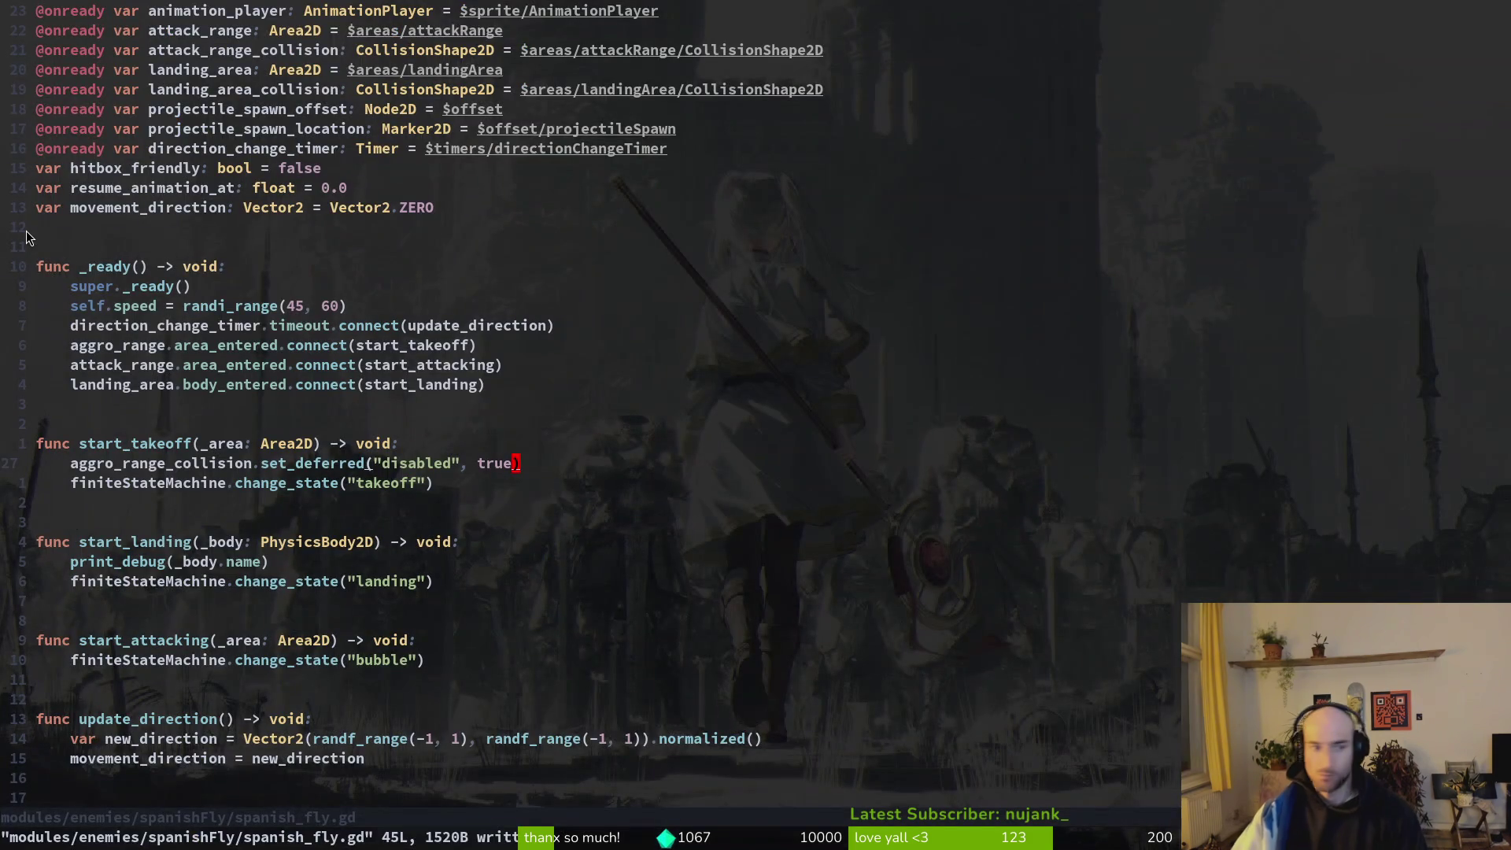
Find the 'yo' match in spawning.state.gd, delete its print_debug line, and save and quit.
key(Return)
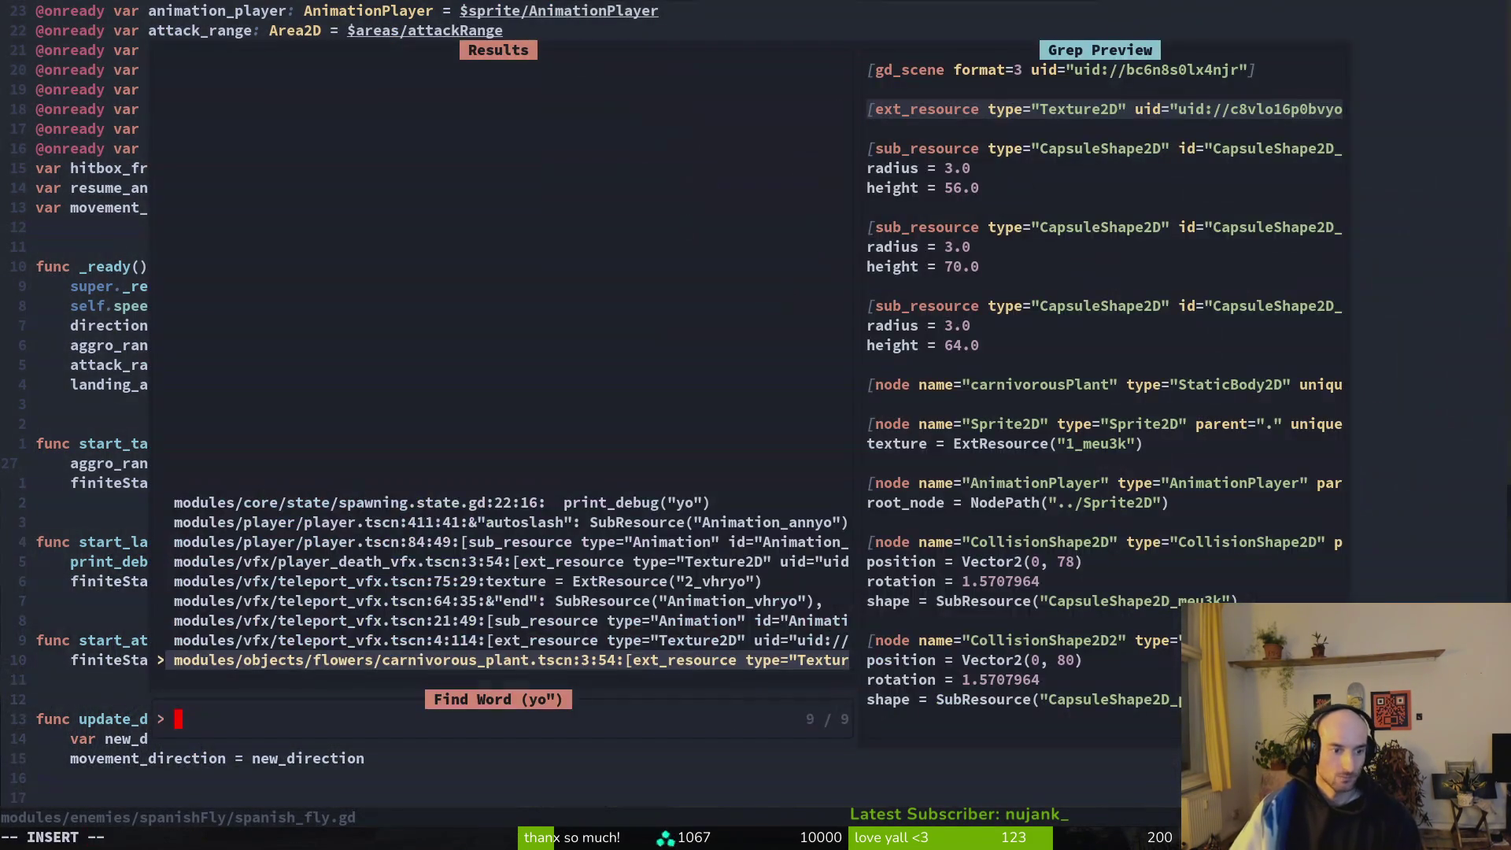
key(Up)
key(Up)
key(Up)
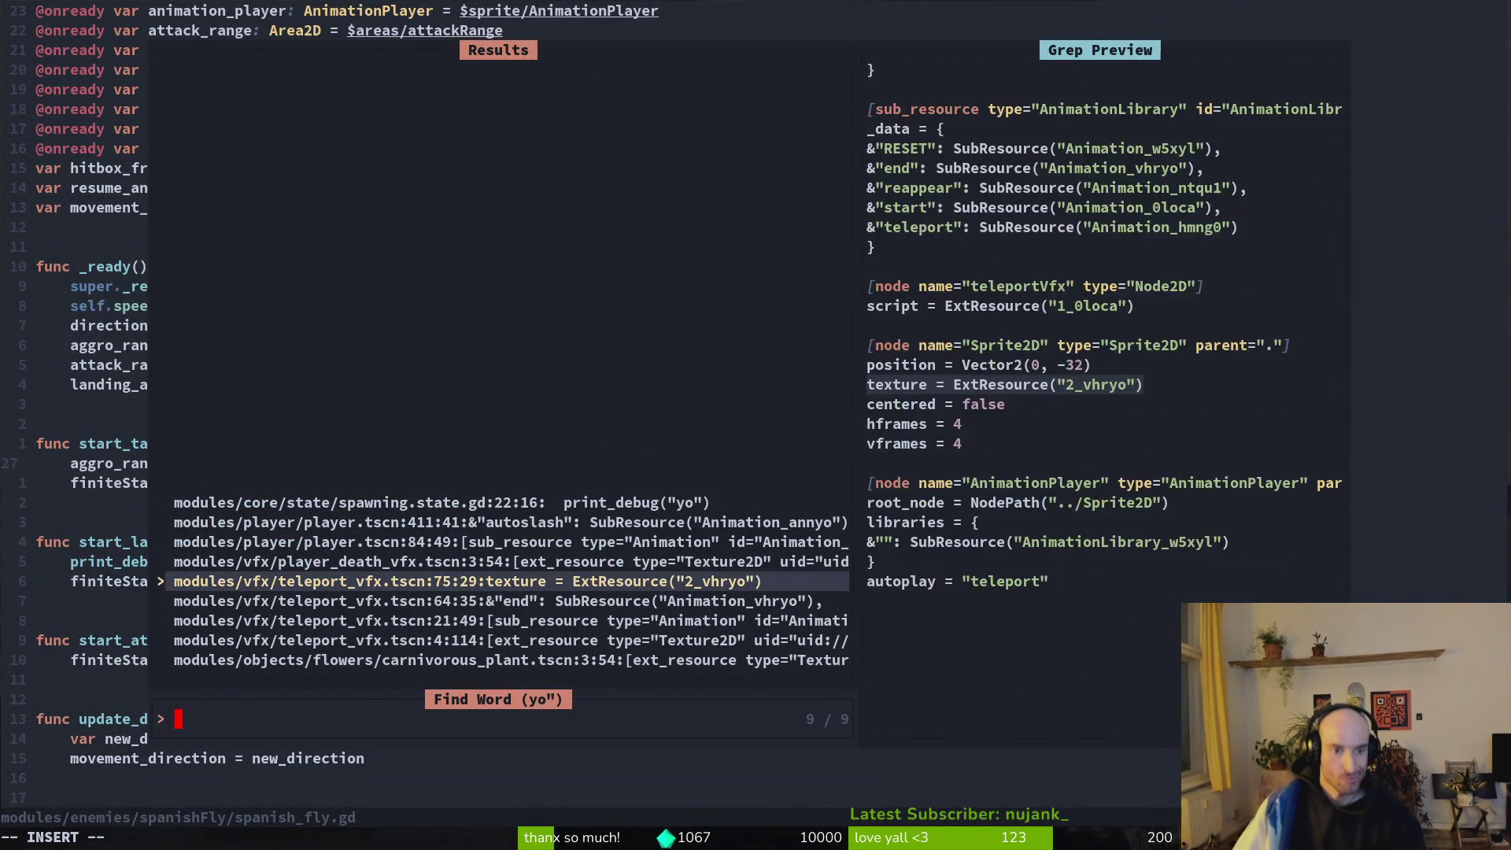
key(Up)
key(Return)
key(d)
key(d)
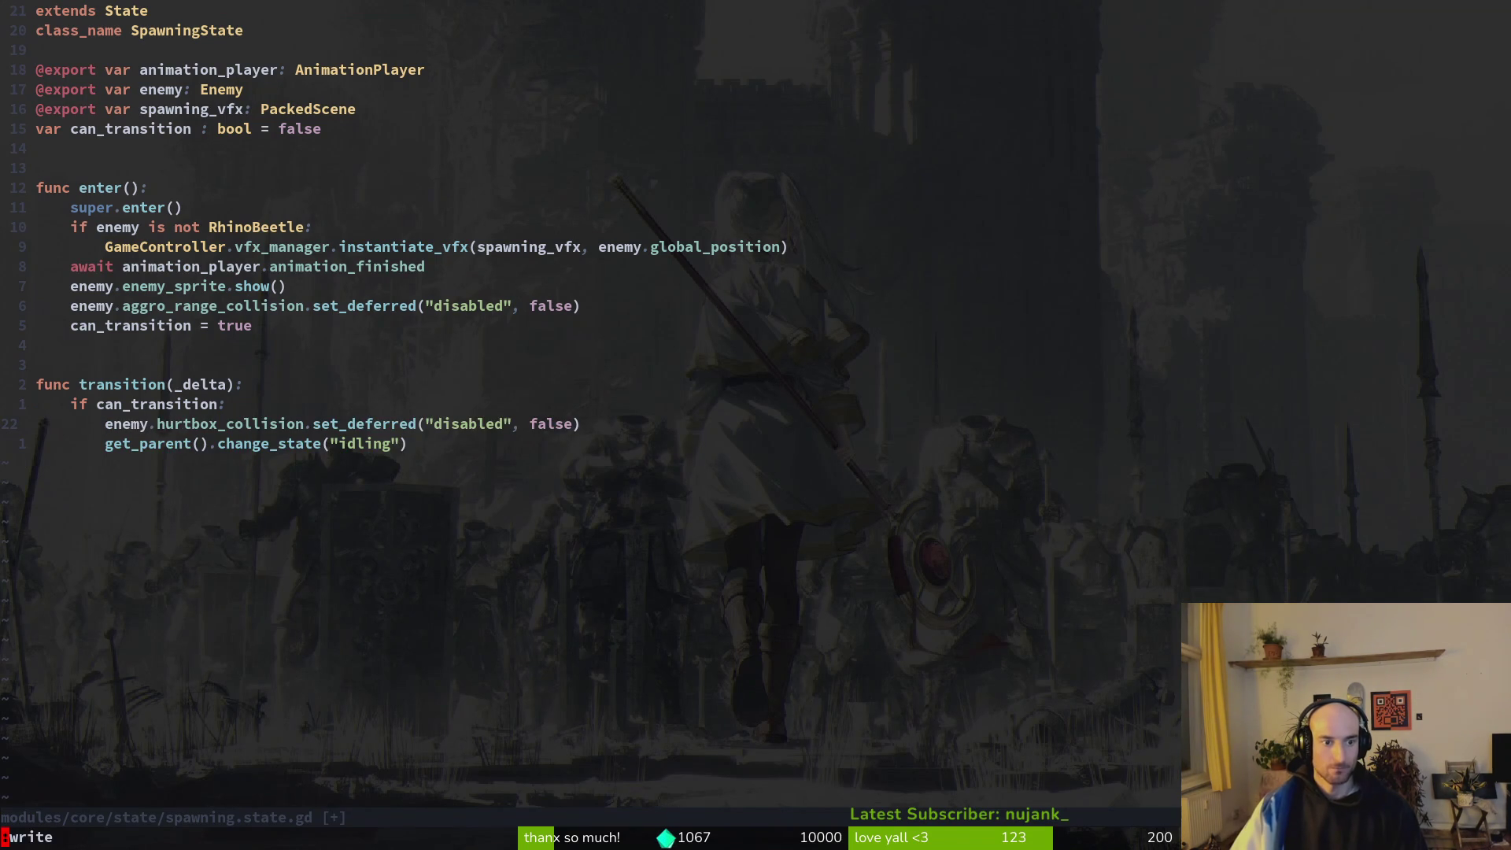
key(Return)
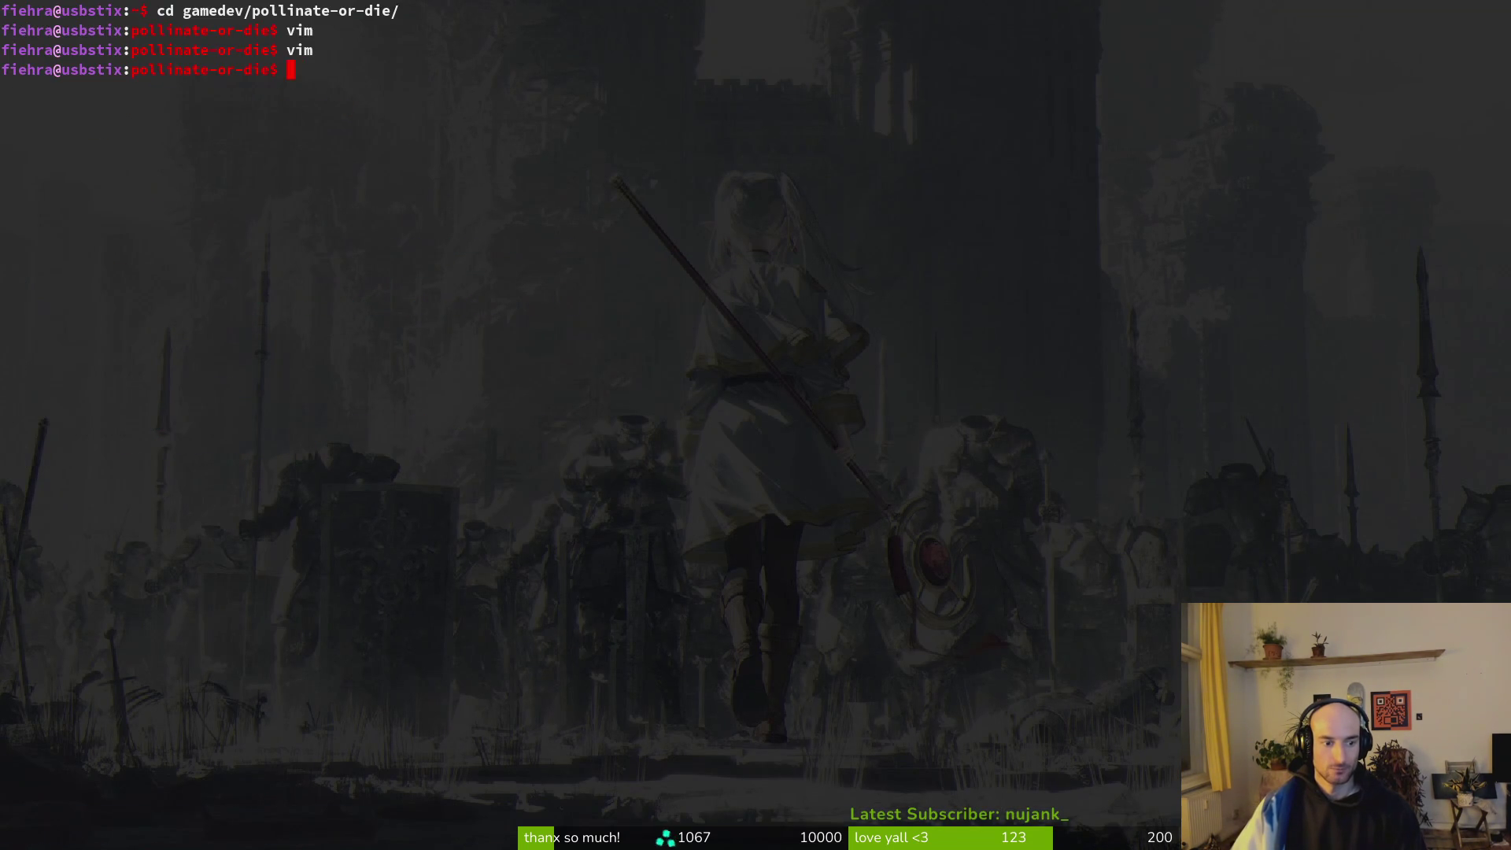
Stage vision_component.tscn in tig and commit it as "hide vision component".
text(tig)
key(Return)
key(Down)
key(Down)
key(Down)
key(Down)
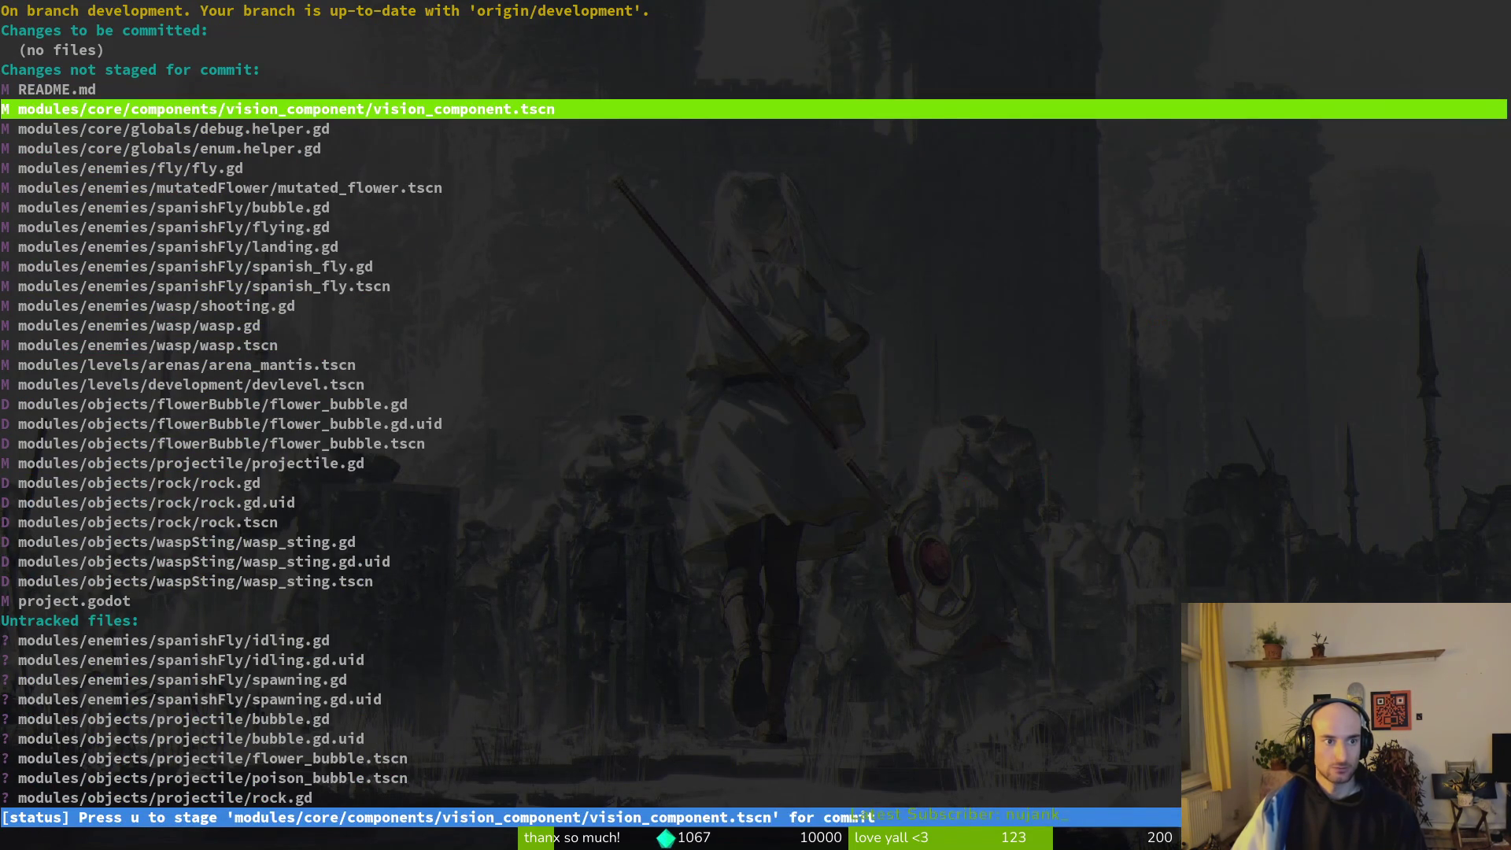
key(Return)
key(u)
key(Down)
key(Down)
key(Down)
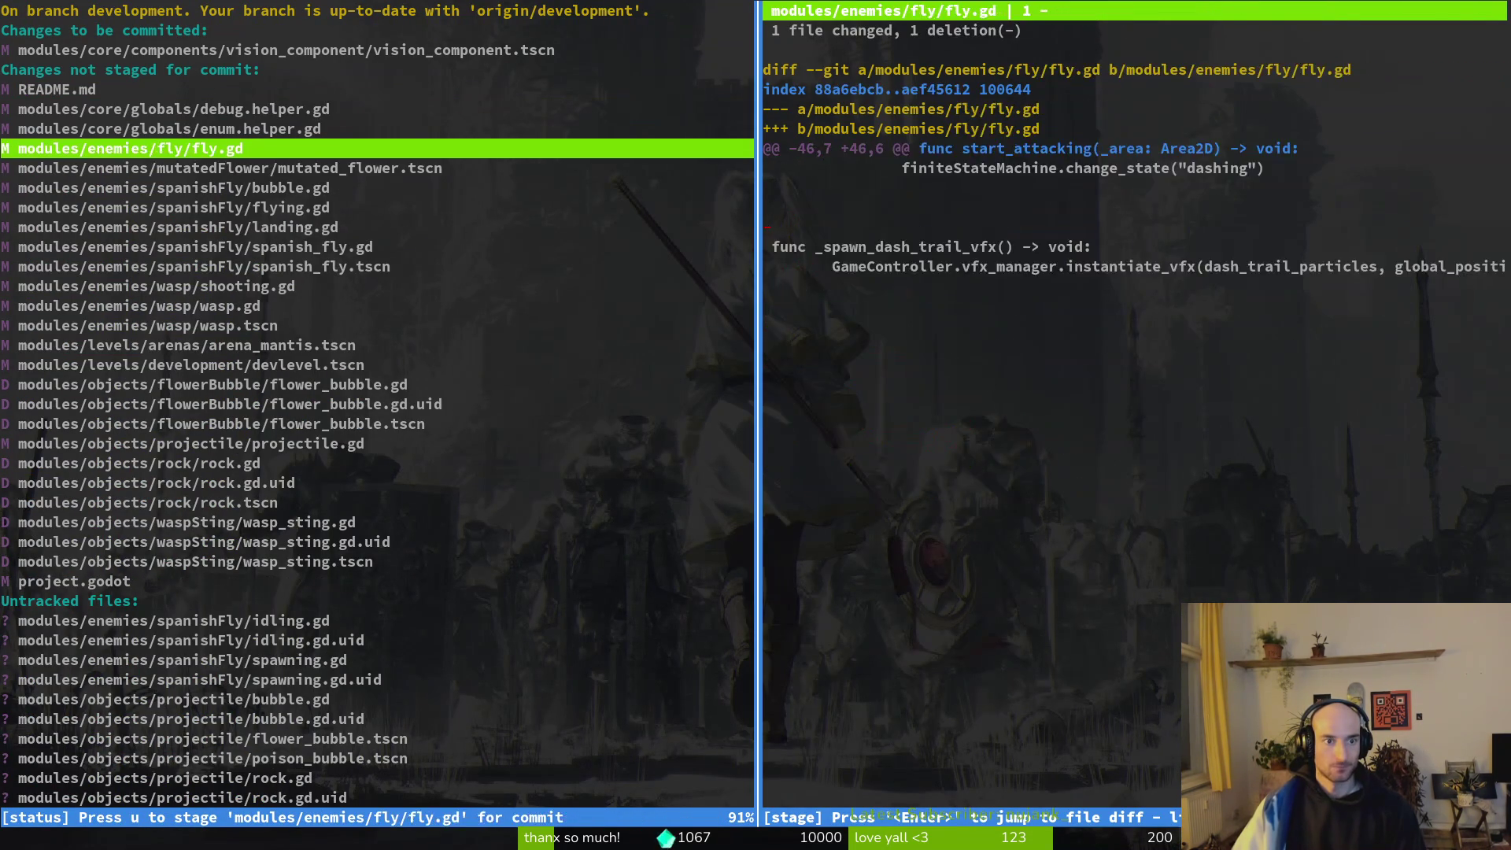
text(Qg)
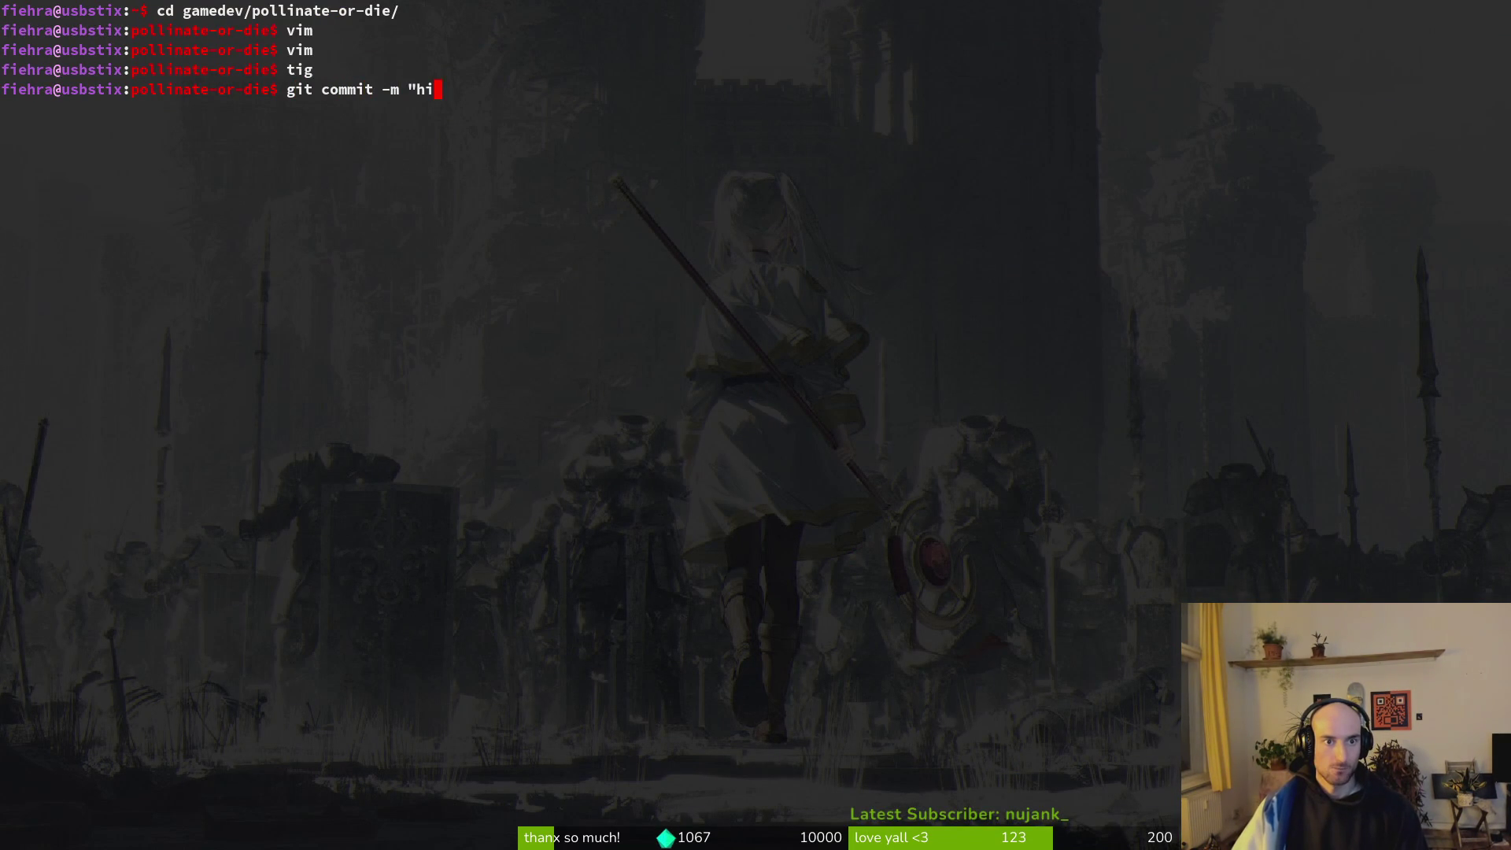
text(component)
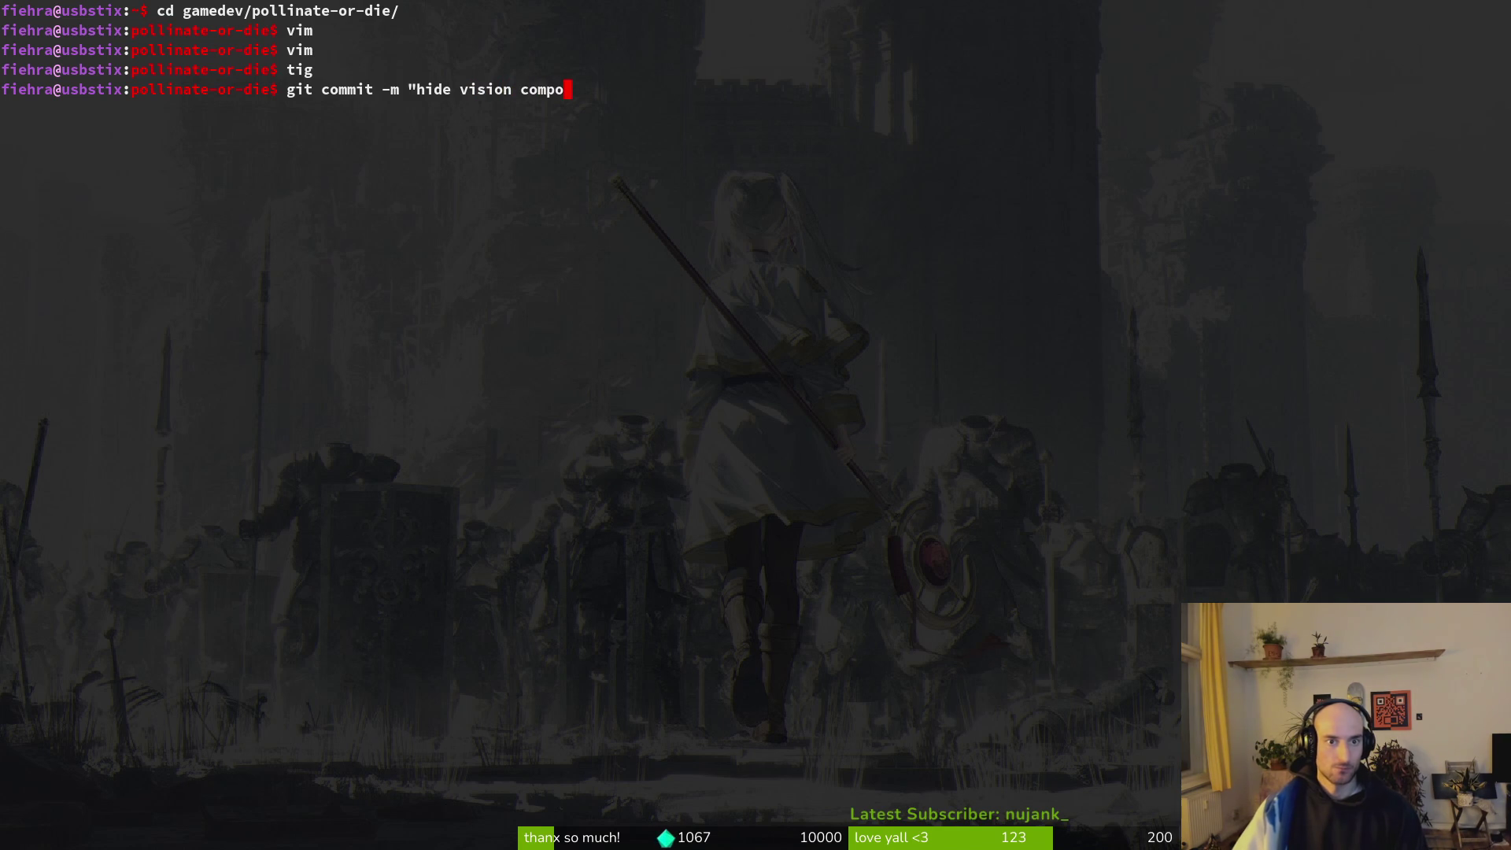
key(Return)
Reopen tig's status view and stage fly.gd and mutated_flower.tscn.
text(tig)
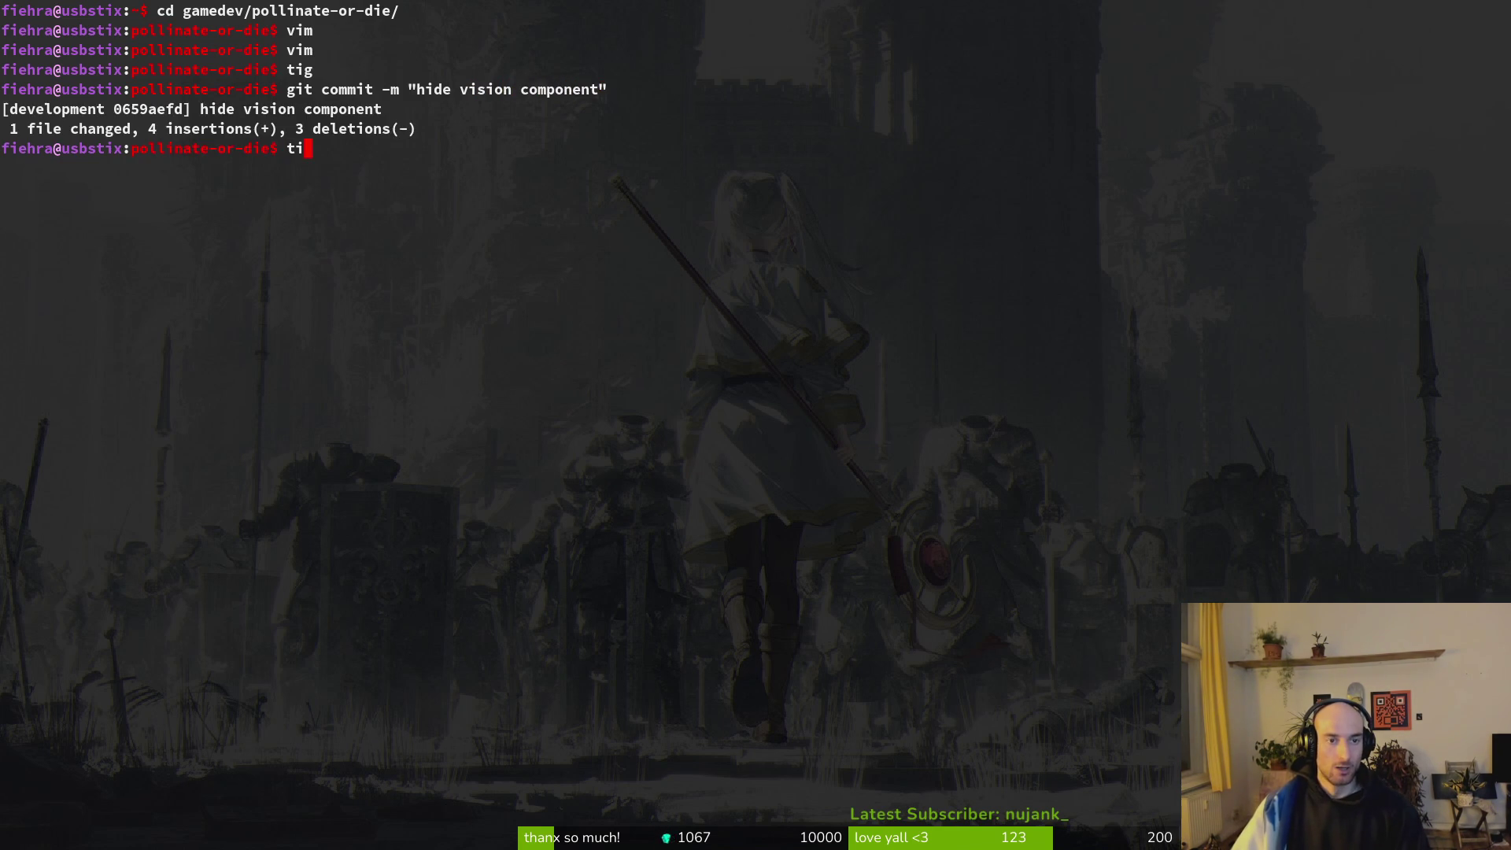
key(Return)
key(s)
key(Down)
key(Down)
key(Down)
key(Return)
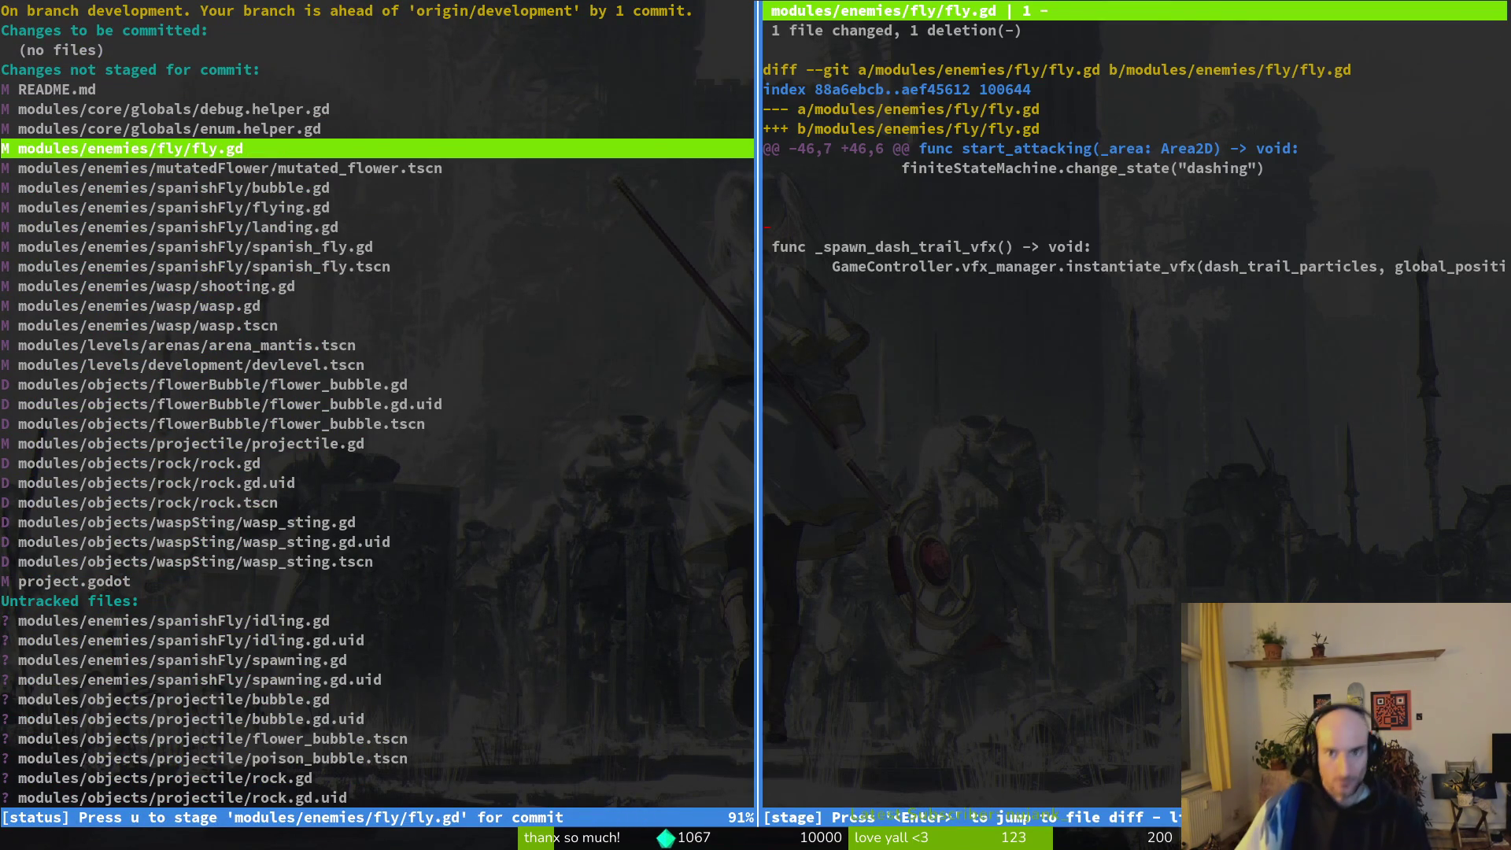
key(u)
key(u)
key(Down)
key(Down)
key(Down)
key(Down)
key(Down)
key(Down)
key(Down)
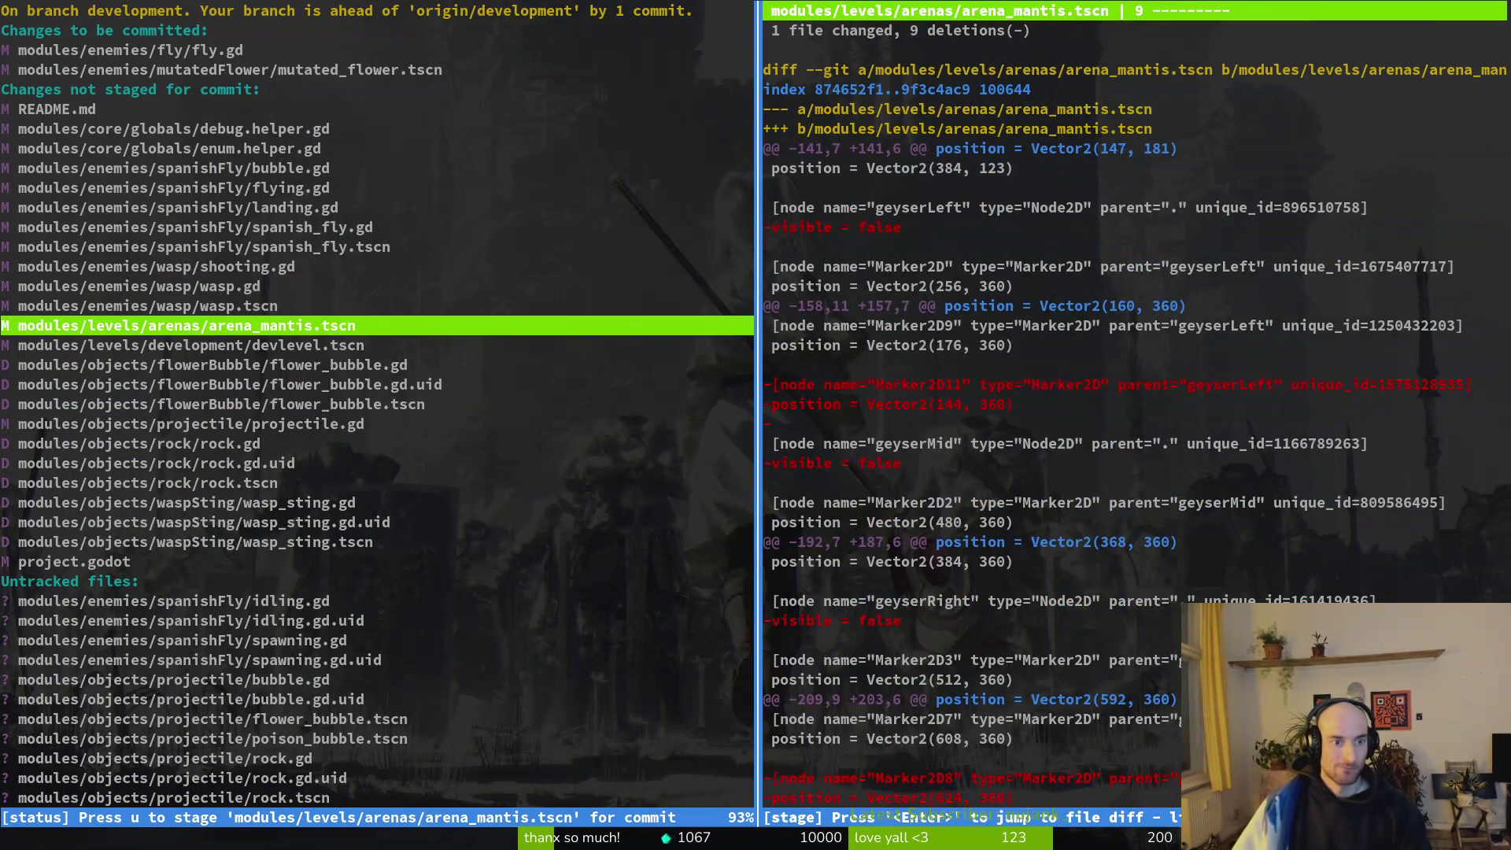
Review the rock deletions and untracked files, then stage wasp.gd, wasp.tscn and shooting.gd.
key(Down)
key(Down)
key(Down)
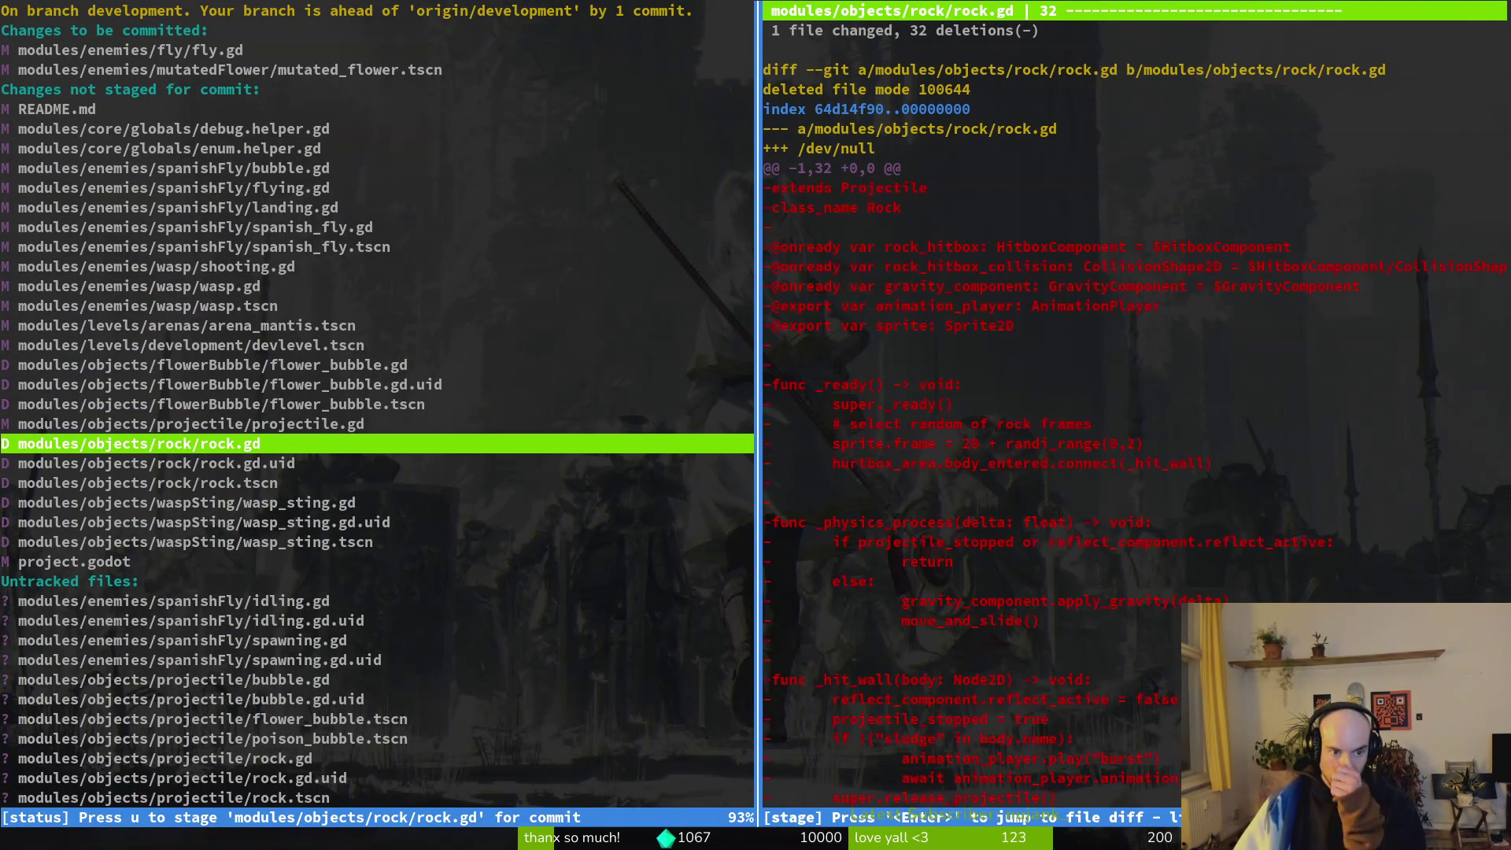
key(Down)
key(Down)
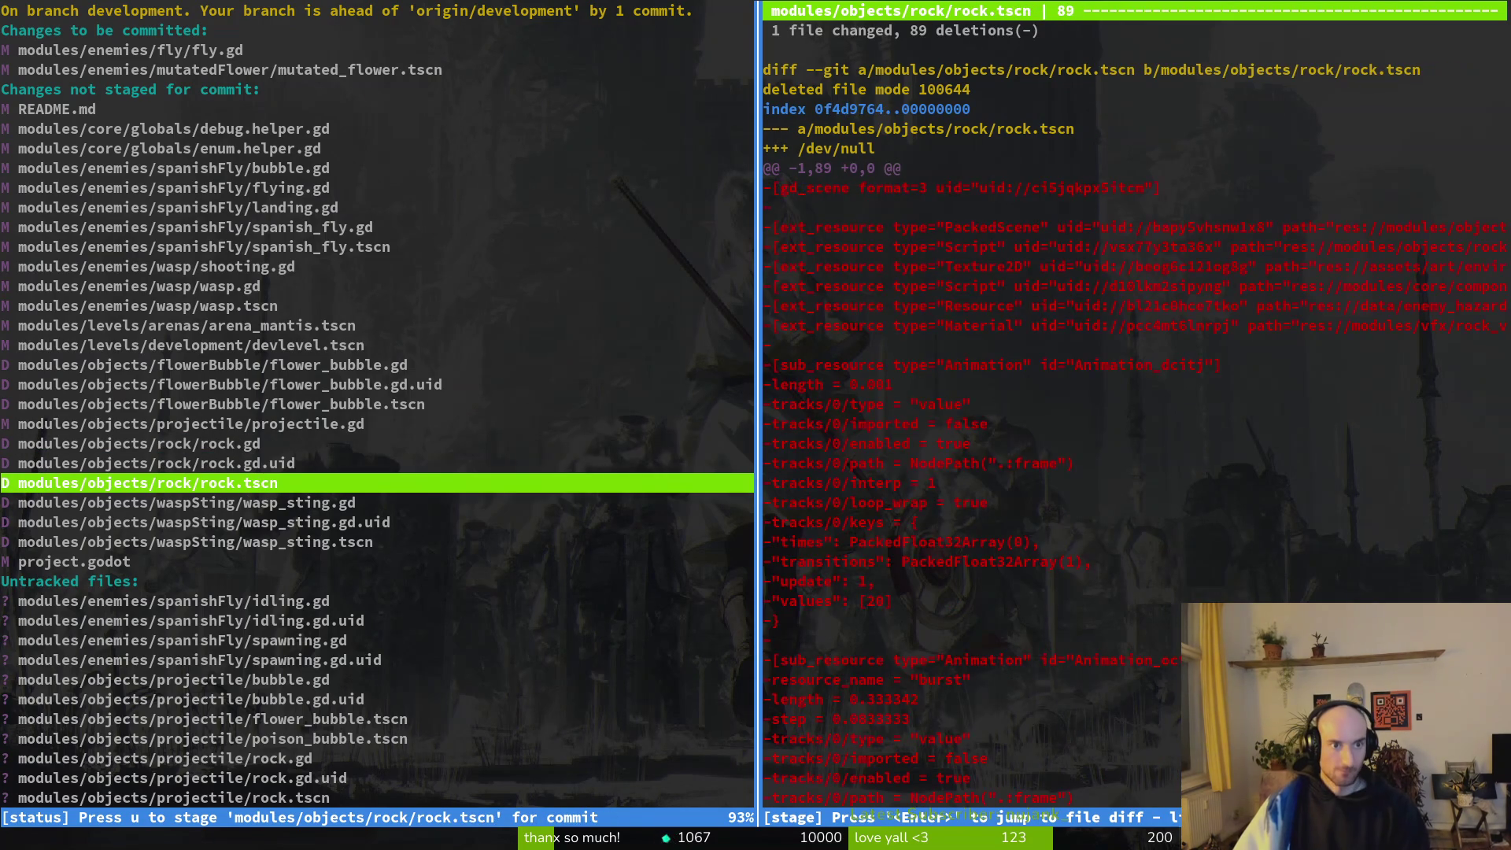
key(Down)
key(Down)
key(Down)
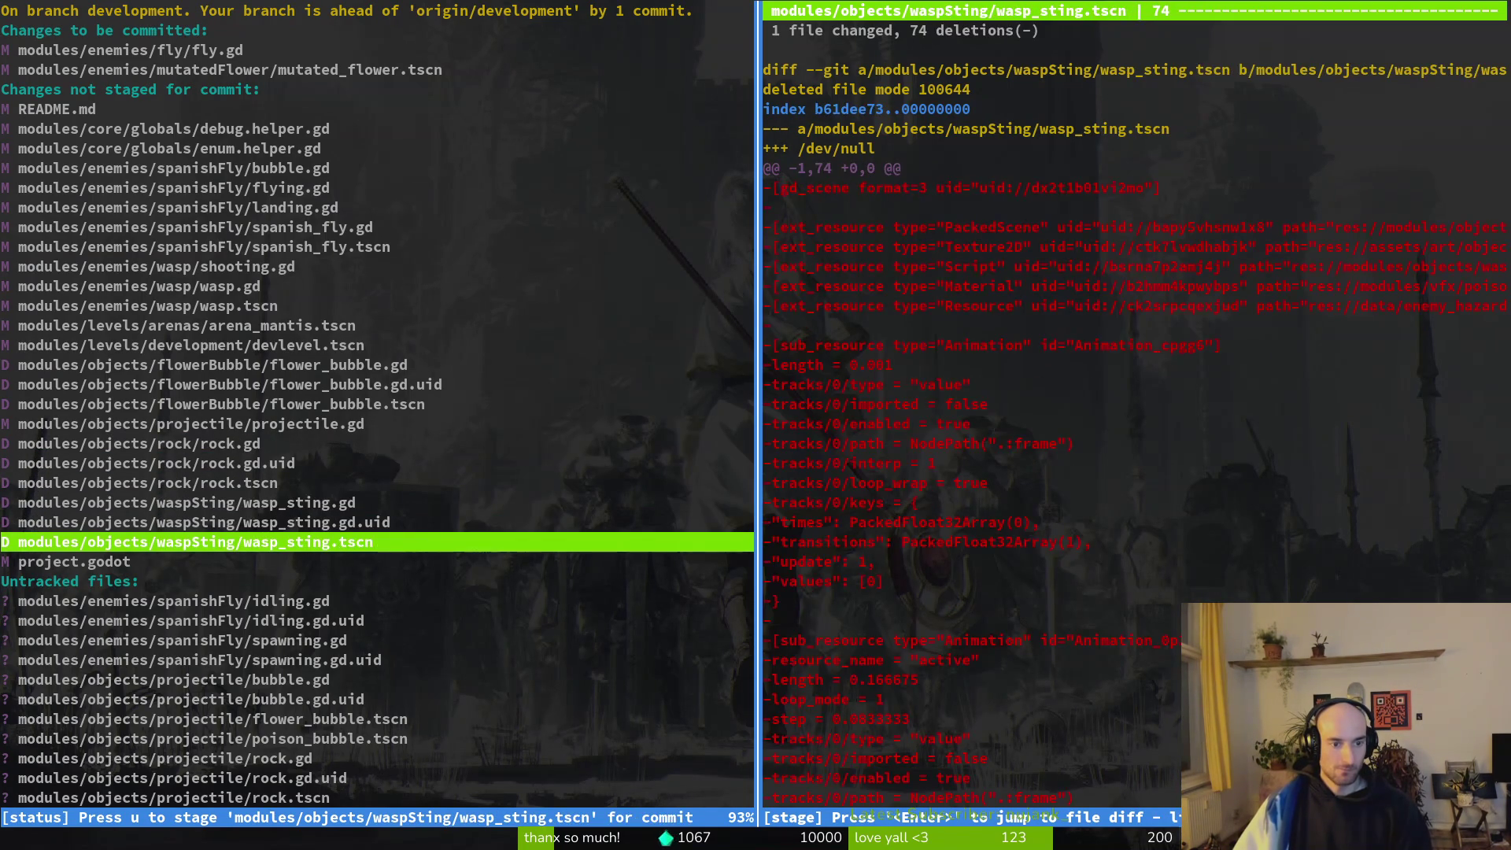
key(Down)
key(Down)
key(Down)
key(Up)
key(Up)
key(Up)
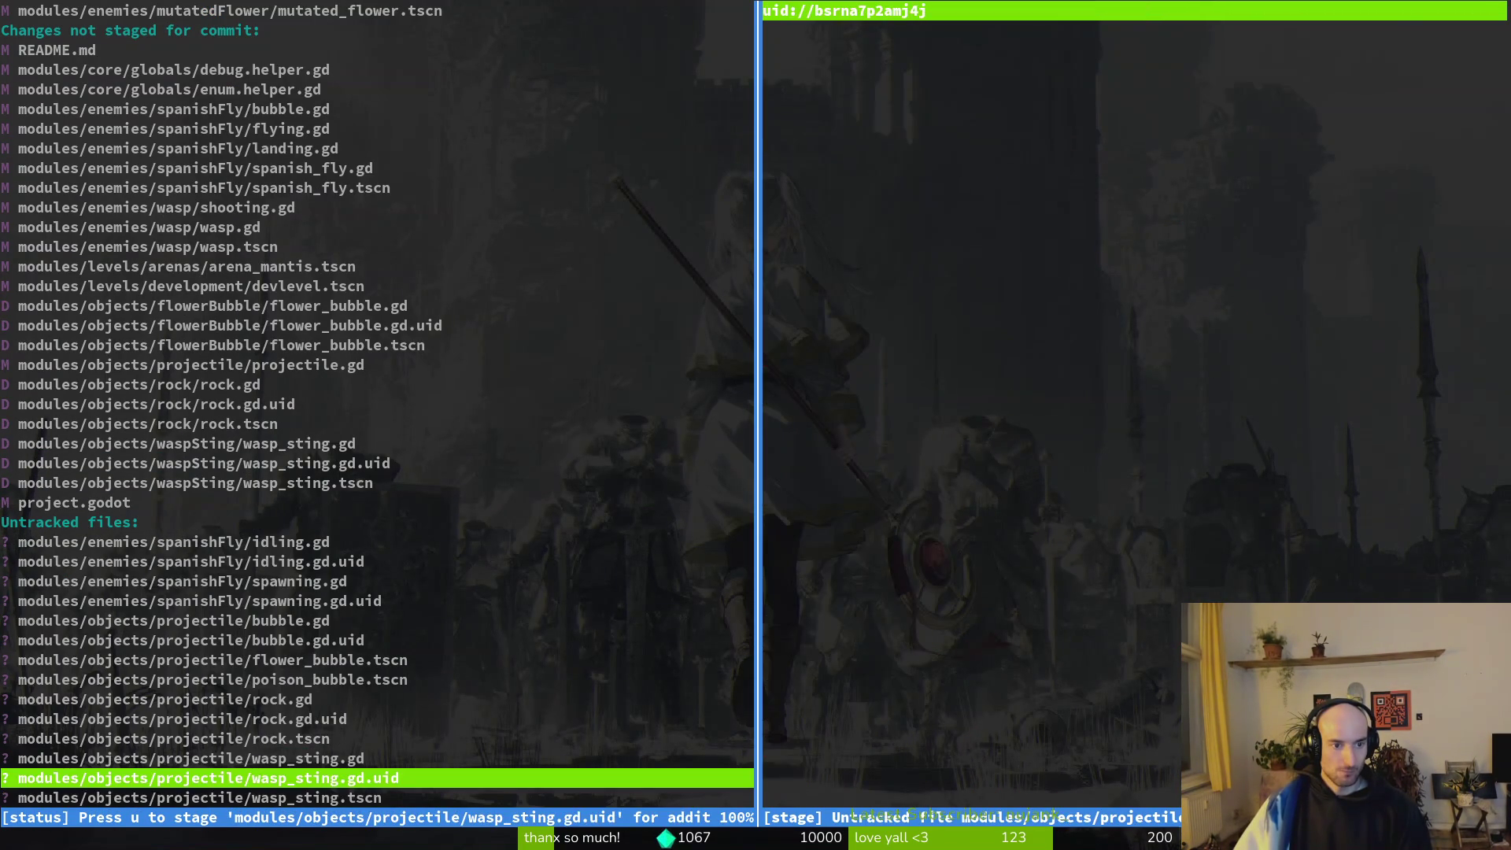
key(Up)
key(Up)
key(Up)
key(Down)
key(Down)
key(Down)
key(Down)
key(Down)
key(Return)
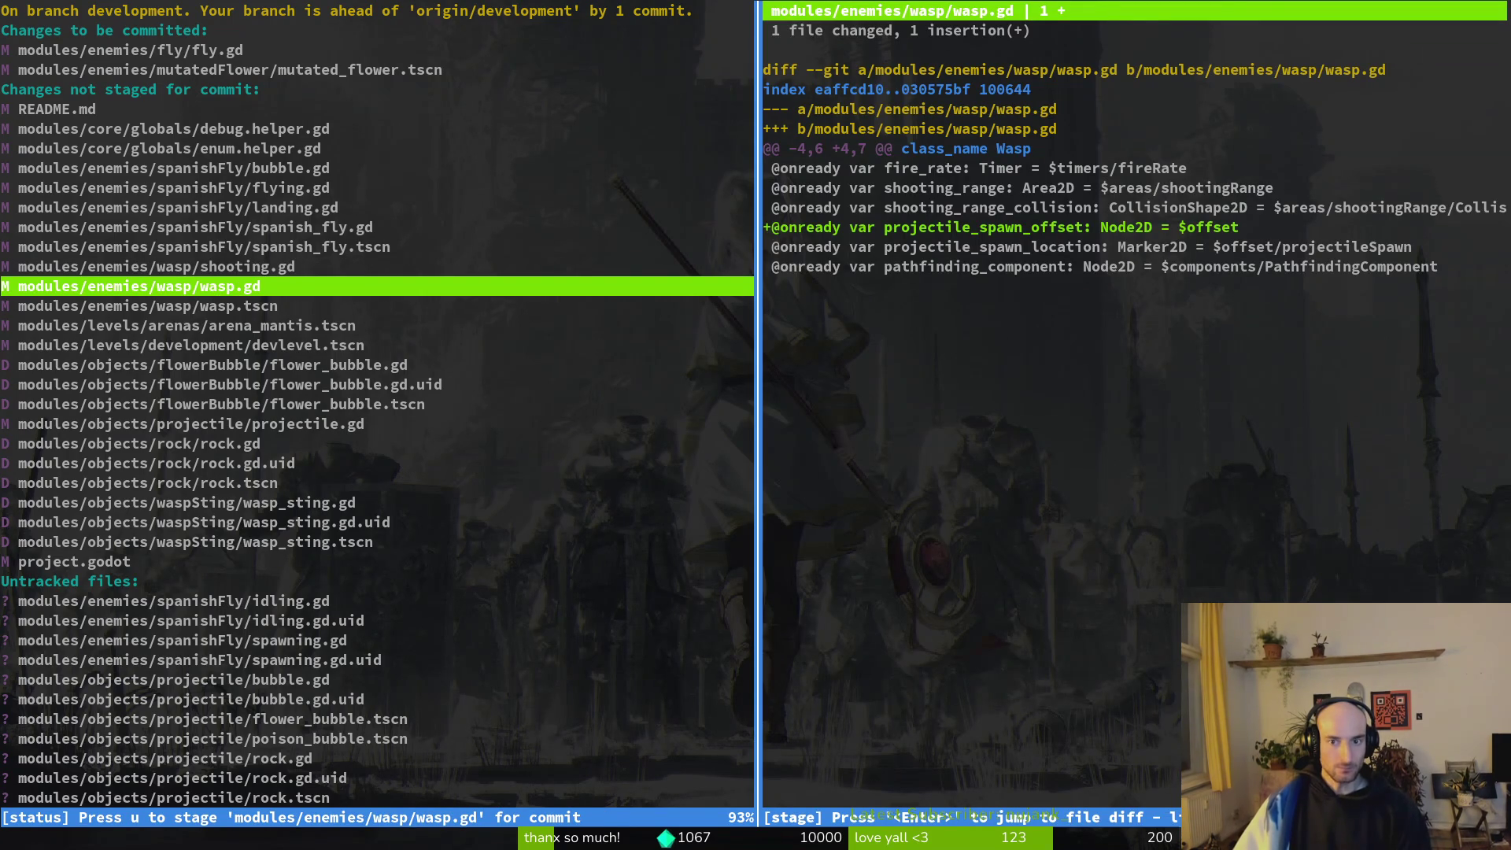
key(u)
key(u)
key(u)
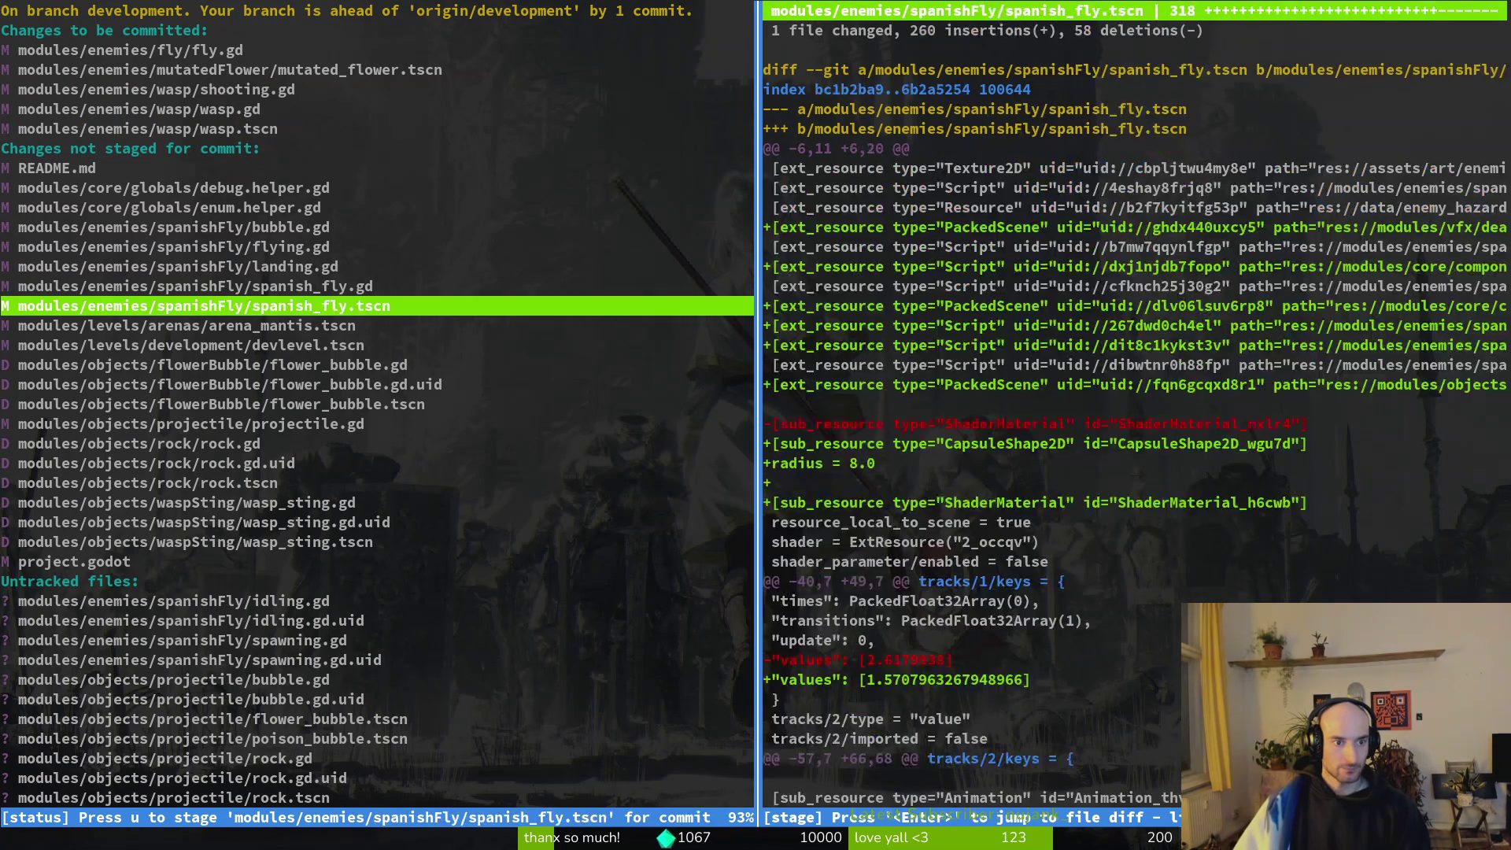
key(Down)
Stage the flower_bubble files, projectile.gd, and the rock.gd and rock.tscn files.
key(Up)
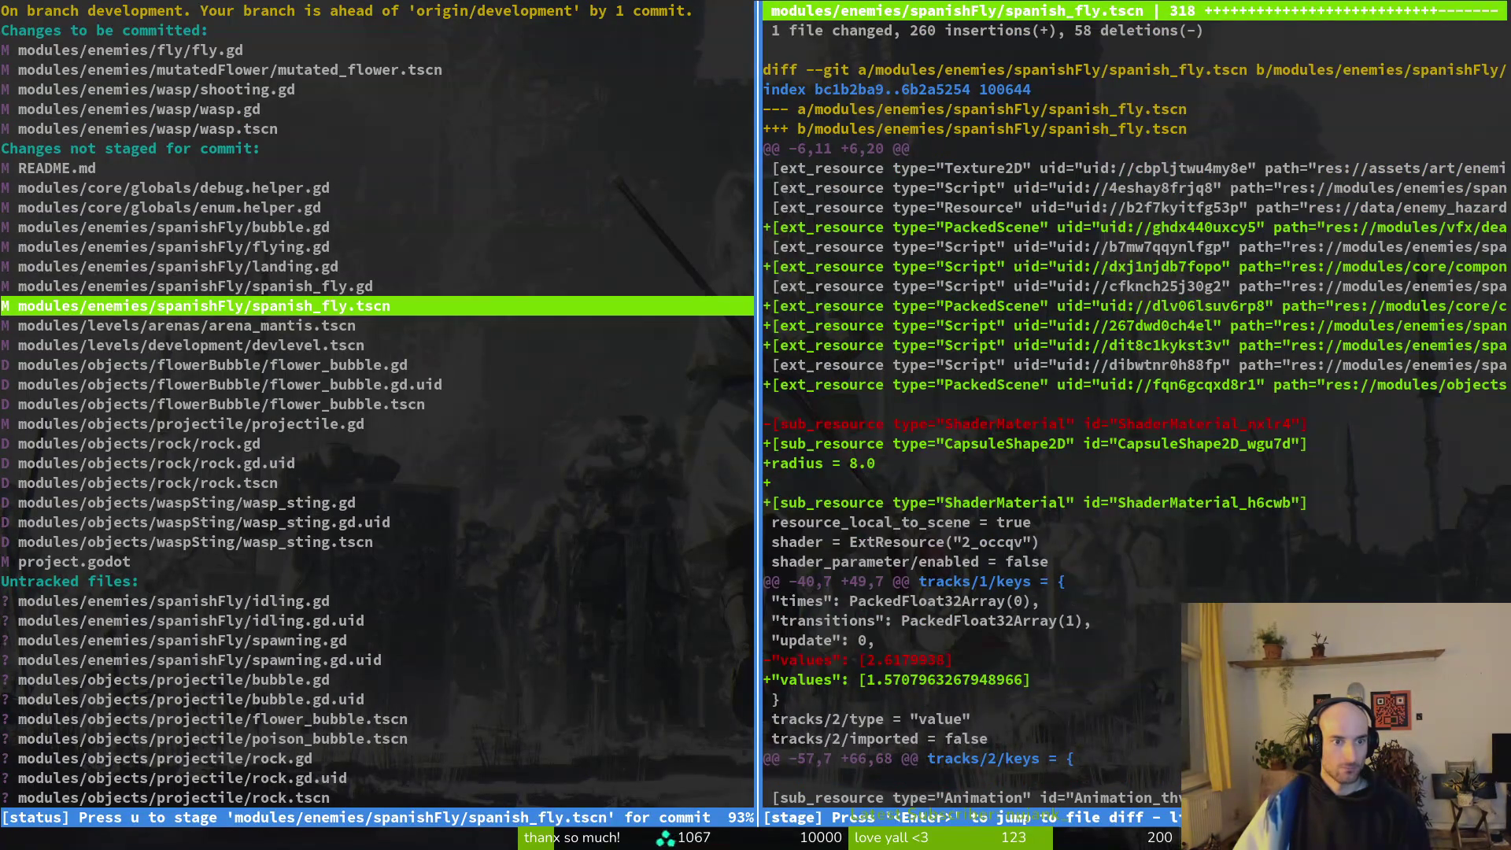
key(Up)
key(Up)
key(Up)
key(Up)
key(Down)
key(Down)
key(Down)
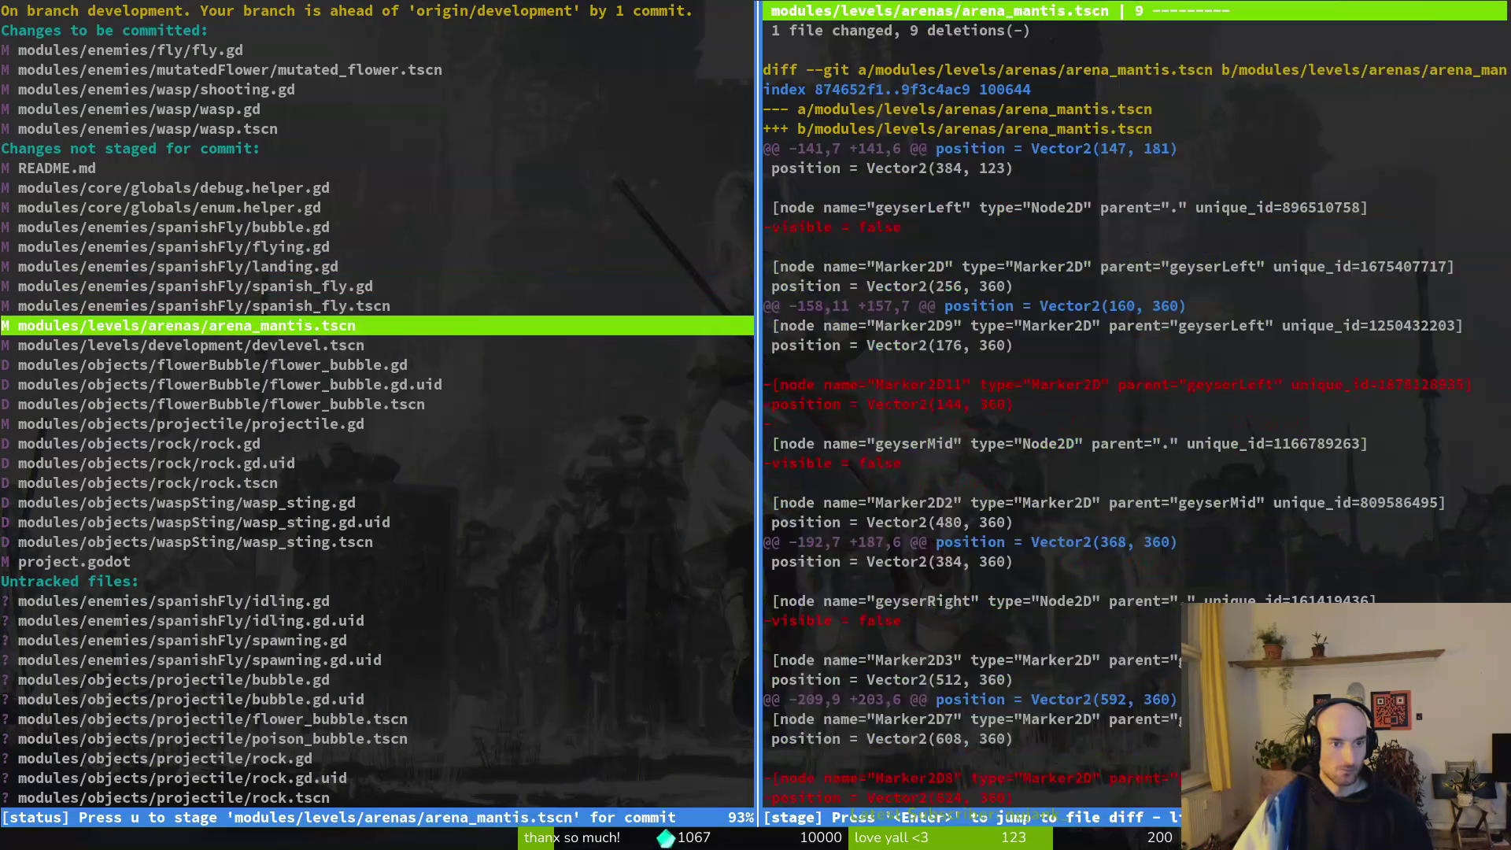
key(Down)
key(Down)
key(u)
key(Down)
key(u)
key(Down)
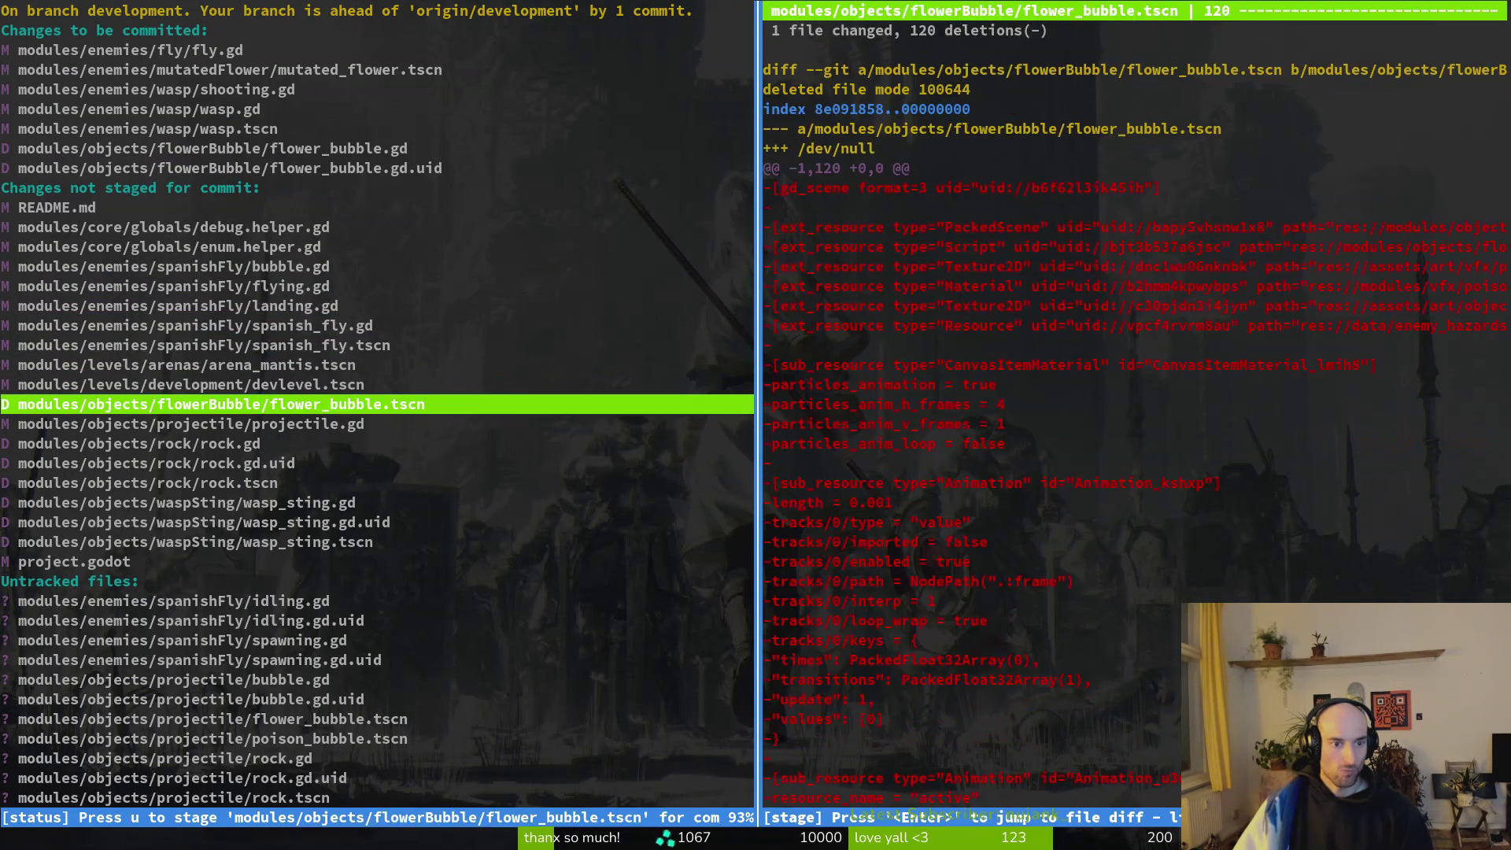
key(u)
key(Down)
key(u)
key(Down)
key(u)
Stage the wasp_sting.gd, wasp_sting.gd.uid and wasp_sting.tscn files.
key(Down)
key(u)
key(Down)
key(u)
key(Down)
key(u)
key(Down)
key(u)
key(Down)
key(u)
key(Down)
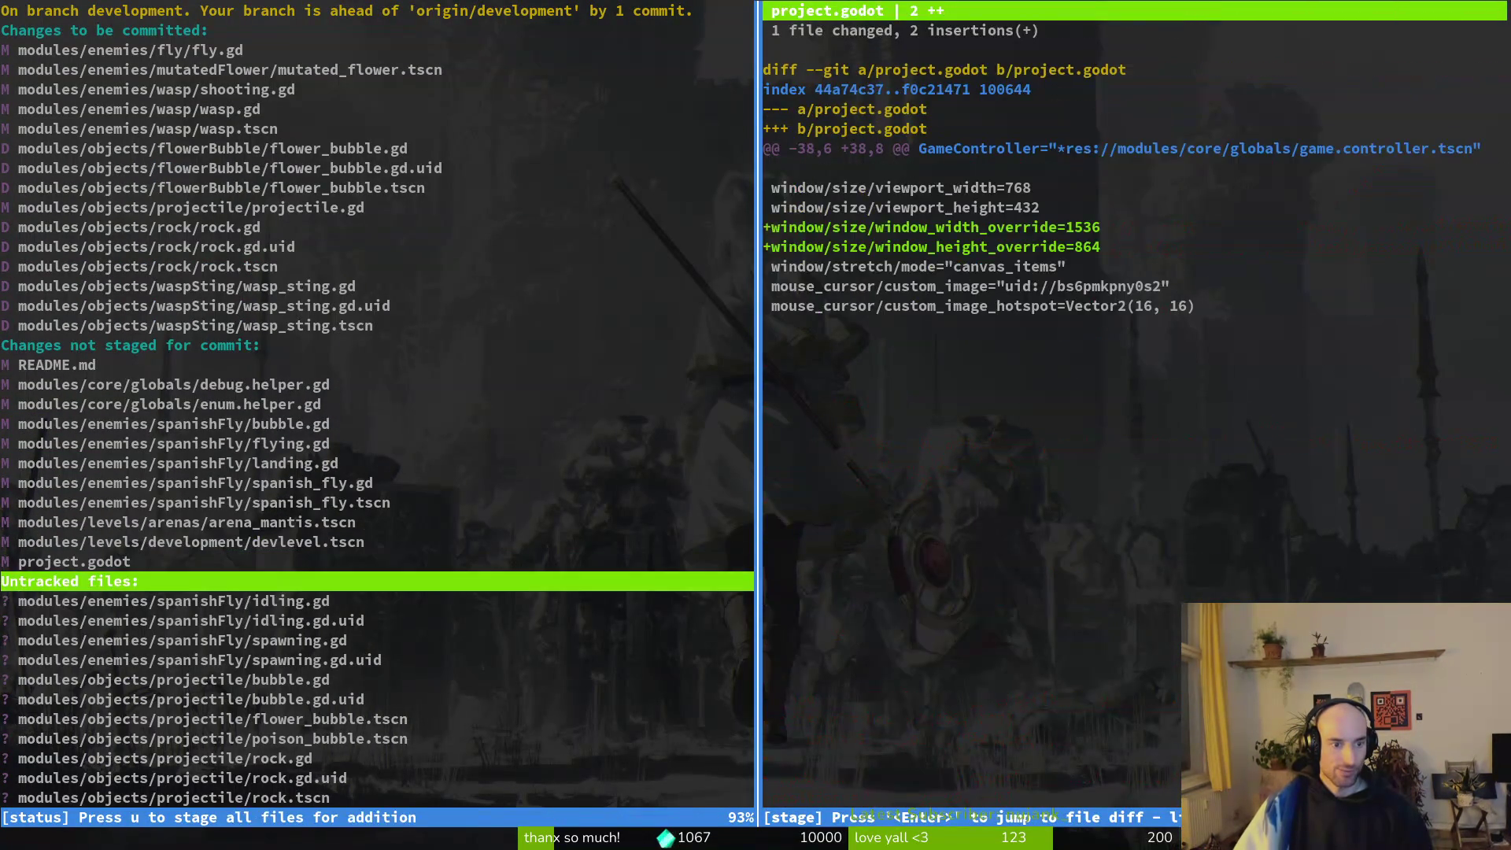
key(Down)
key(u)
key(Down)
key(u)
key(Down)
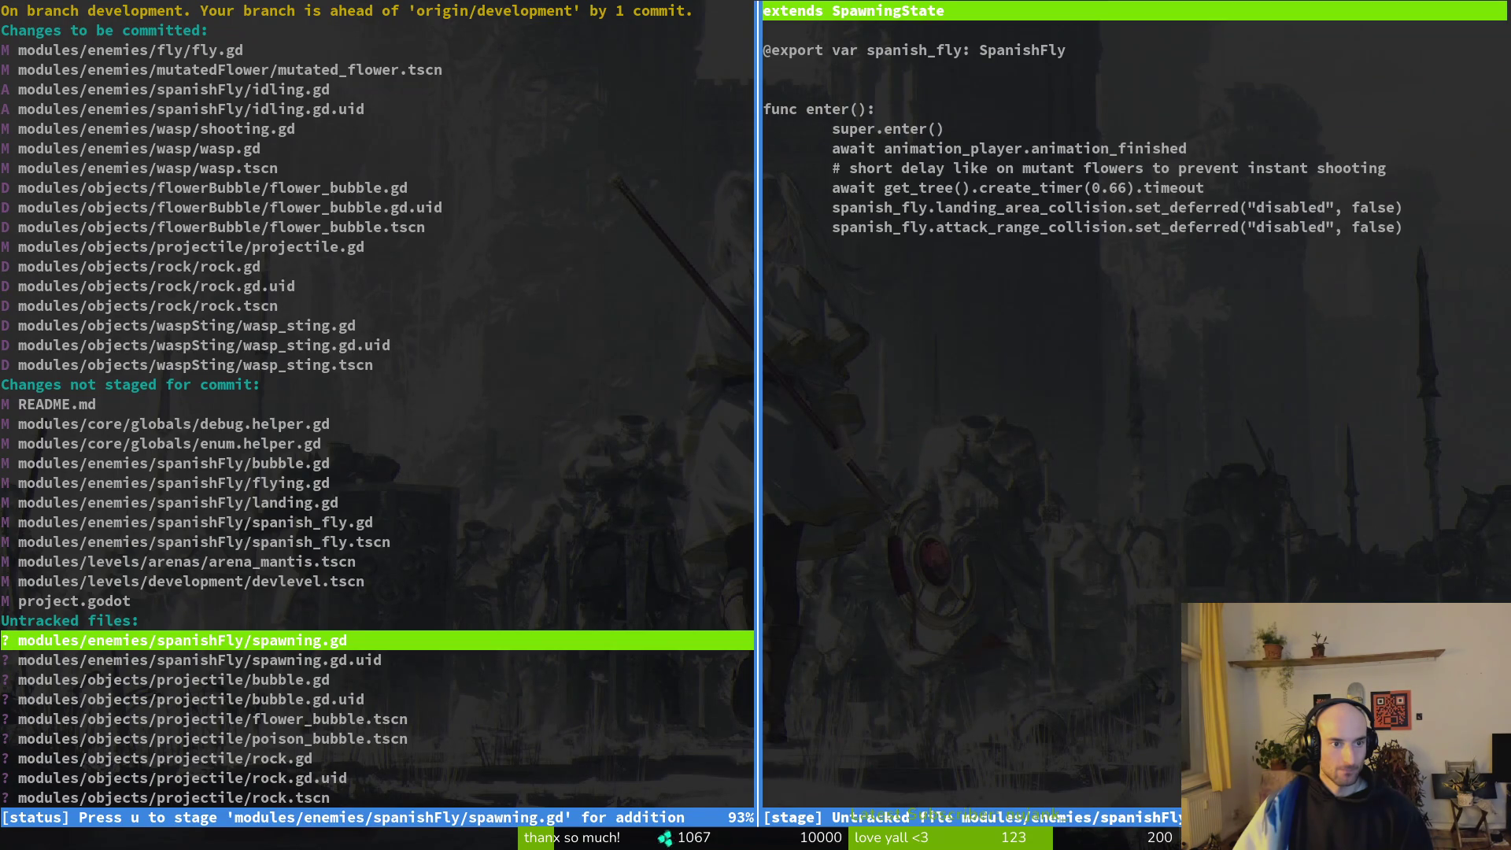
Unstage the spanishFly idling.gd and idling.gd.uid files.
key(Up)
key(Up)
key(Up)
key(Up)
key(Up)
key(Up)
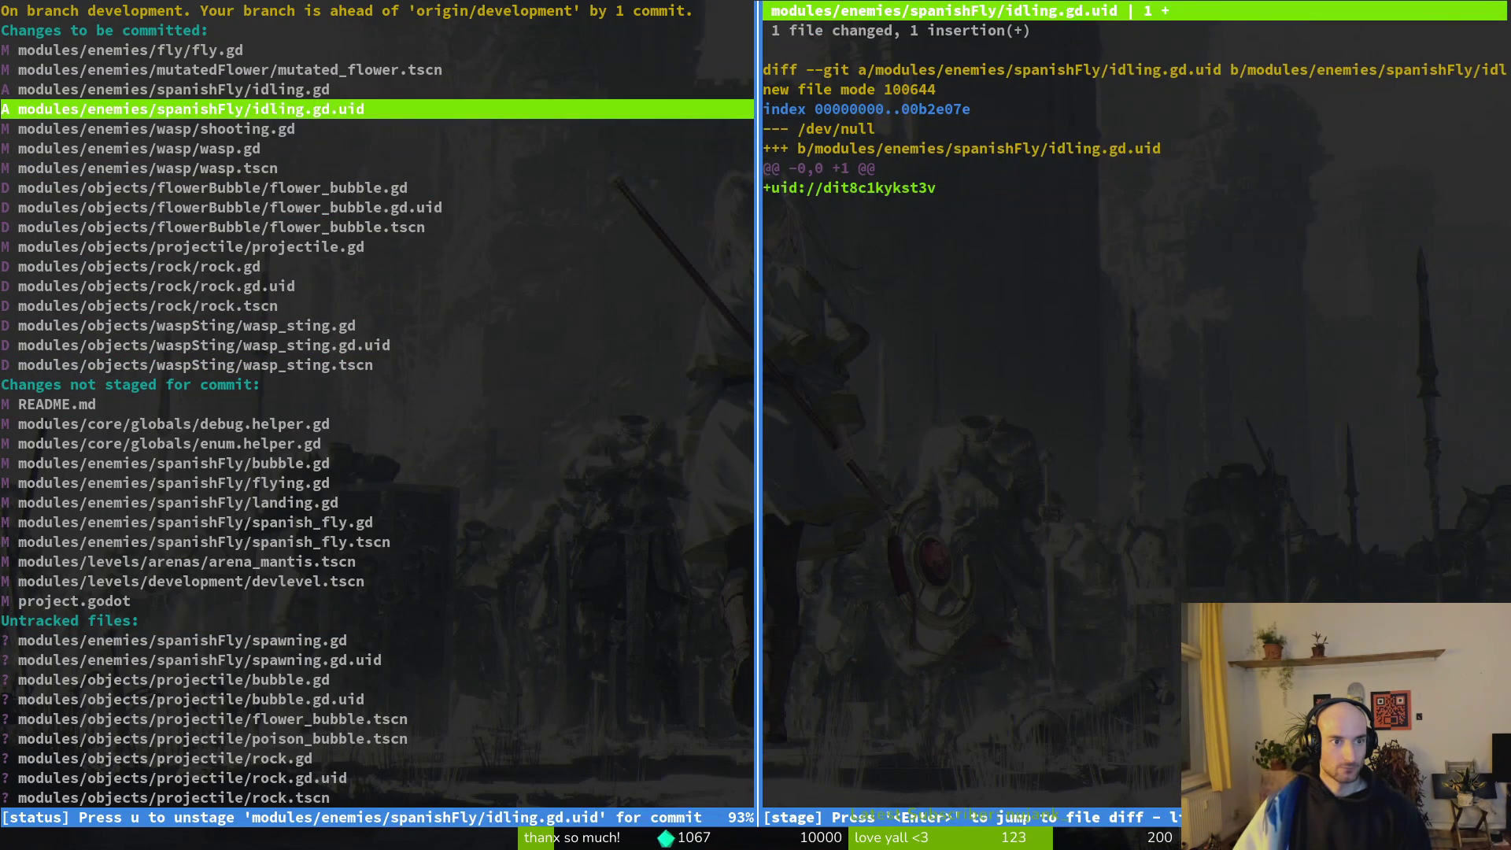
key(u)
key(Up)
key(u)
key(Down)
key(Down)
key(Down)
key(Down)
key(Down)
key(Down)
key(Down)
Stage the bubble, rock and wasp_sting projectile renames, then quit tig and begin a git commit.
key(u)
key(u)
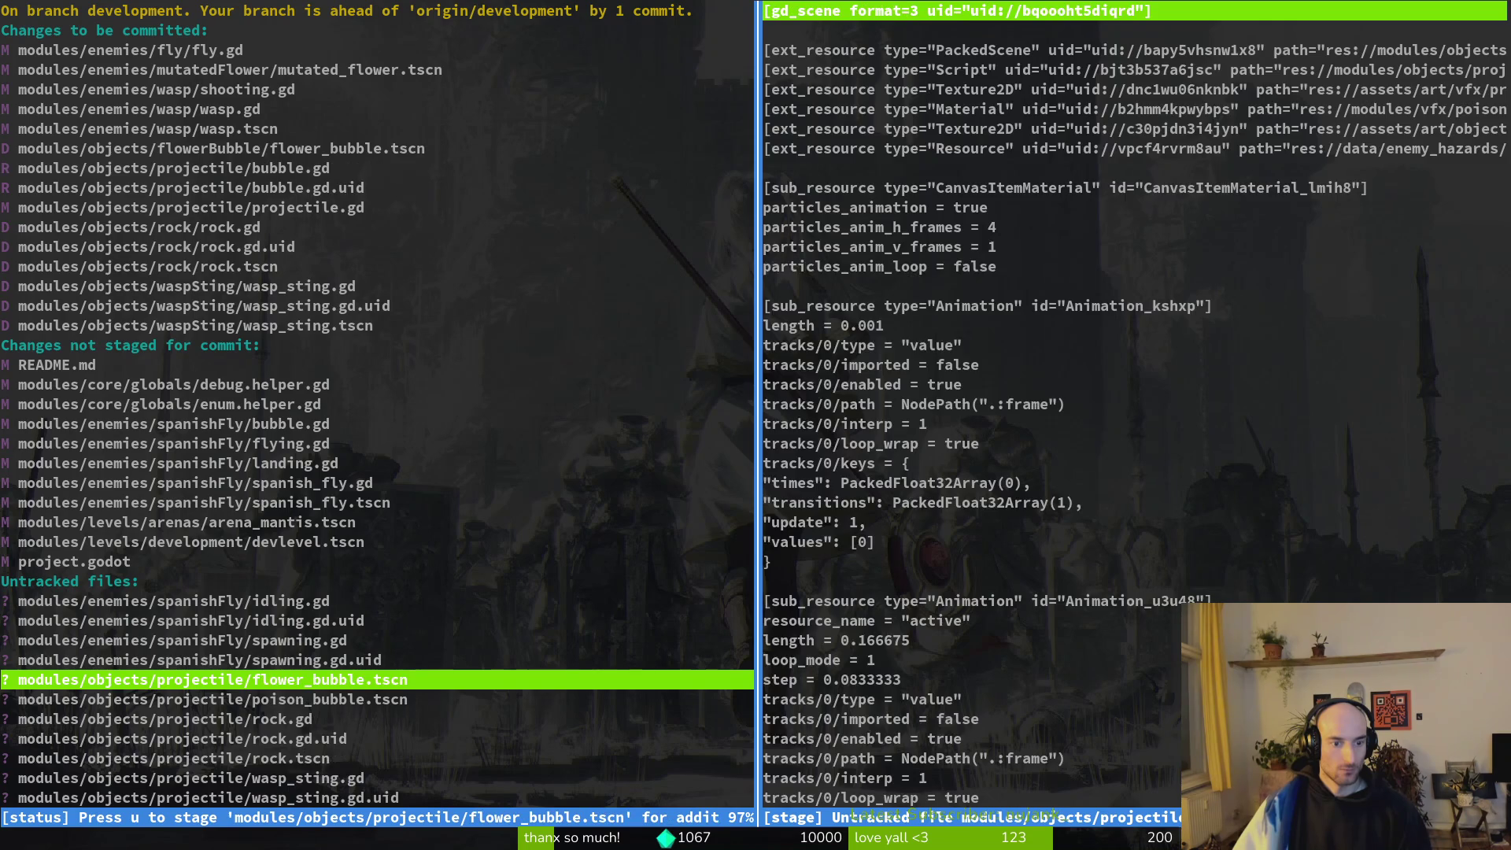
key(u)
key(u)
key(Down)
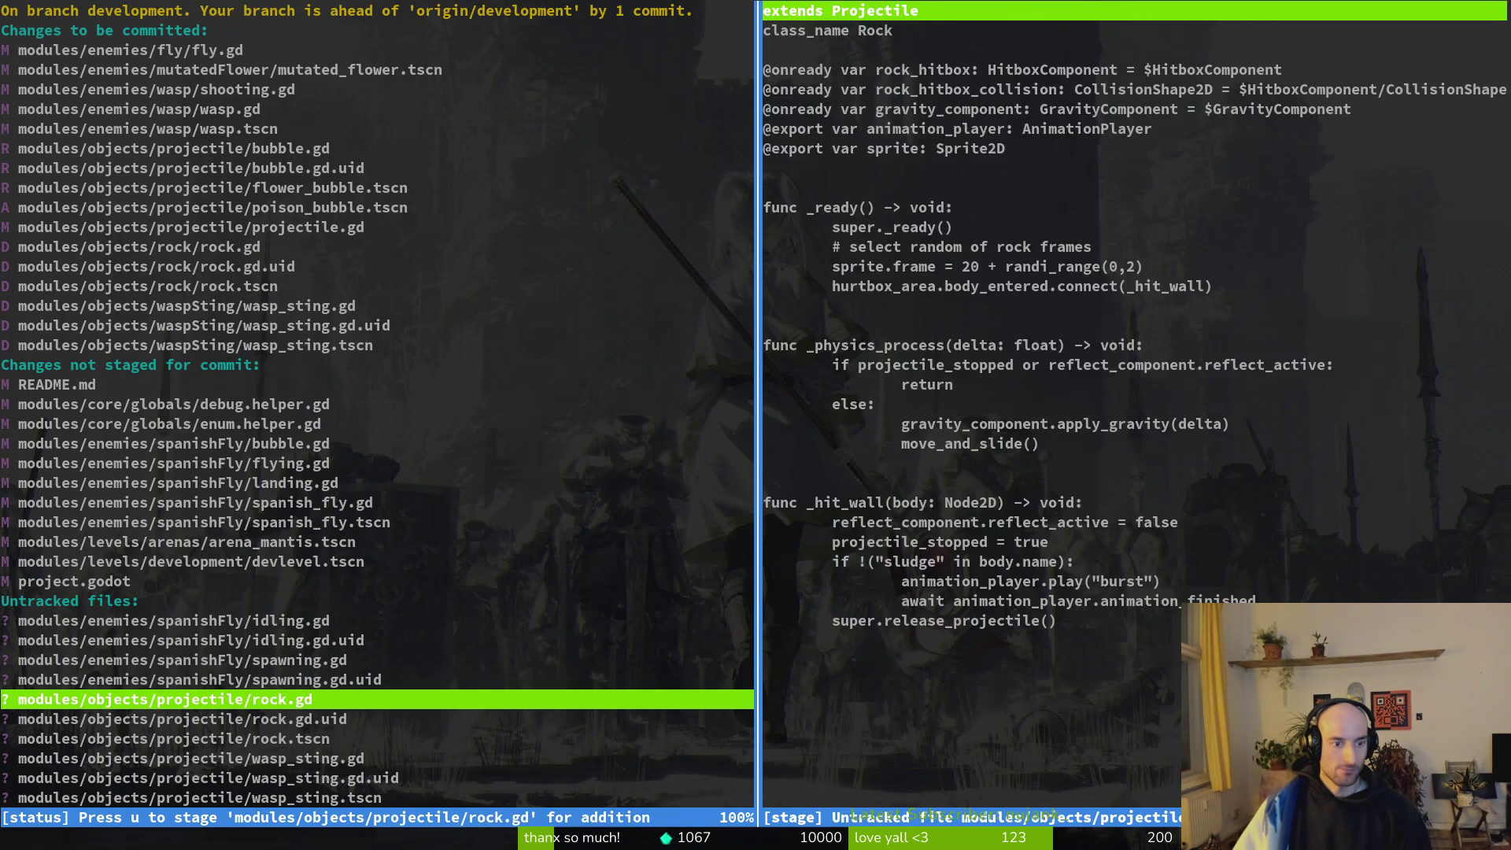
key(u)
key(Down)
key(u)
key(u)
key(u)
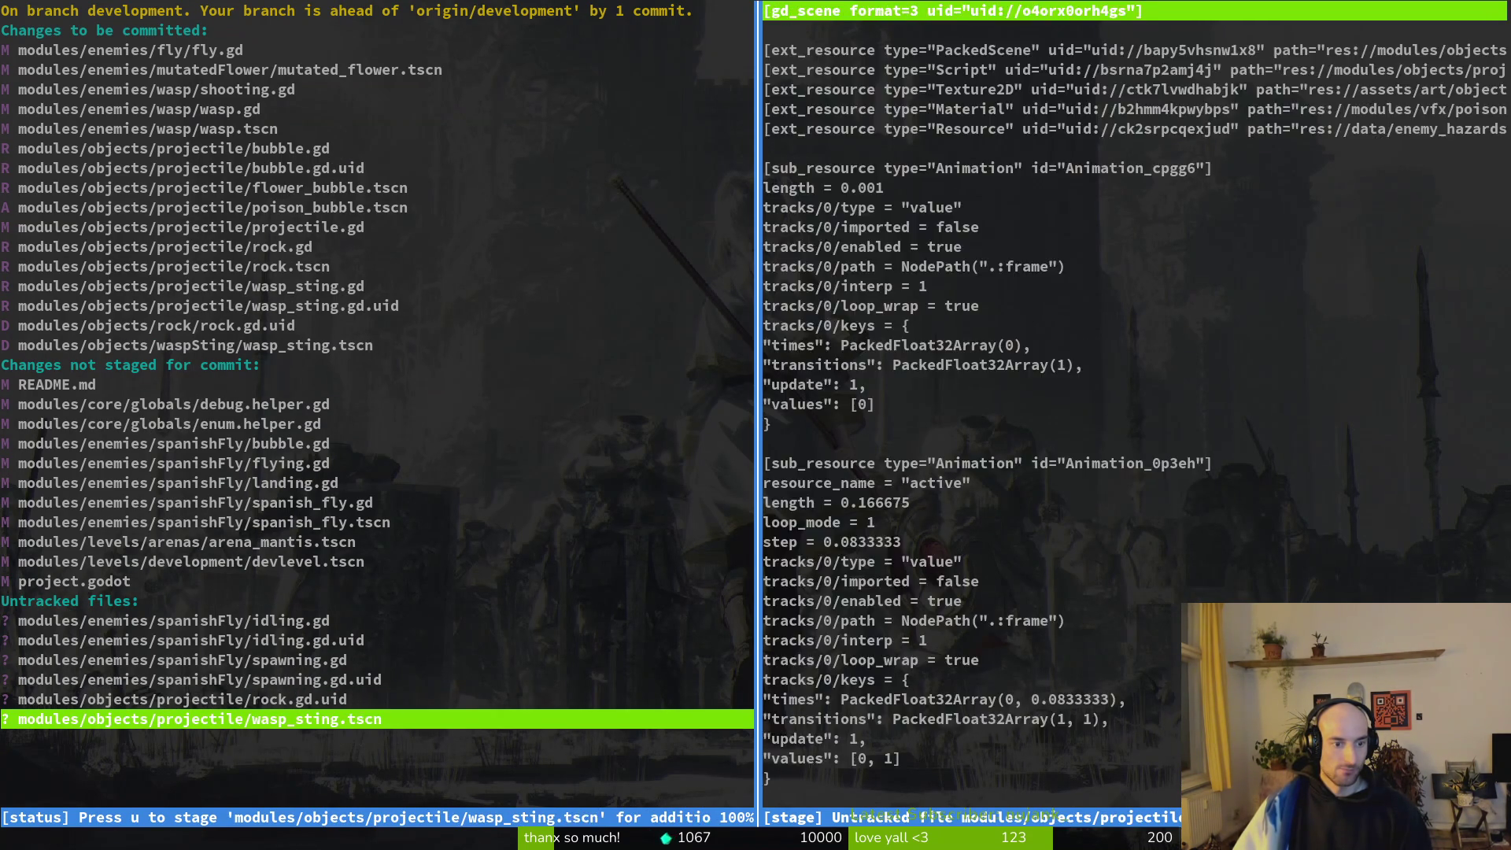
key(u)
key(u)
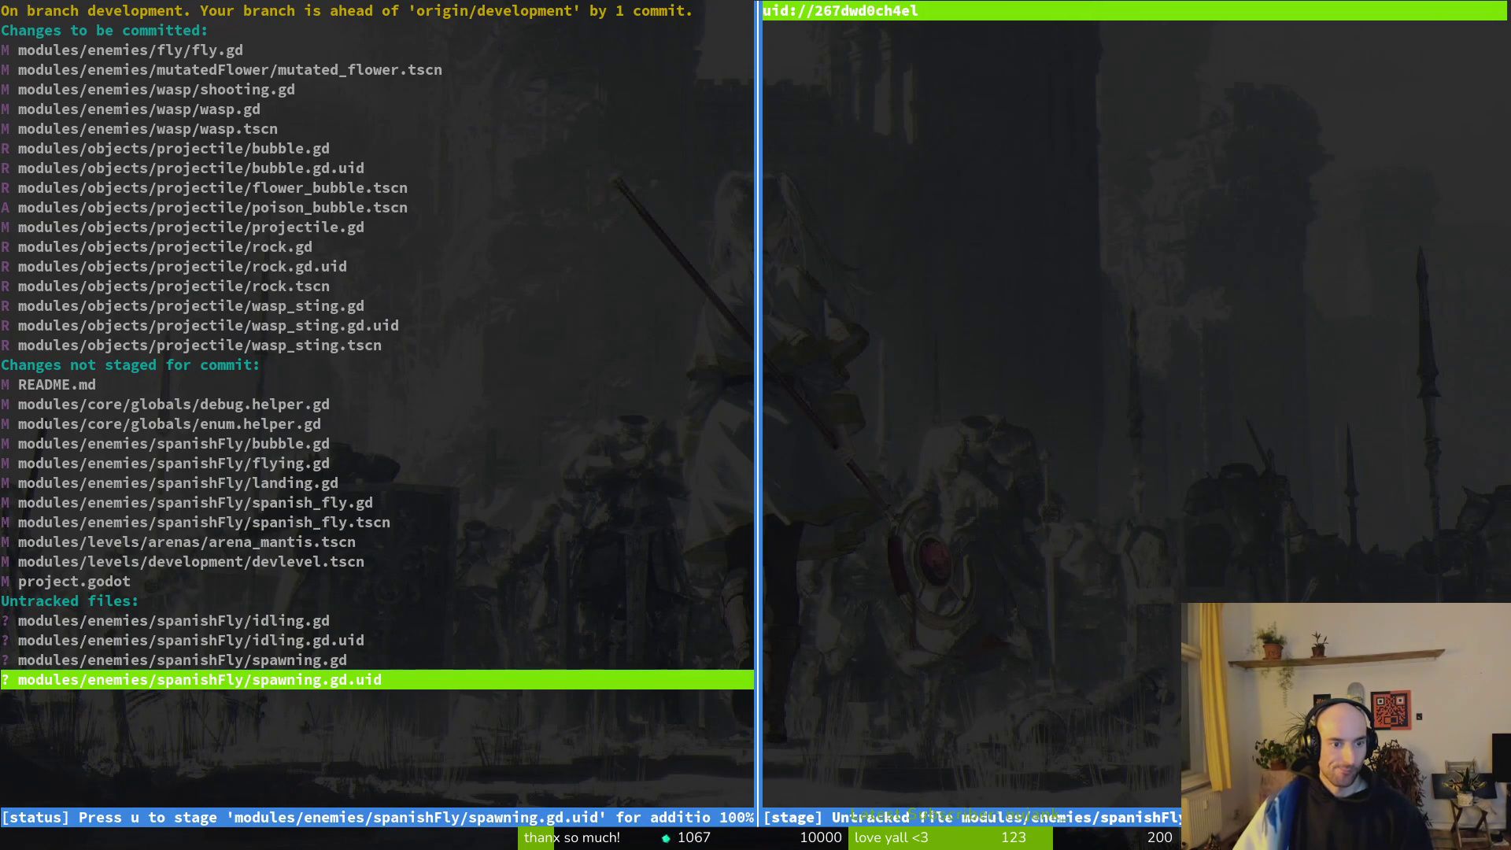
text(qgit commit -m )
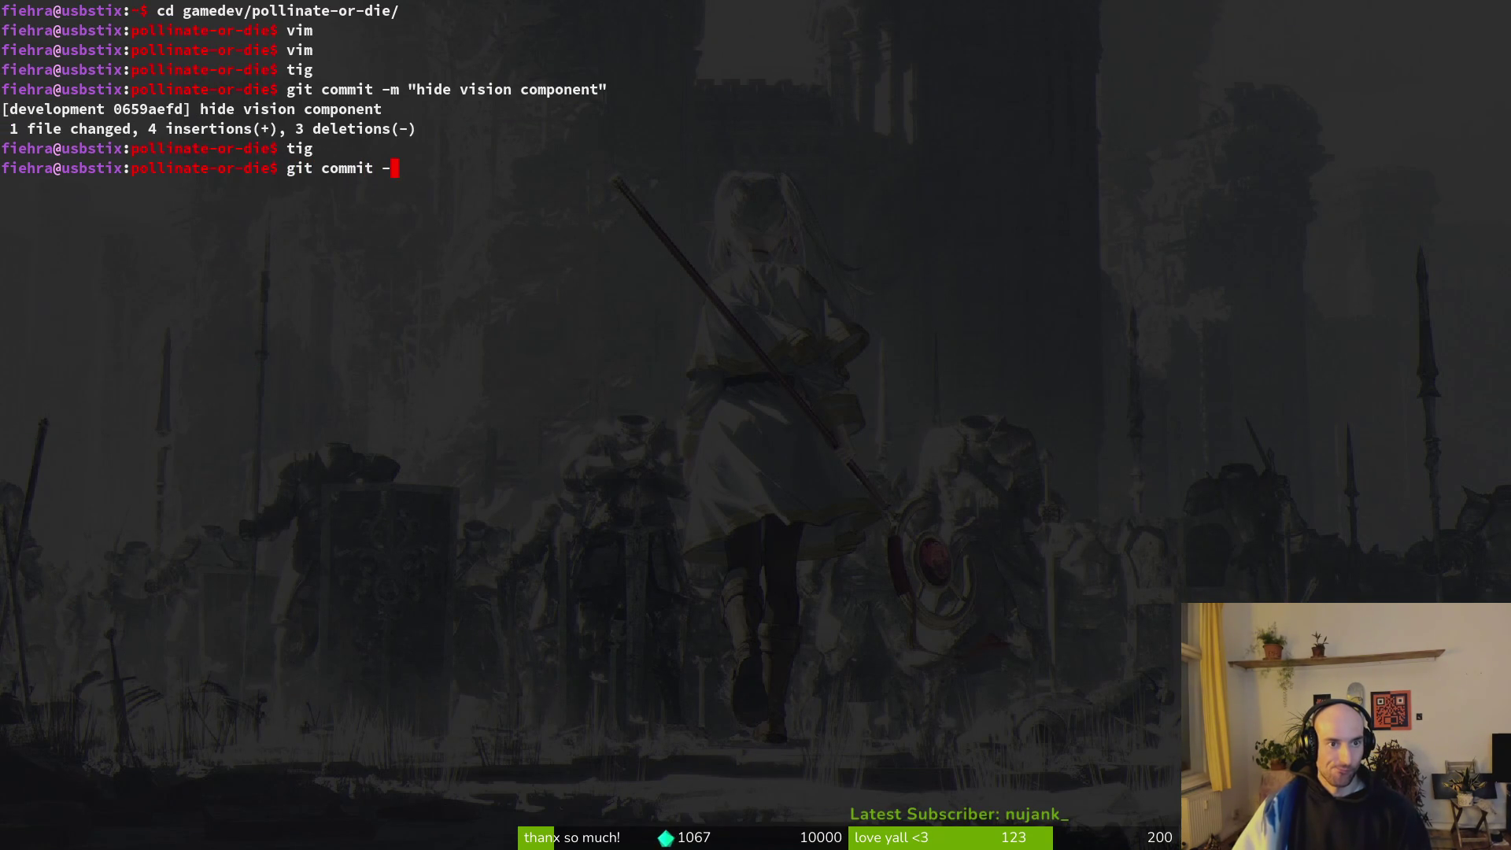
text(rest)
Start the commit message 'restructured projectiles and', correcting typos.
key(BackSpace)
key(BackSpace)
key(BackSpace)
text(rest)
key(BackSpace)
key(BackSpace)
key(BackSpace)
text(est)
key(BackSpace)
key(BackSpace)
key(BackSpace)
text(estructured projectiles )
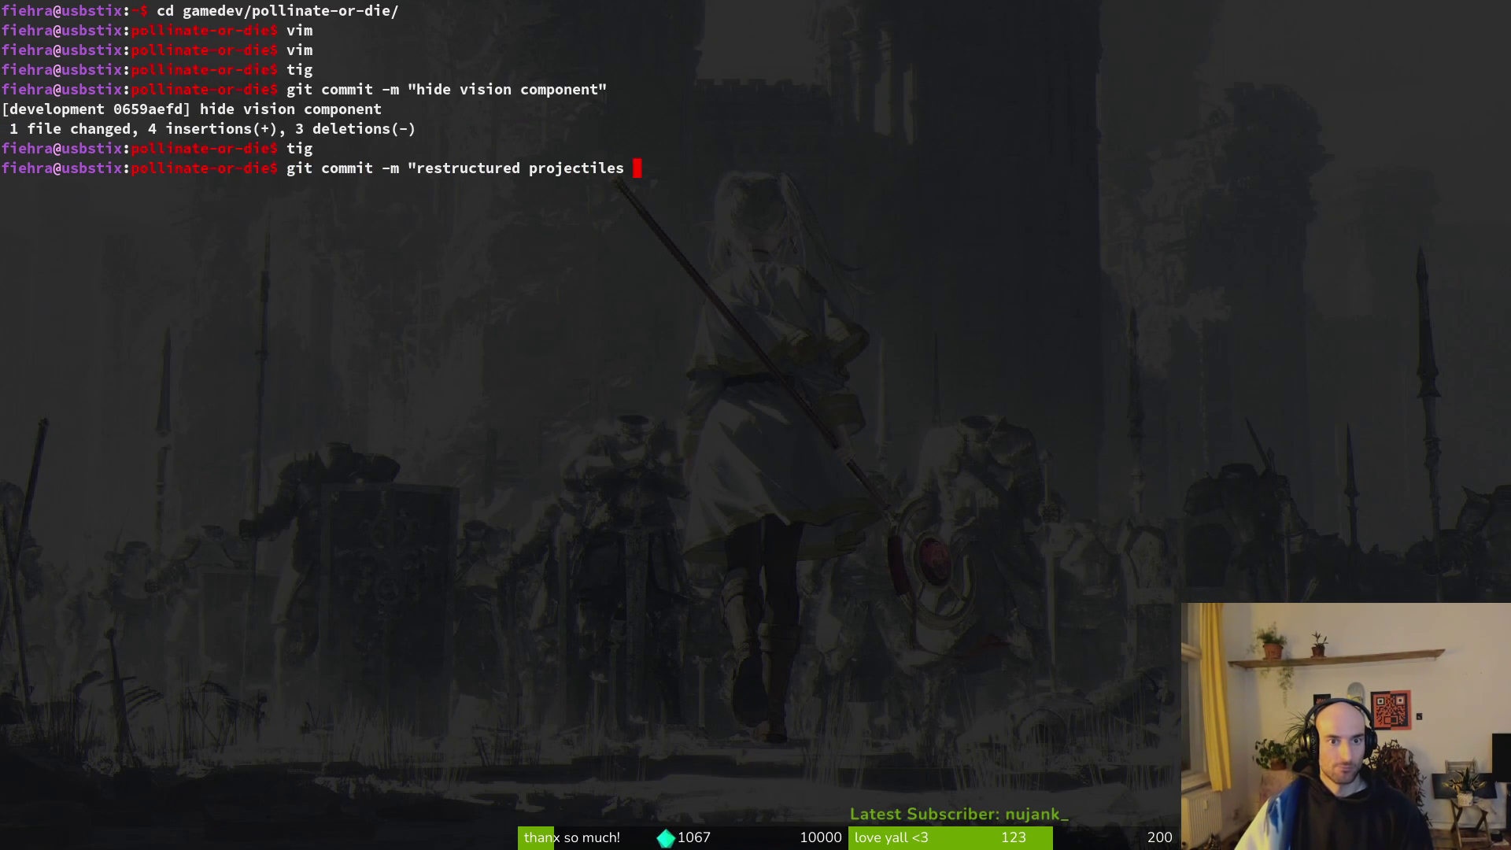
text(and)
Check what is staged with tig in a second terminal, then close it.
key(super+Return)
text(tig)
key(Return)
key(s)
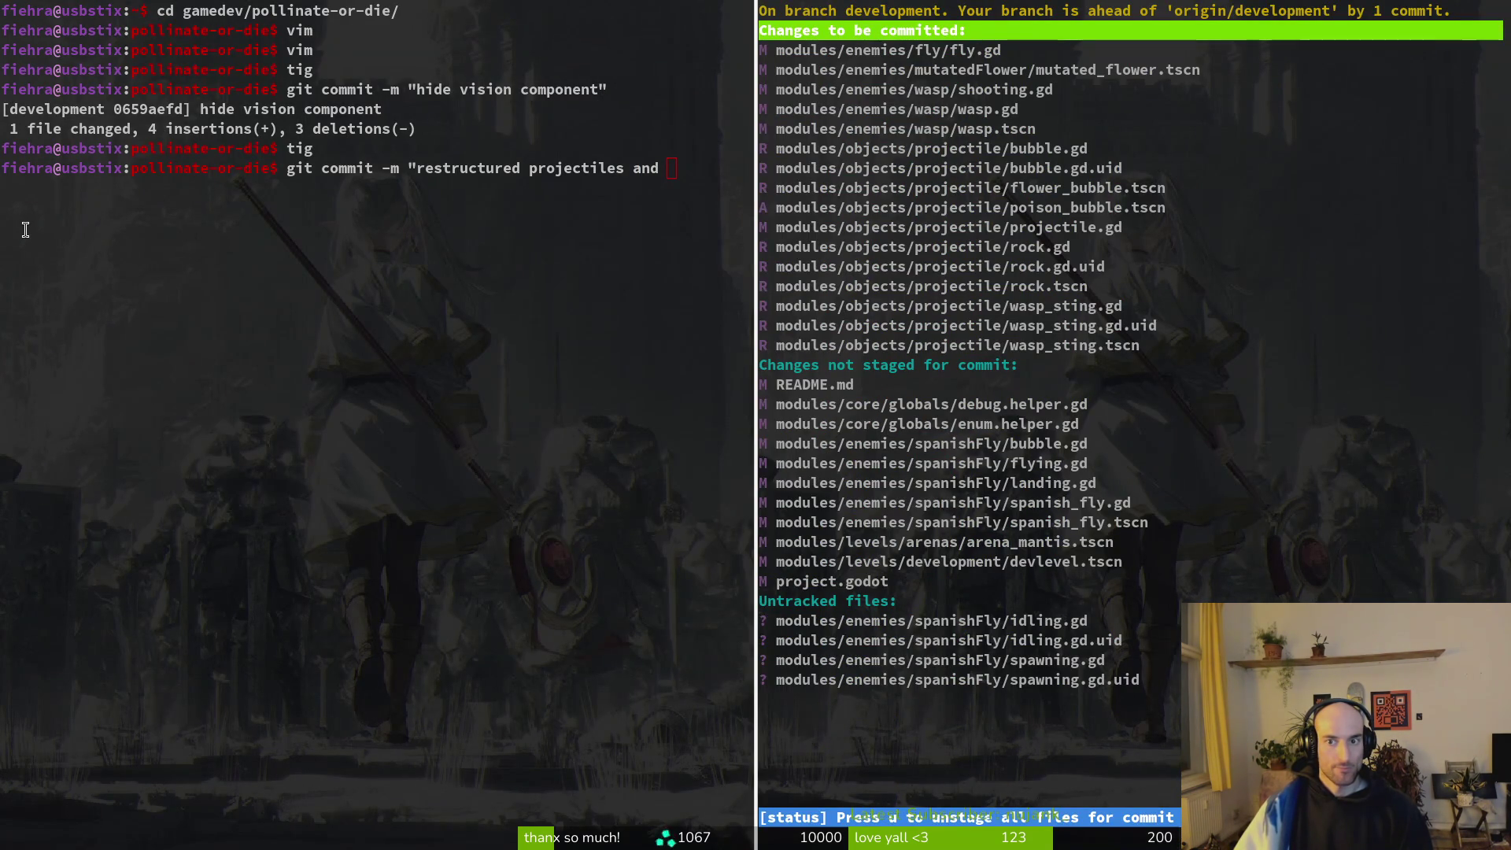
key(q)
key(ctrl+d)
Finish the message with 'worked on poisonbubble for new enemies' and run the commit.
text(worked on poisonbubble for new ne)
key(BackSpace)
key(BackSpace)
text(enemies")
key(Return)
Relaunch tig and begin staging the spanishFly behaviour files.
text(tig)
key(Return)
key(s)
key(u)
key(Down)
key(Down)
key(Down)
key(Down)
Stage the spanishFly scripts, new idling.gd and spawning.gd files, and enum.helper.gd.
key(u)
key(u)
key(u)
key(u)
key(u)
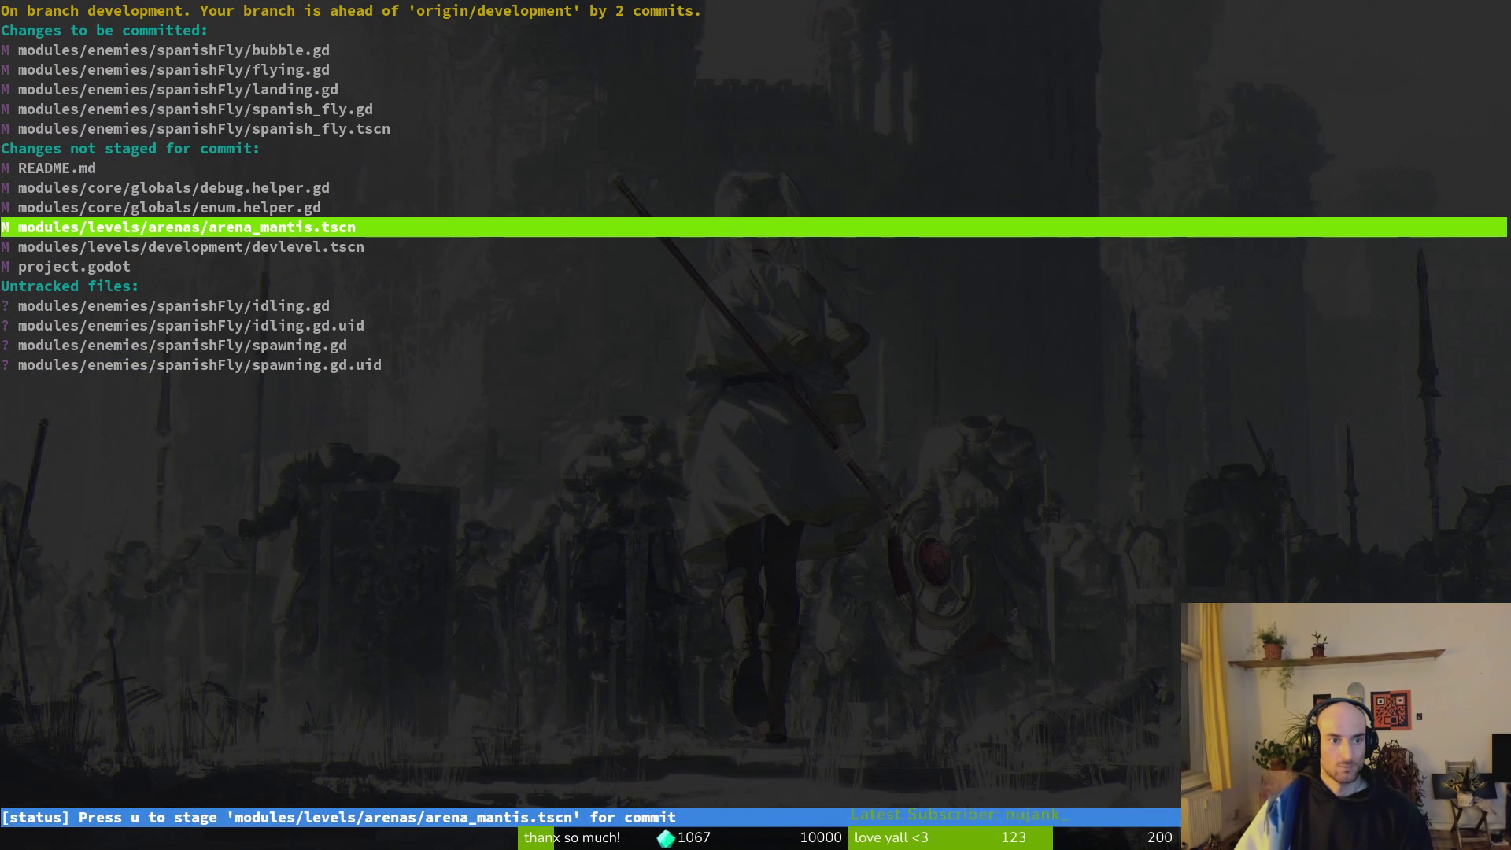
key(Return)
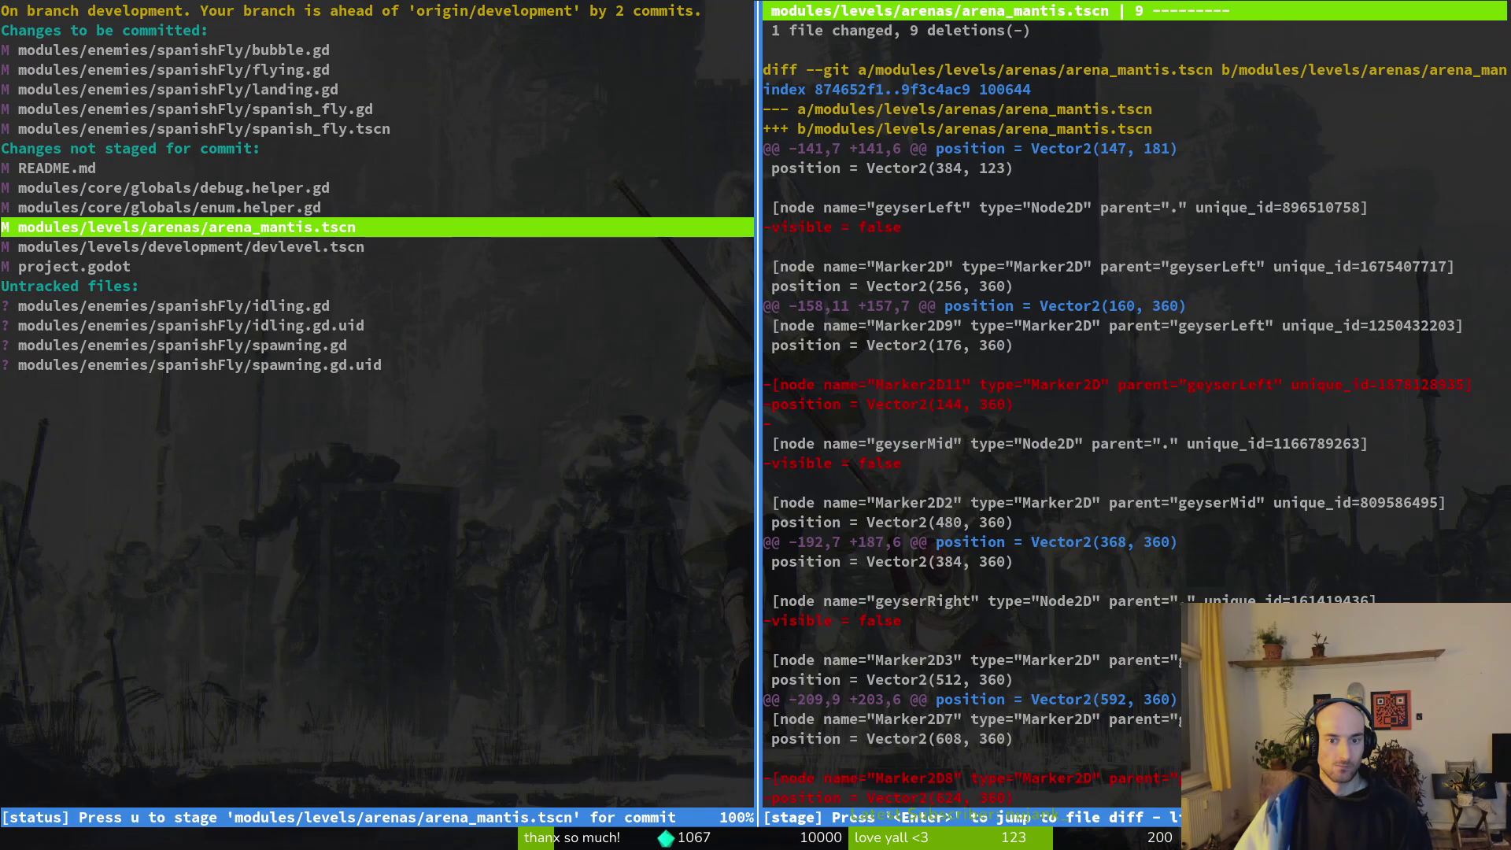
key(q)
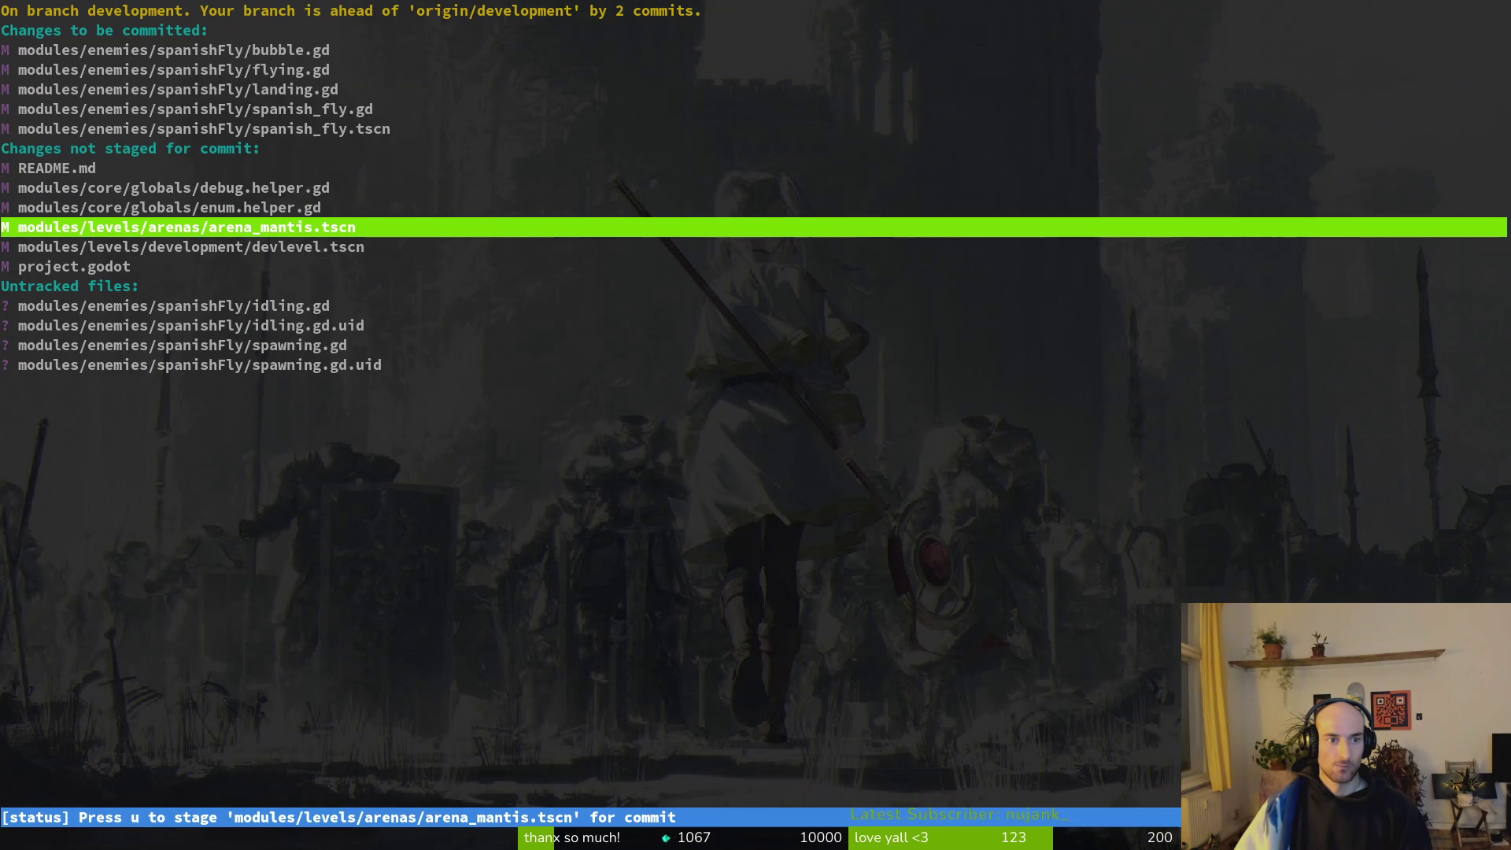
key(Down)
key(Down)
key(Down)
key(u)
key(u)
key(u)
key(u)
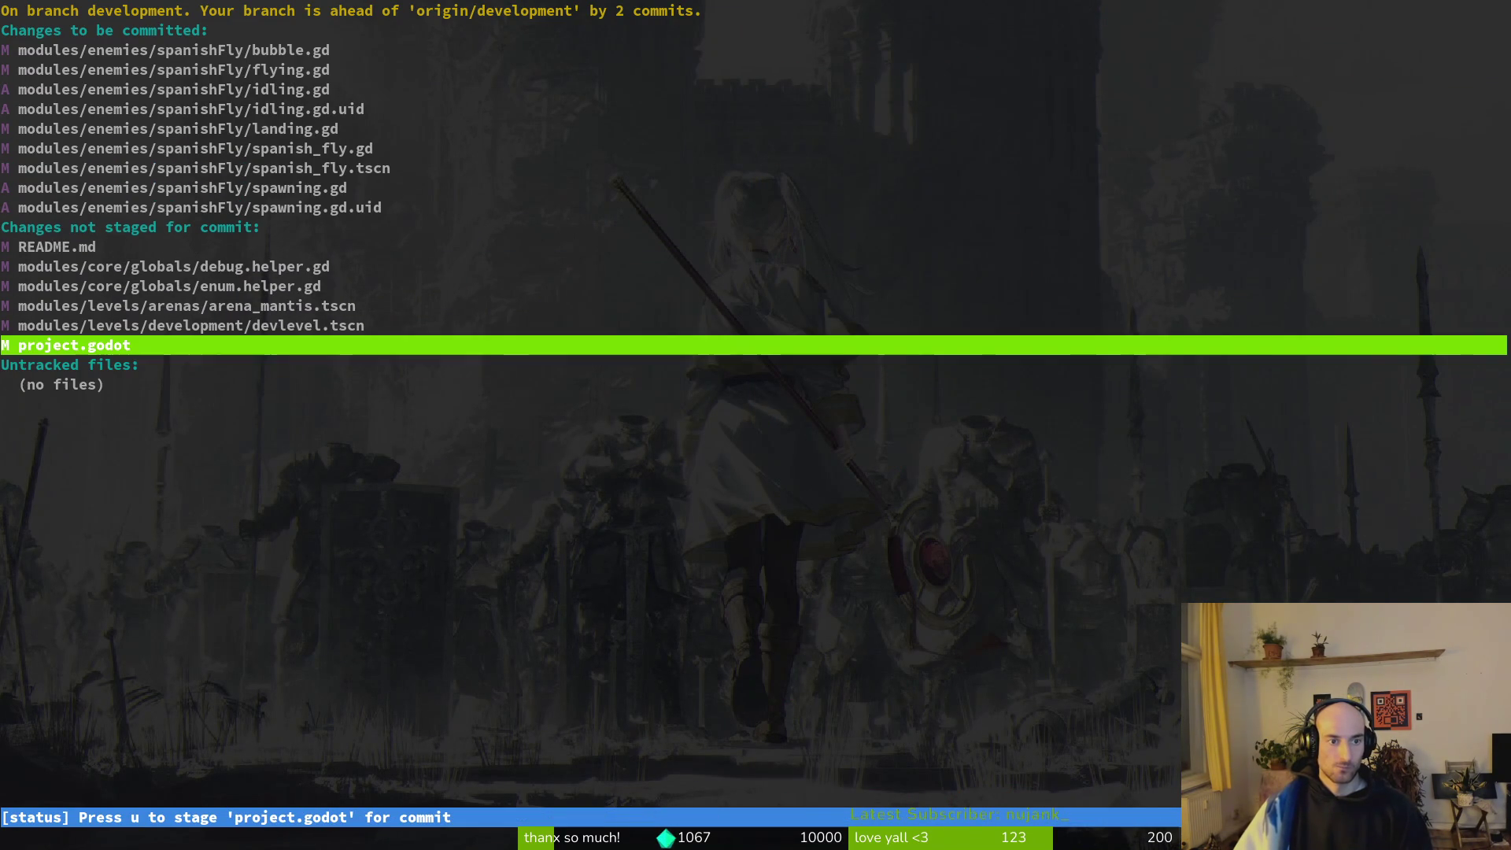
key(Up)
key(Up)
key(Up)
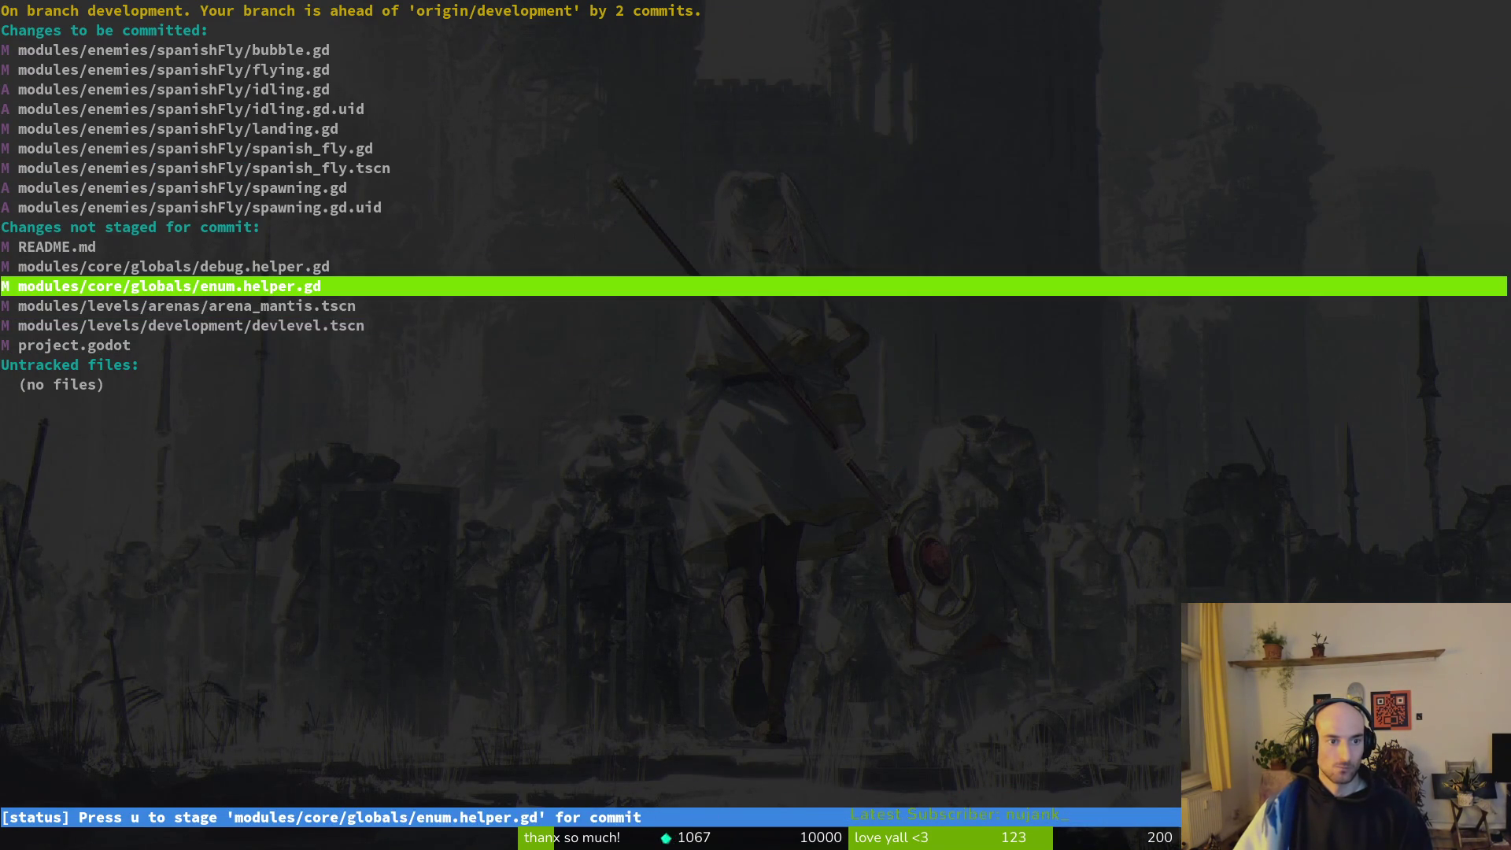
key(u)
key(Up)
key(Up)
key(Down)
key(Return)
key(Down)
key(Down)
key(q)
key(q)
Commit as 'worked on spanish fly behavior', push to origin, and clear the terminal.
text(git commit )
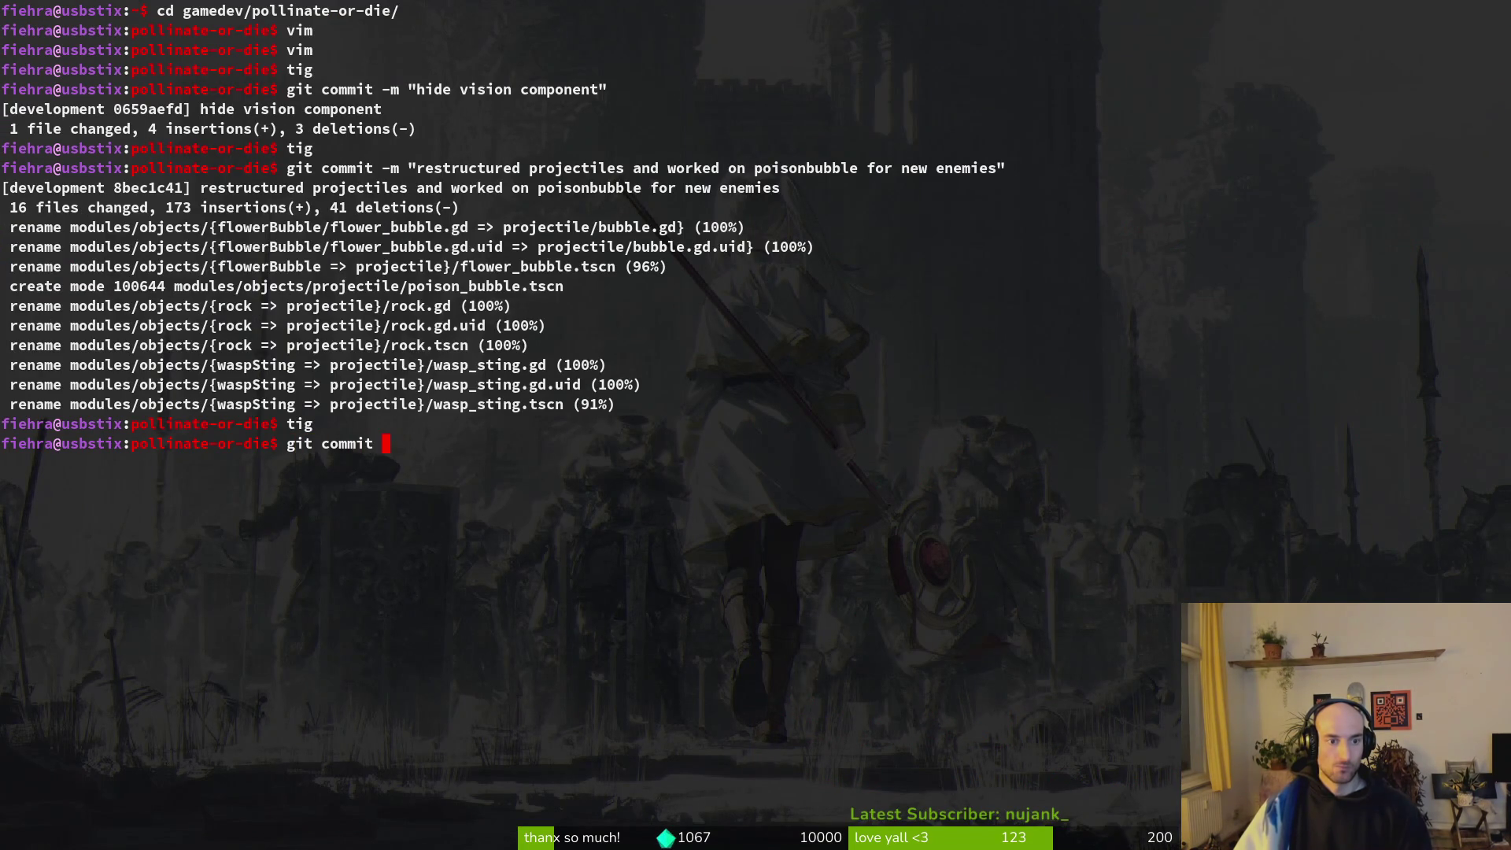
text(-m "worked on spanish f)
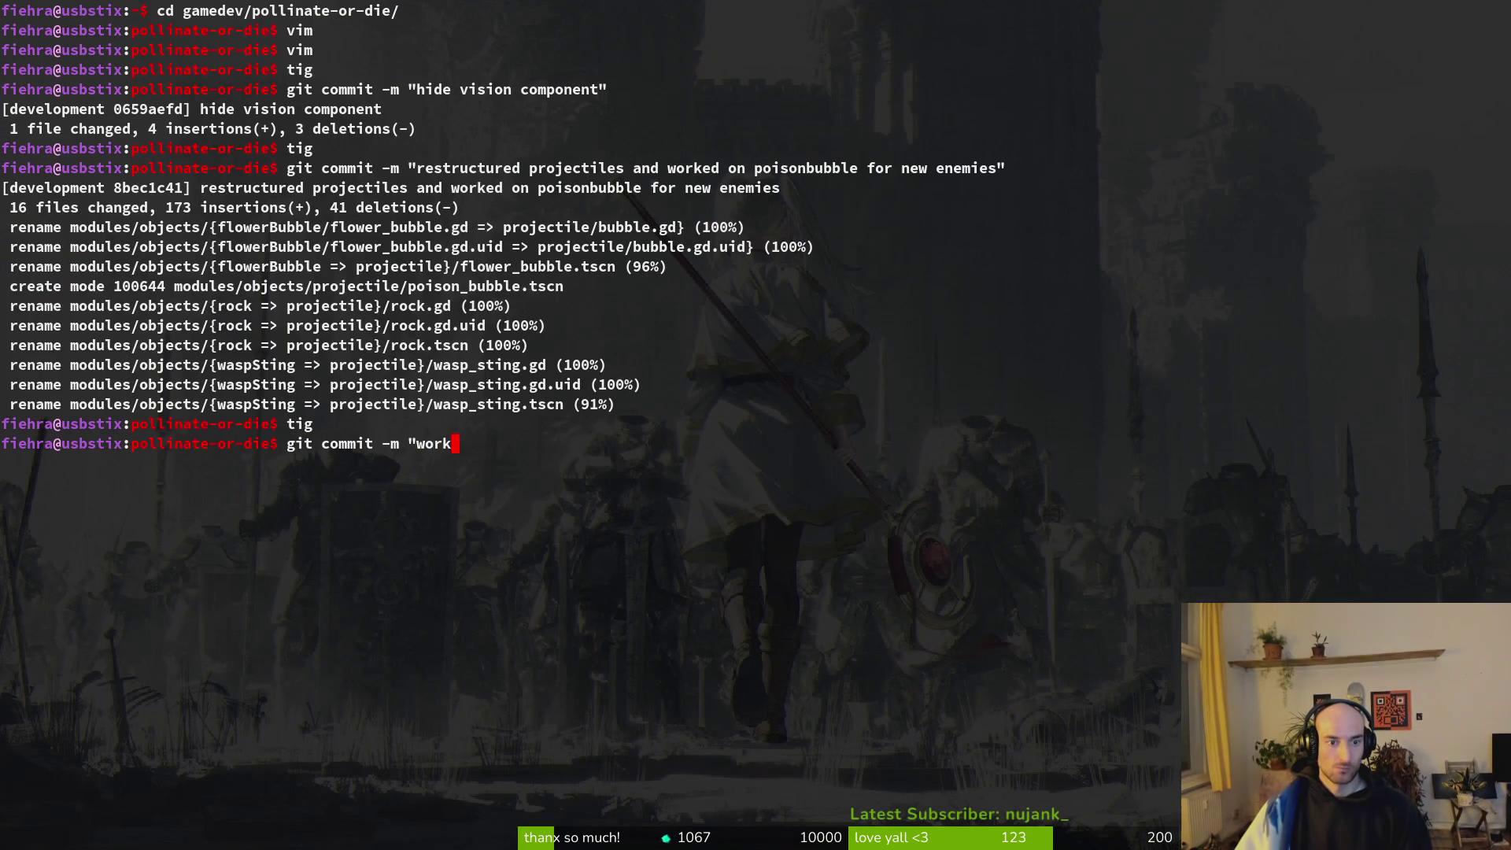
text(ly behavior")
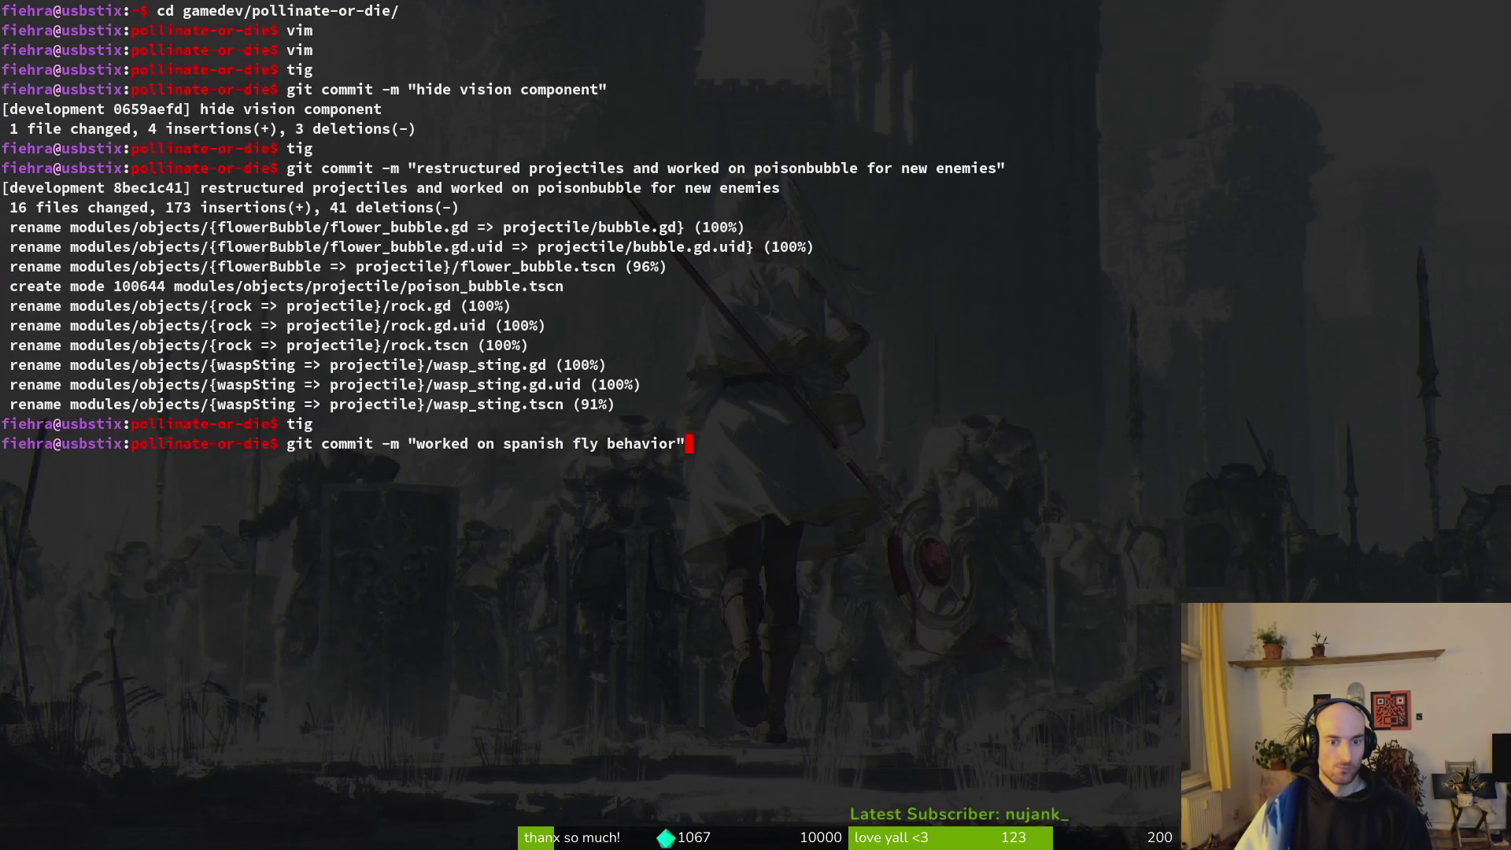
key(Return)
text(git push)
key(Return)
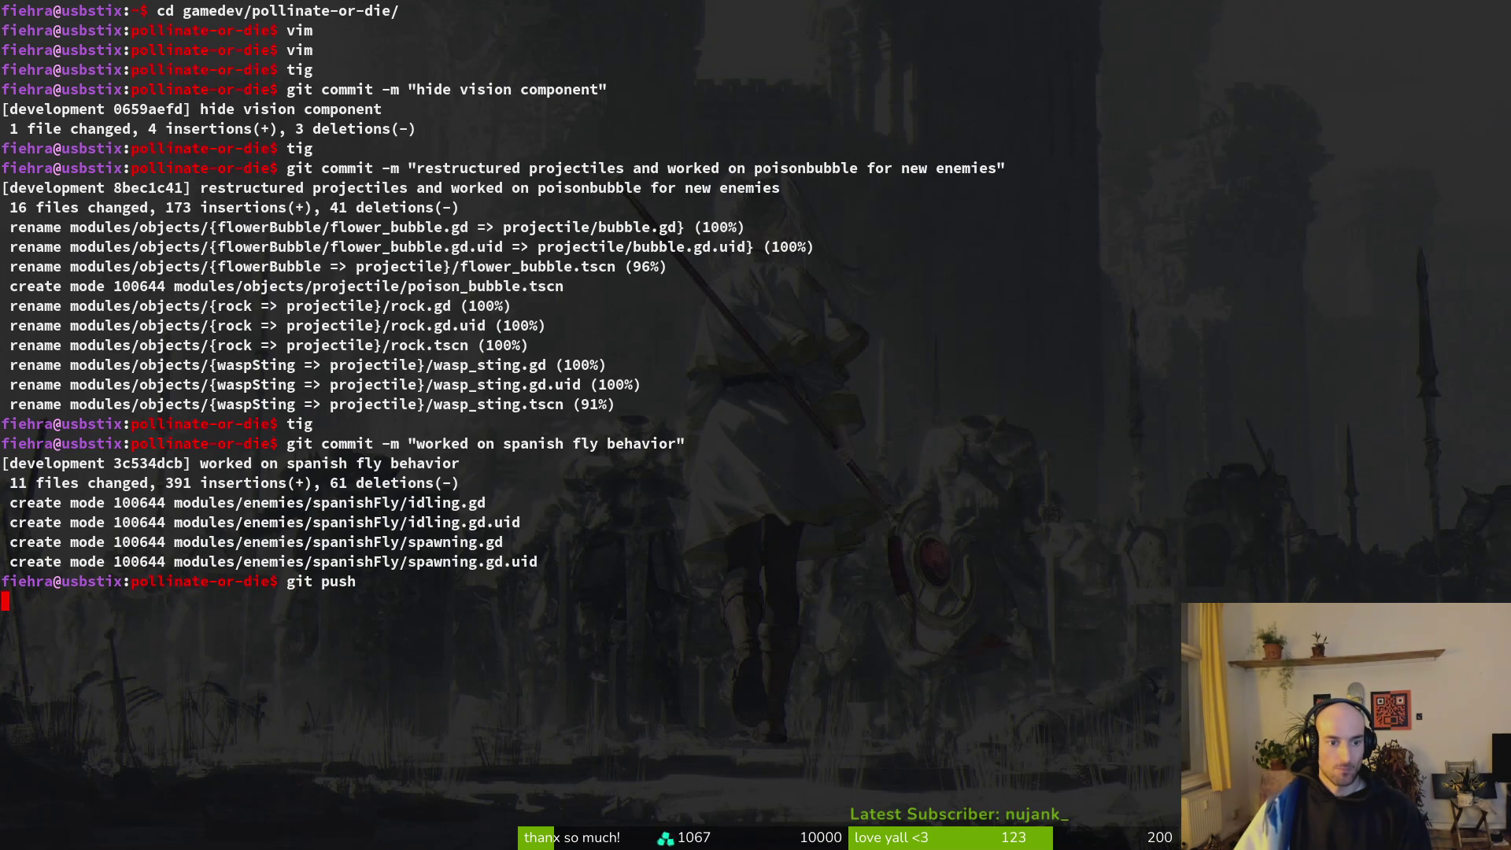
key(ctrl+l)
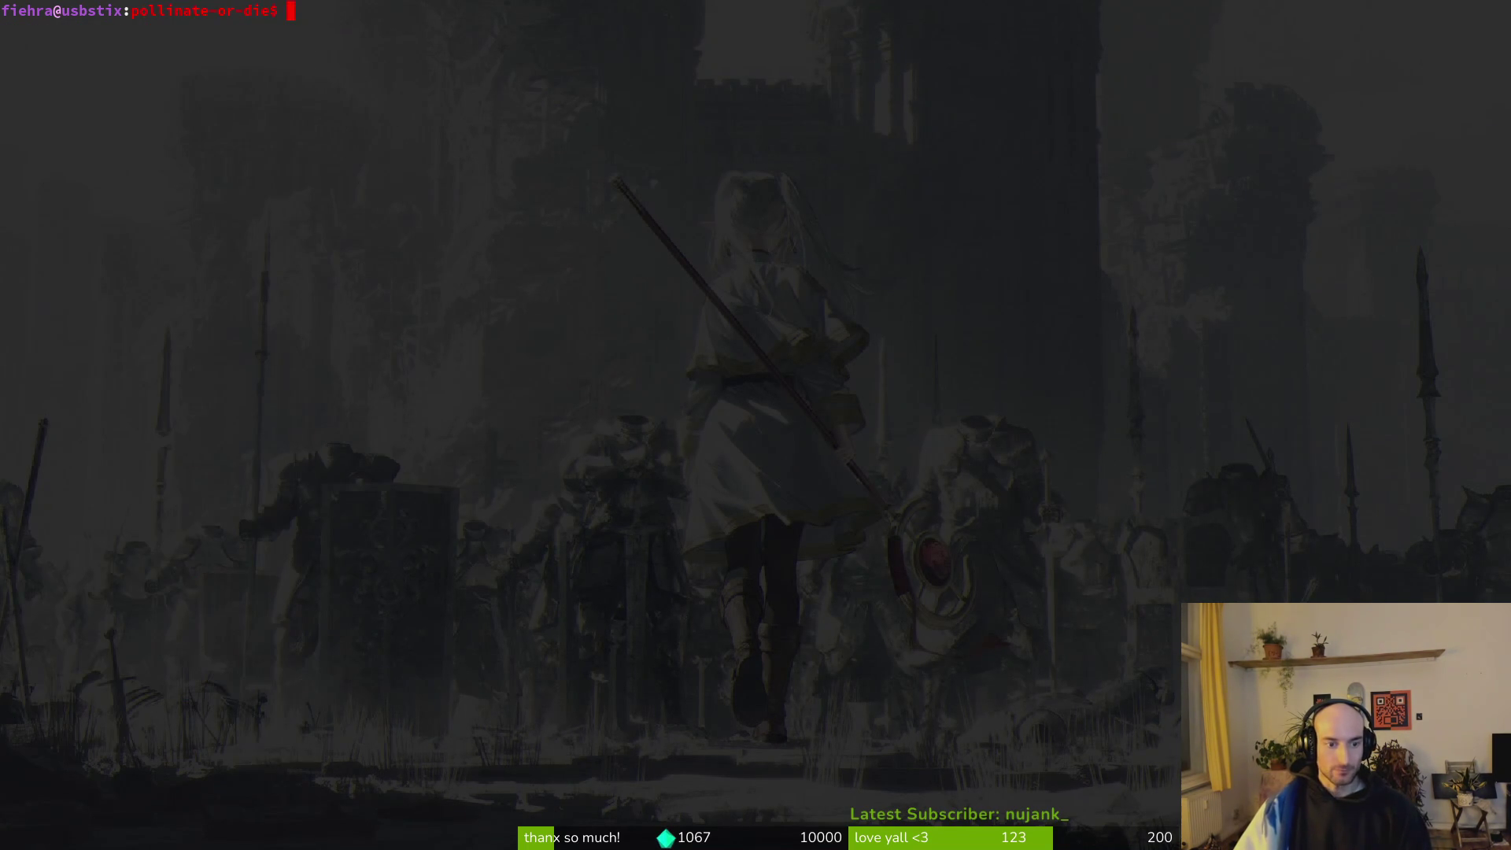
key(alt+Tab)
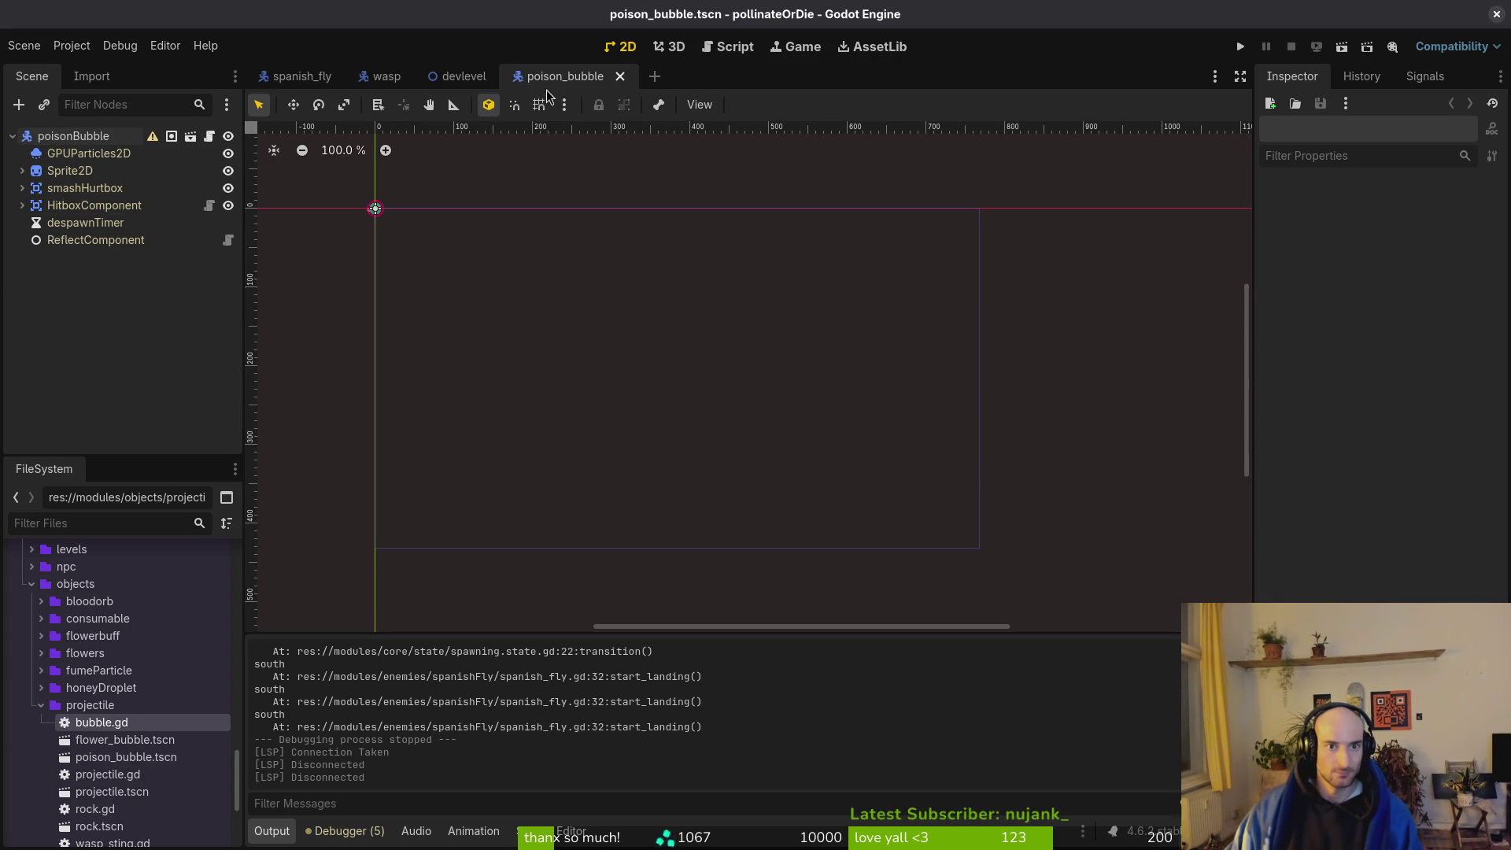
Switch to the devlevel scene and close the wasp scene.
click(466, 82)
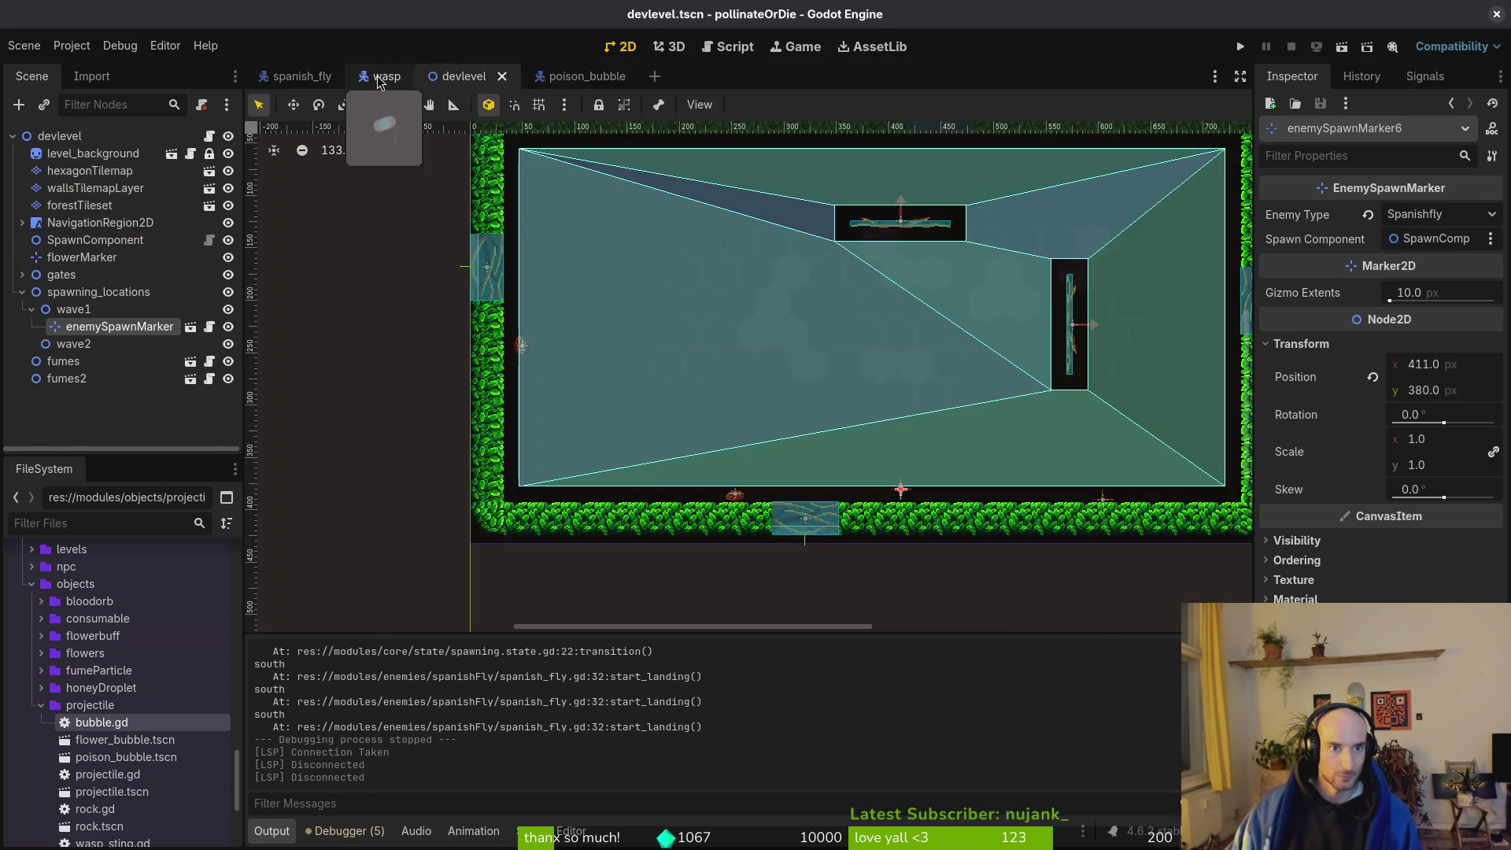
click(385, 76)
click(408, 76)
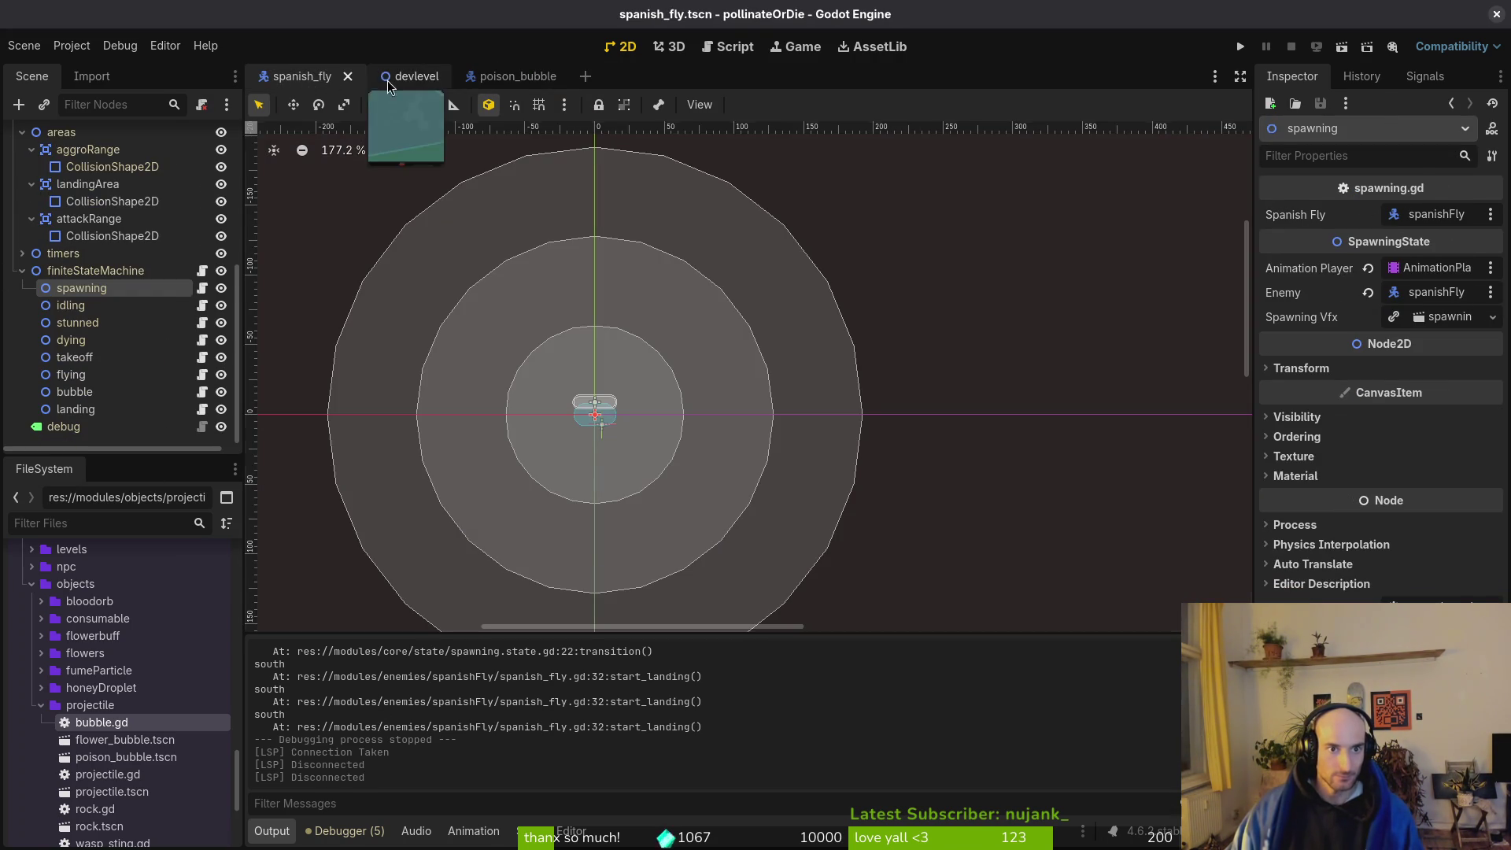
Check the repository status and a changed file's diff in tig.
key(super+2)
text(tig)
key(Return)
key(Down)
key(Down)
key(Down)
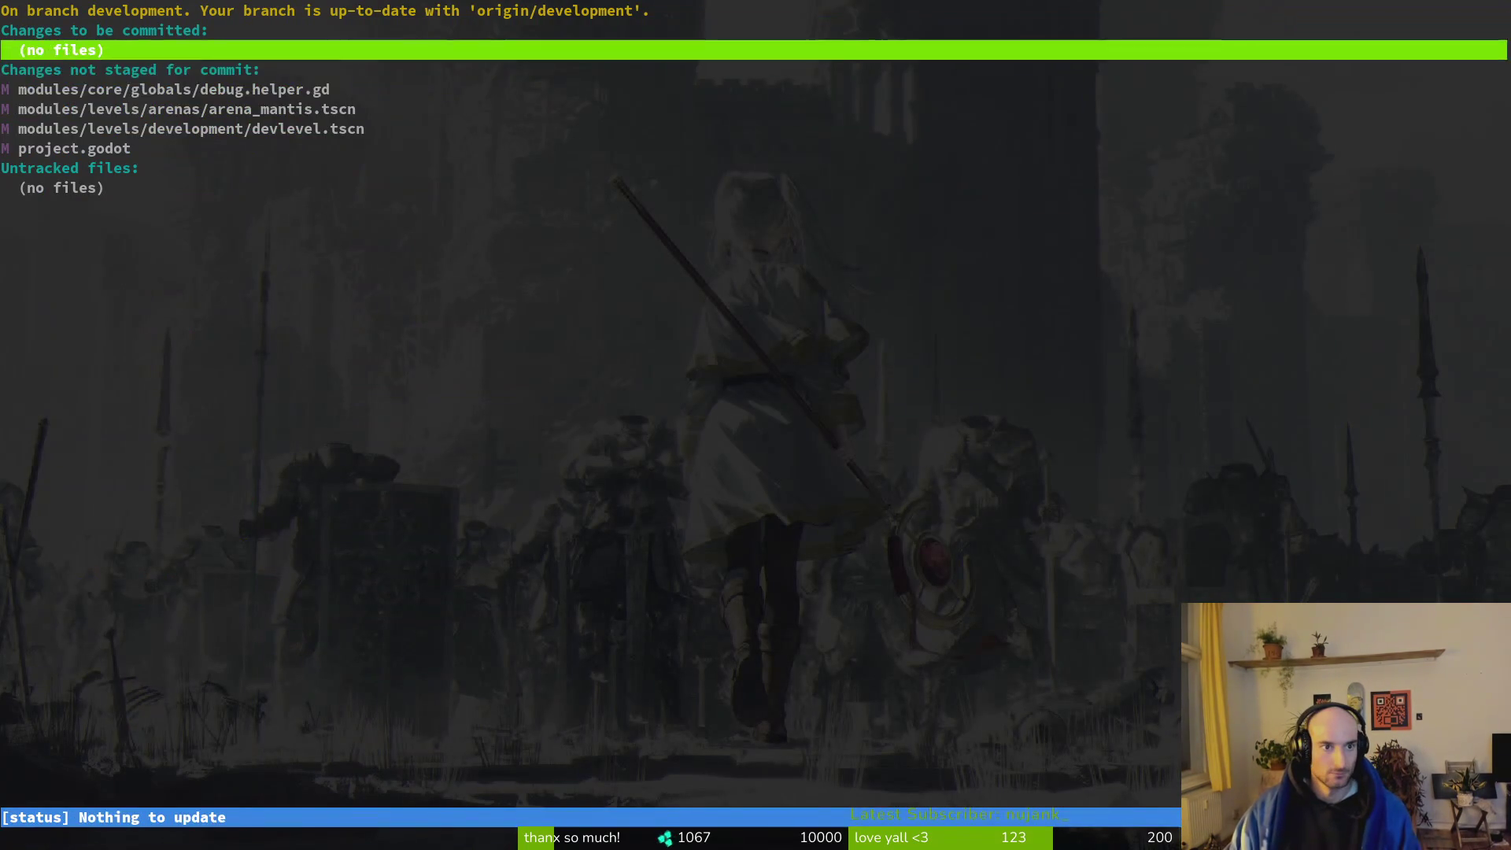
key(Return)
key(q)
key(q)
key(super+1)
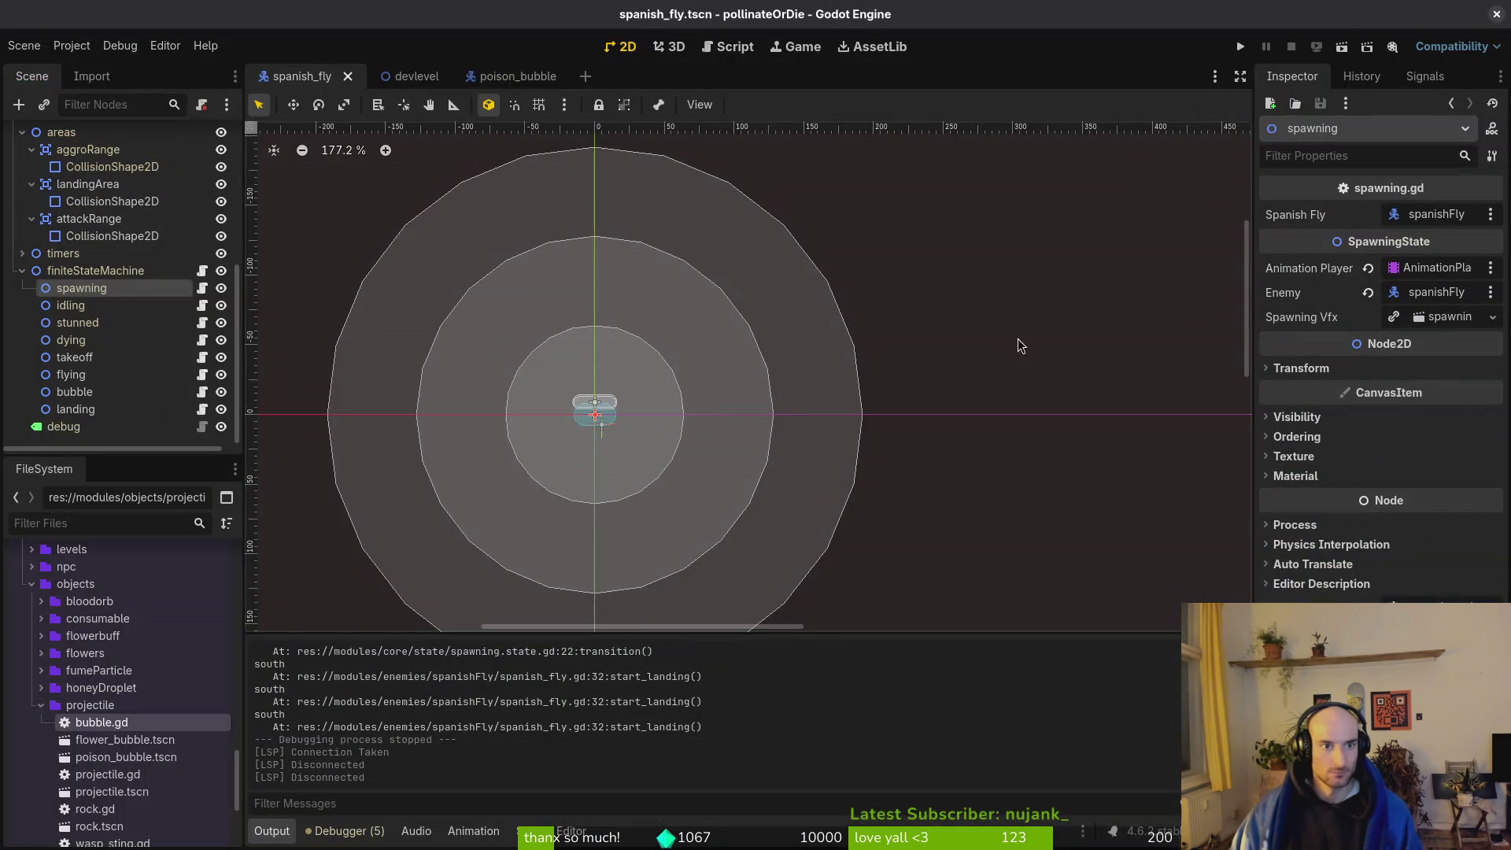
Open arena_mantis.tscn via quick open and hide geyserLeft, geyserMid and geyserRight.
key(shift+alt+o)
text(arena_mantis)
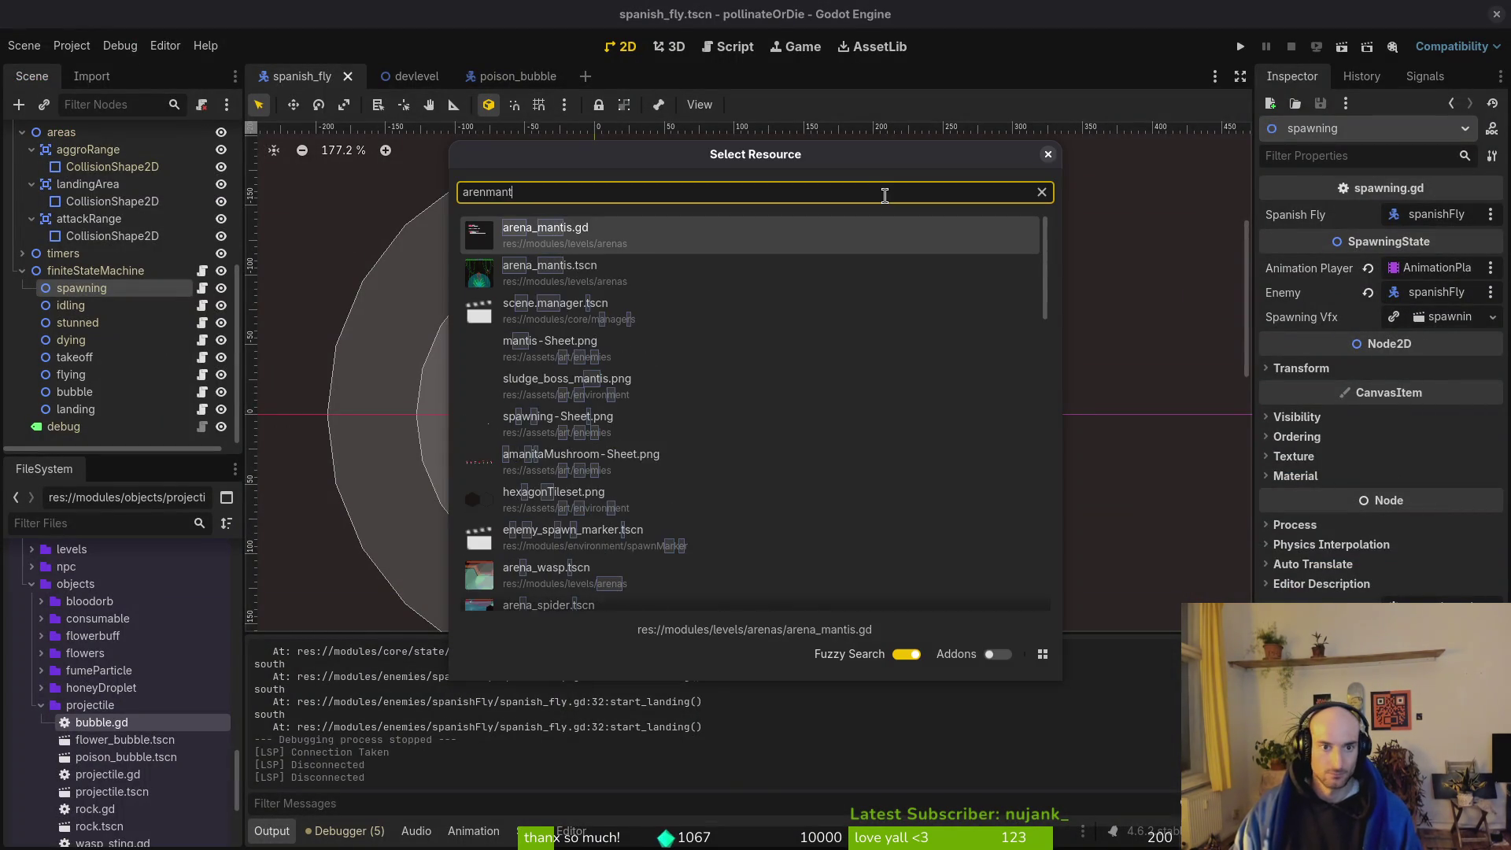
key(Return)
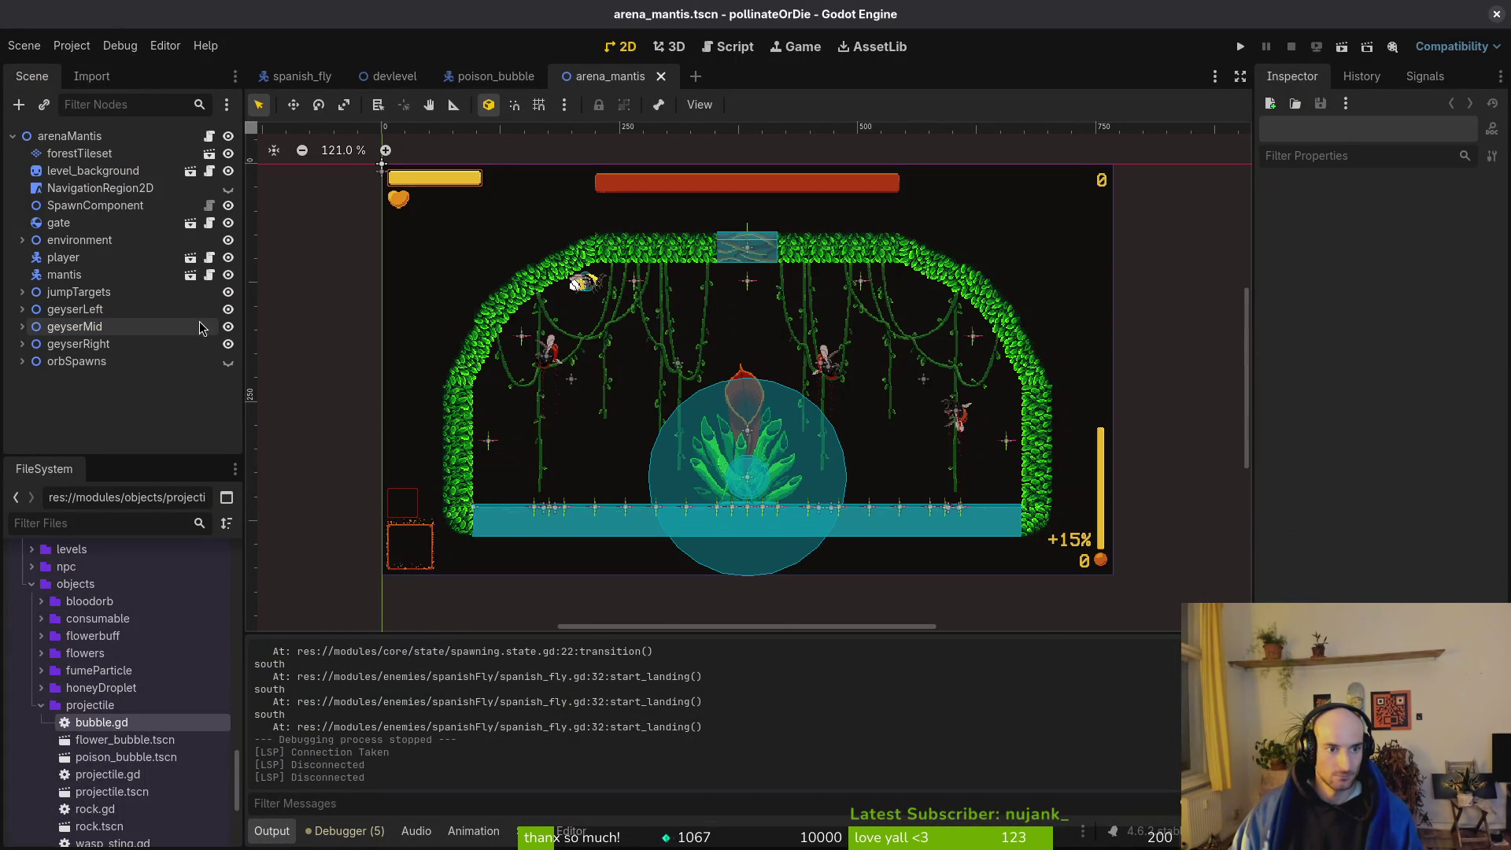
click(228, 309)
click(228, 326)
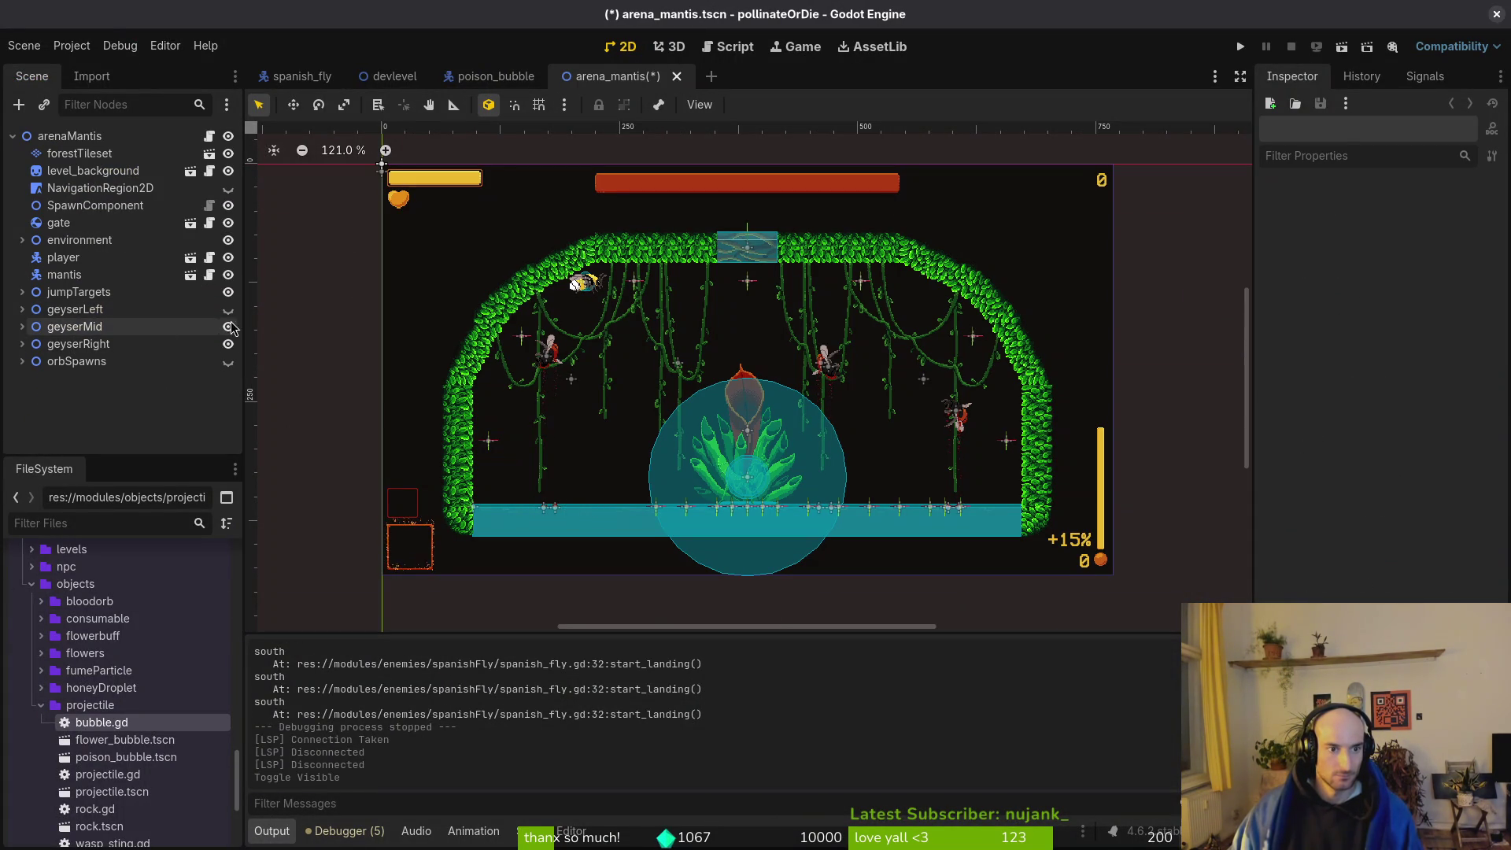
click(228, 344)
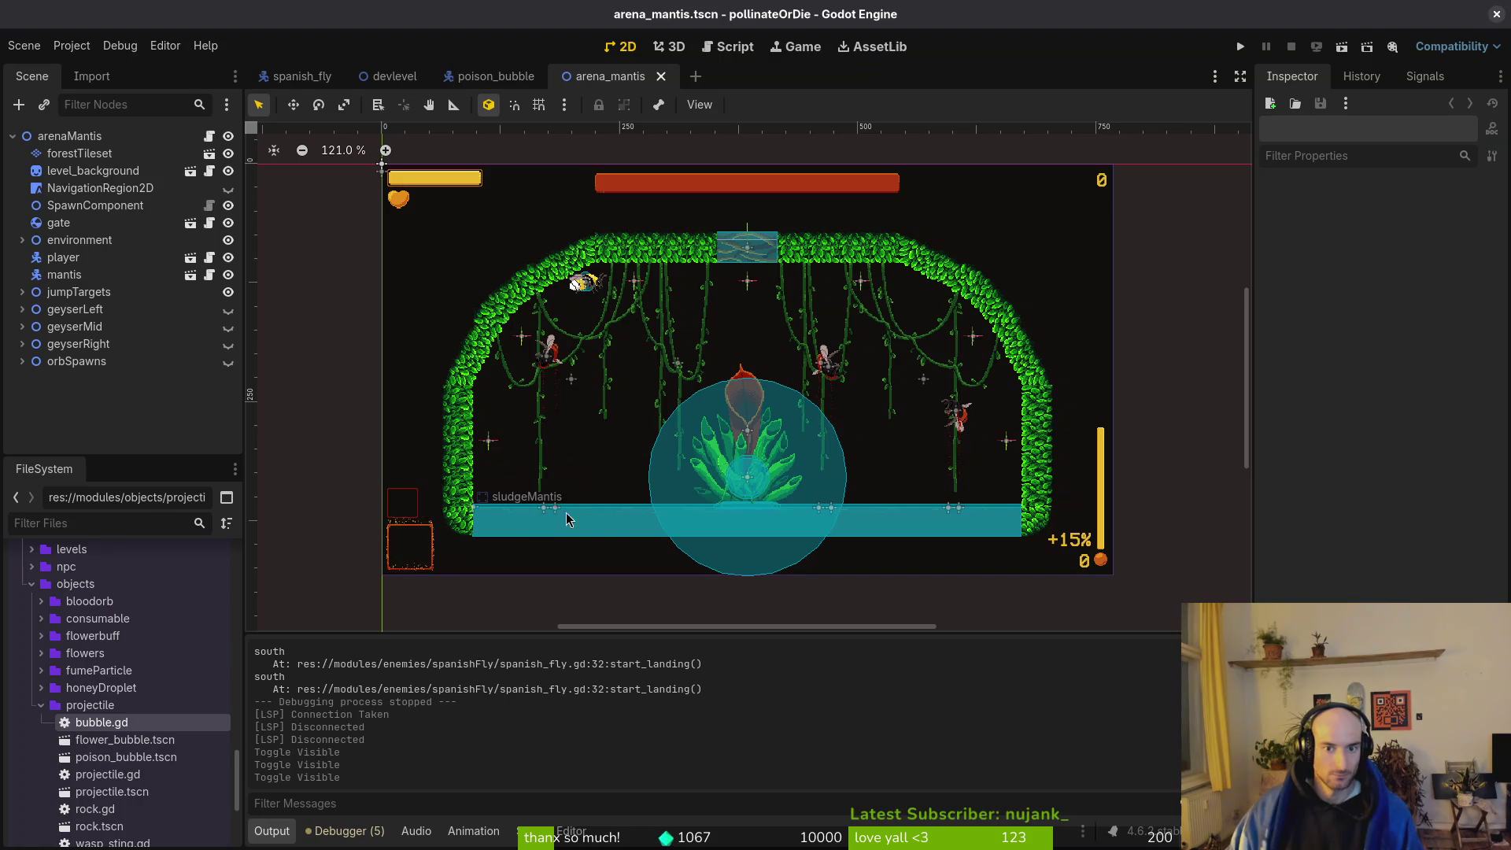
key(alt+Tab)
Stage arena_mantis.tscn in tig and discard a mistyped commit command.
key(Return)
key(s)
key(Down)
key(Down)
key(Down)
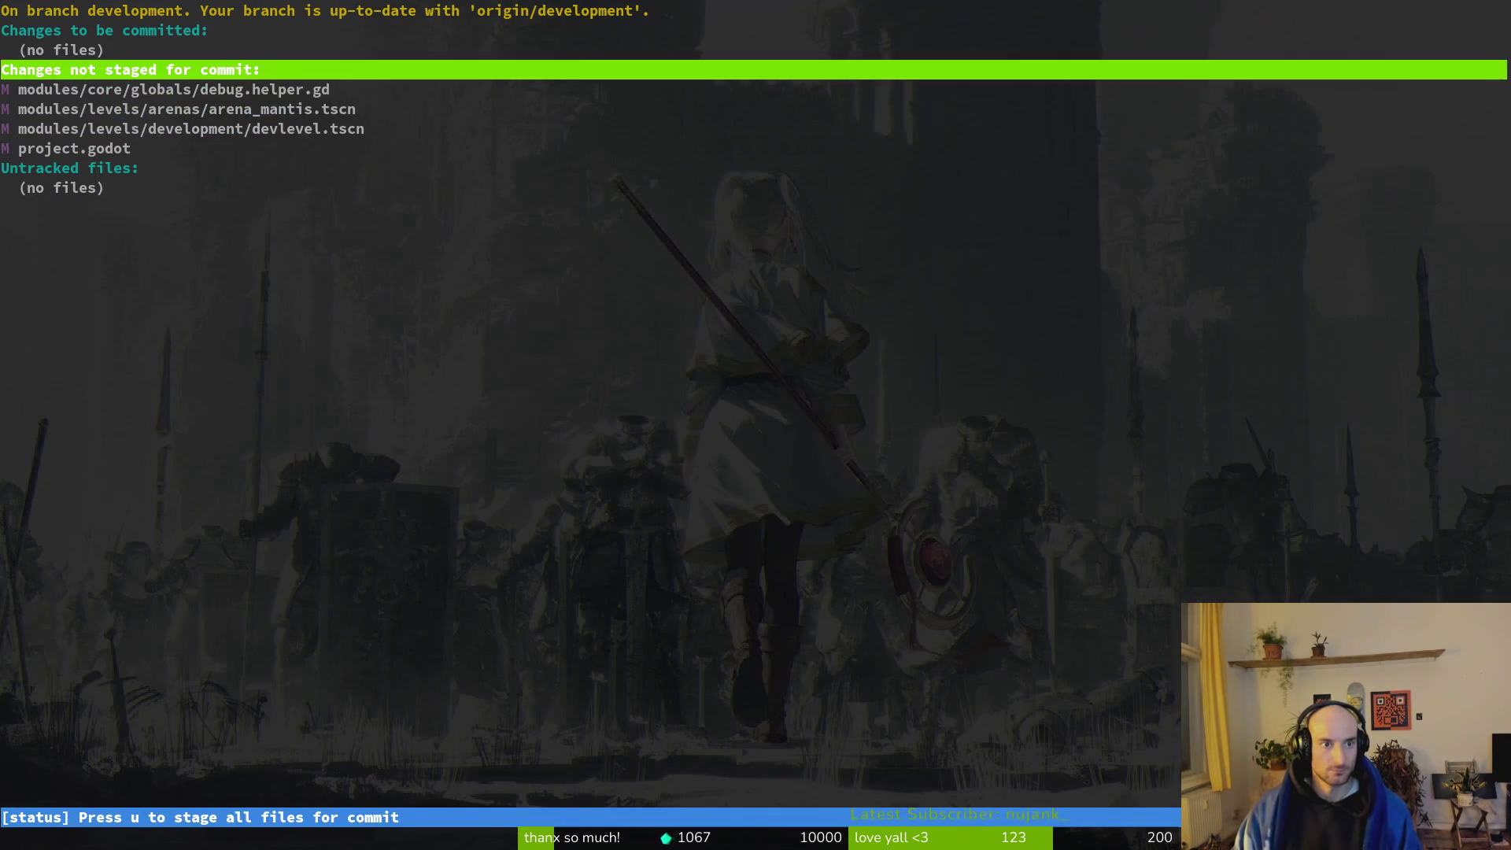
key(Return)
text(uQgit commit -)
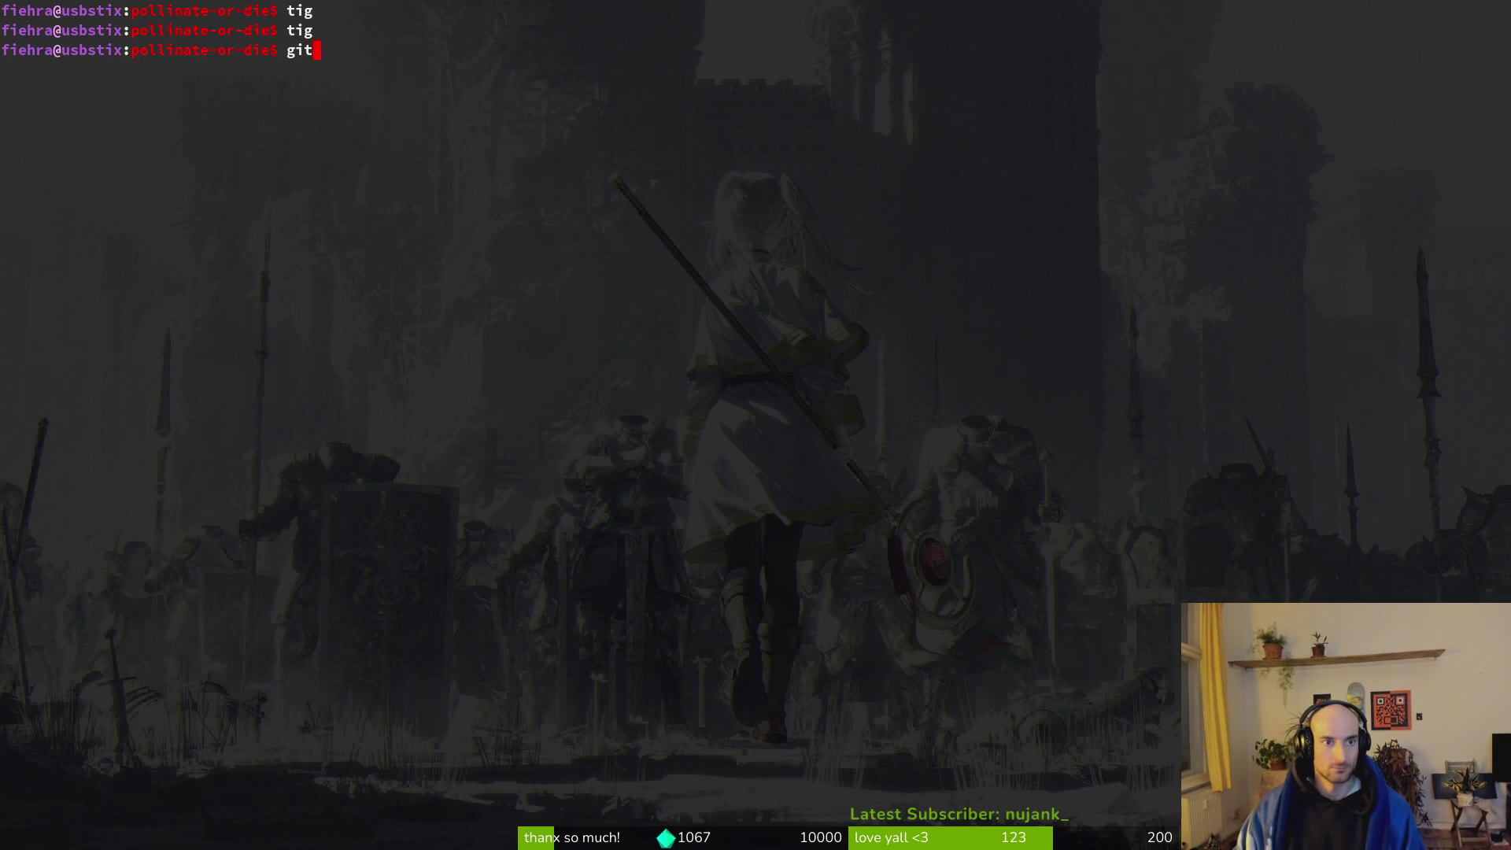
text(worked)
key(BackSpace)
key(BackSpace)
key(BackSpace)
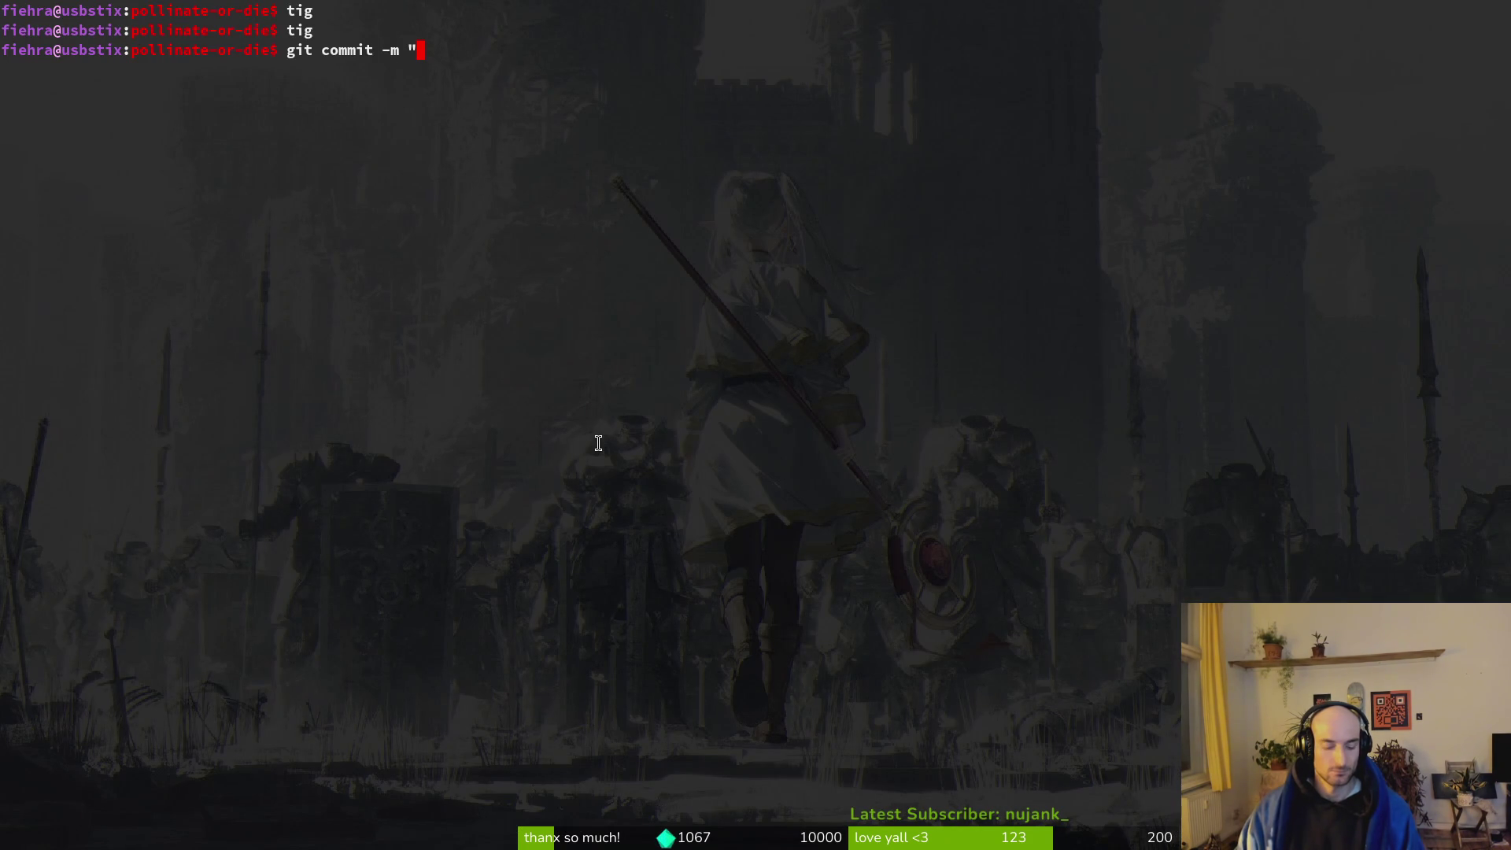
key(ctrl+u)
Review the staged arena_mantis.tscn diff in tig.
text(tig)
key(Return)
key(Down)
key(Down)
key(Up)
key(Return)
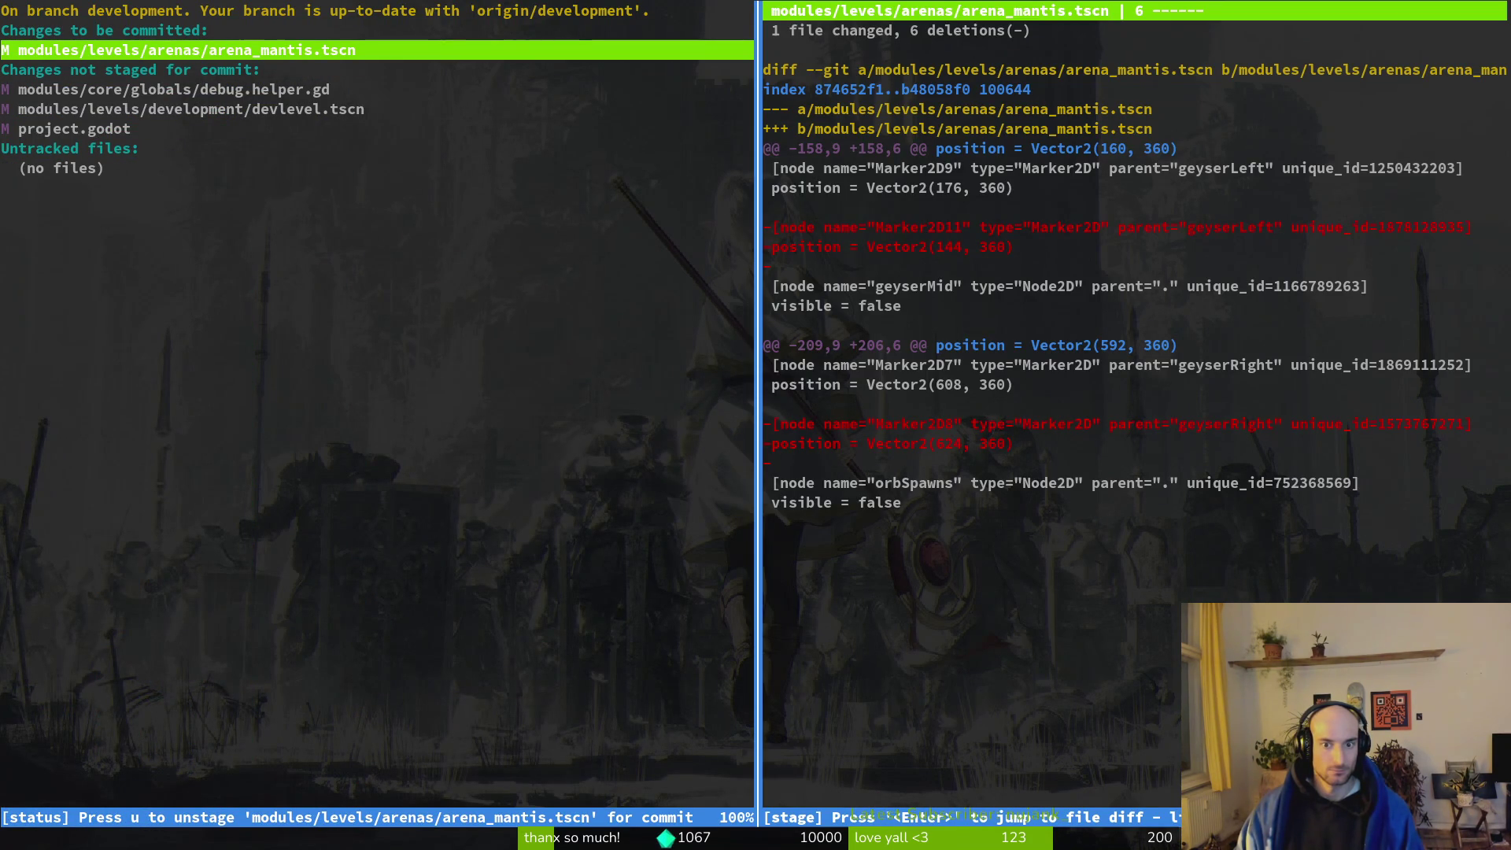
key(q)
key(q)
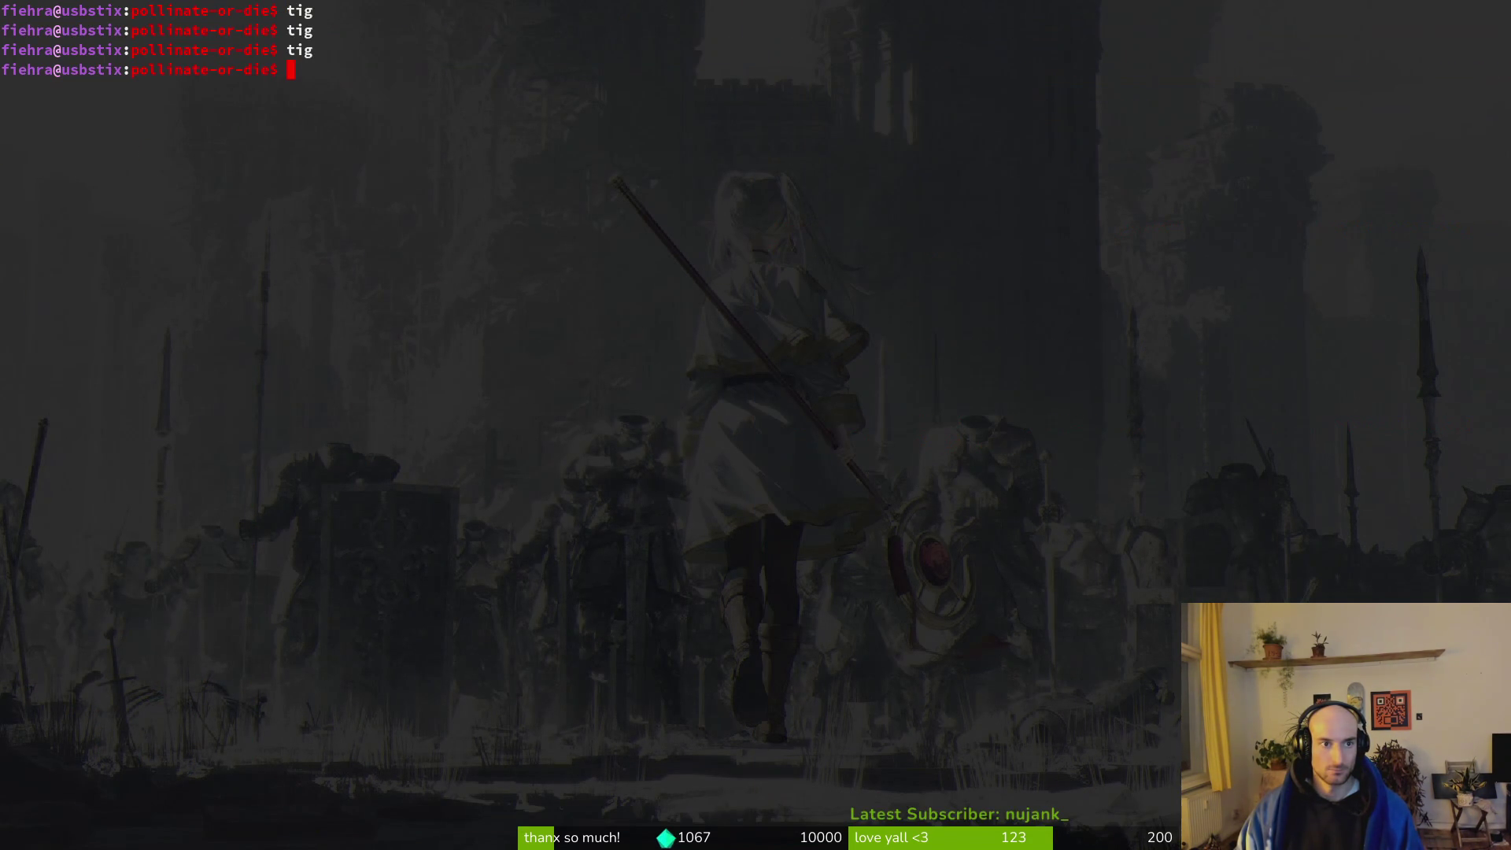
Commit 'removed outer geyser spawns to not make them spawn outside the level' and push.
text(git commit -m )
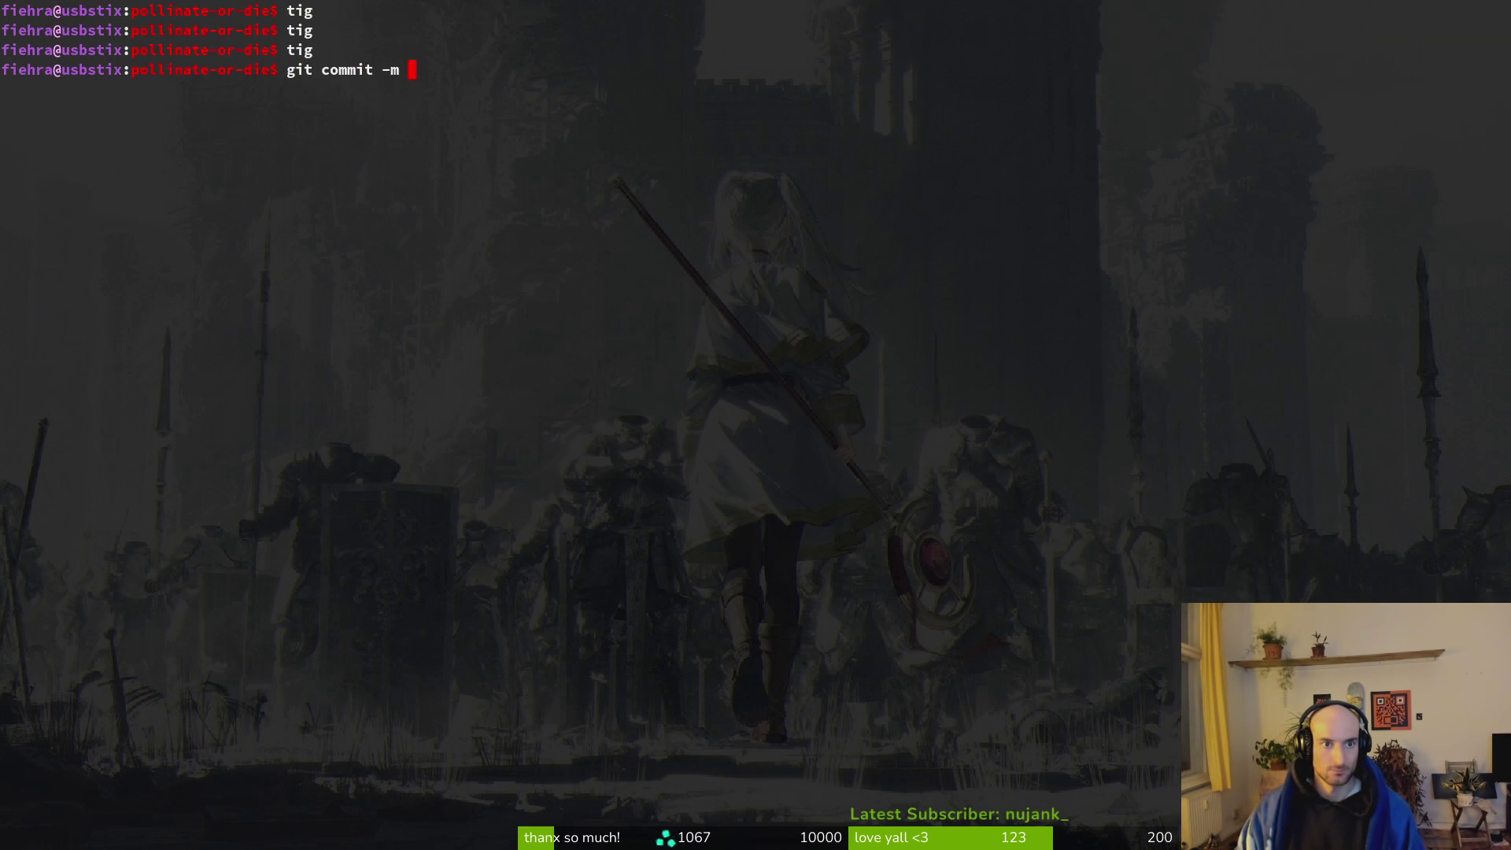
text("removed outer )
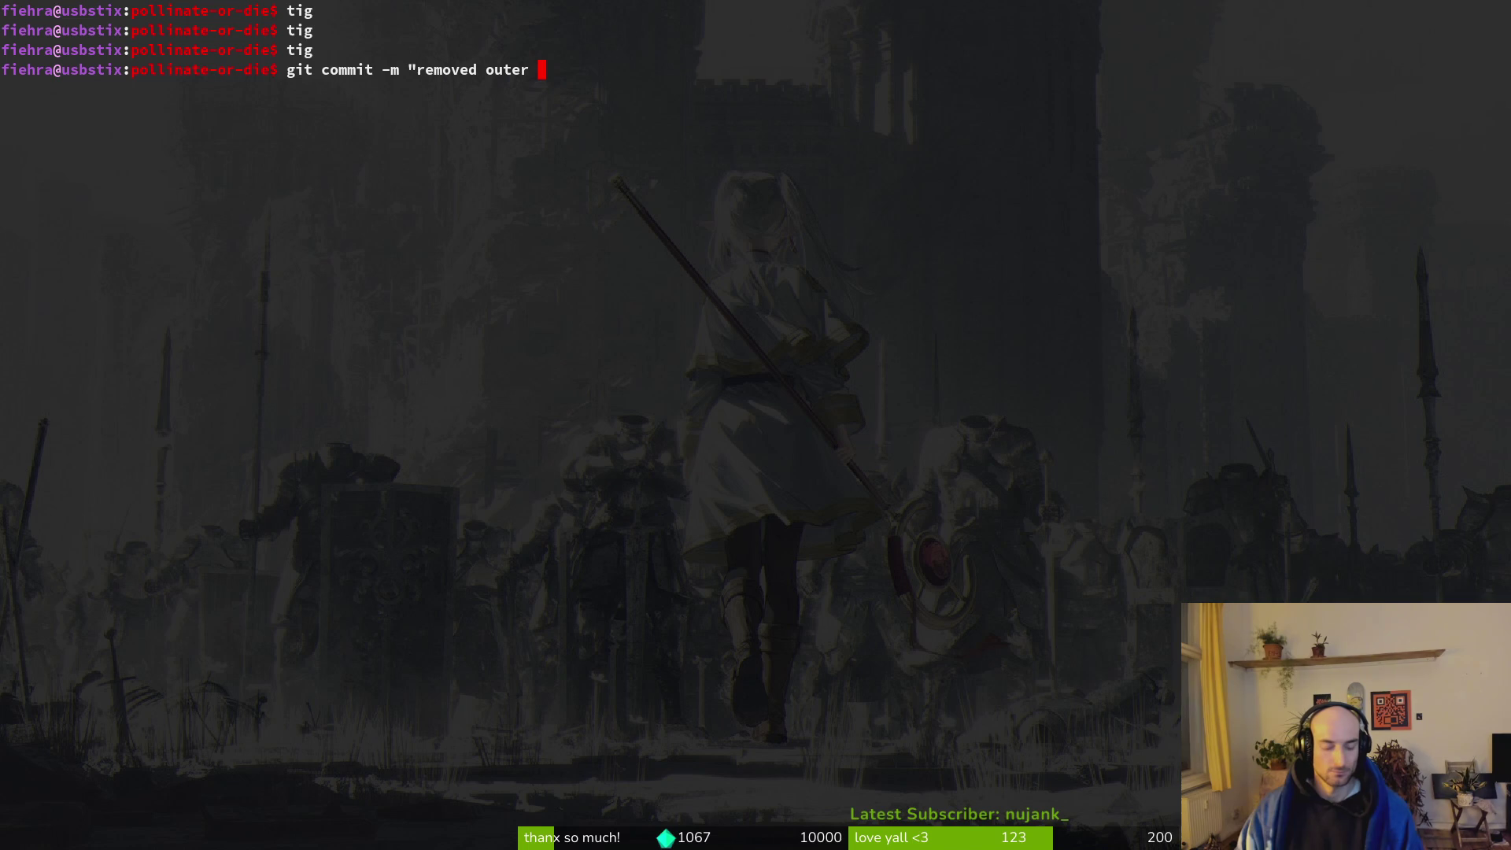
text(geyser spawns")
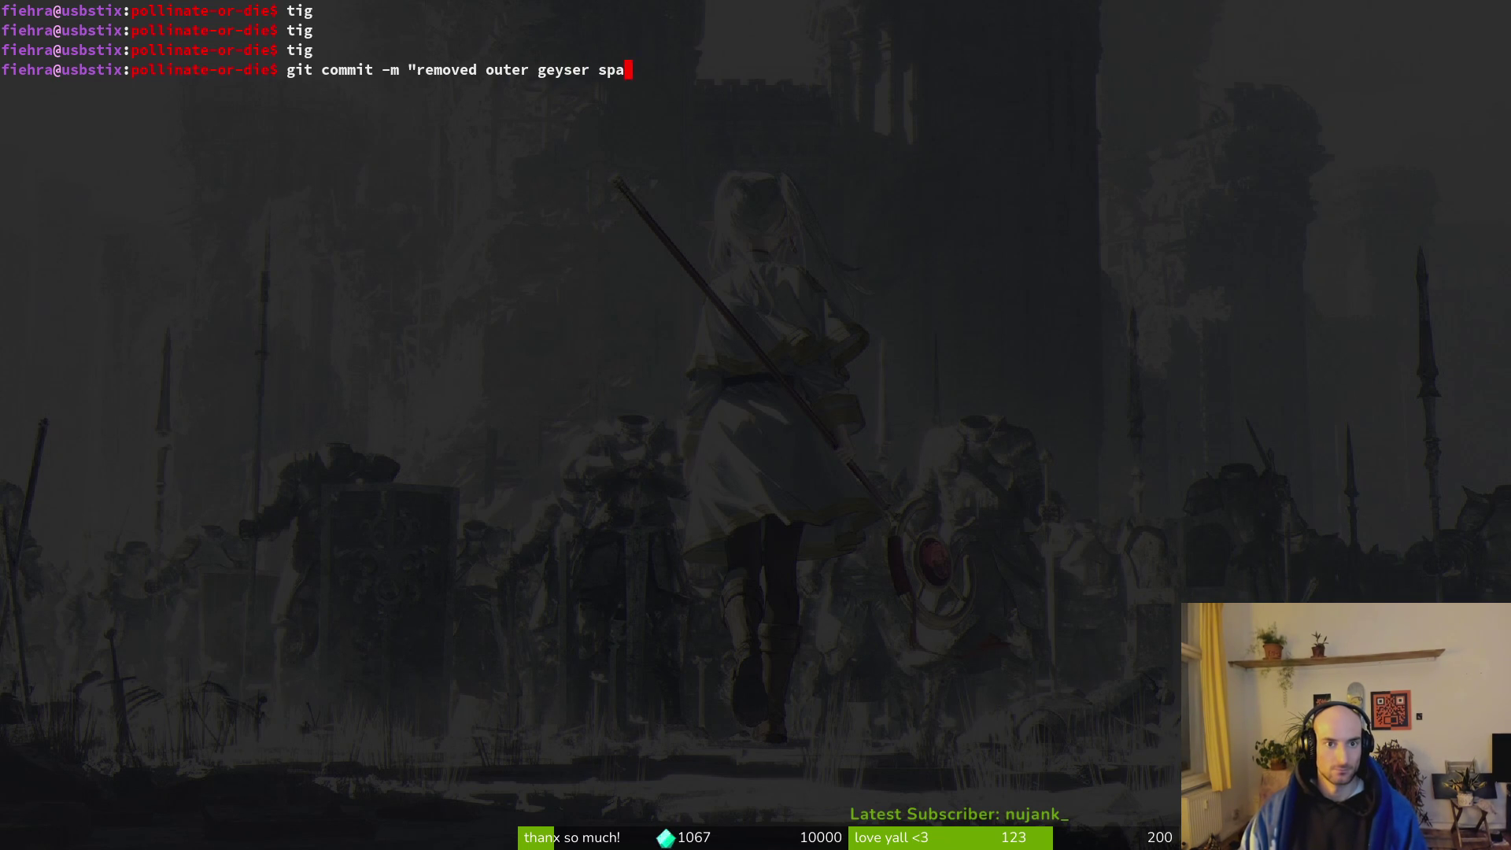
key(BackSpace)
text(to not make hte)
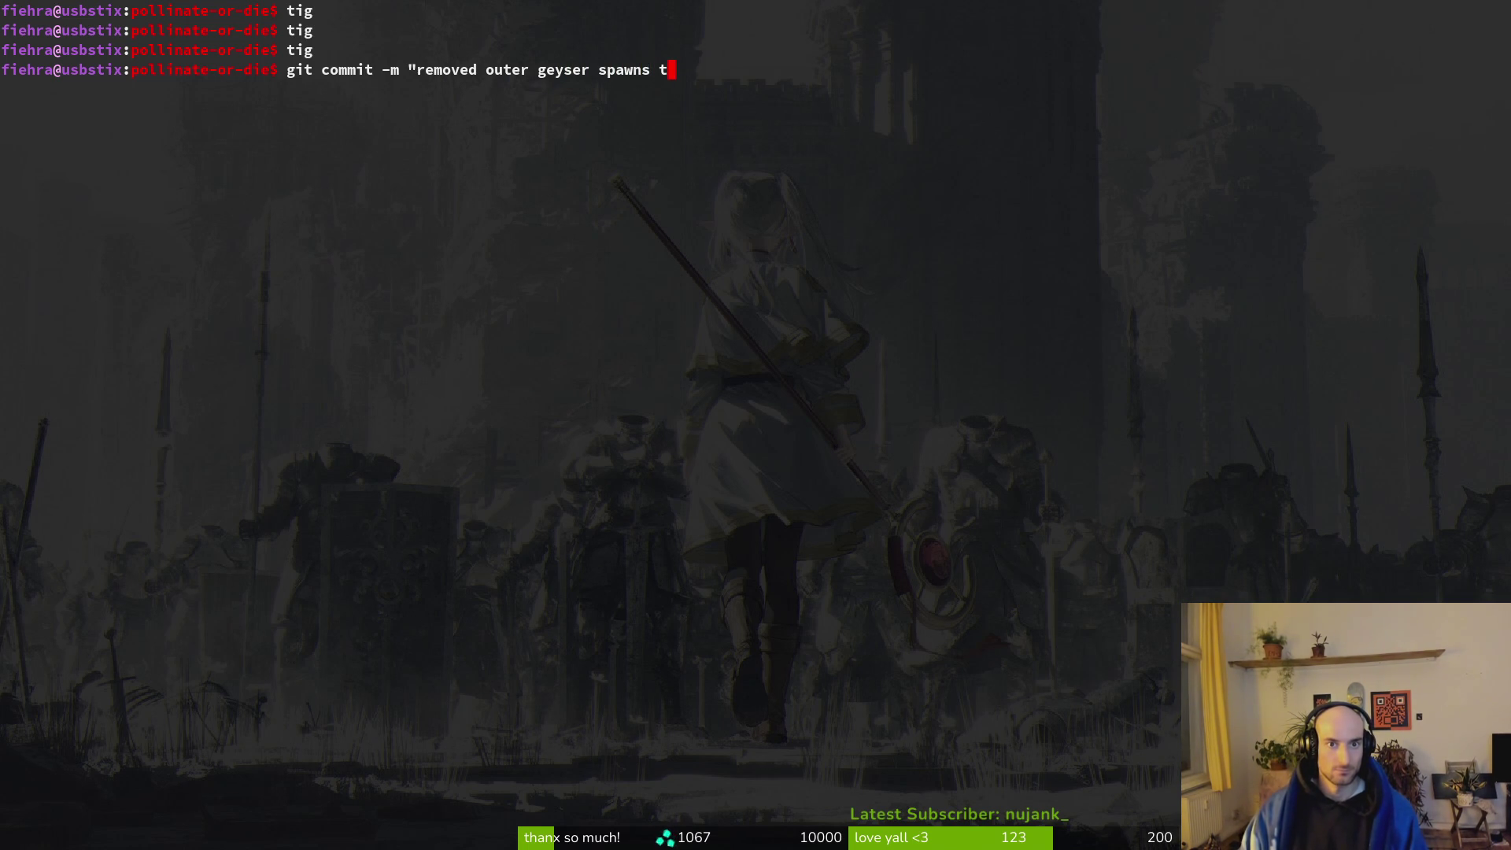
key(BackSpace)
key(BackSpace)
key(BackSpace)
text(them spawn outside the levvel)
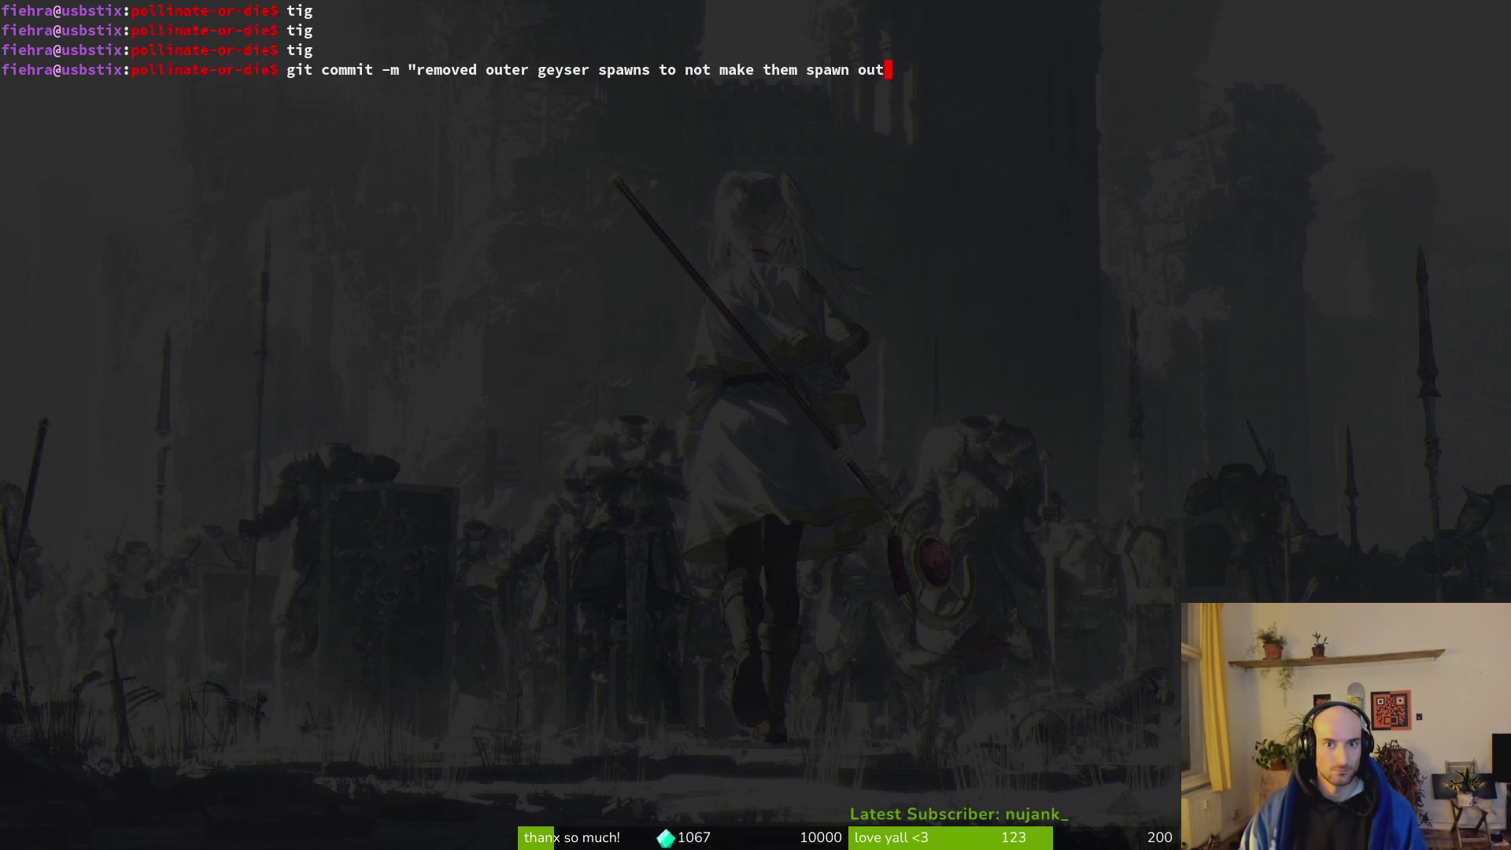
key(BackSpace)
key(BackSpace)
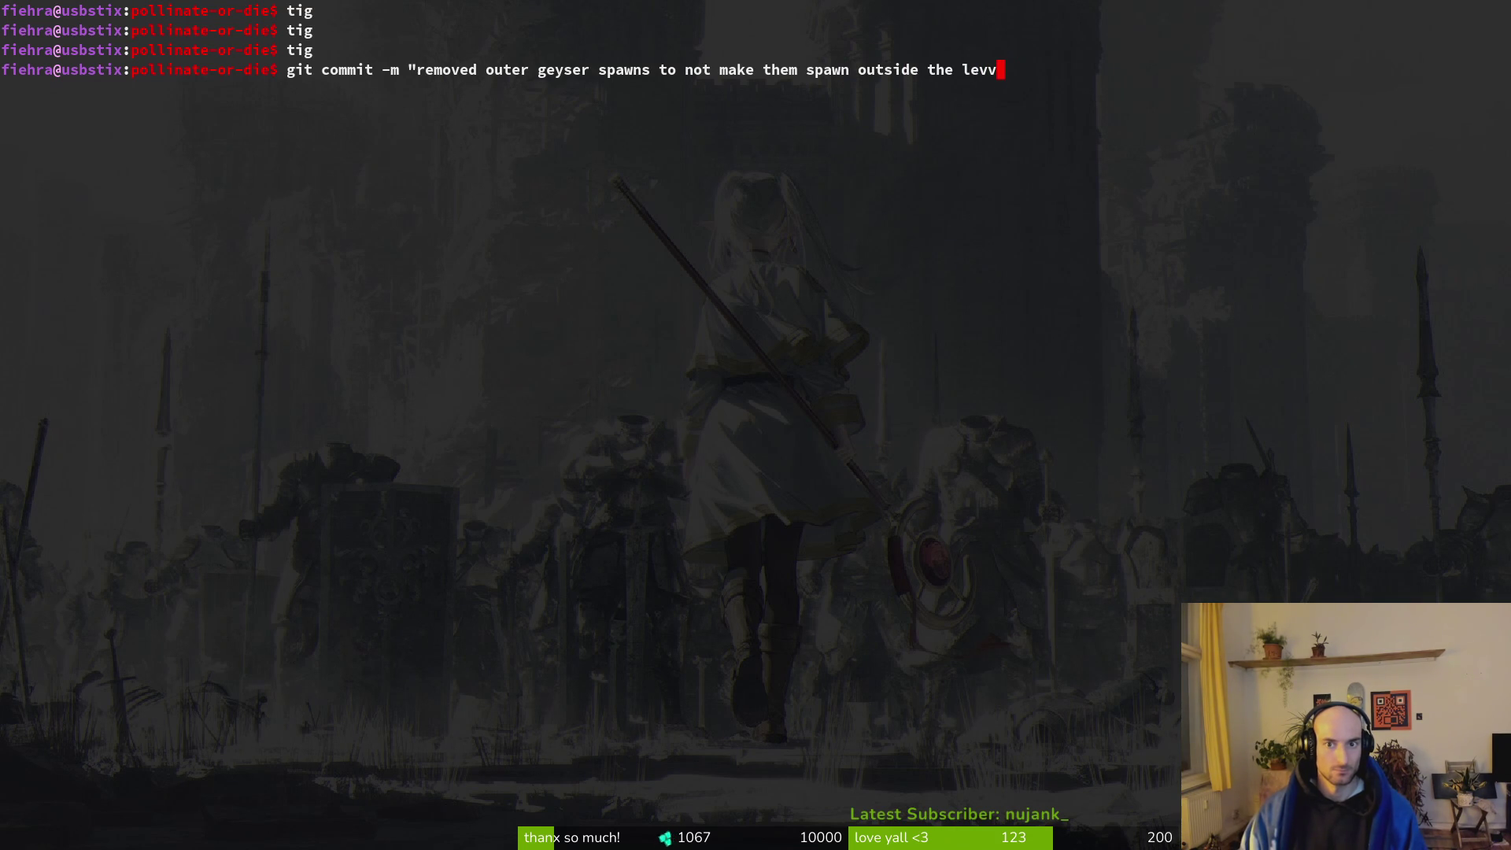
text(")
key(Return)
text(git push)
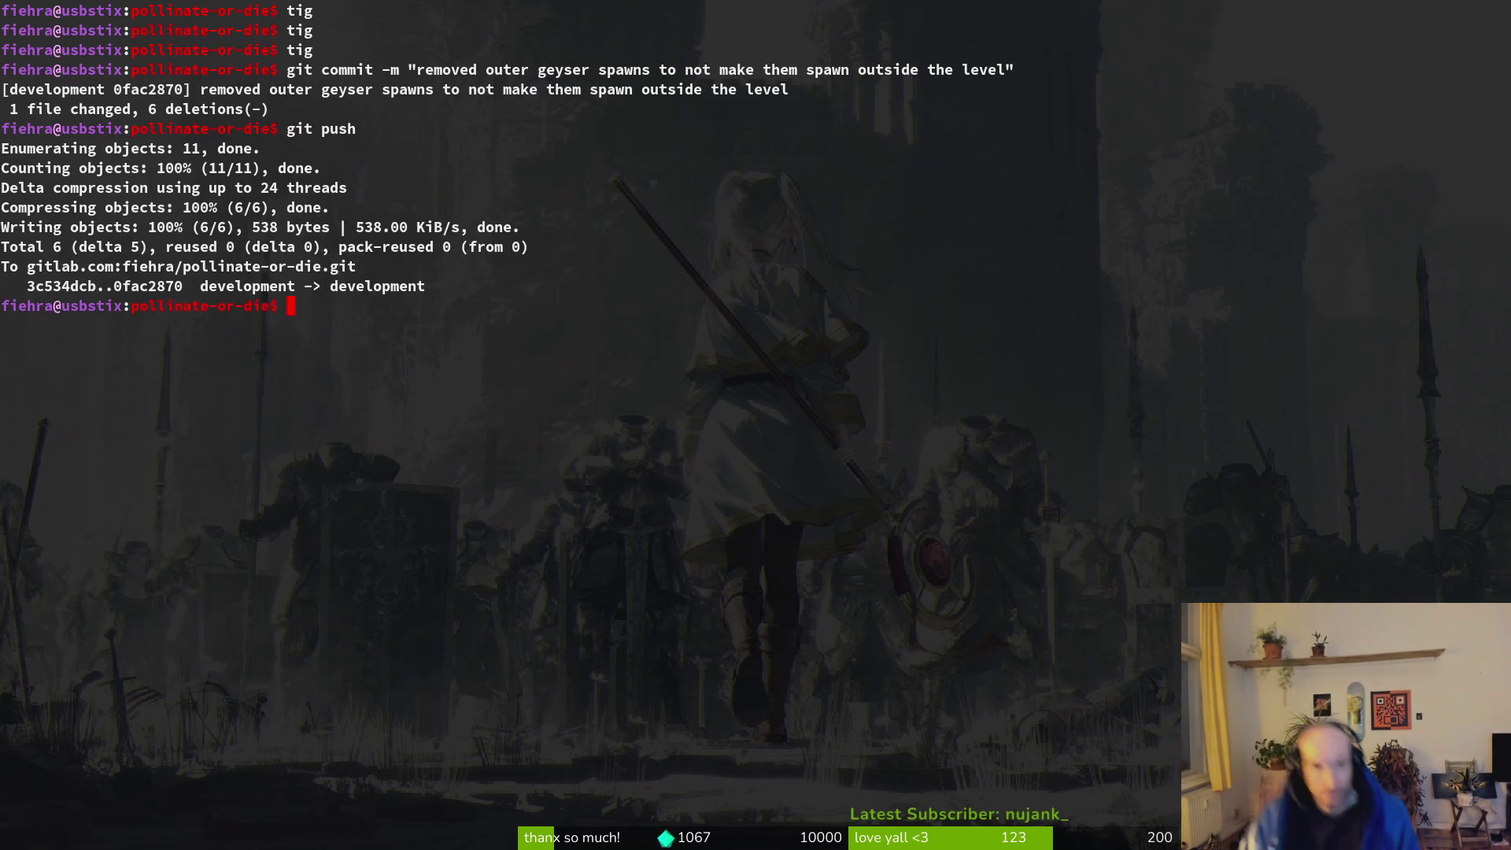
key(alt+Tab)
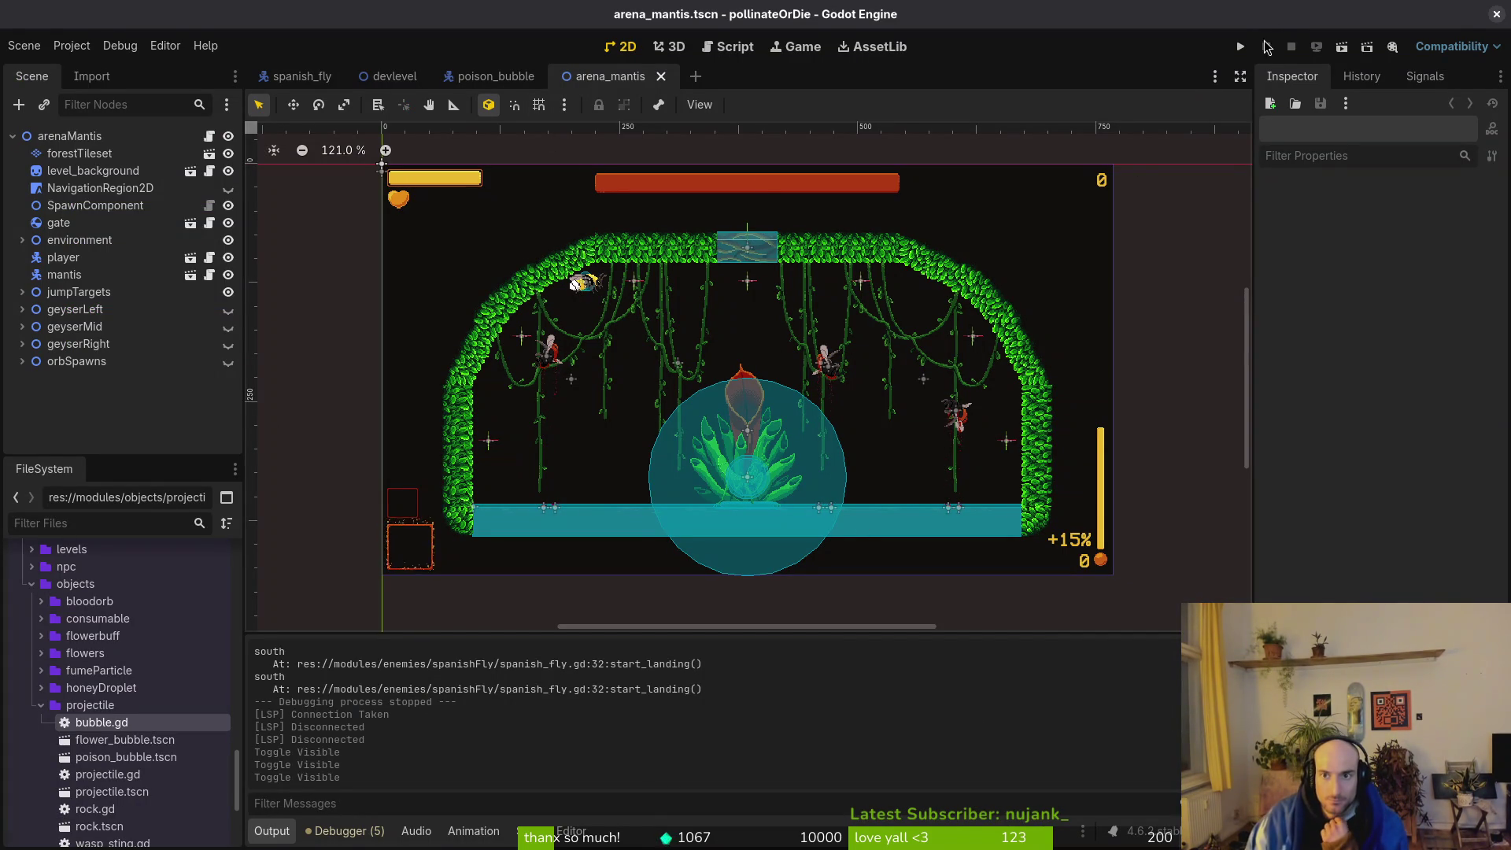
Run the project, continue the saved game, and jump and dash the bee across the arena.
click(1240, 47)
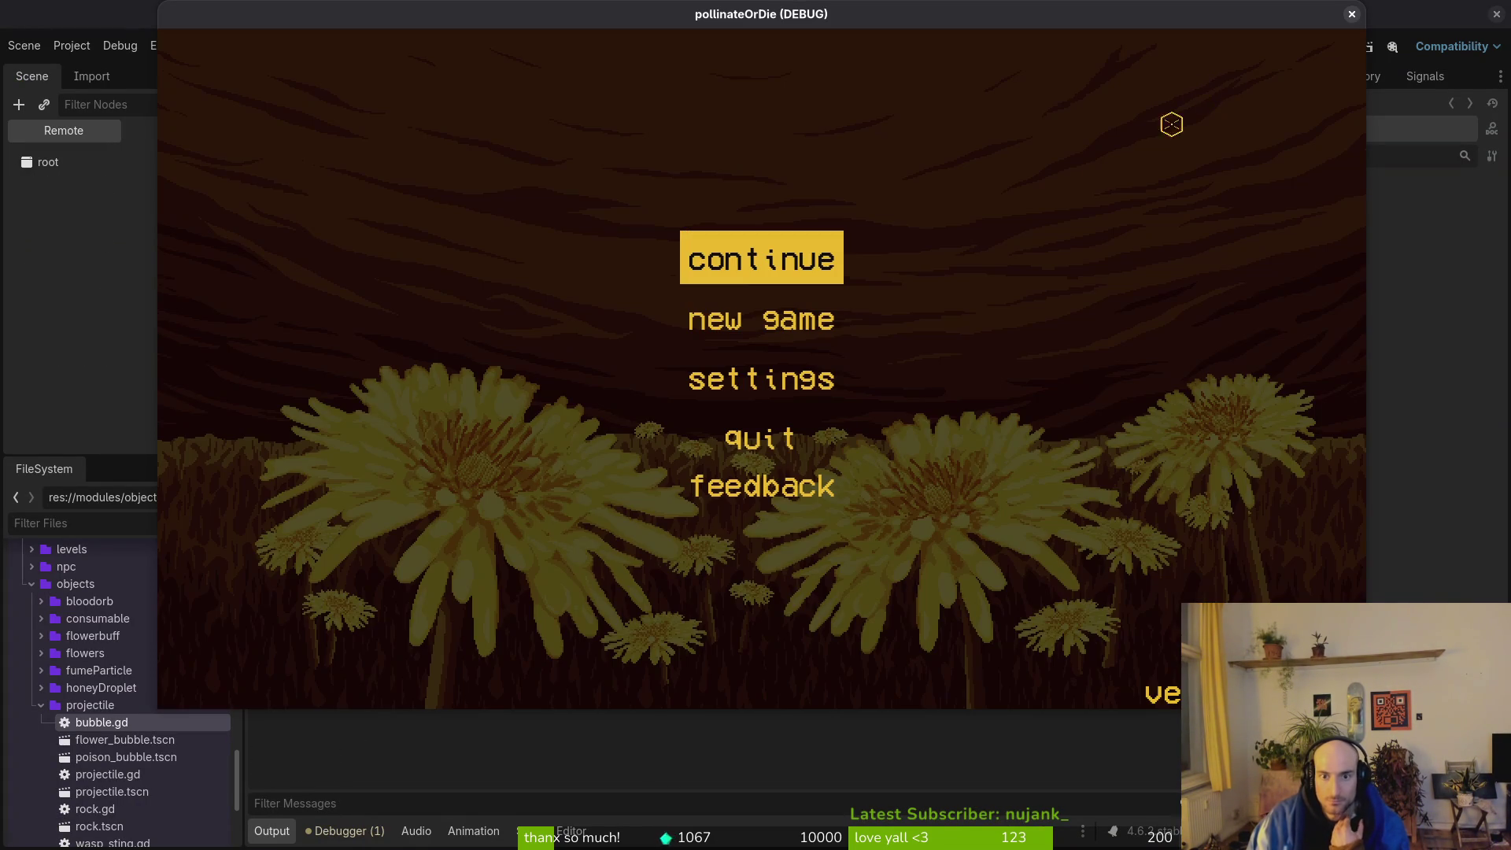
click(778, 270)
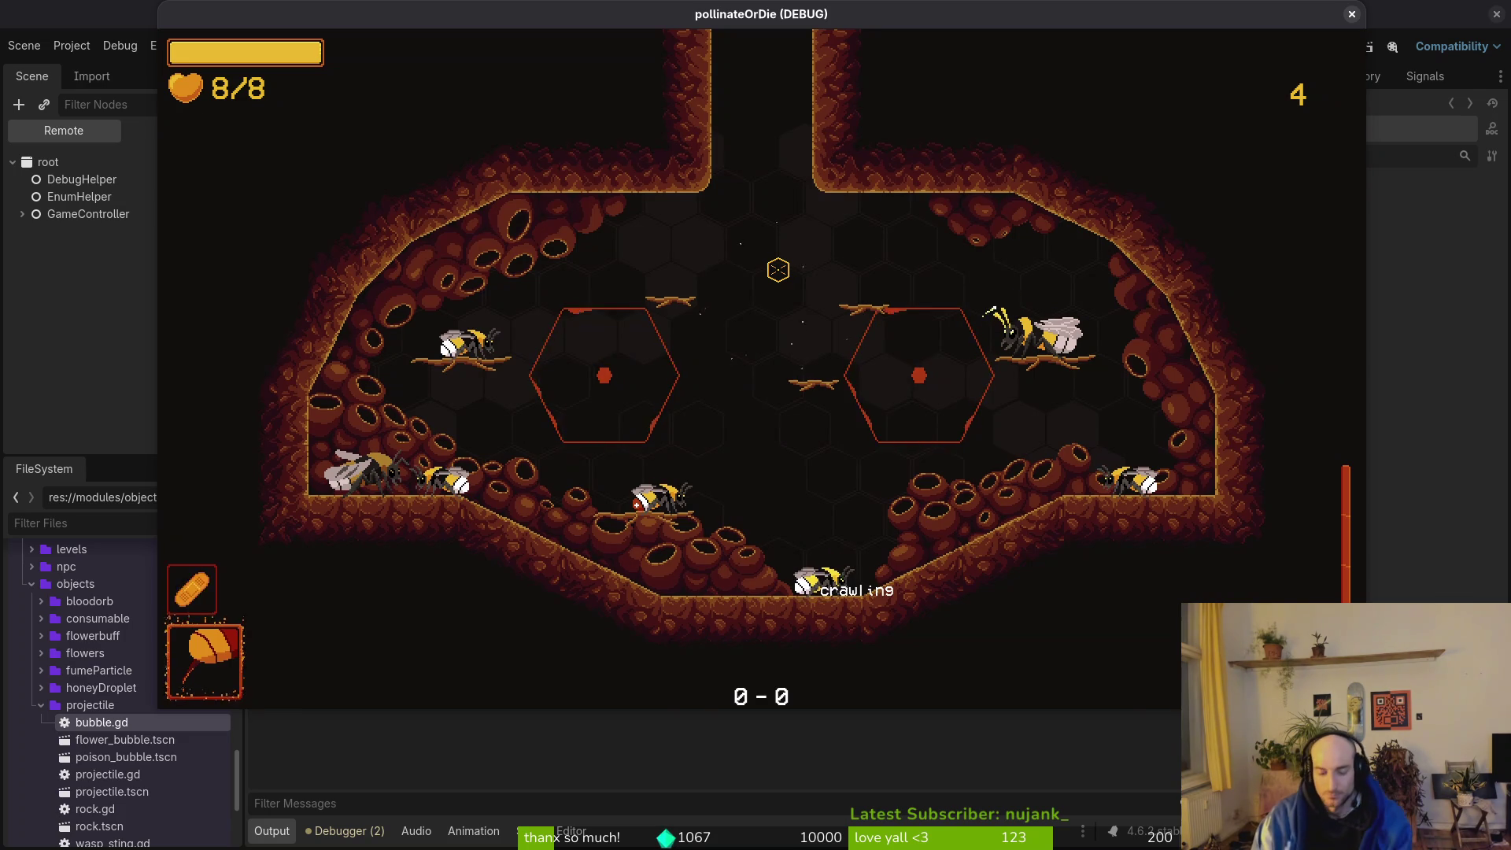
key(space)
key(a)
key(space)
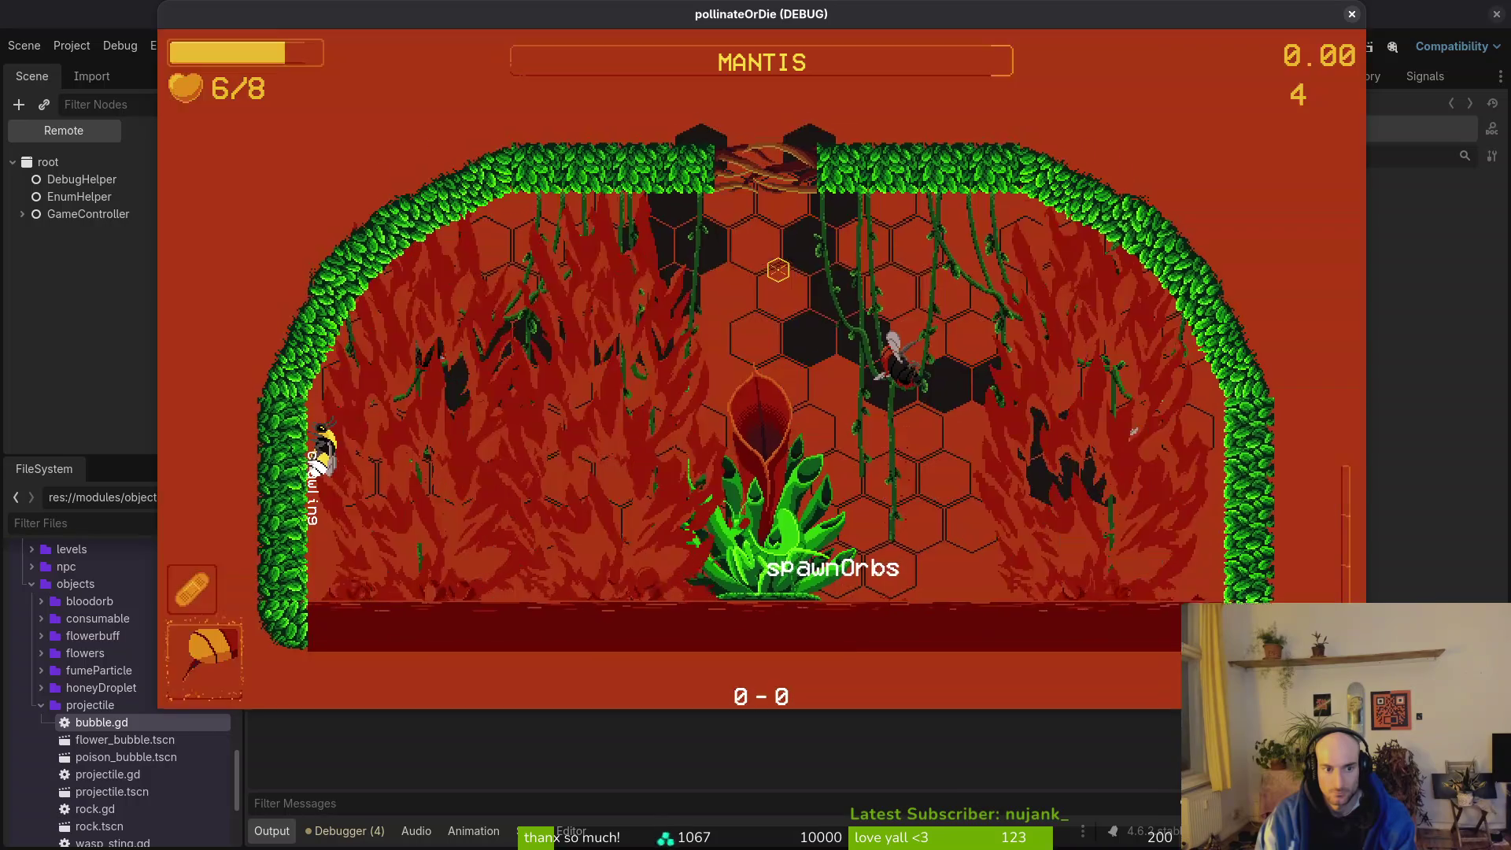
key(space)
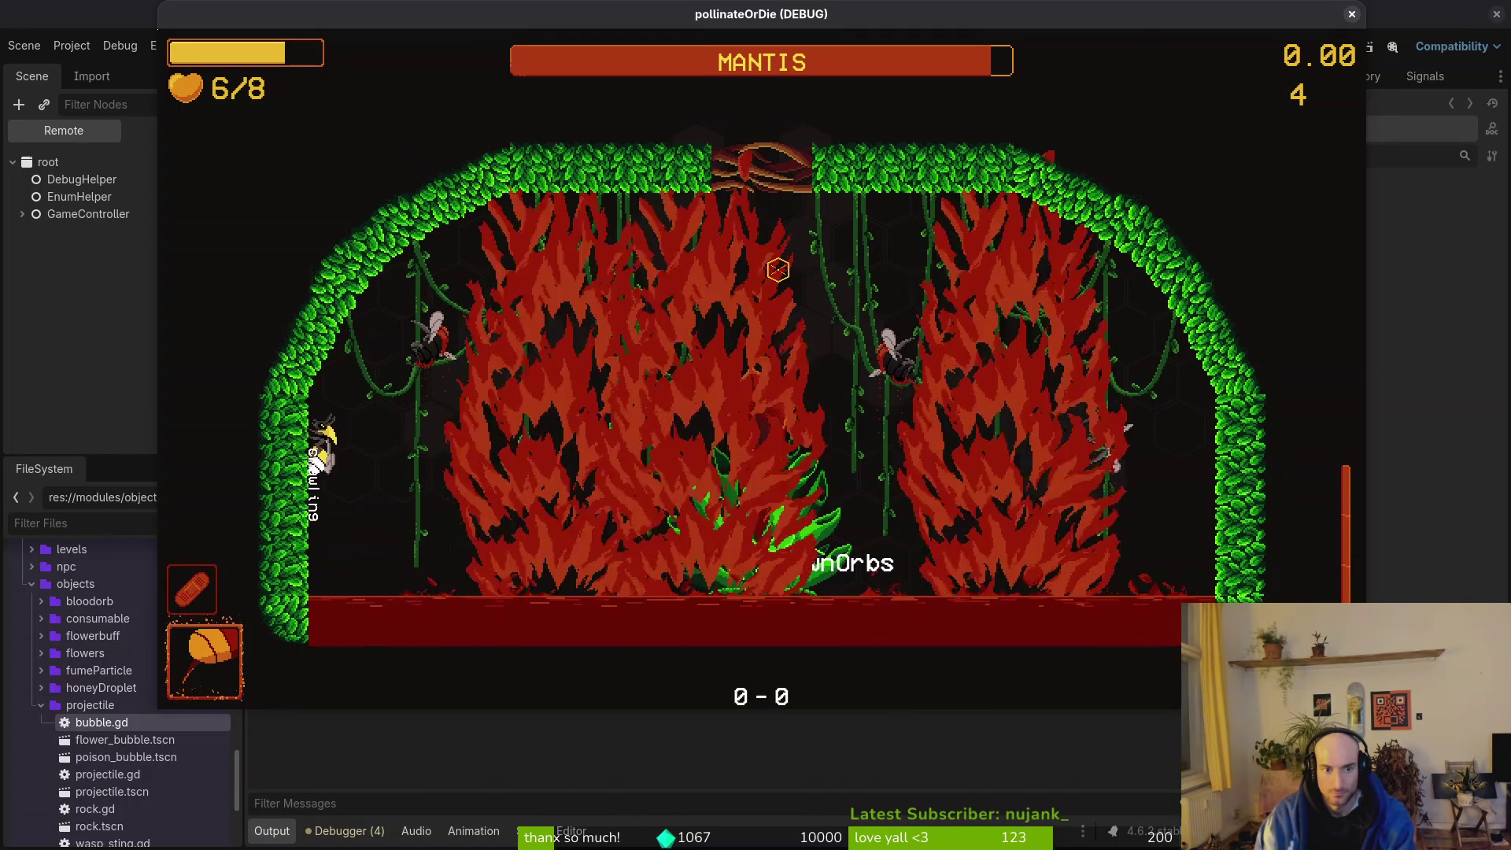
key(space)
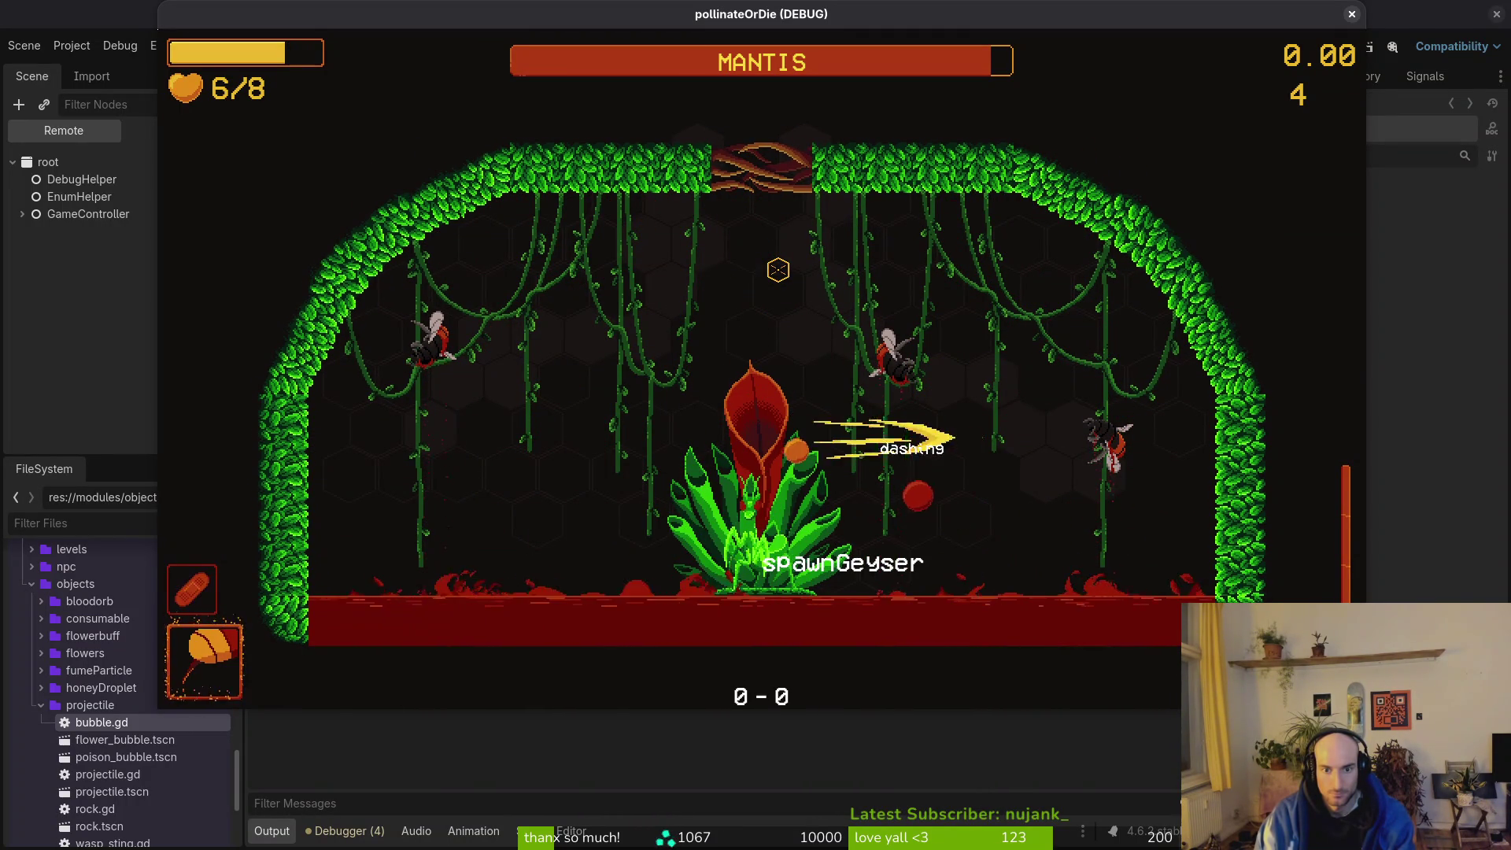
Fight the mantis plant with repeated slashes and dashes, then pause and close the game window.
click(778, 270)
key(space)
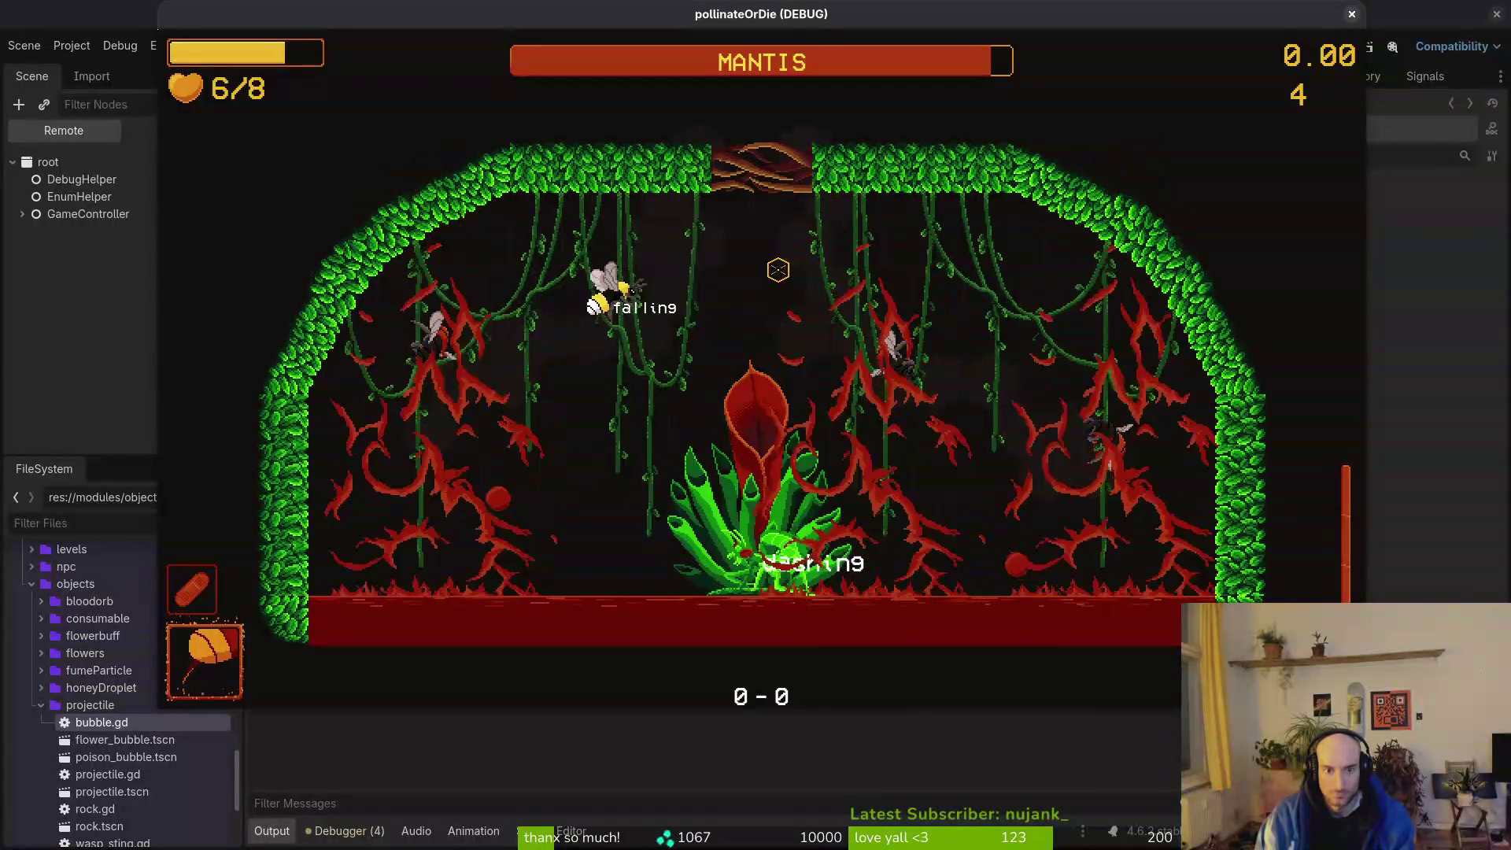
click(777, 270)
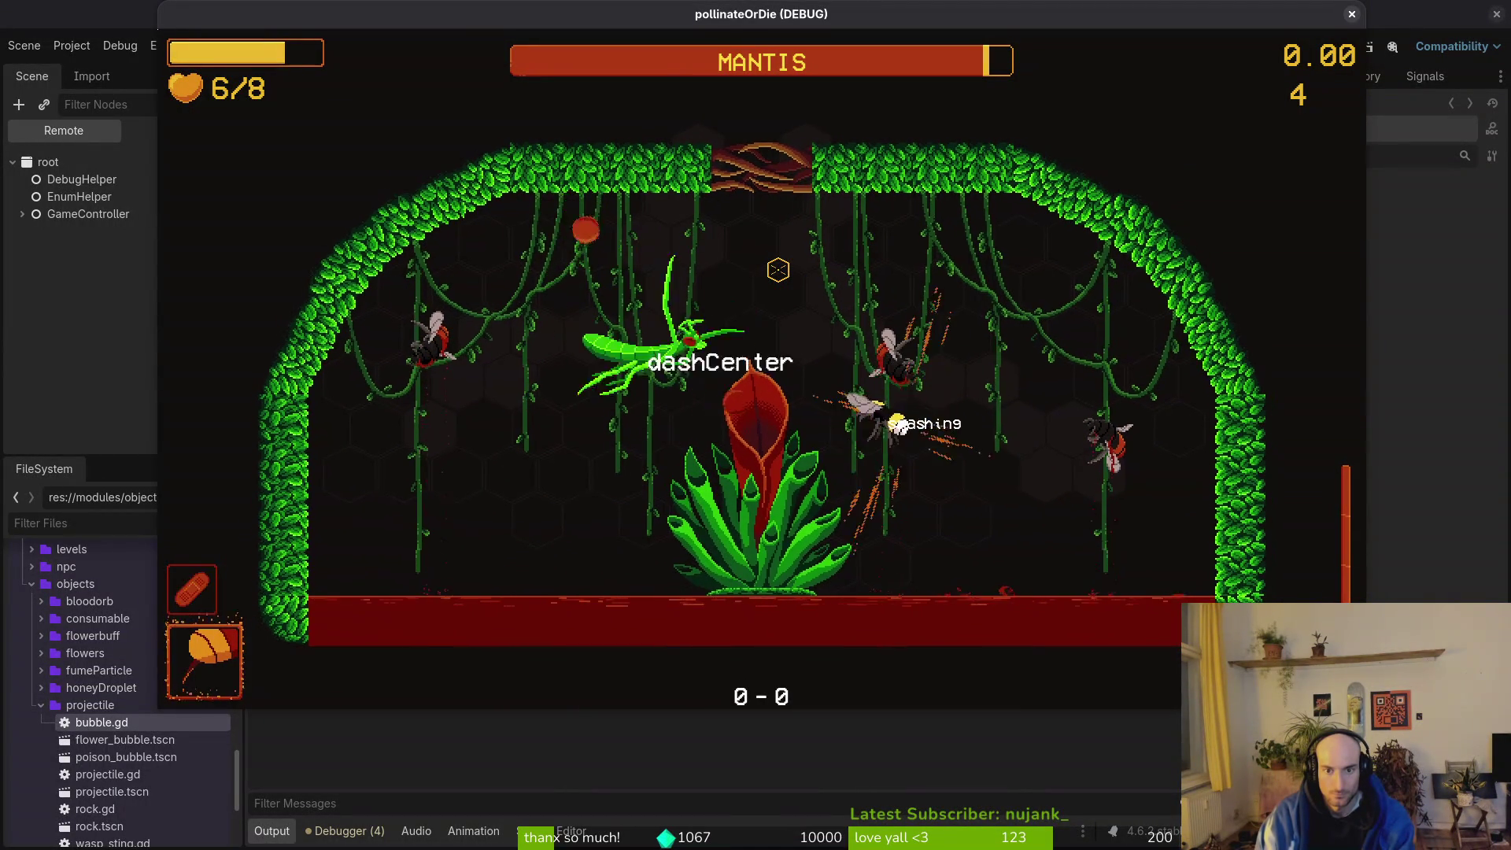
key(space)
click(777, 270)
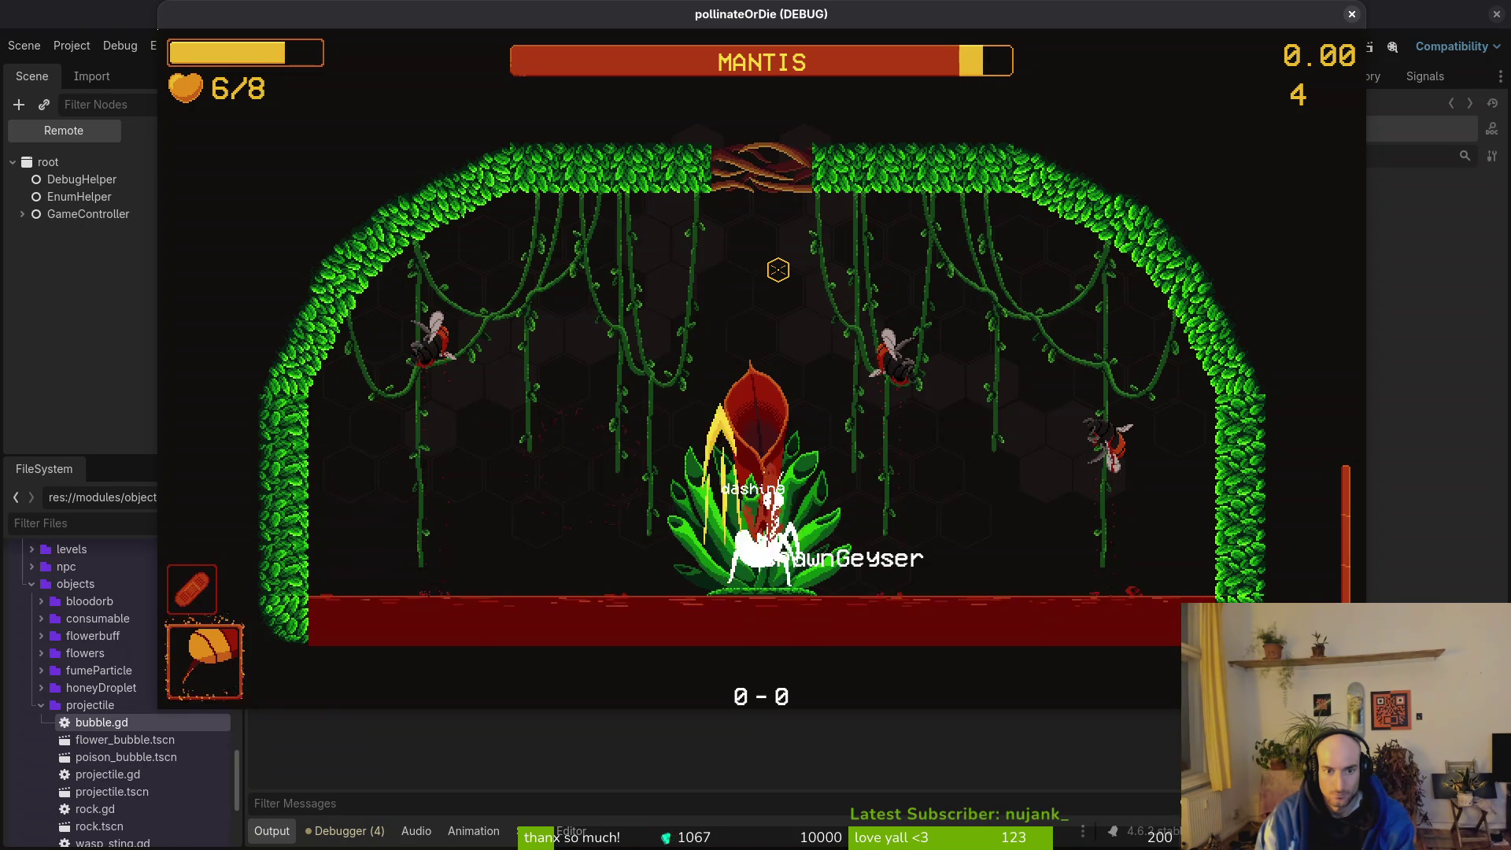
click(778, 270)
click(777, 269)
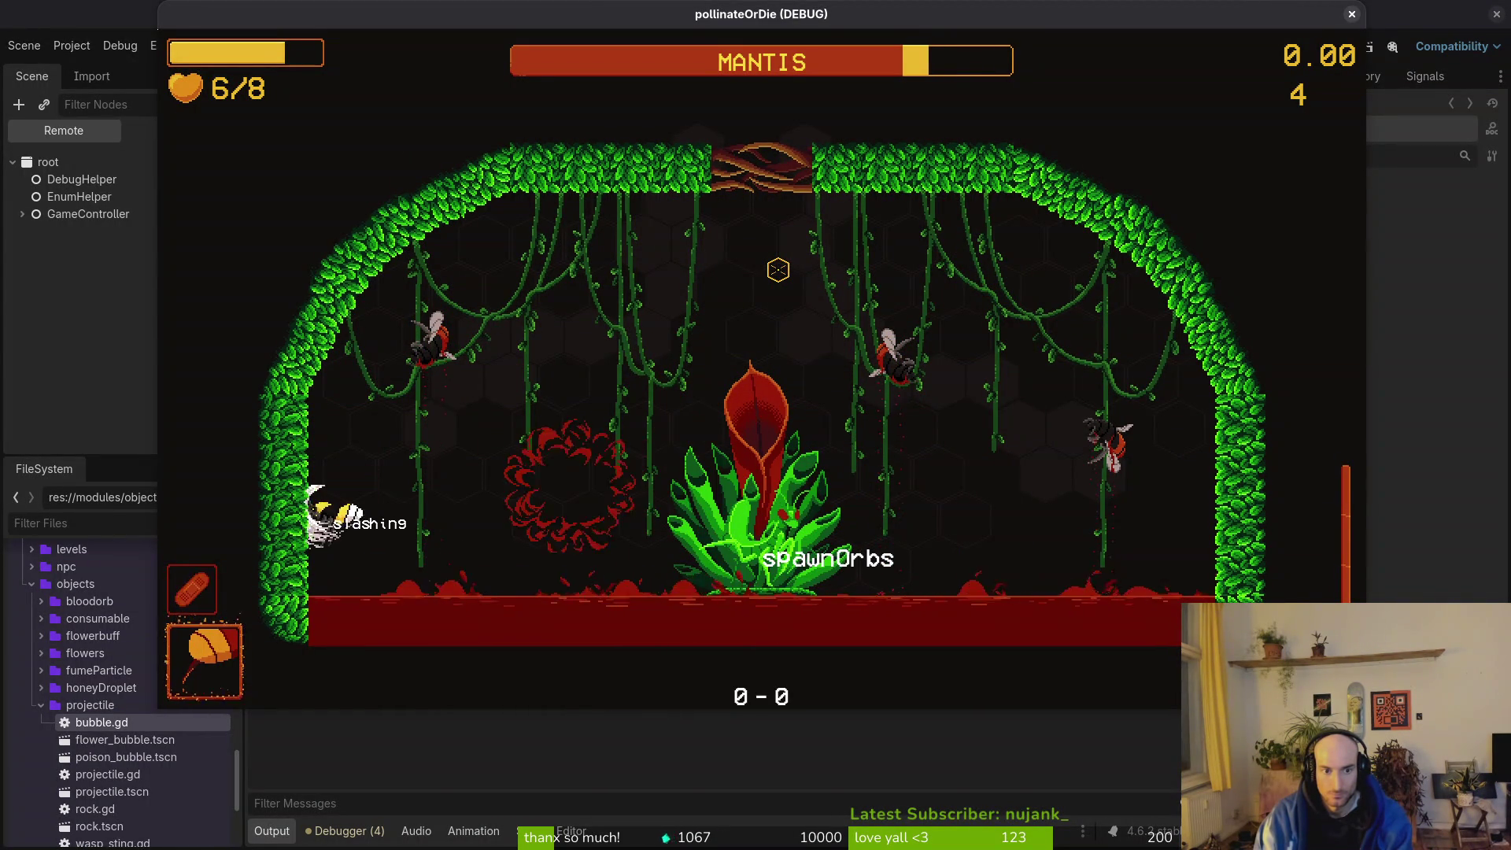
click(777, 270)
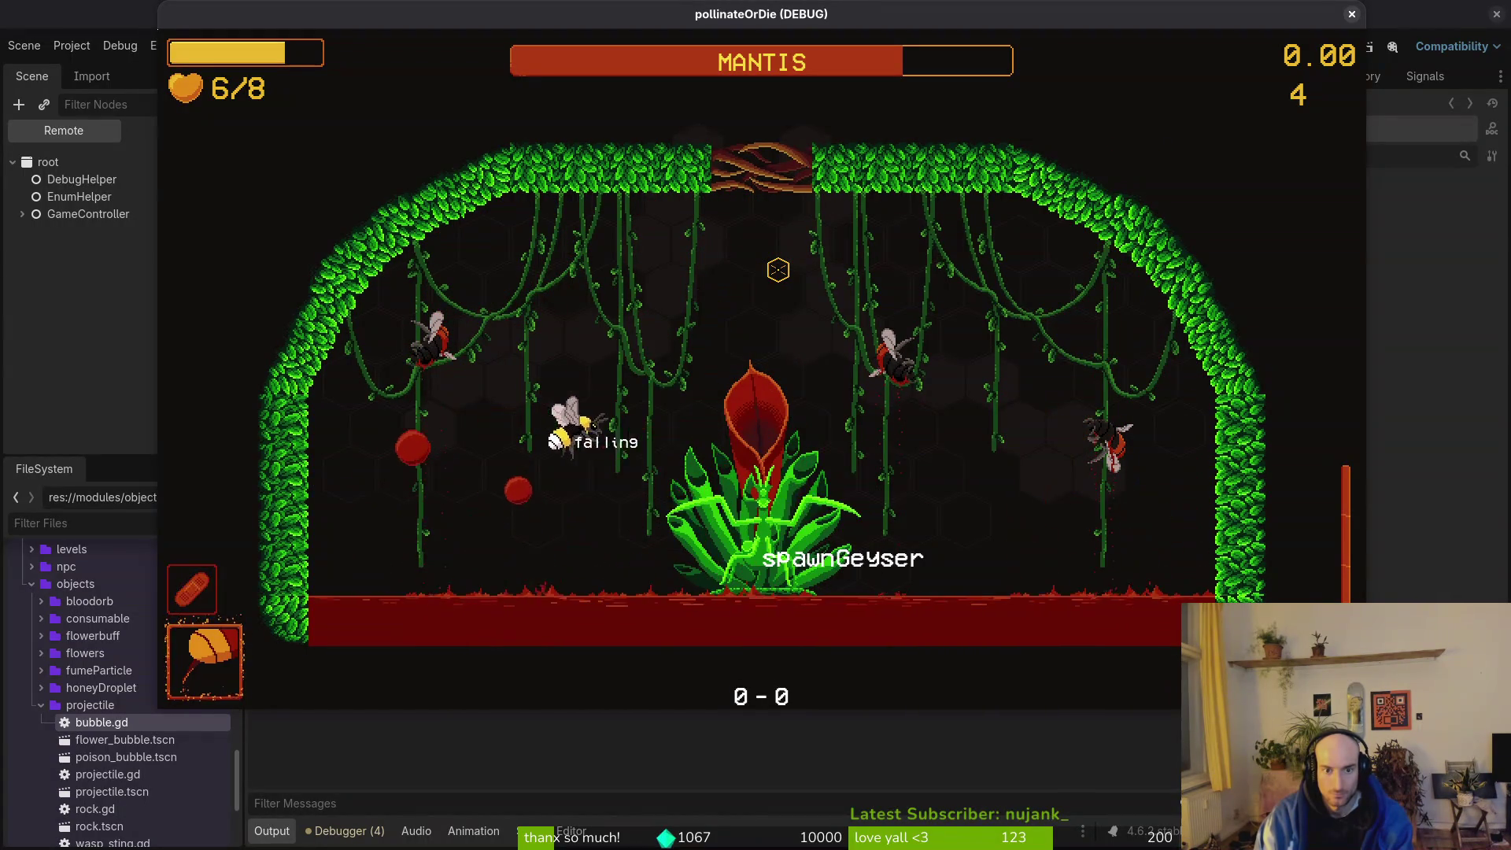
click(777, 270)
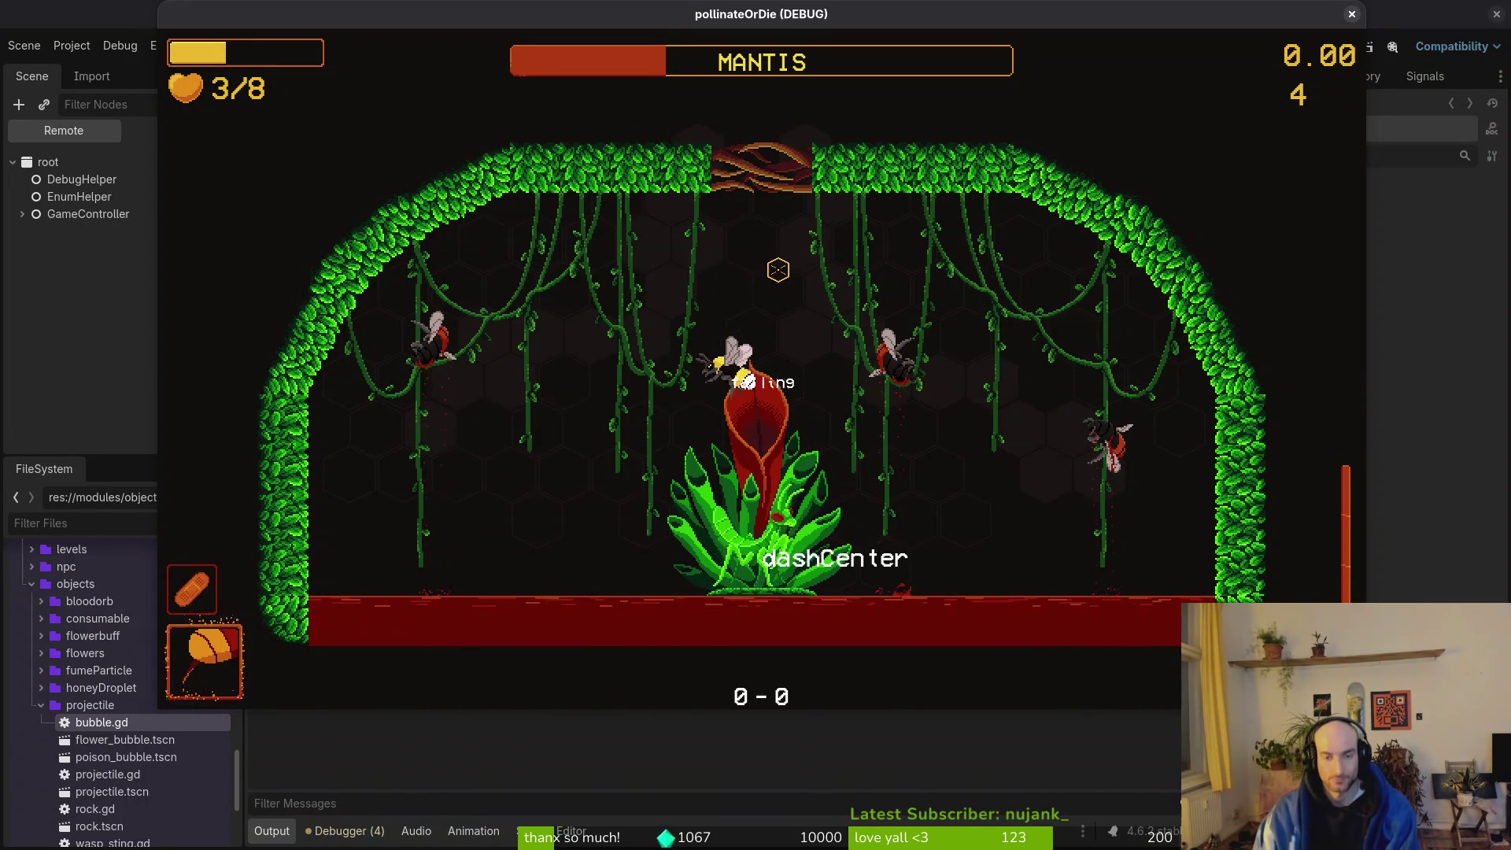
key(Escape)
click(1353, 15)
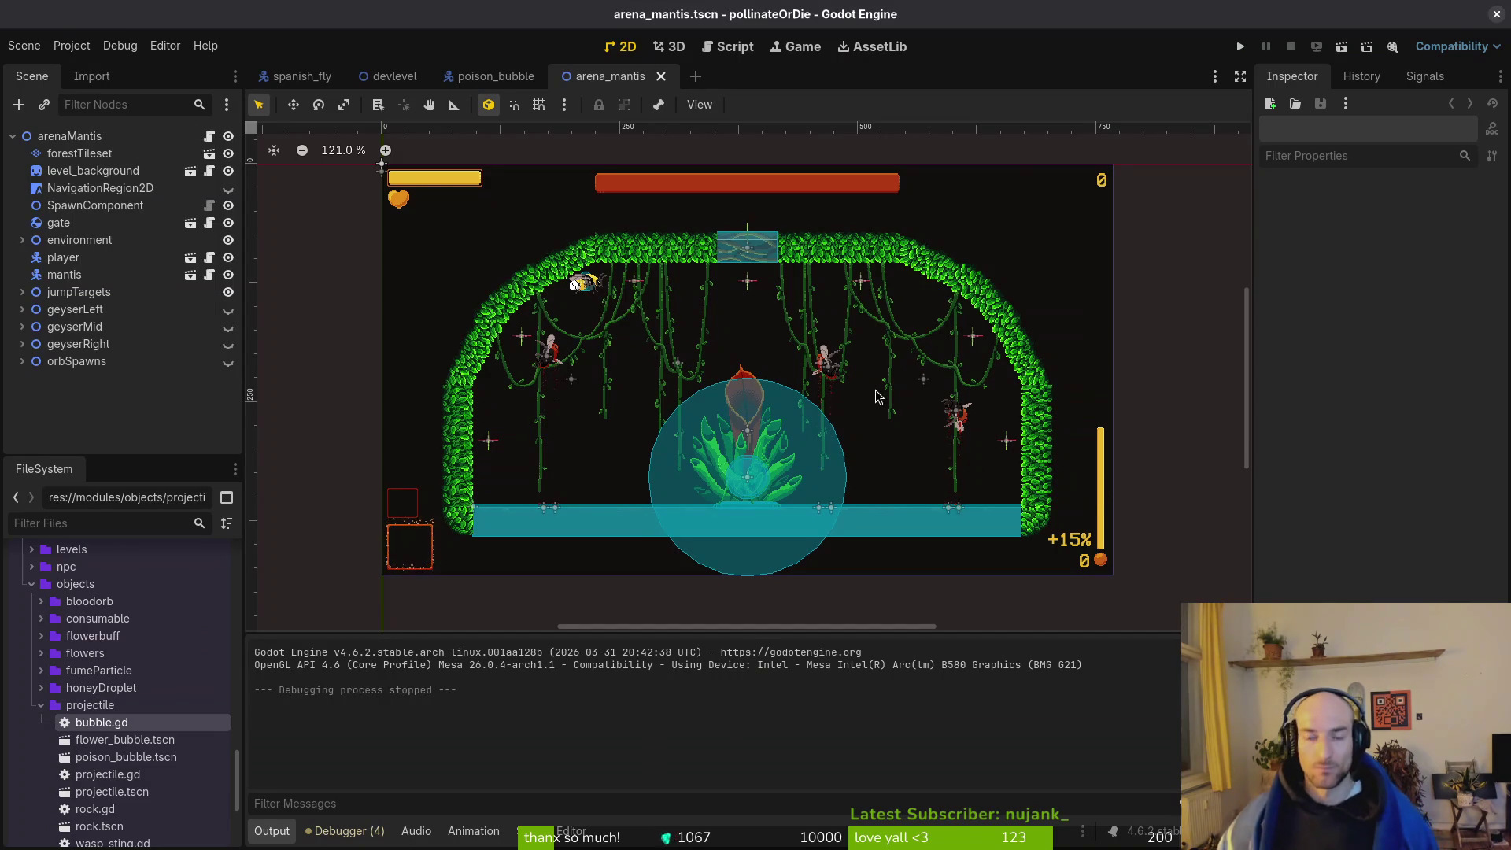
Close the Godot editor, leaving the Twitch Stream Manager dashboard in view.
click(1496, 14)
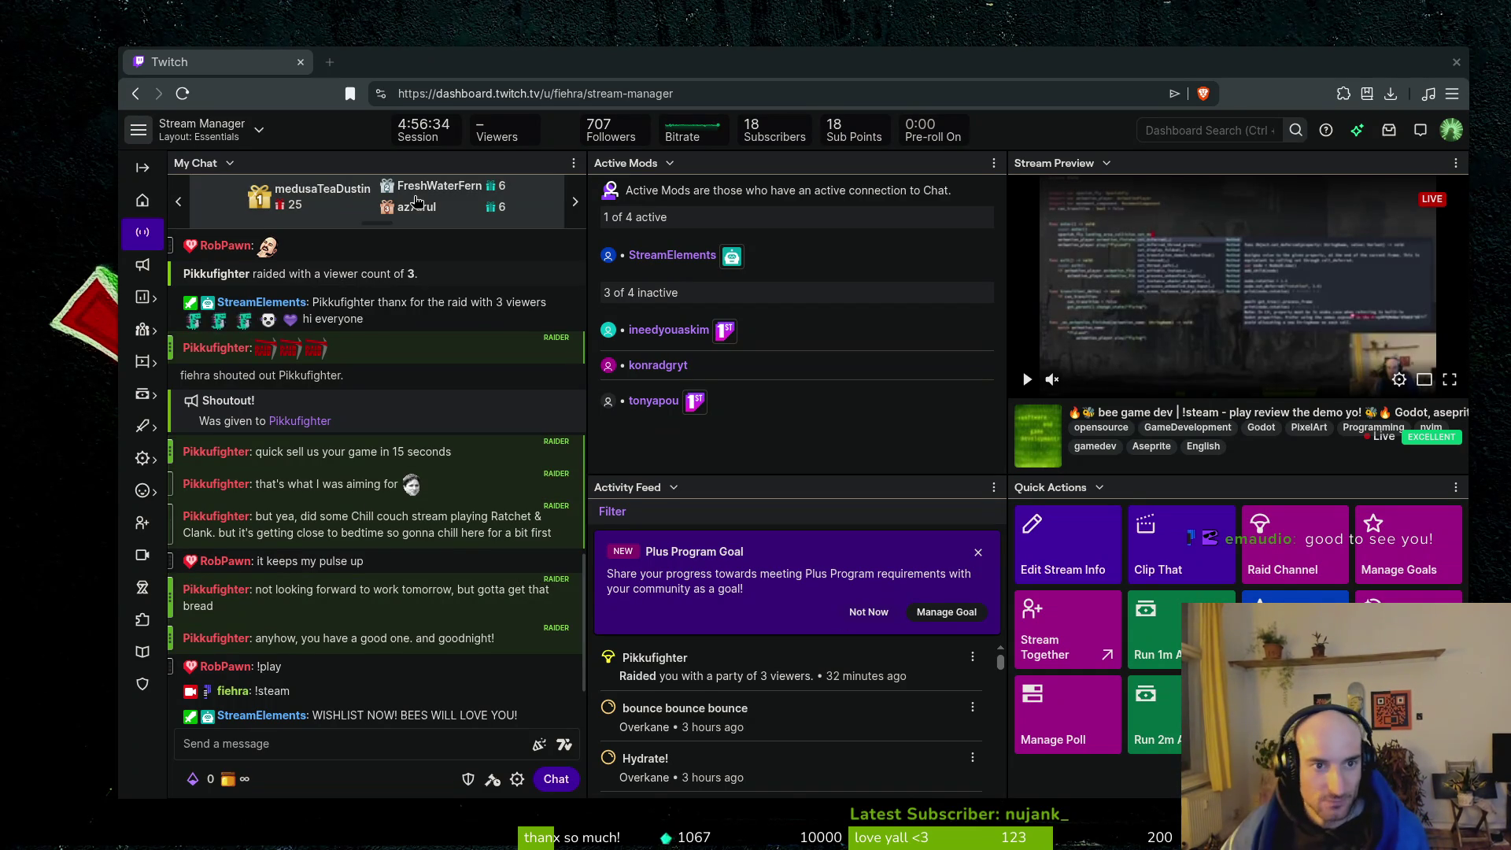
Open Raid Channel and scroll through the live Software and Game Development streams.
click(1304, 557)
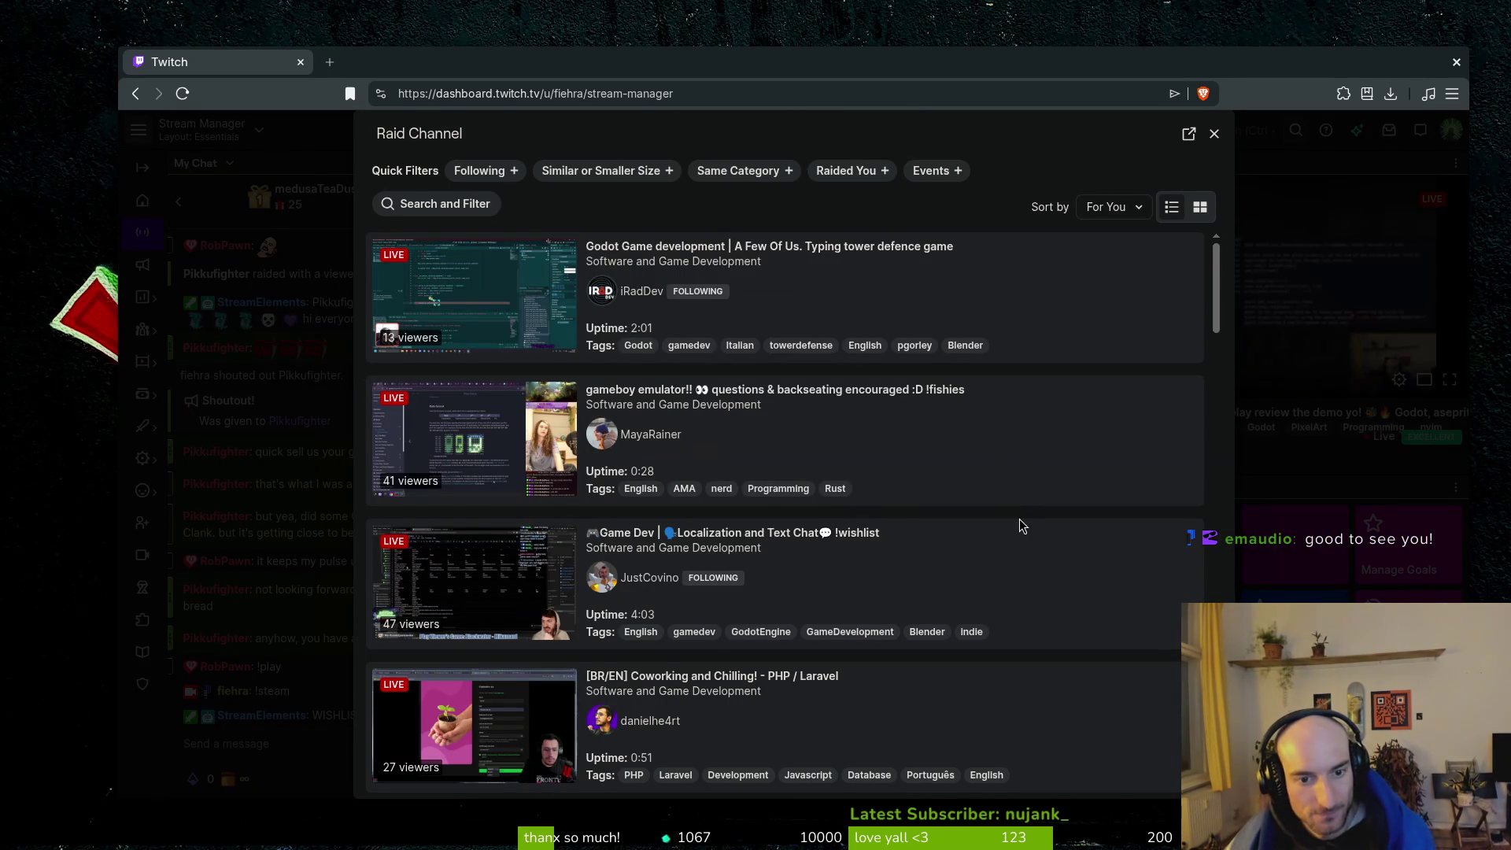
scroll(933, 480, down, 1)
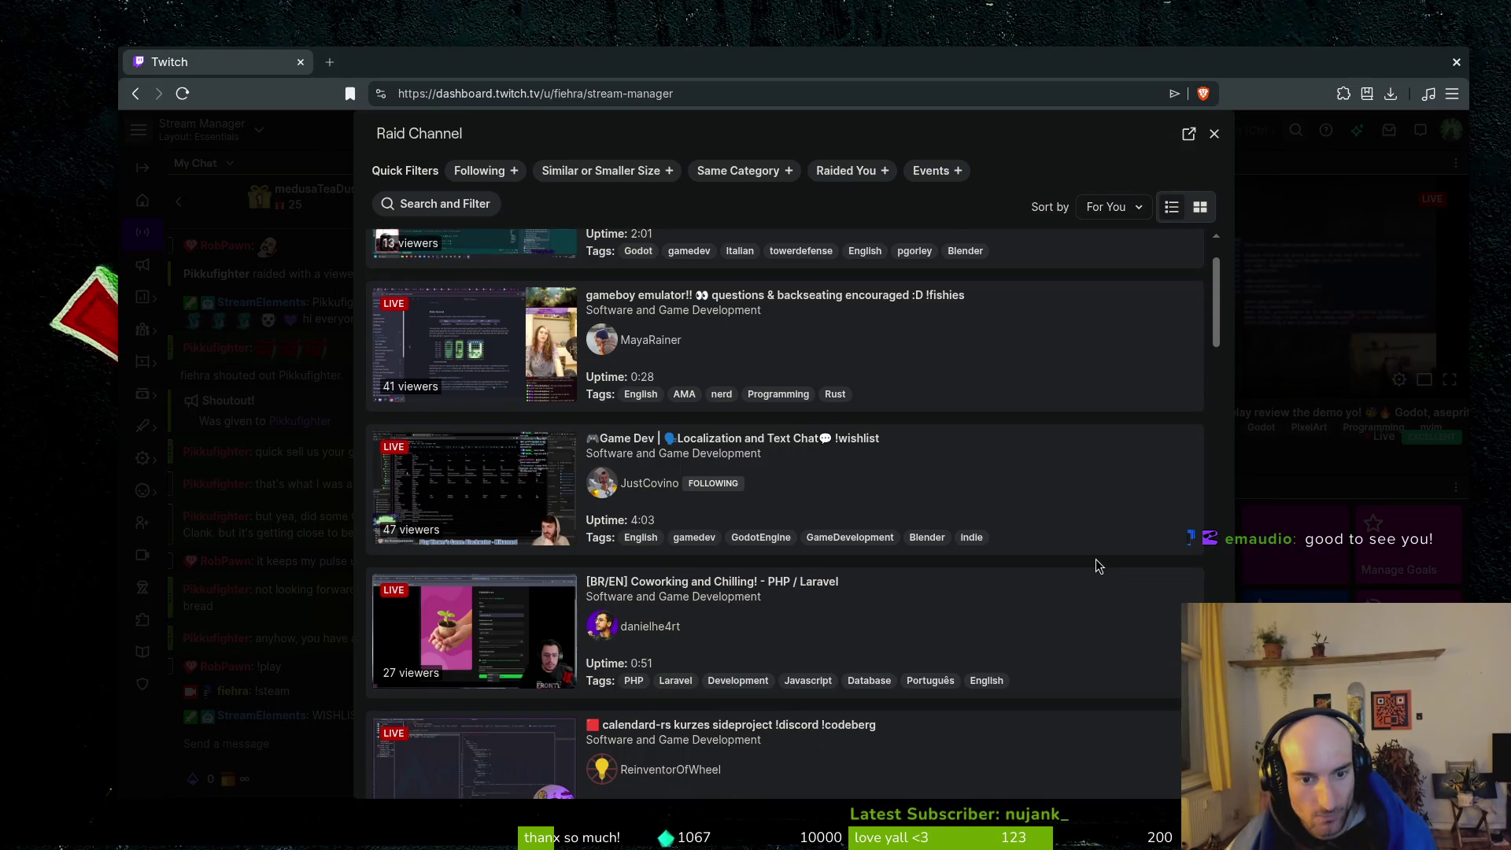
scroll(1104, 558, down, 1)
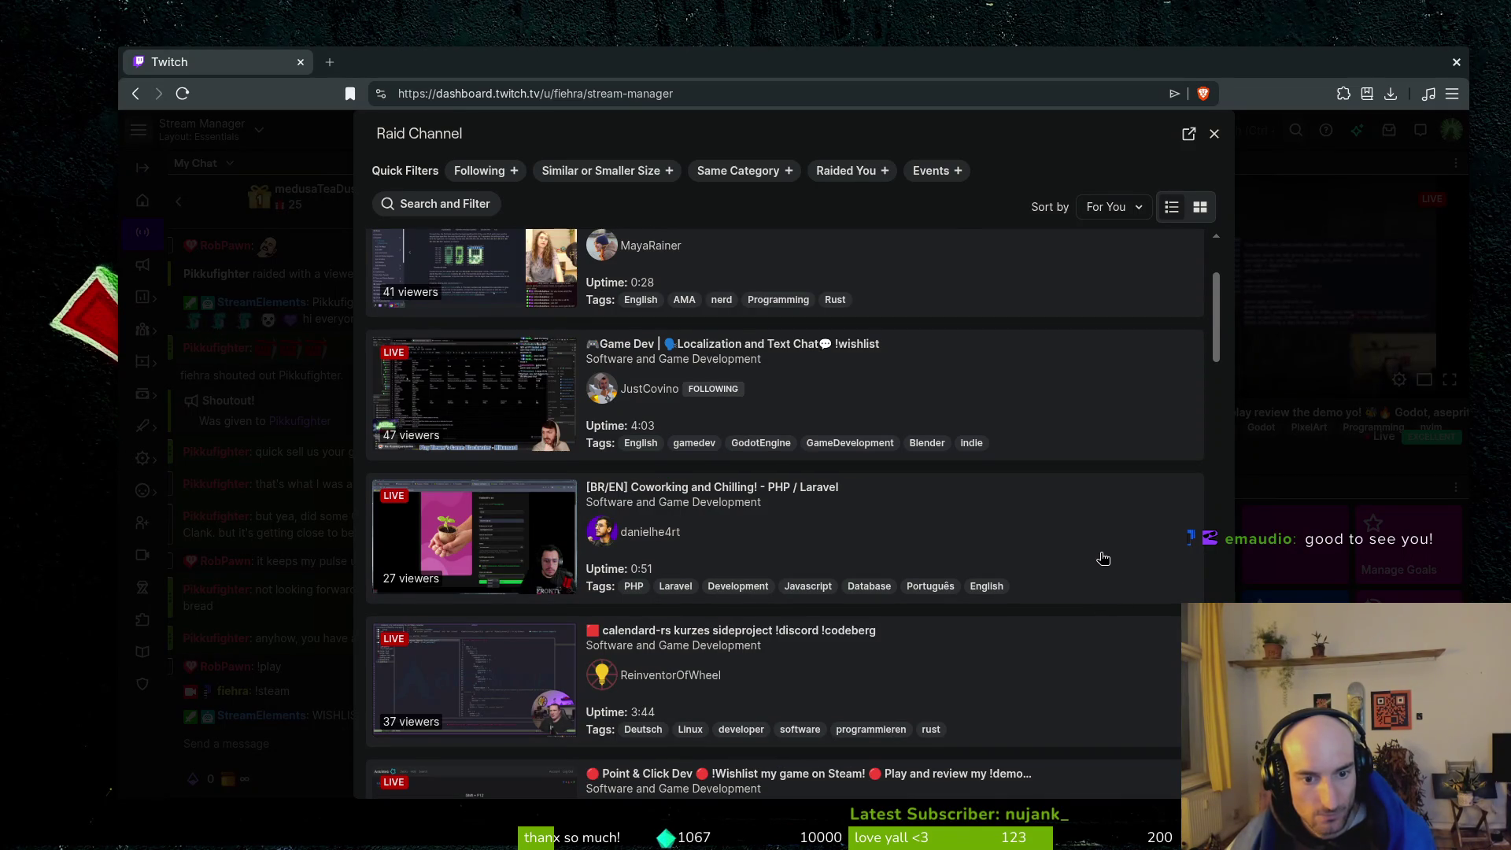